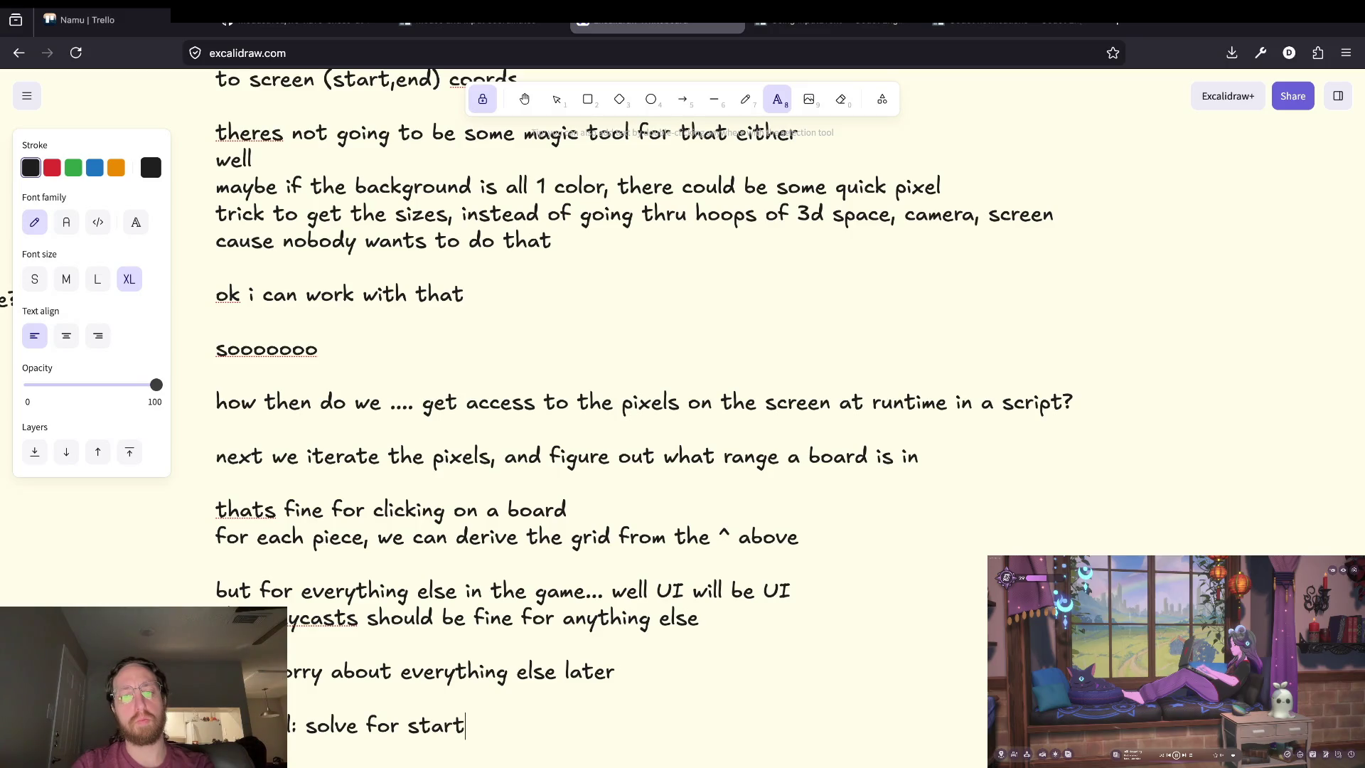
Replace 'start' with text on a board's top-left coordinate from mouse-click screen coordinates.
{"action": "key", "text": "ctrl+BackSpace"}
{"action": "type", "text": "top left "}
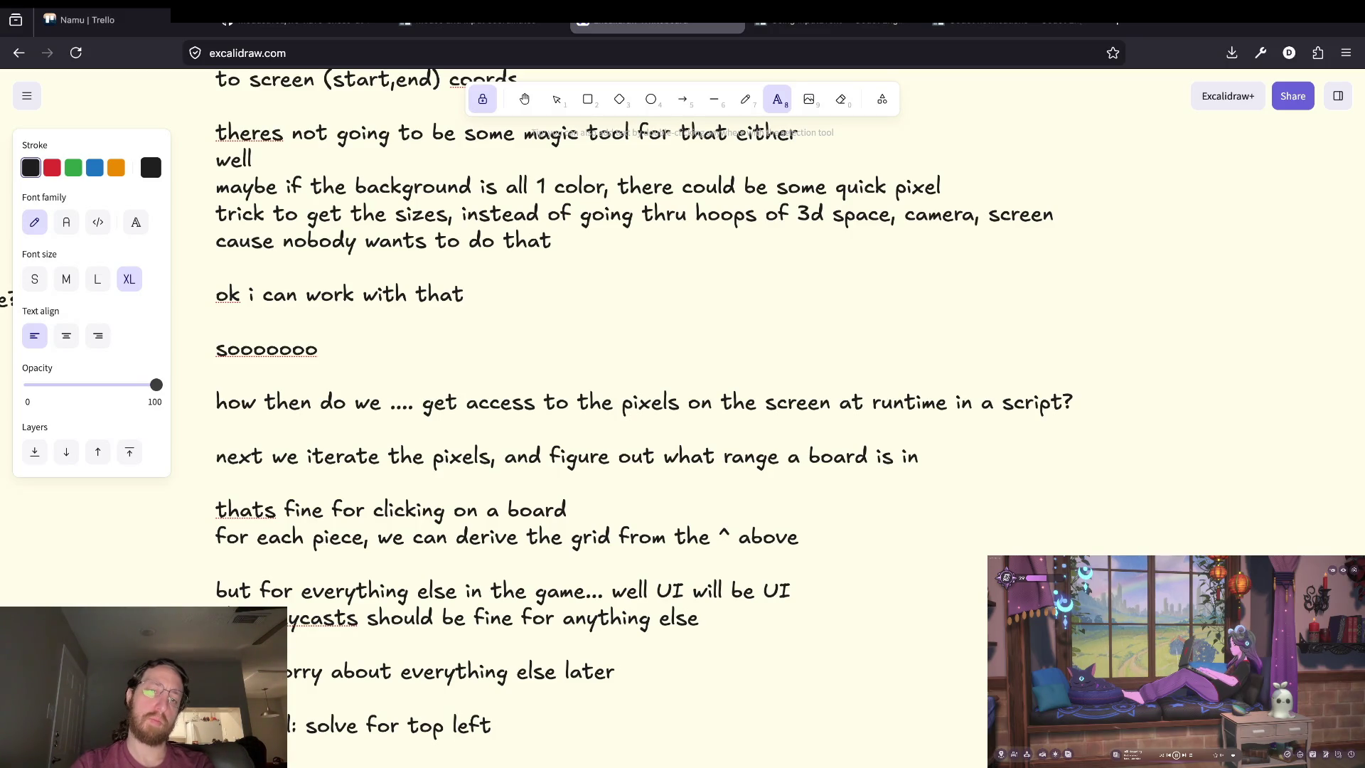
{"action": "type", "text": "coordi"}
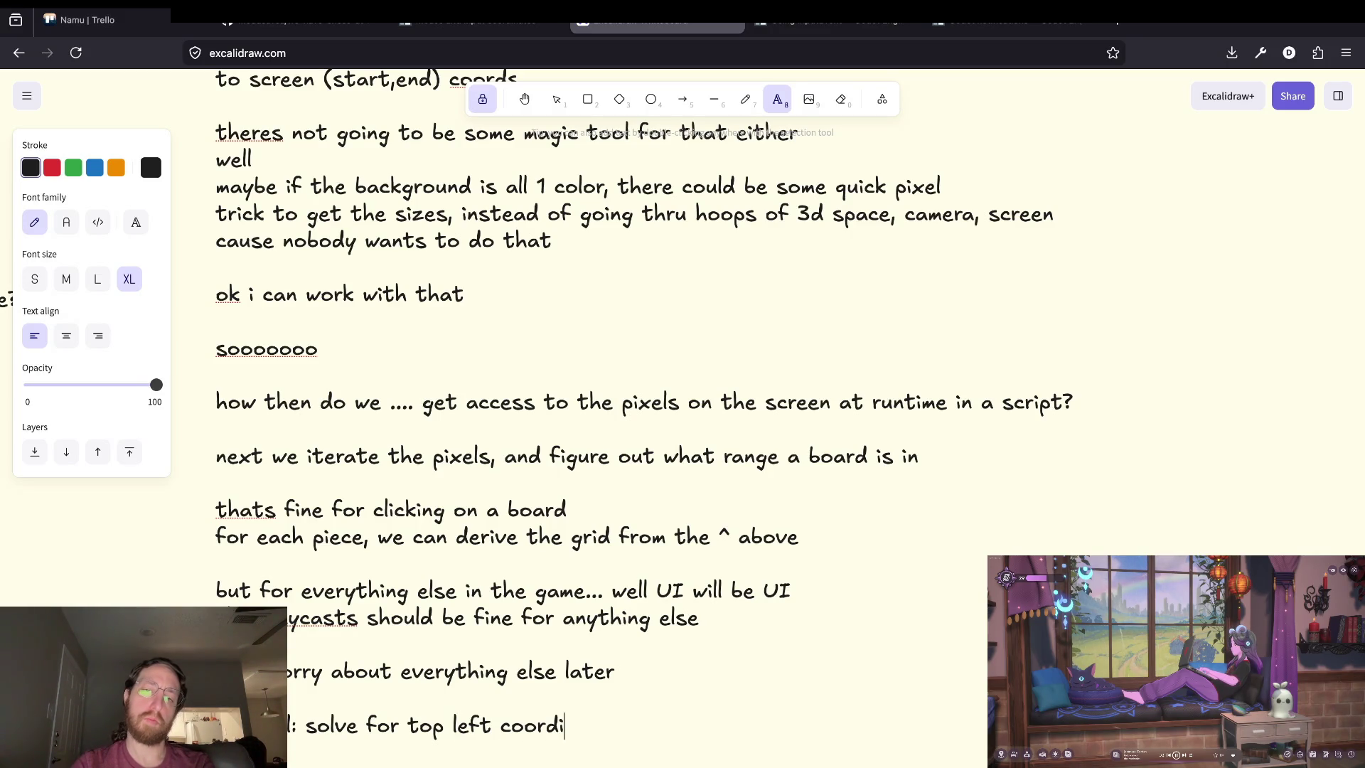
{"action": "type", "text": "nate of a boa"}
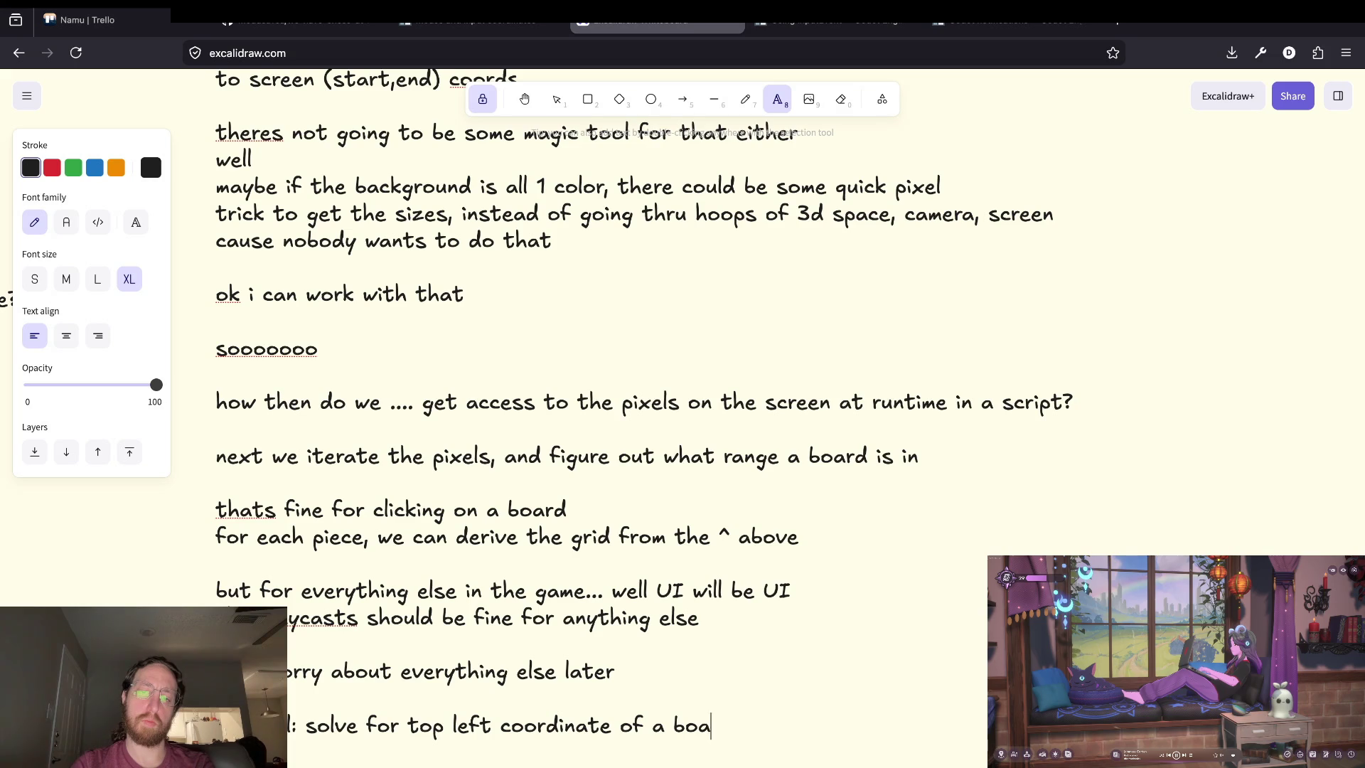
{"action": "type", "text": "rd in "}
{"action": "type", "text": "scree"}
{"action": "key", "text": "ctrl+BackSpace"}
{"action": "type", "text": "event "}
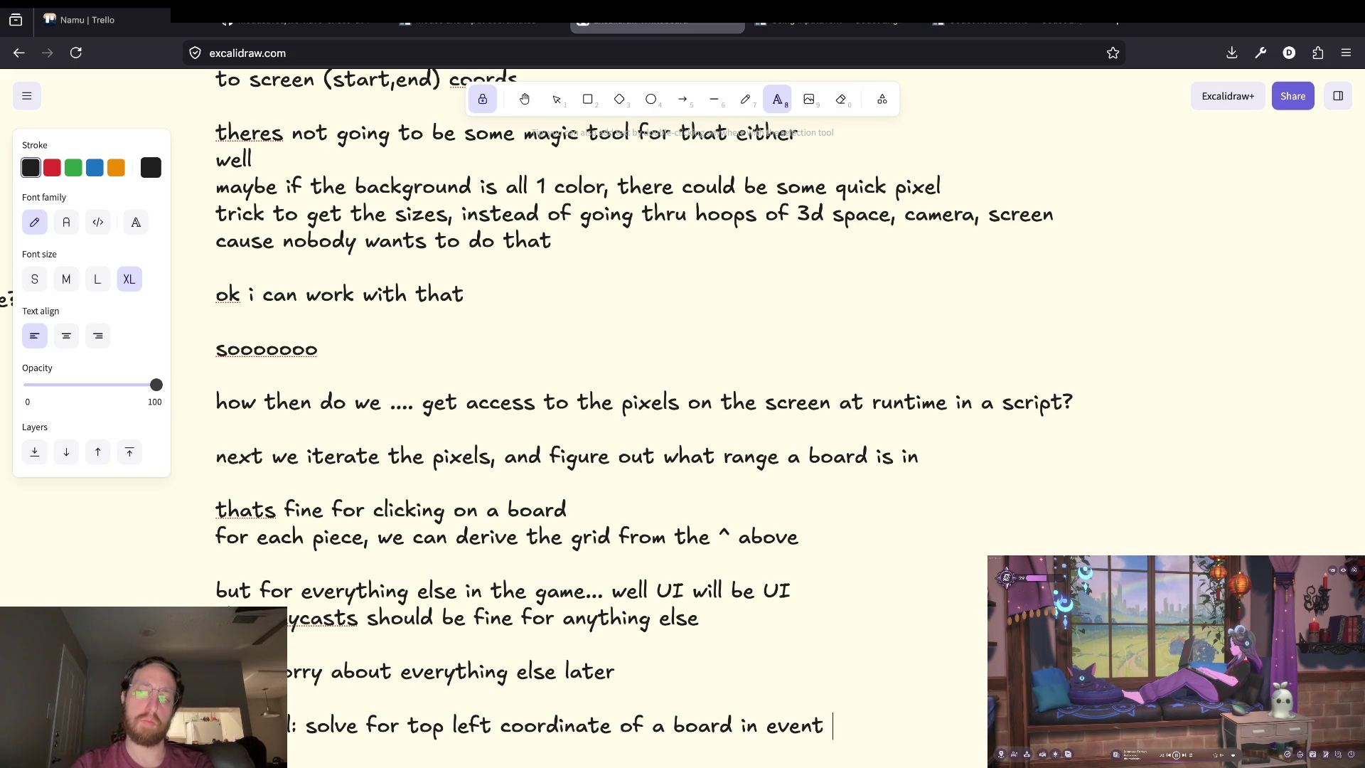
{"action": "type", "text": "mouse click scr"}
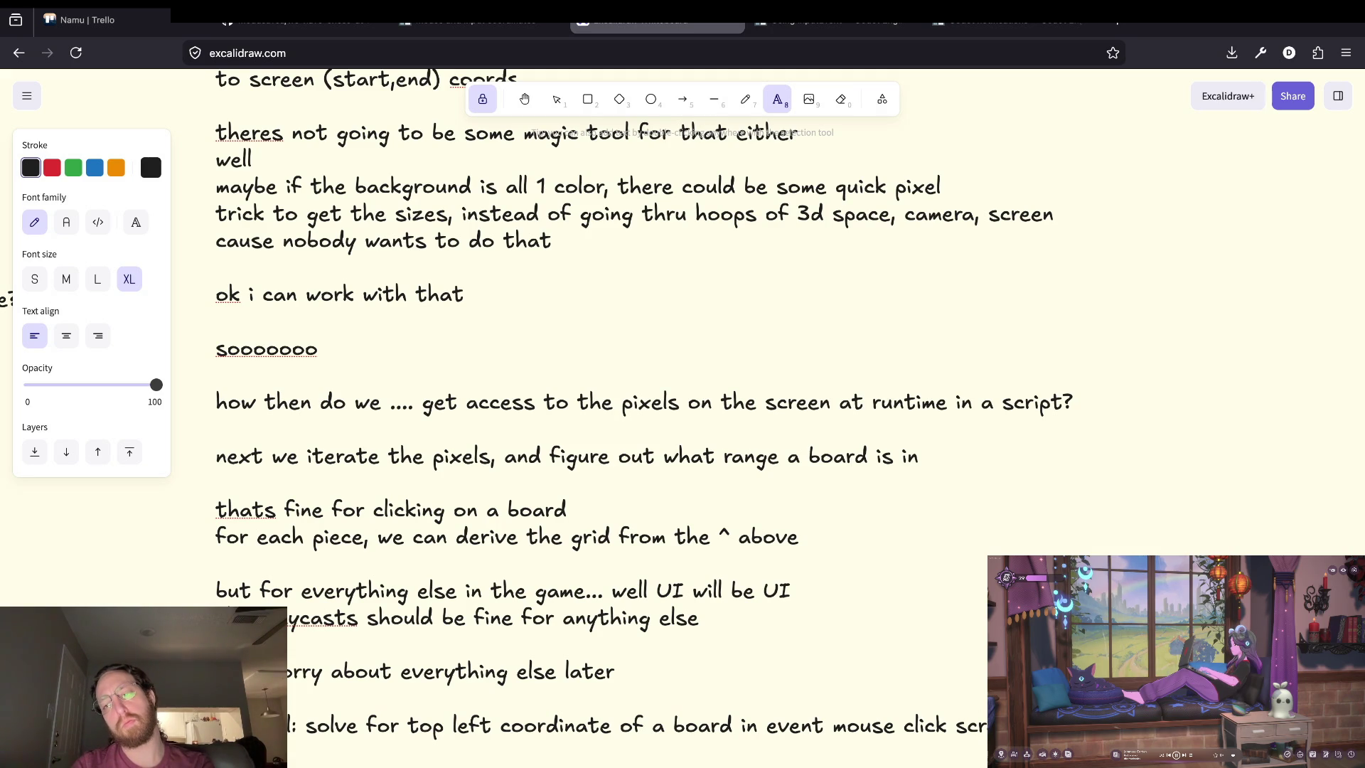
Add ', and bottom right', pluralise 'coordinates', and break the goal line after 'board'.
{"action": "key", "text": "Home"}
{"action": "key", "text": "ctrl+Right"}
{"action": "key", "text": "ctrl+Right"}
{"action": "key", "text": "ctrl+Right"}
{"action": "type", "text": ", and bottom right"}
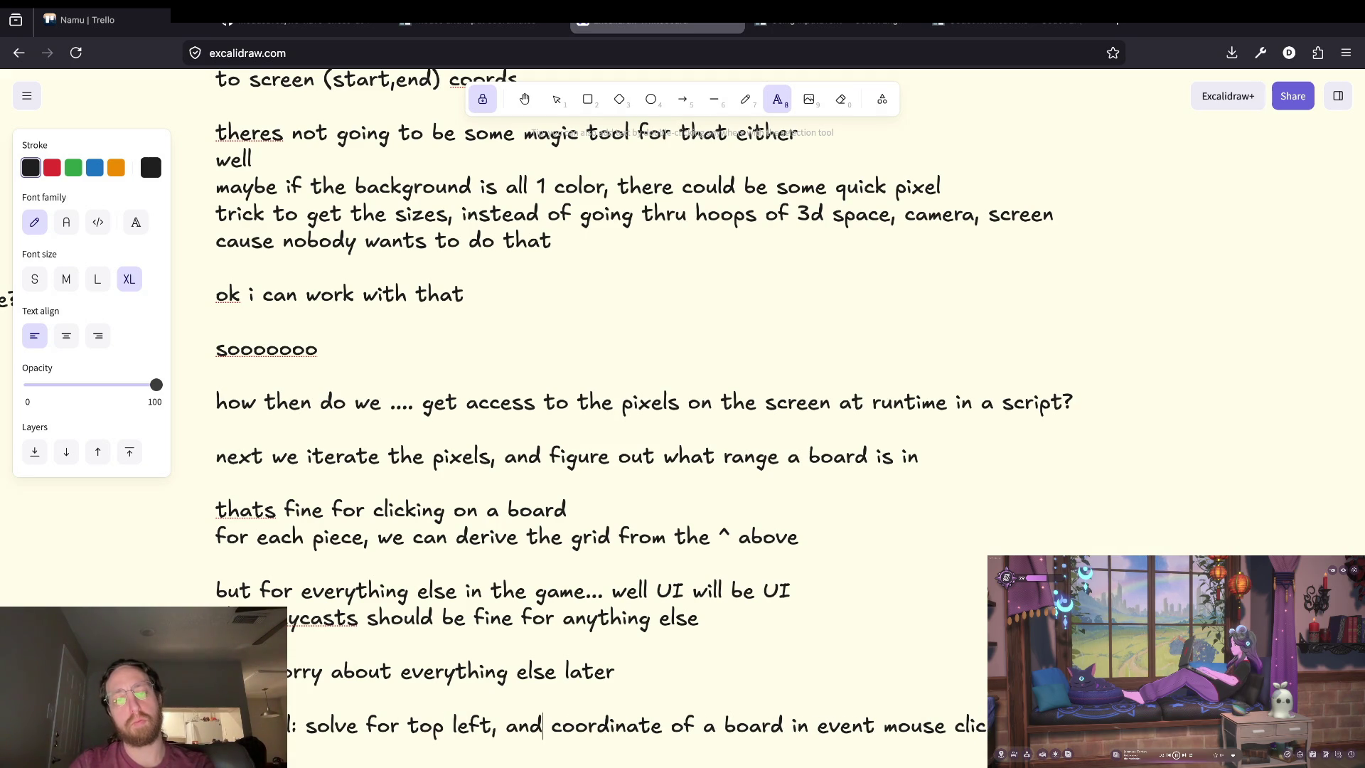
{"action": "key", "text": "ctrl+Right"}
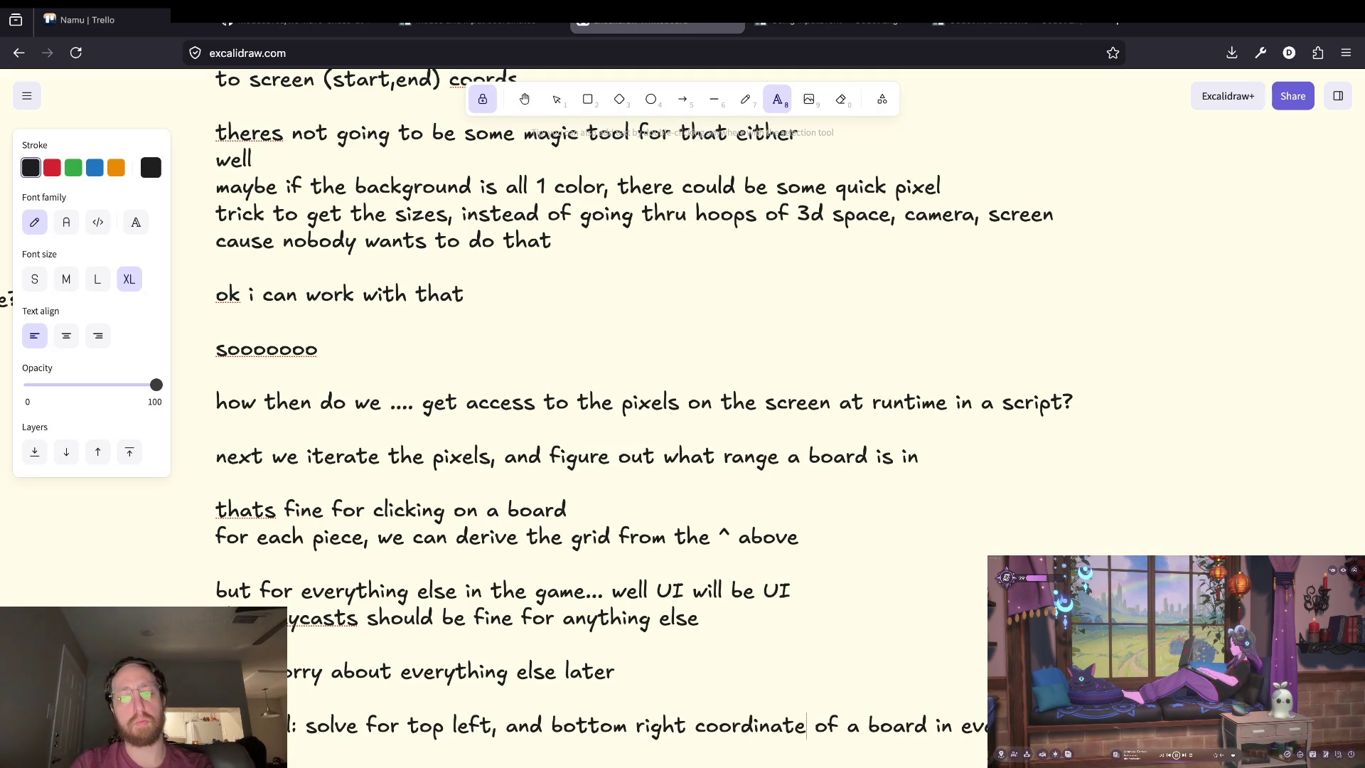
{"action": "type", "text": "s"}
{"action": "key", "text": "ctrl+Right"}
{"action": "key", "text": "ctrl+Right"}
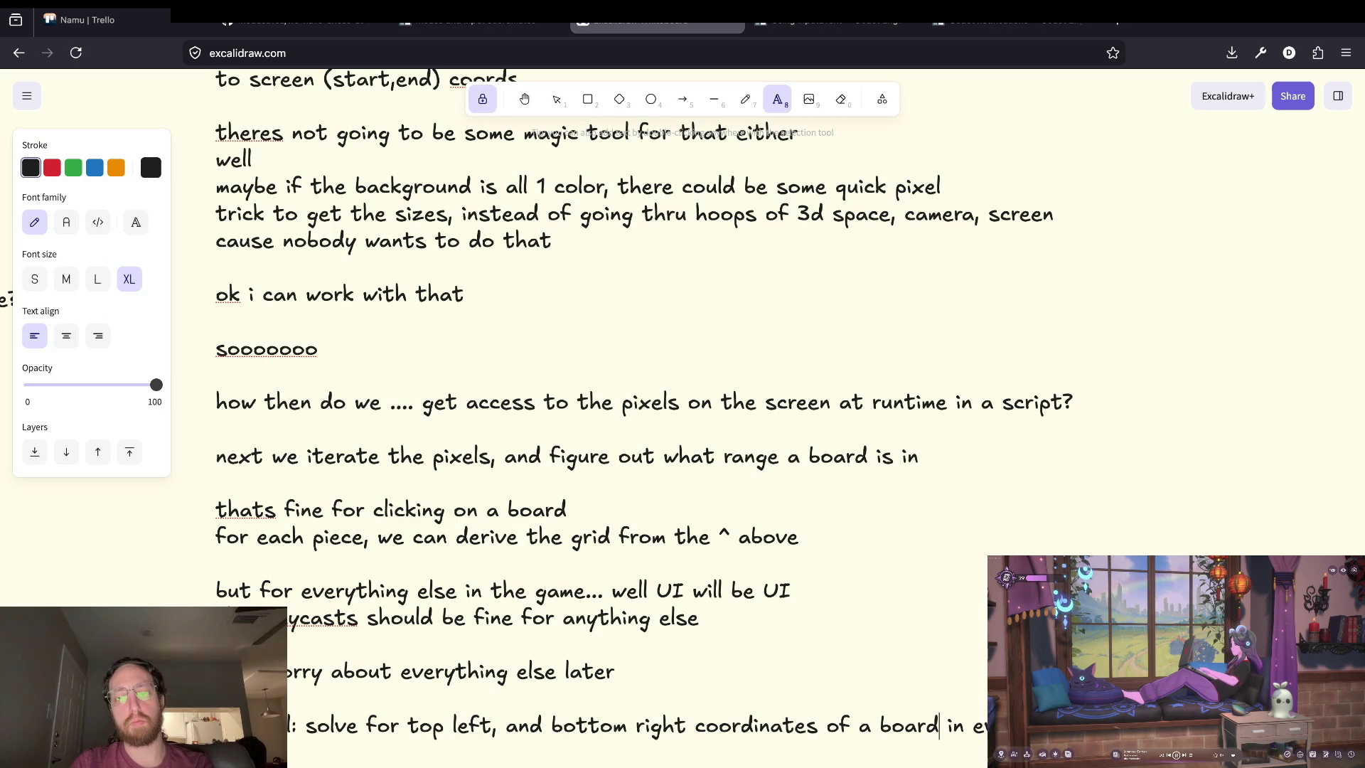
{"action": "key", "text": "Return"}
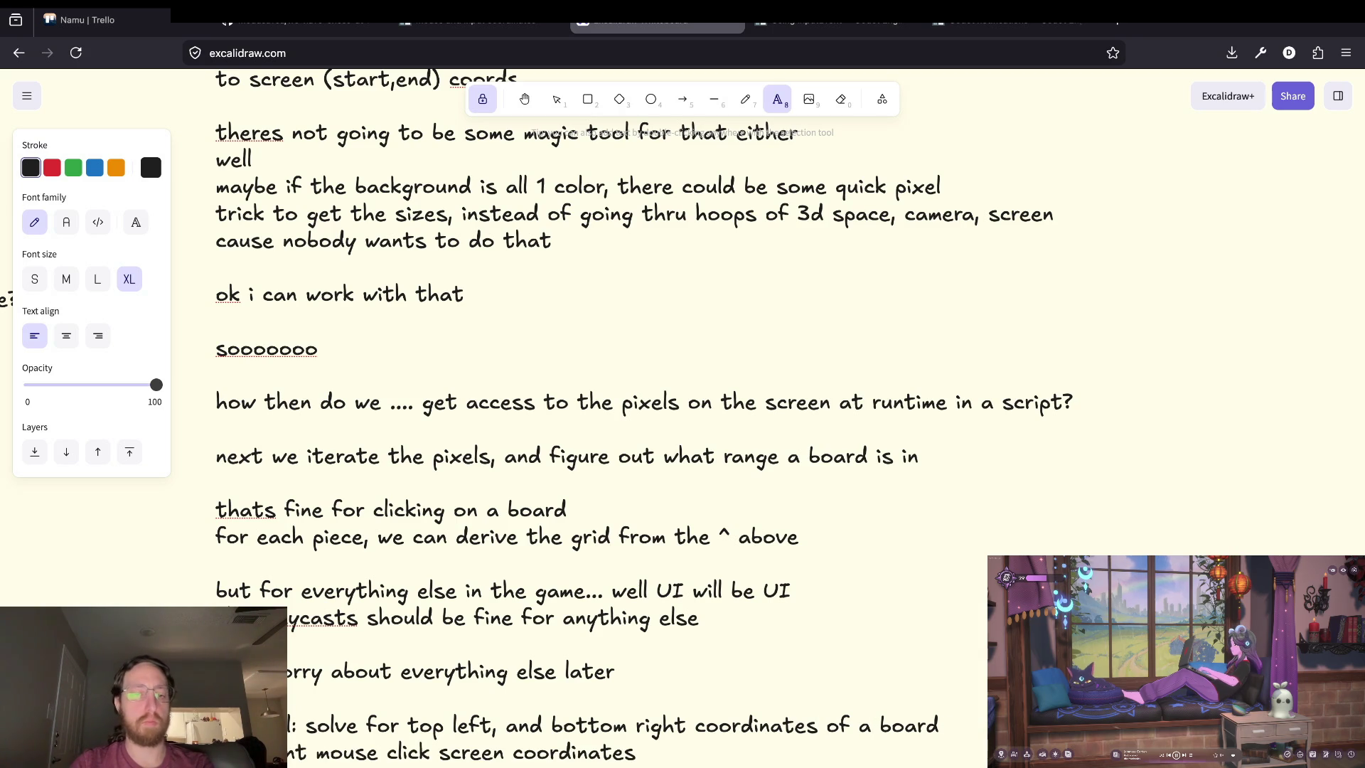
{"action": "scroll", "coordinate": [600, 195], "scroll_direction": "down", "scroll_amount": 2}
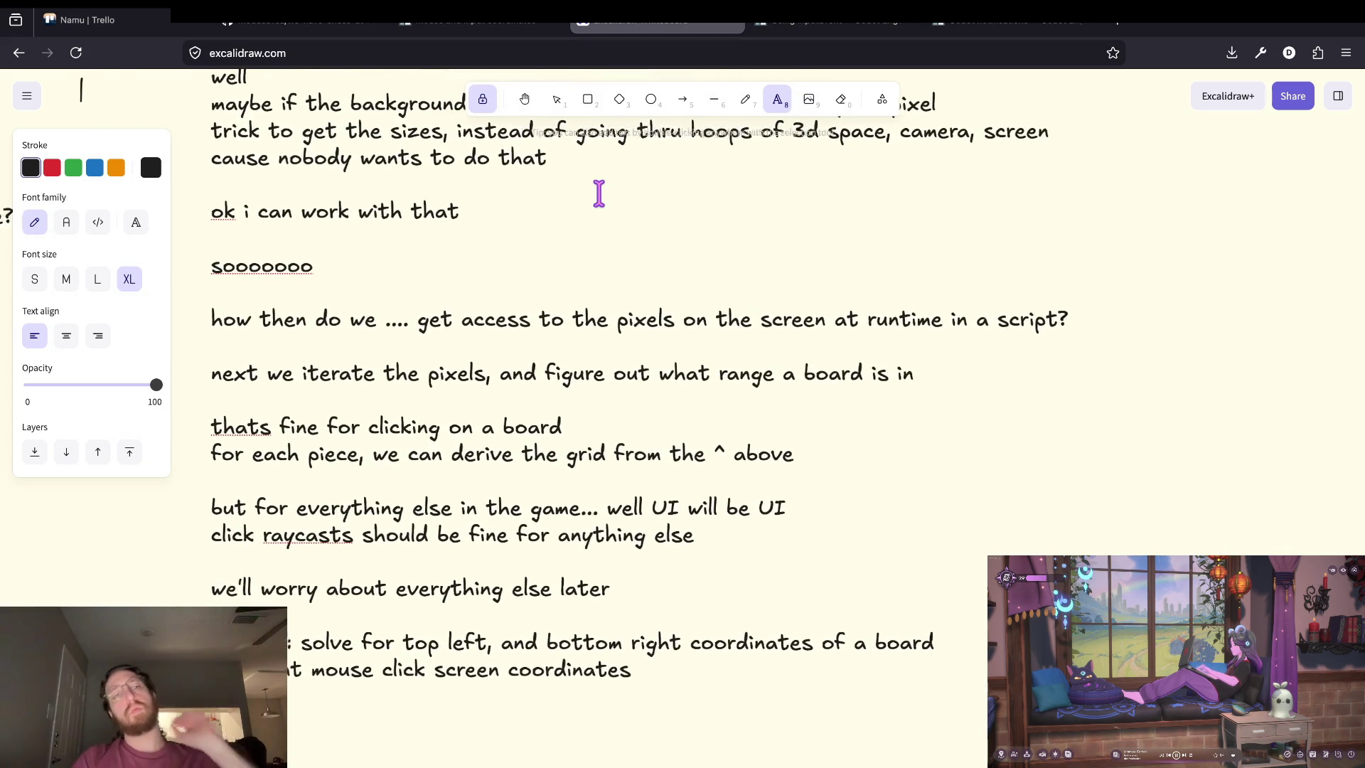
{"action": "scroll", "coordinate": [600, 194], "scroll_direction": "right", "scroll_amount": 1}
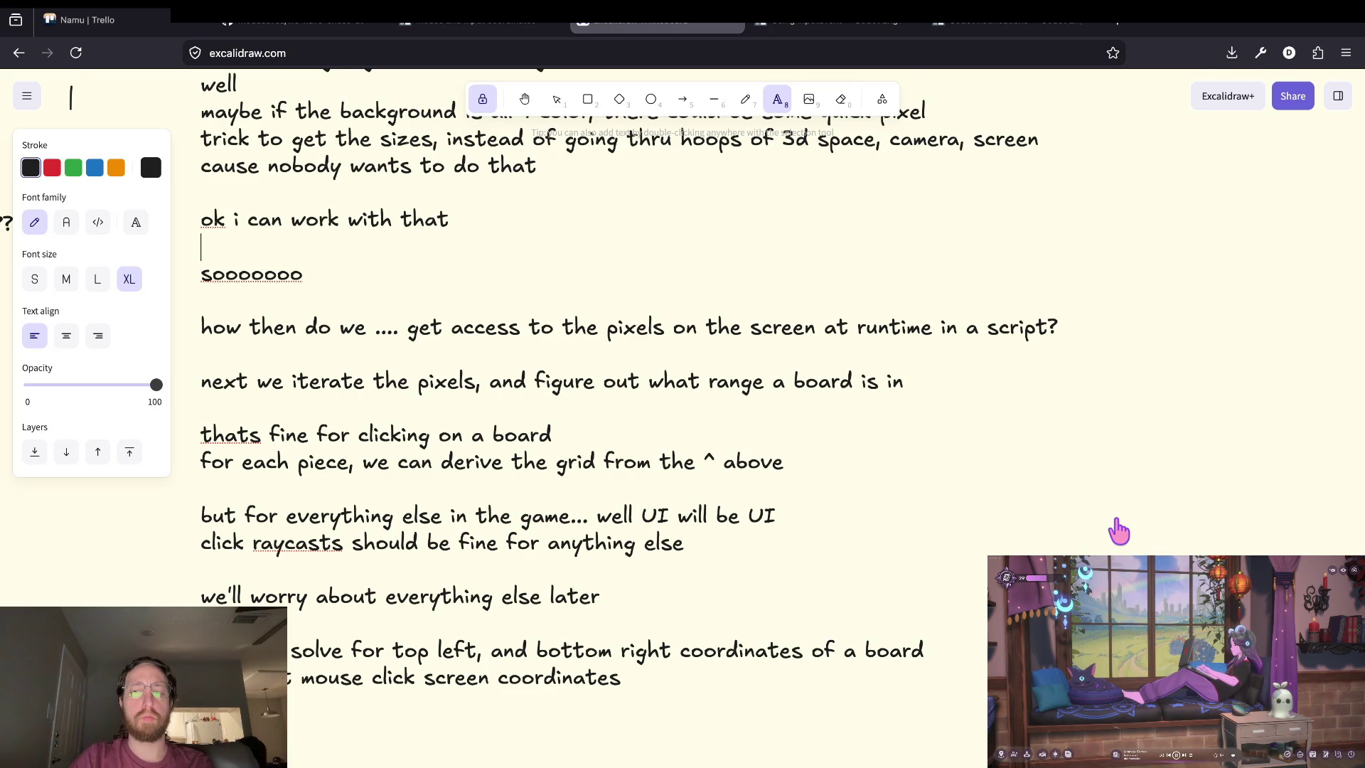
{"action": "key", "text": "super+Tab"}
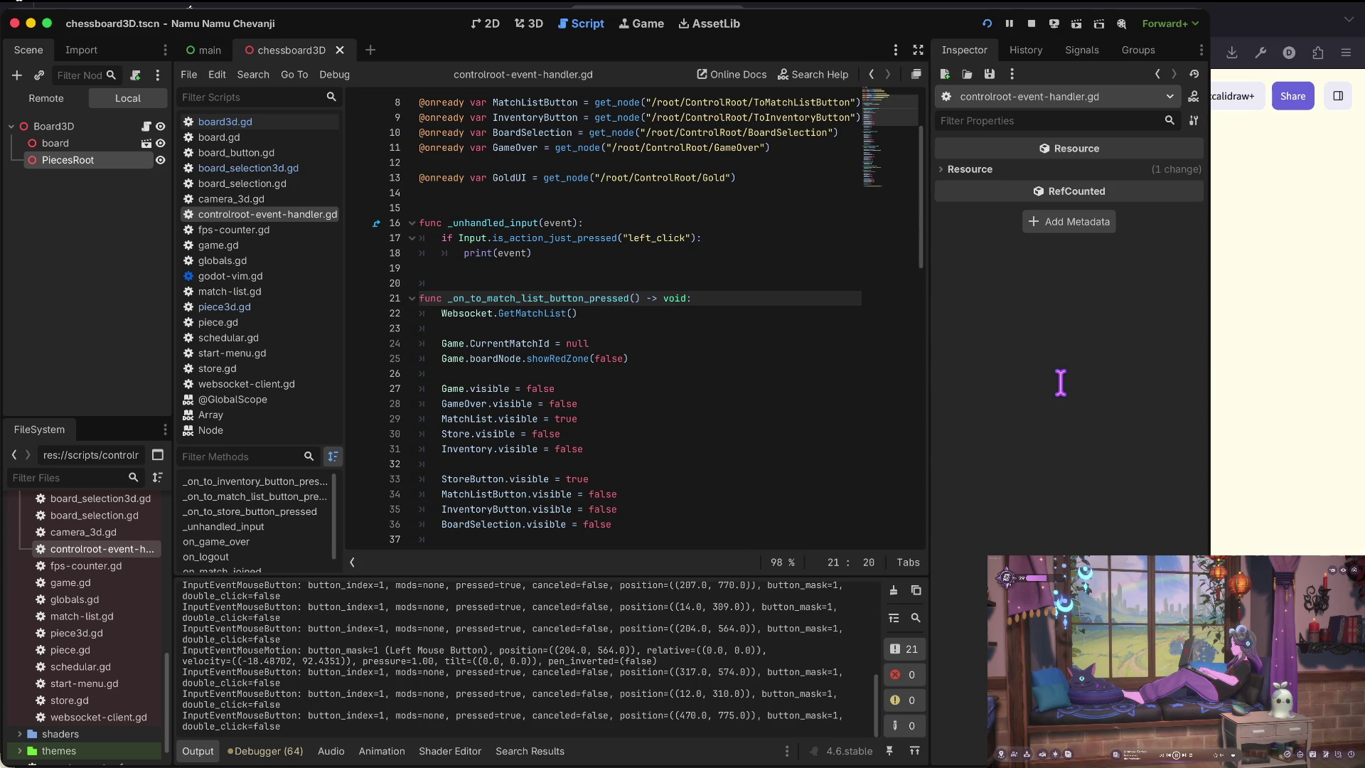
Switch from the Godot editor back to the Excalidraw planning notes.
{"action": "key", "text": "super+Tab"}
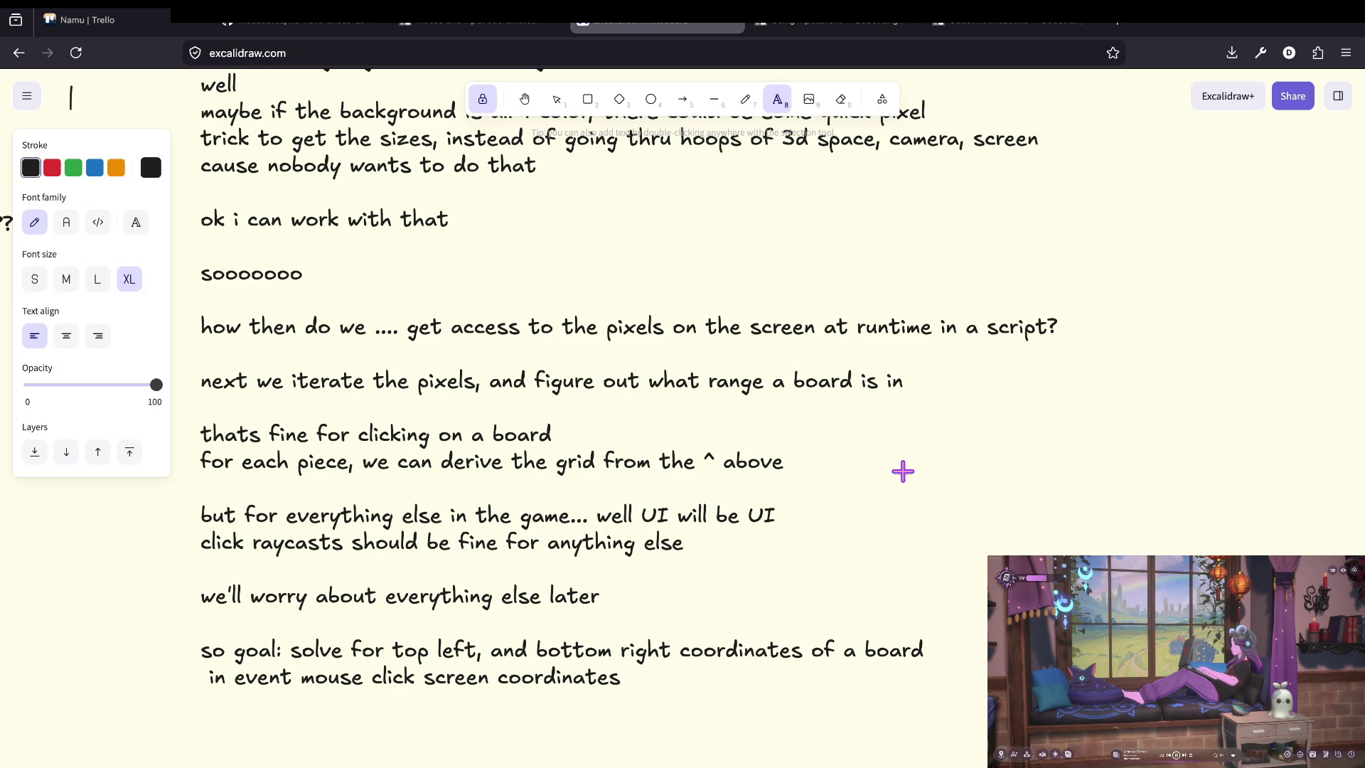
Glance at the Godot script editor, then return to the Excalidraw notes.
{"action": "key", "text": "super+Tab"}
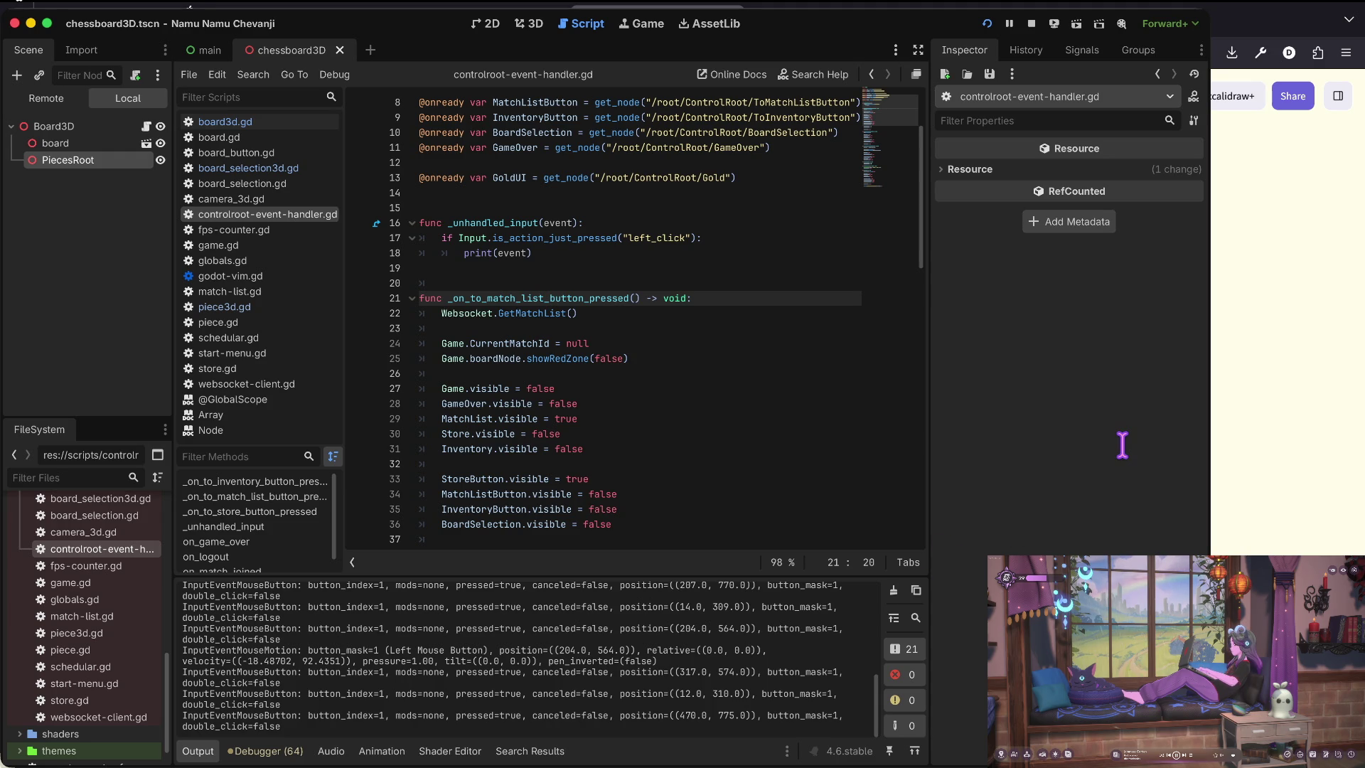
{"action": "key", "text": "super+Tab"}
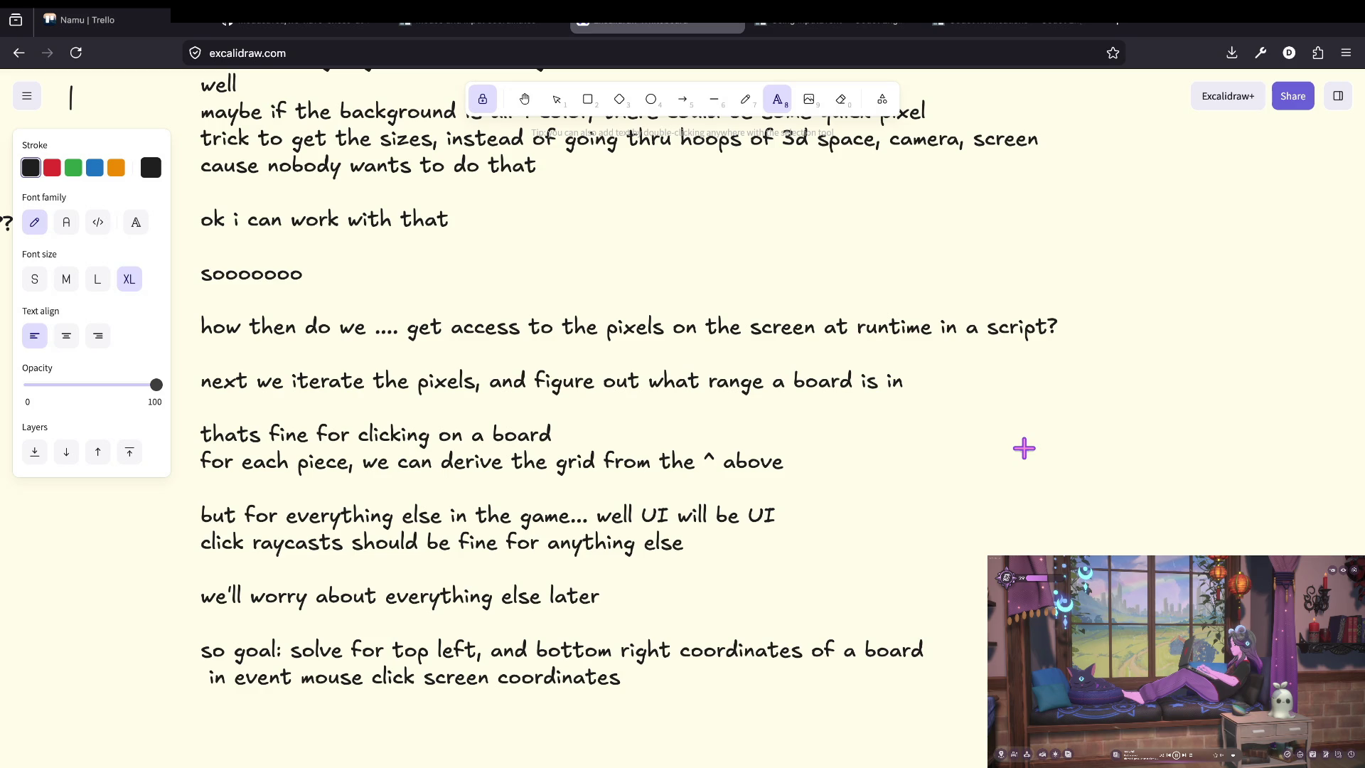
Cycle through Godot, the terminal and Excalidraw, ending back in the Godot script editor.
{"action": "key", "text": "super+Tab"}
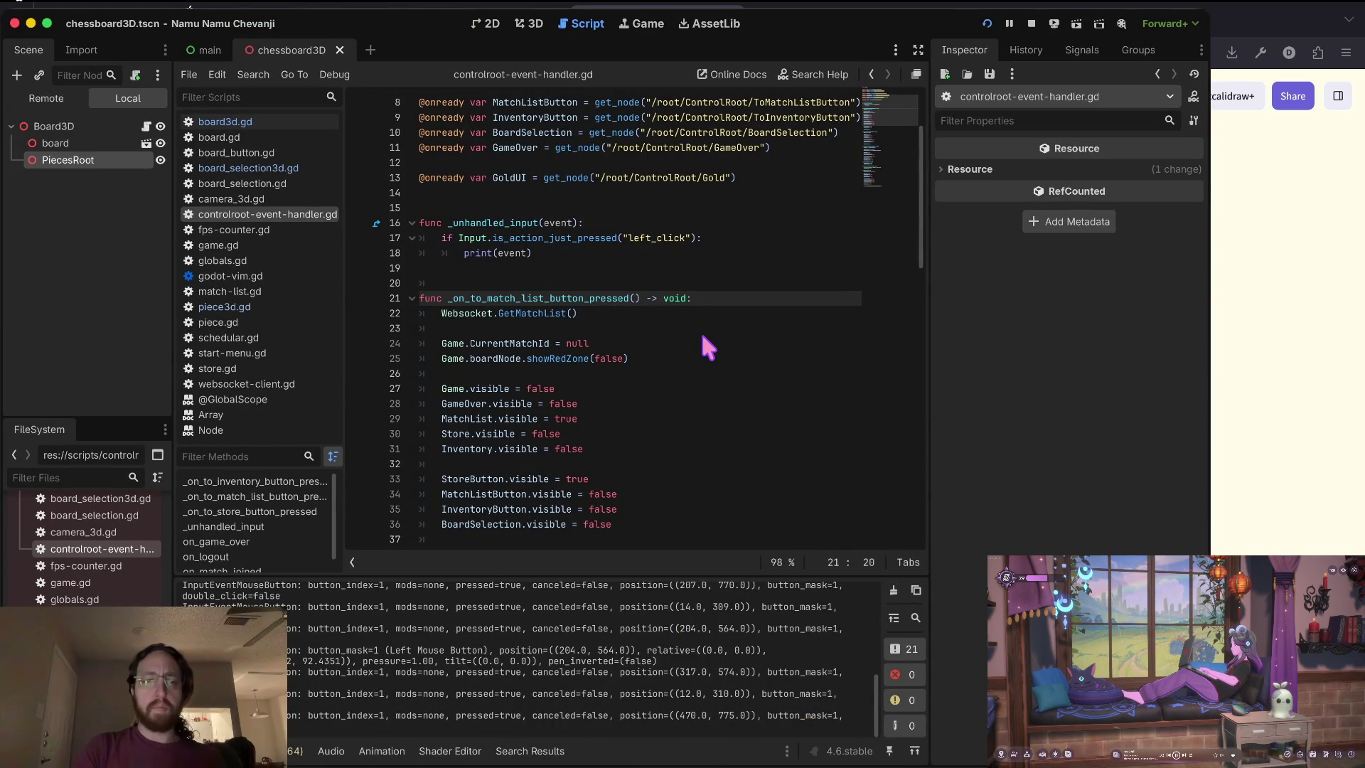
{"action": "key", "text": "super+Tab"}
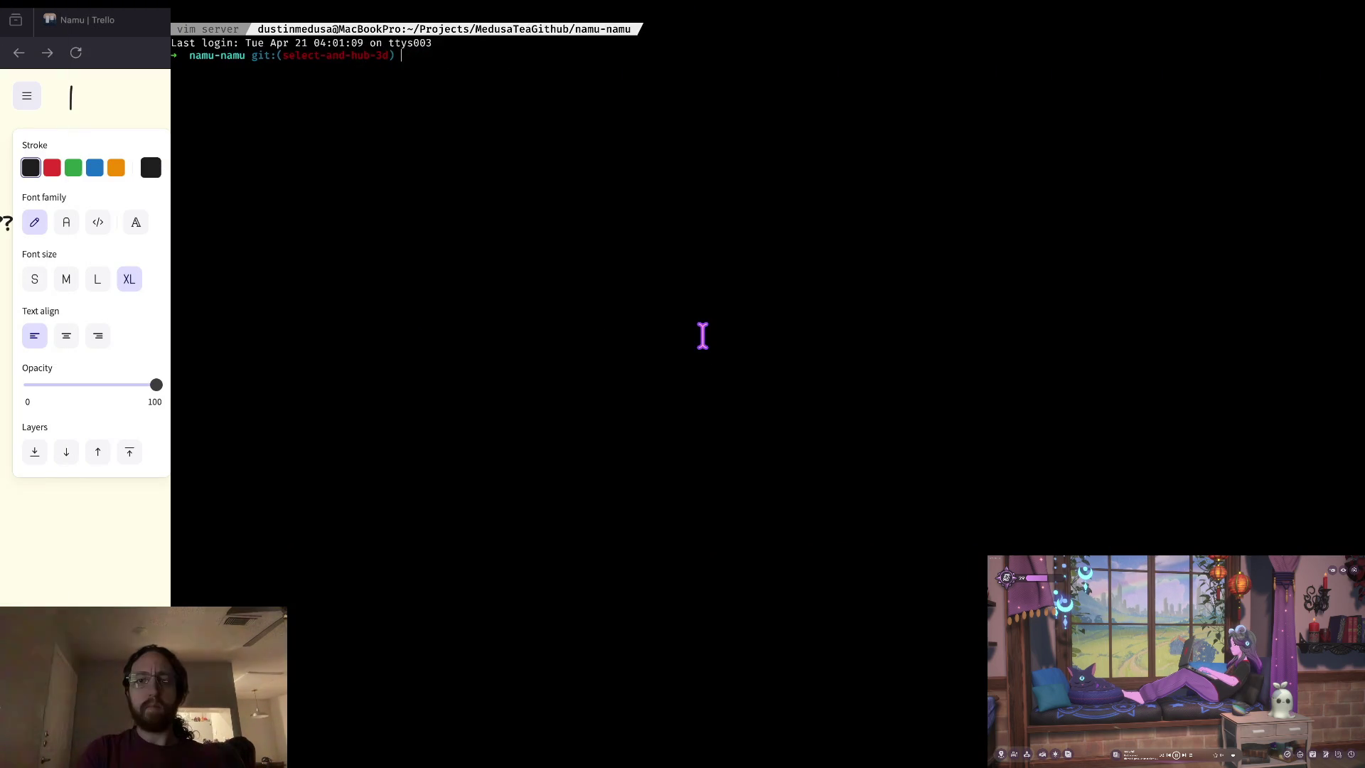
{"action": "key", "text": "super+Tab"}
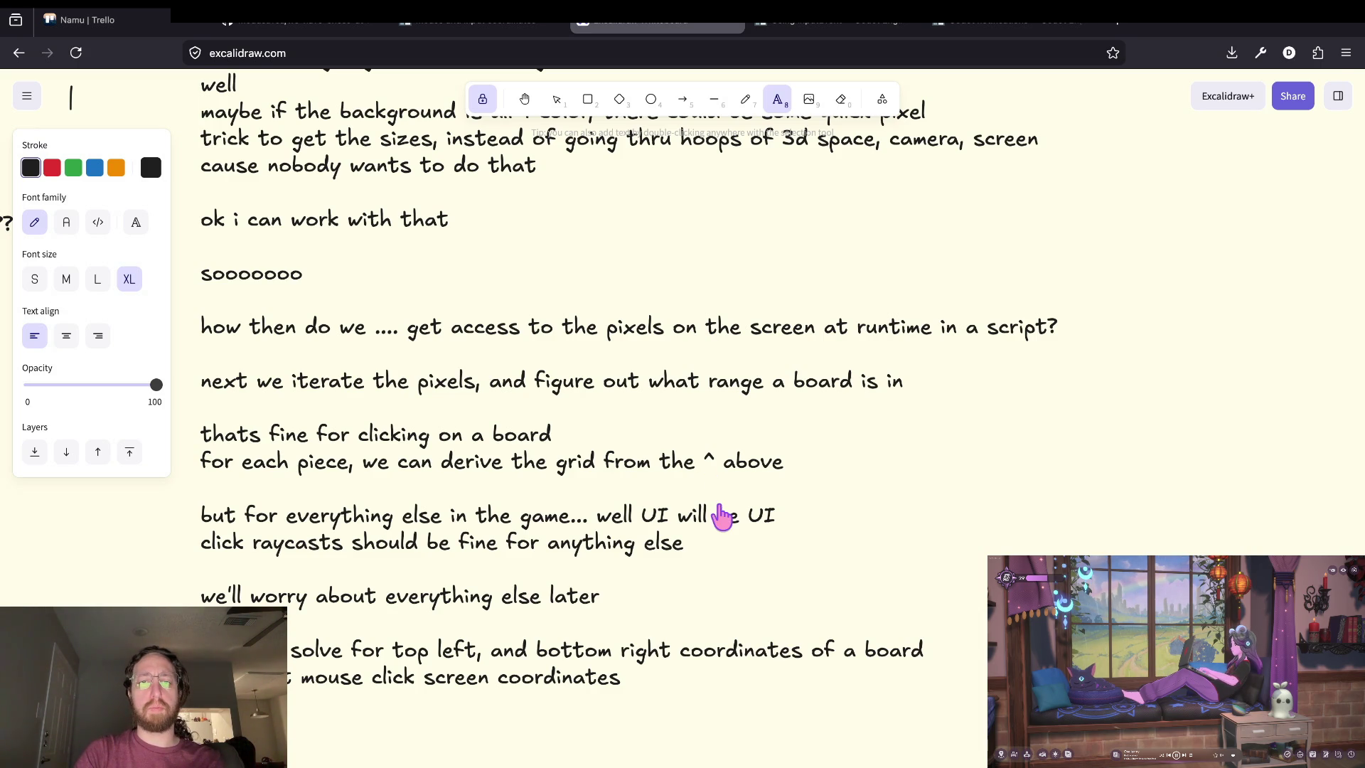
{"action": "key", "text": "alt+space"}
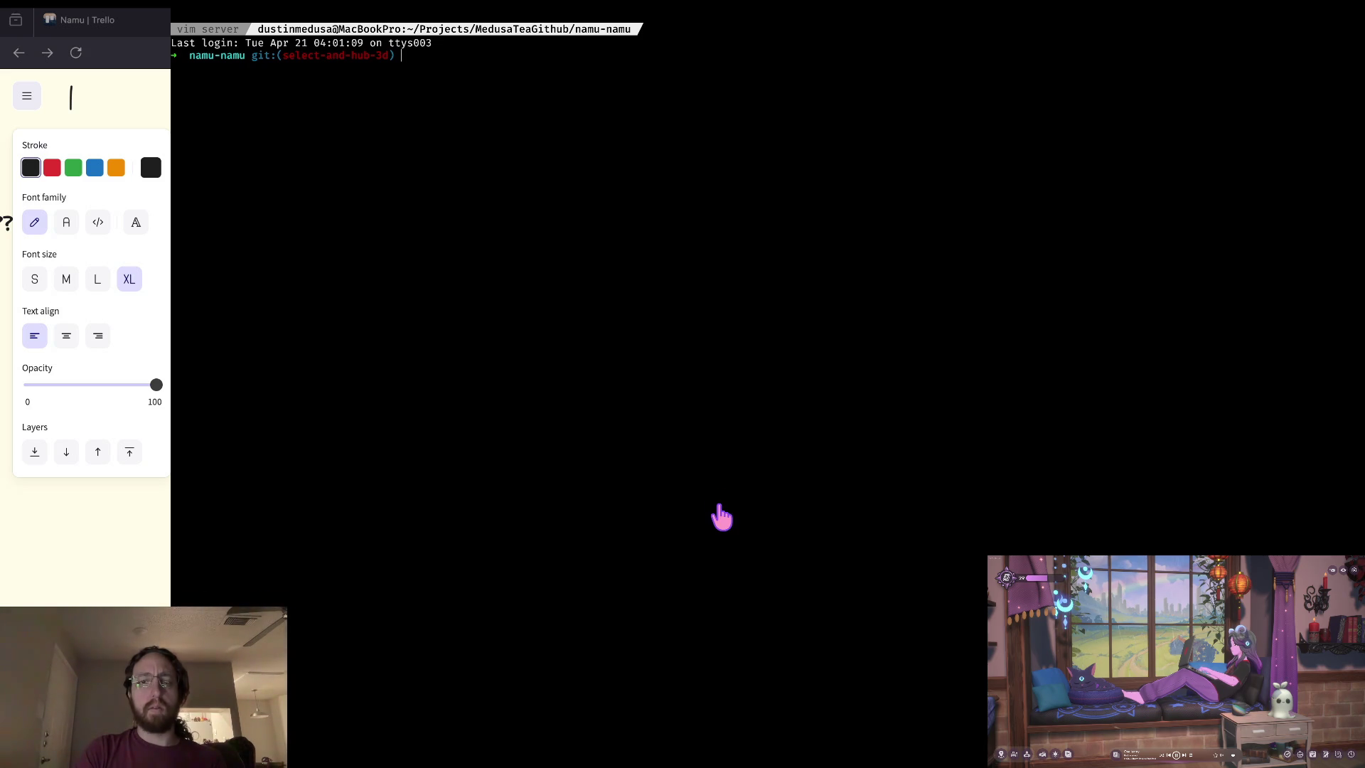
{"action": "key", "text": "super+Tab"}
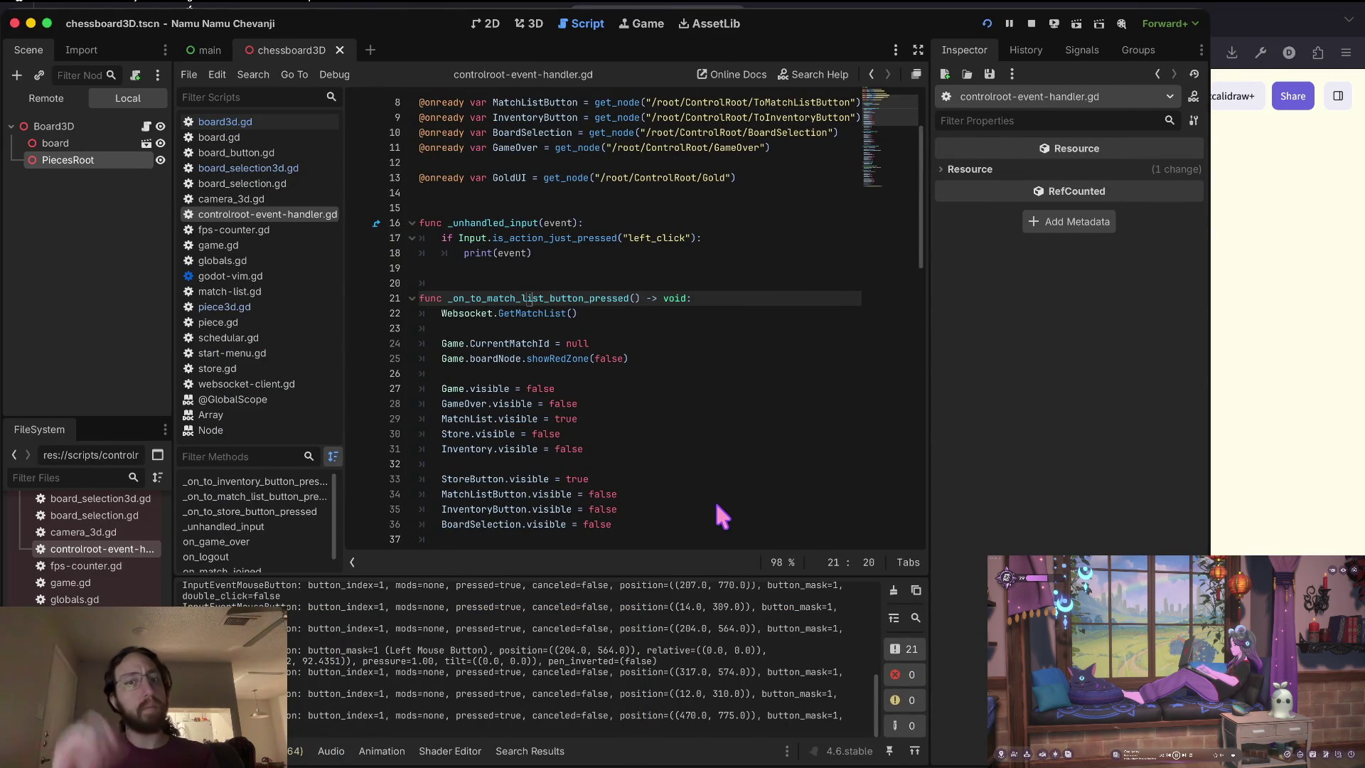
Move through script lines 20–27 around the left-click check, then switch to the Twitch stream.
{"action": "left_click", "coordinate": [688, 351]}
{"action": "key", "text": "j"}
{"action": "key", "text": "j"}
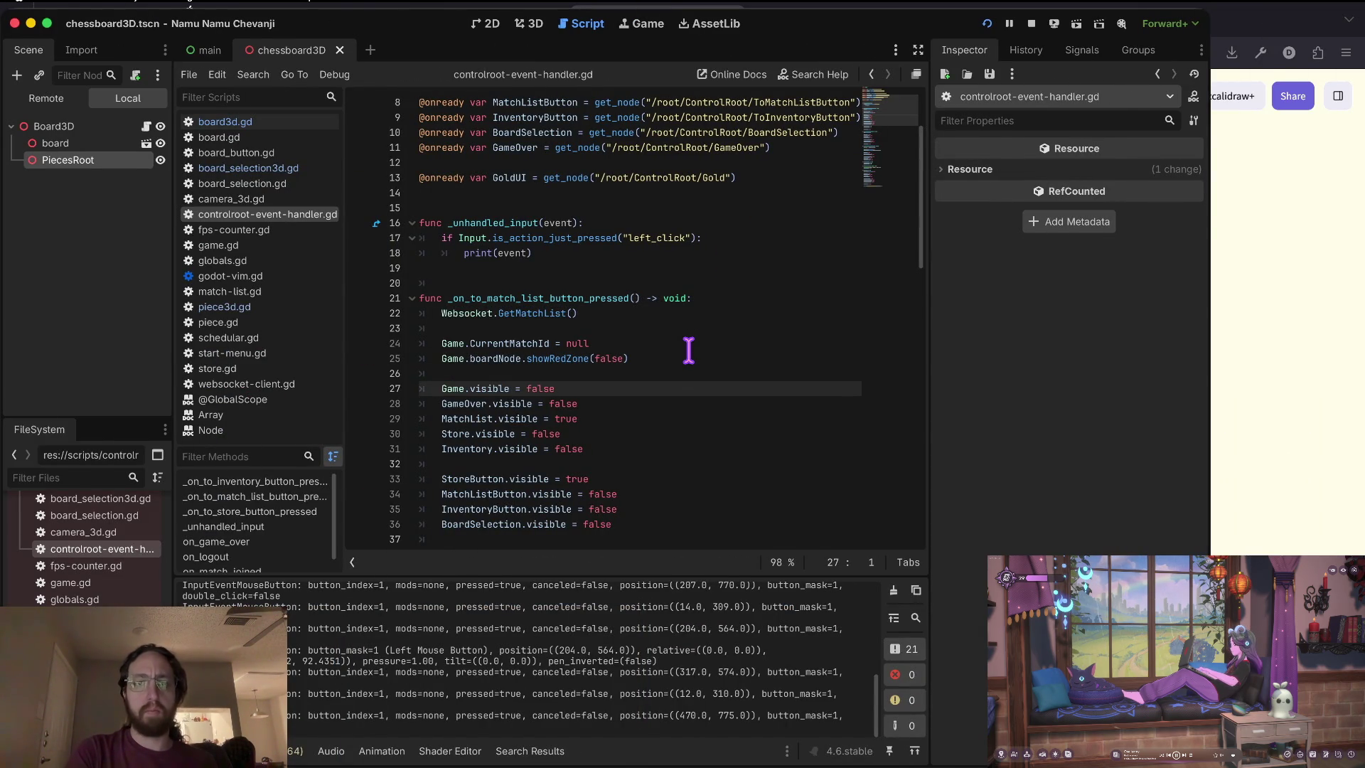
{"action": "key", "text": "k"}
{"action": "key", "text": "k"}
{"action": "key", "text": "k"}
{"action": "key", "text": "k"}
{"action": "key", "text": "k"}
{"action": "key", "text": "k"}
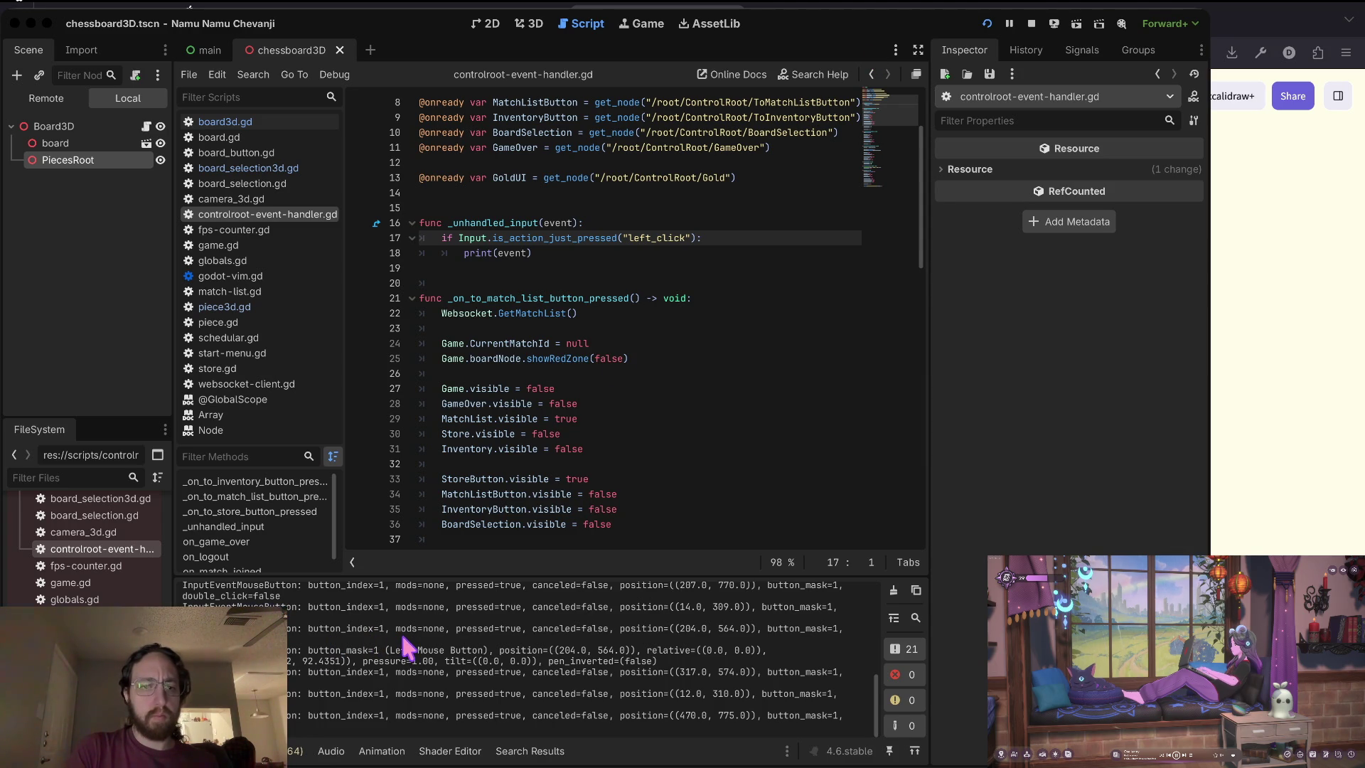
{"action": "key", "text": "ctrl+Right"}
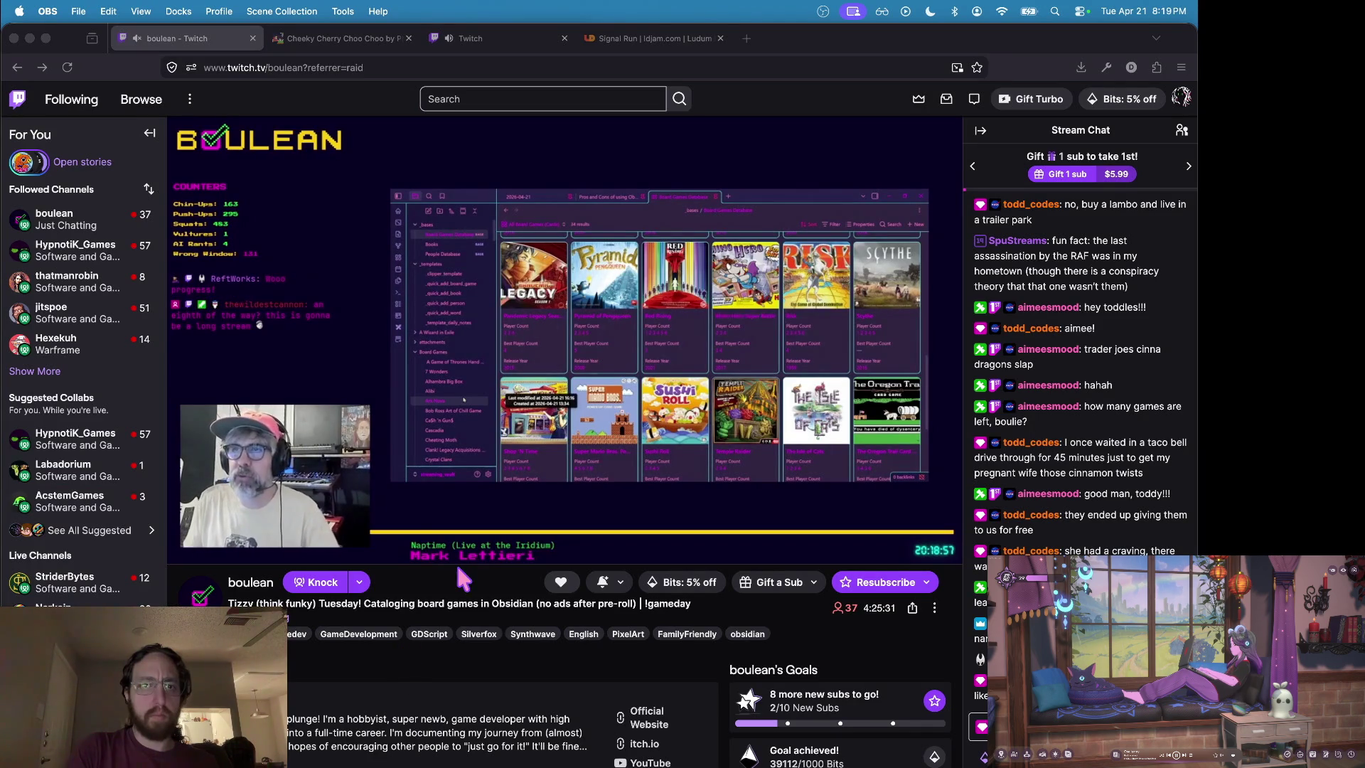
{"action": "key", "text": "super+Tab"}
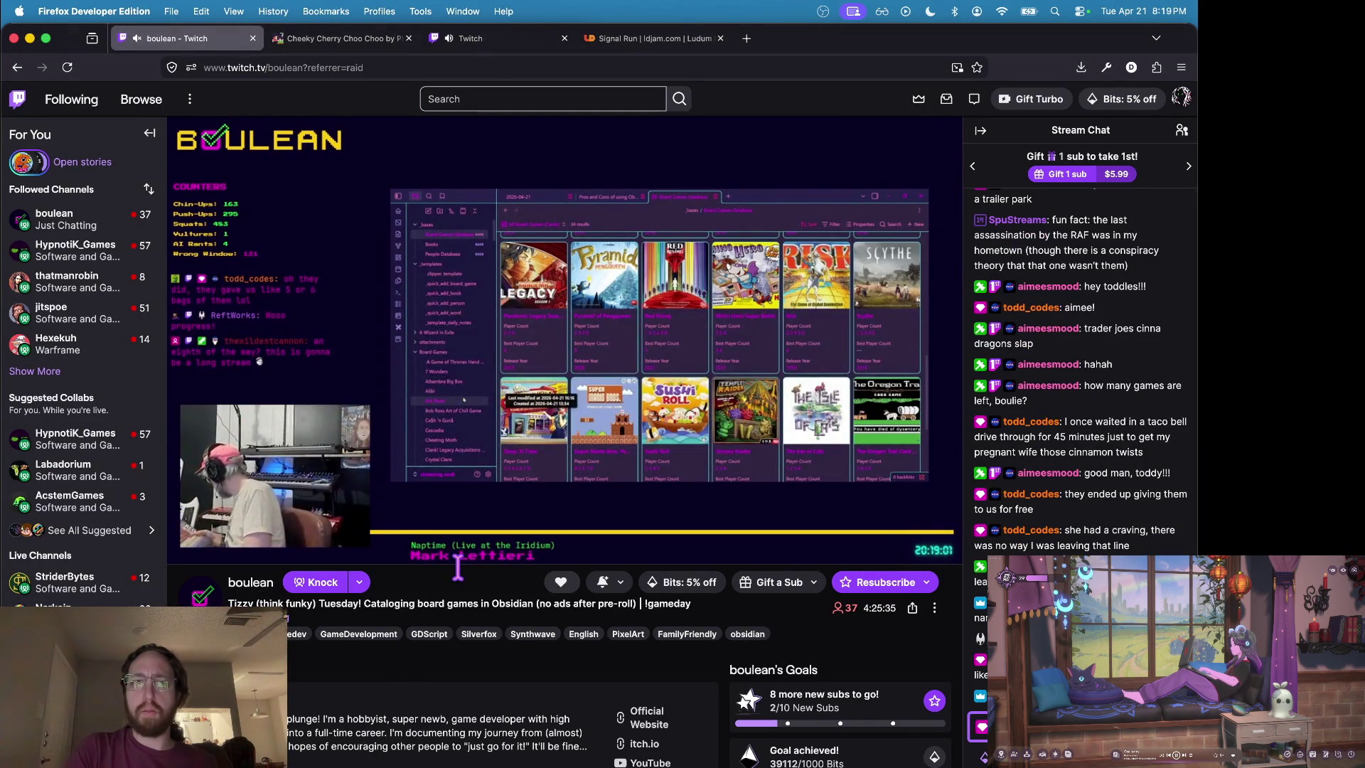
{"action": "key", "text": "super+Tab"}
{"action": "key", "text": "super+Tab"}
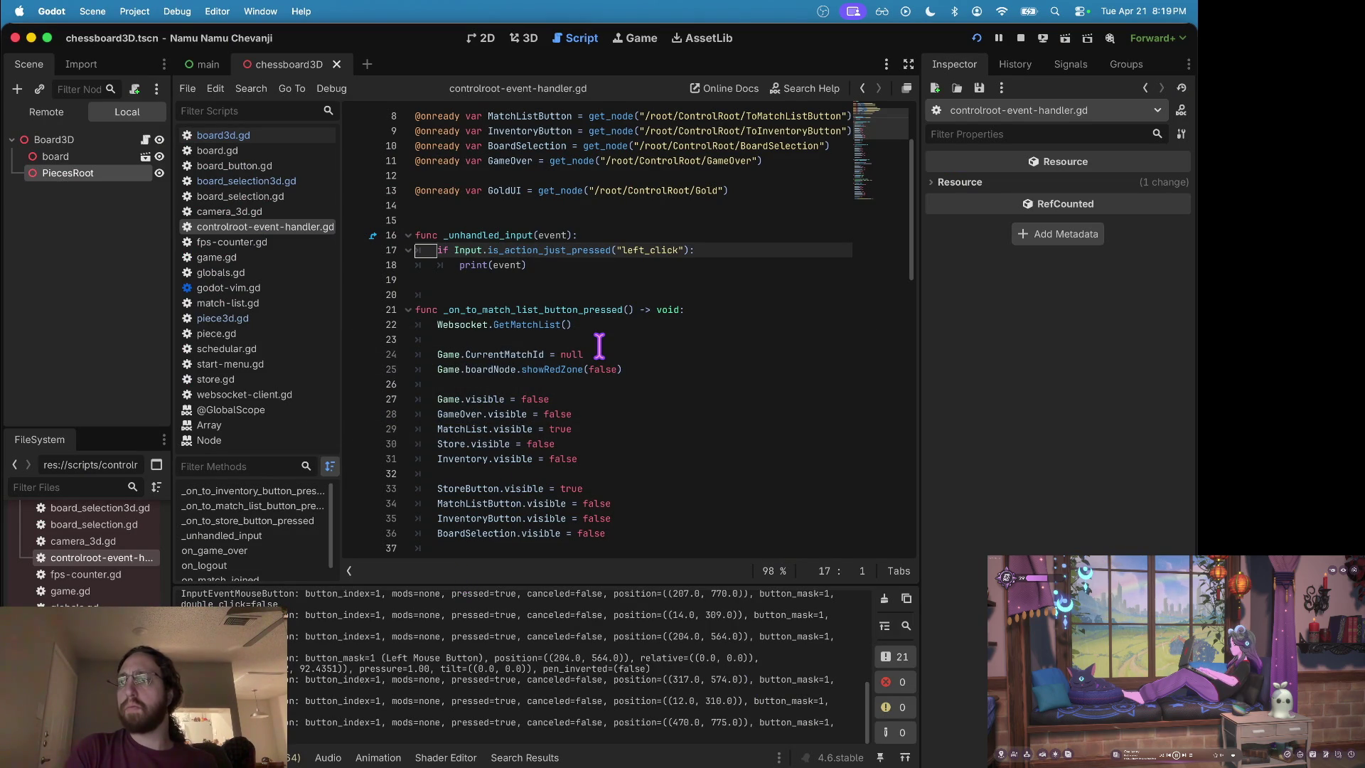
Put the edit position on blank line 20, then switch to the vim terminal.
{"action": "left_click", "coordinate": [630, 309]}
{"action": "left_click", "coordinate": [572, 287]}
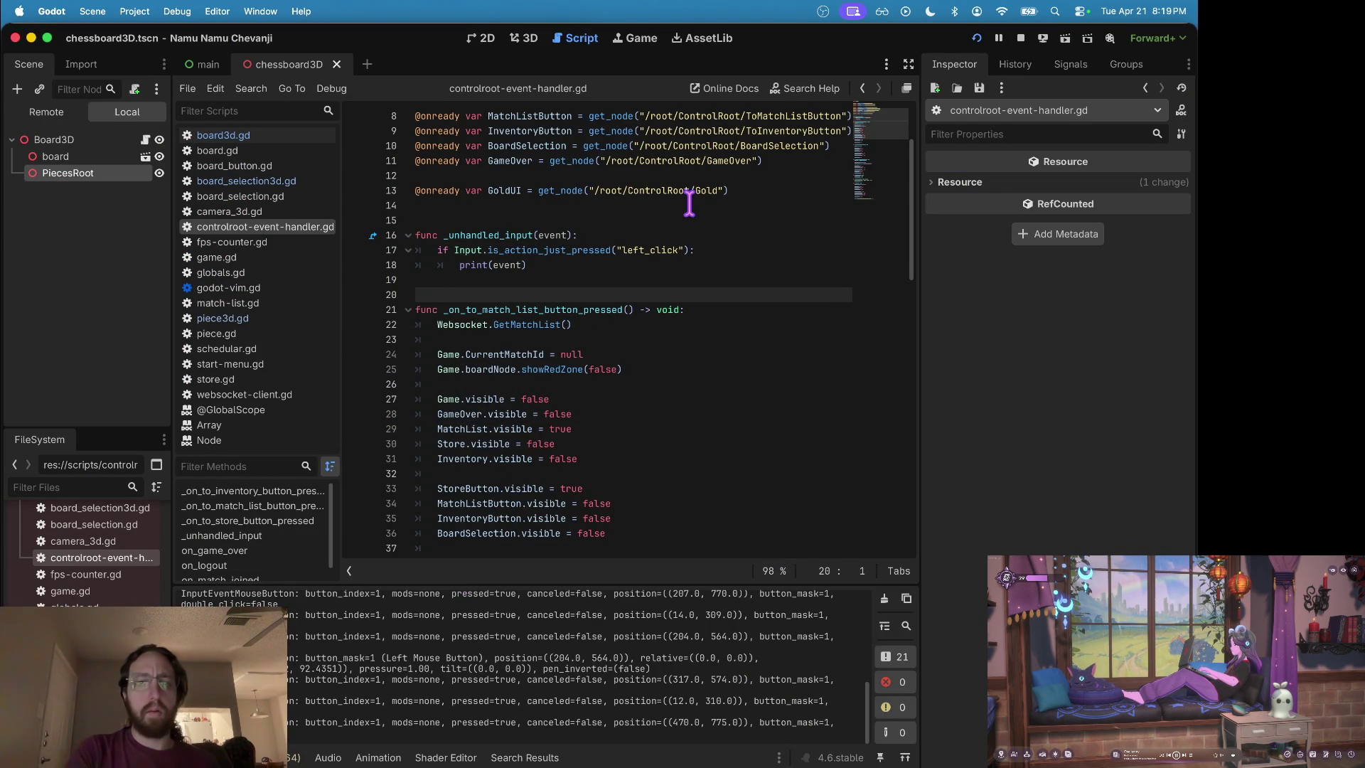
{"action": "key", "text": "super+Tab"}
{"action": "key", "text": "super+Tab"}
{"action": "key", "text": "super+Tab"}
{"action": "key", "text": "super+Tab"}
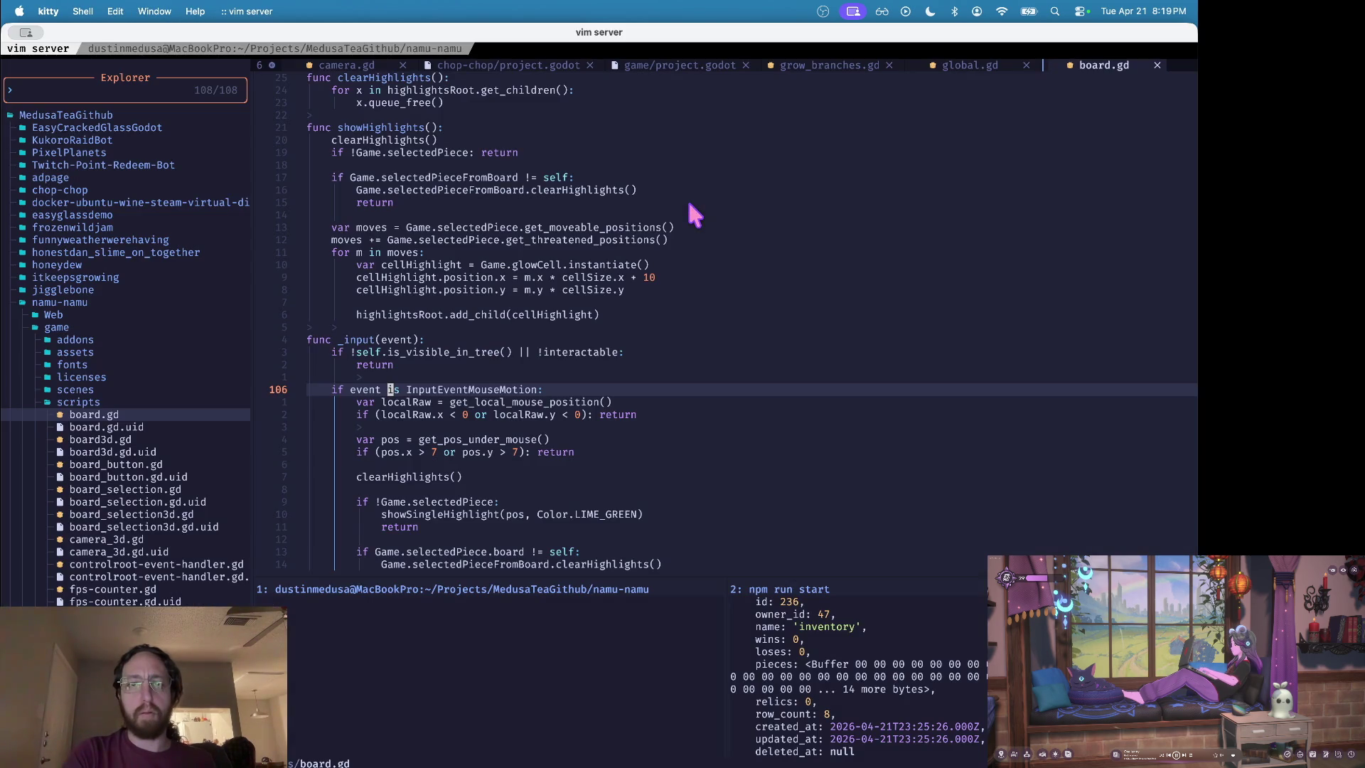
Cycle through Godot, Excalidraw and kitty, landing on the full-screen vim window with board.gd.
{"action": "key", "text": "super+Tab"}
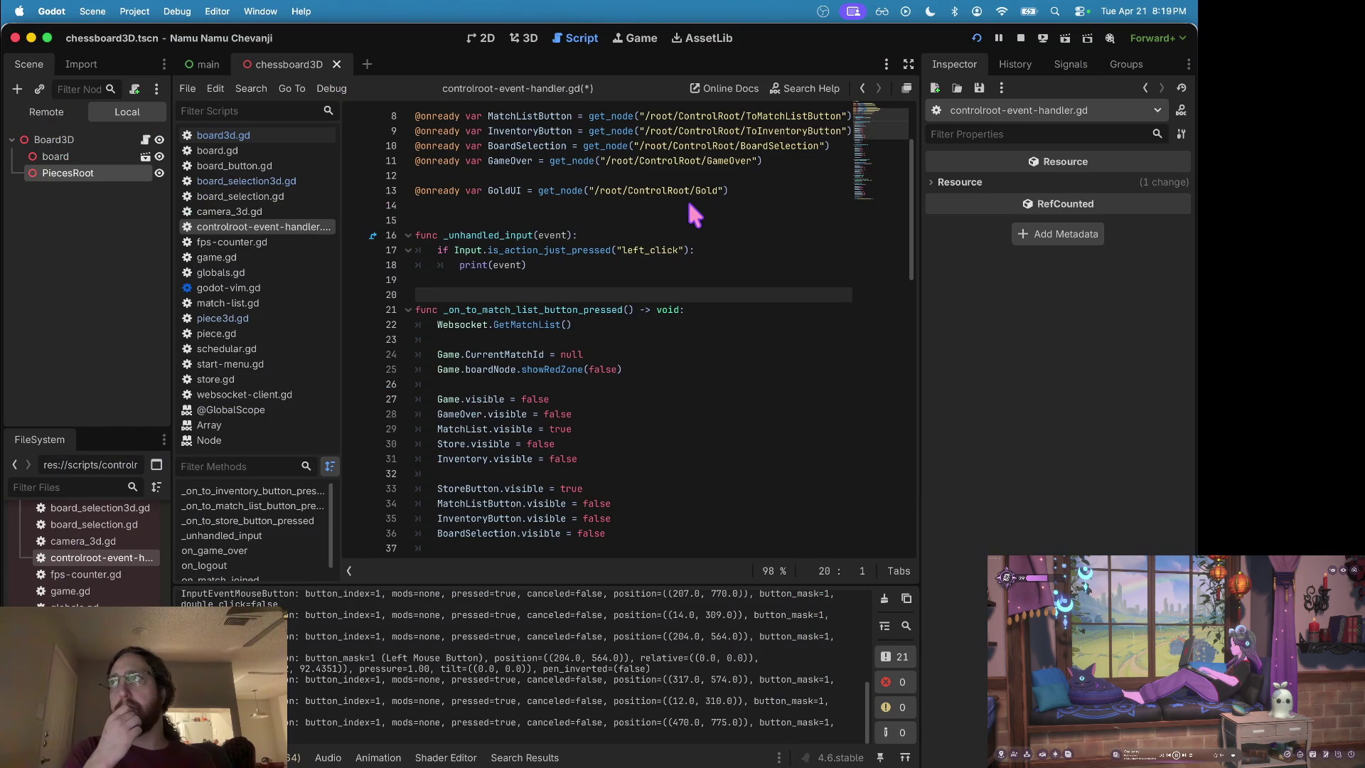
{"action": "key", "text": "super+Tab"}
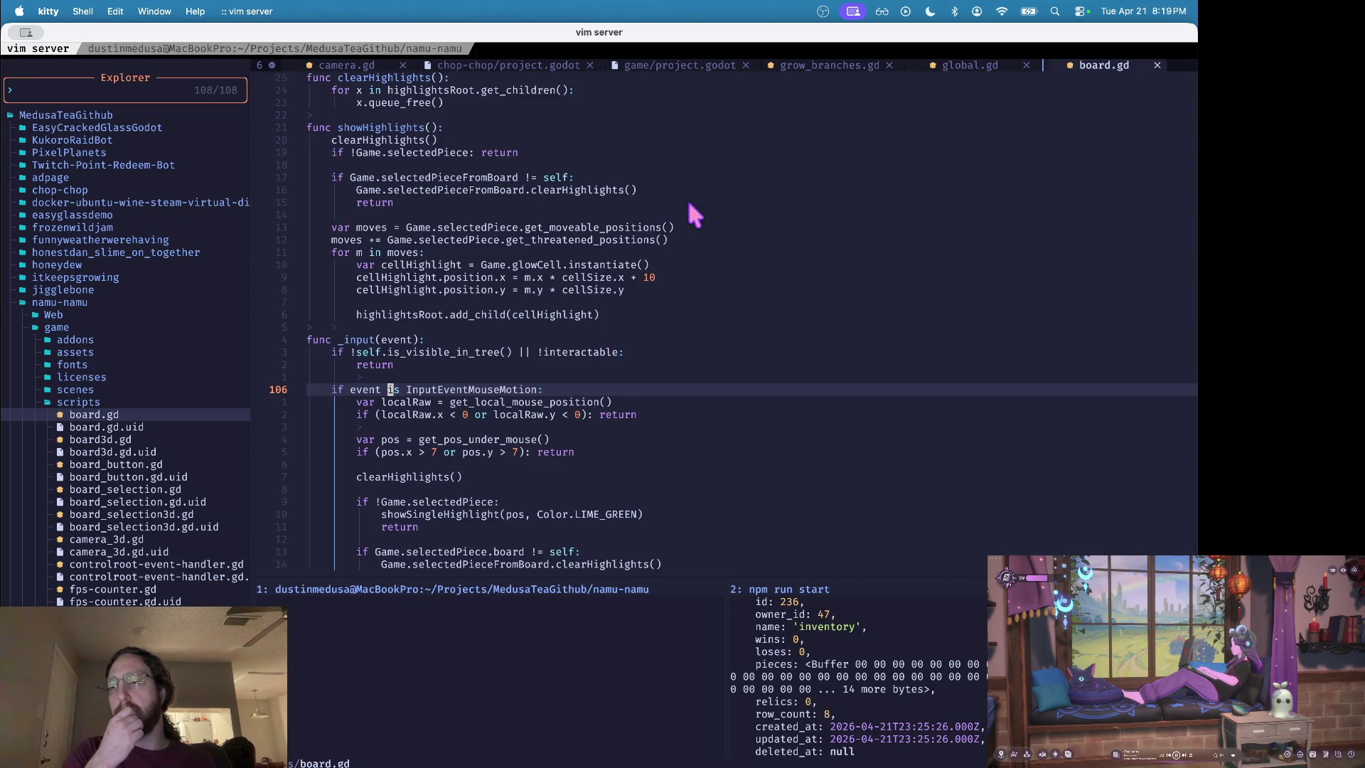
{"action": "key", "text": "super+Tab"}
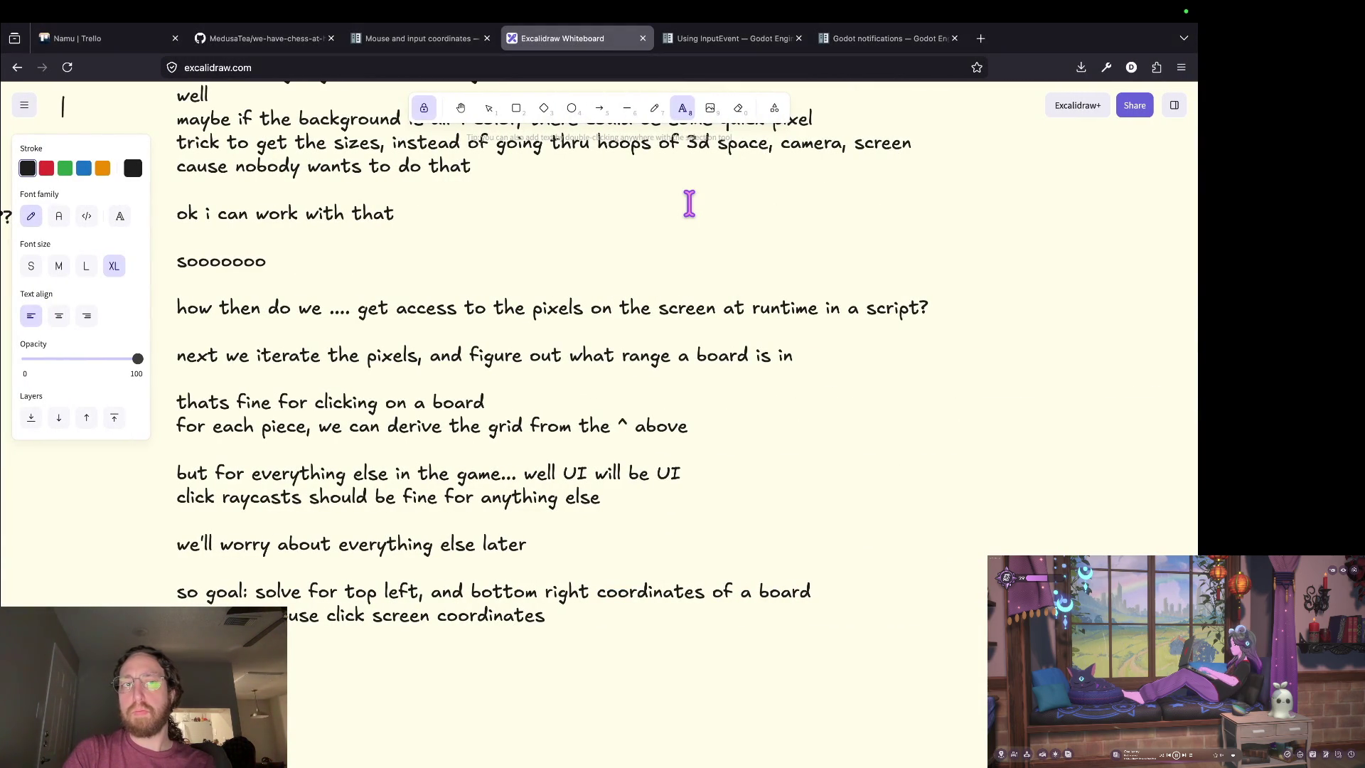
{"action": "key", "text": "super+Tab"}
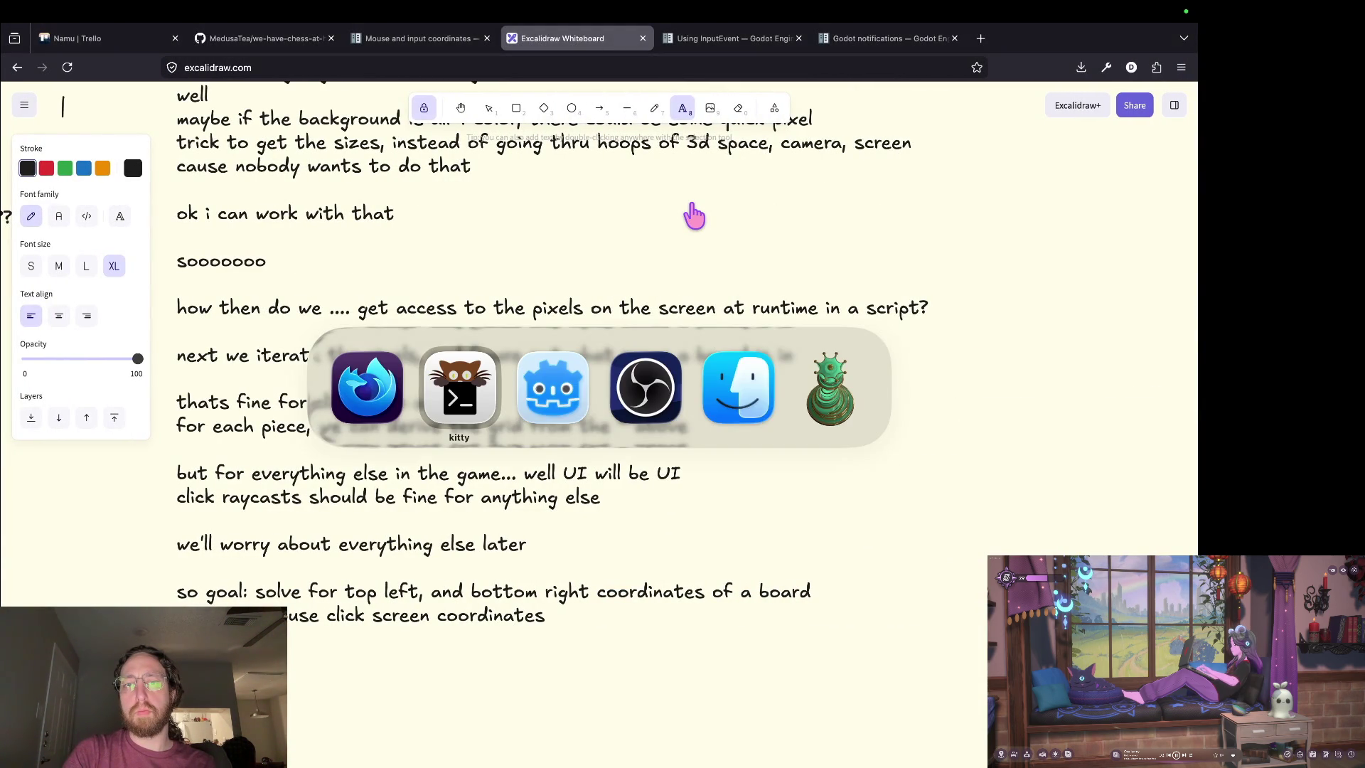
{"action": "key", "text": "super+Tab"}
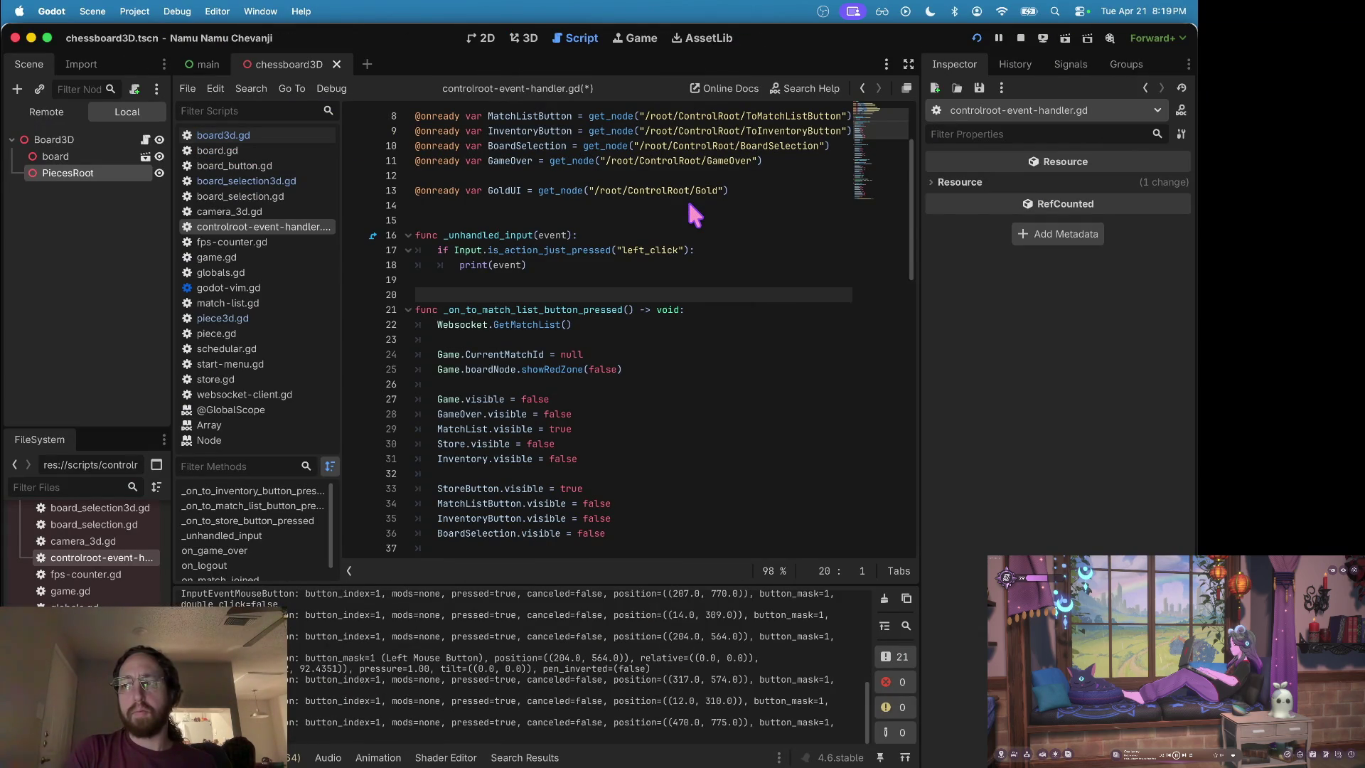
{"action": "key", "text": "super+Tab"}
{"action": "key", "text": "super+Tab"}
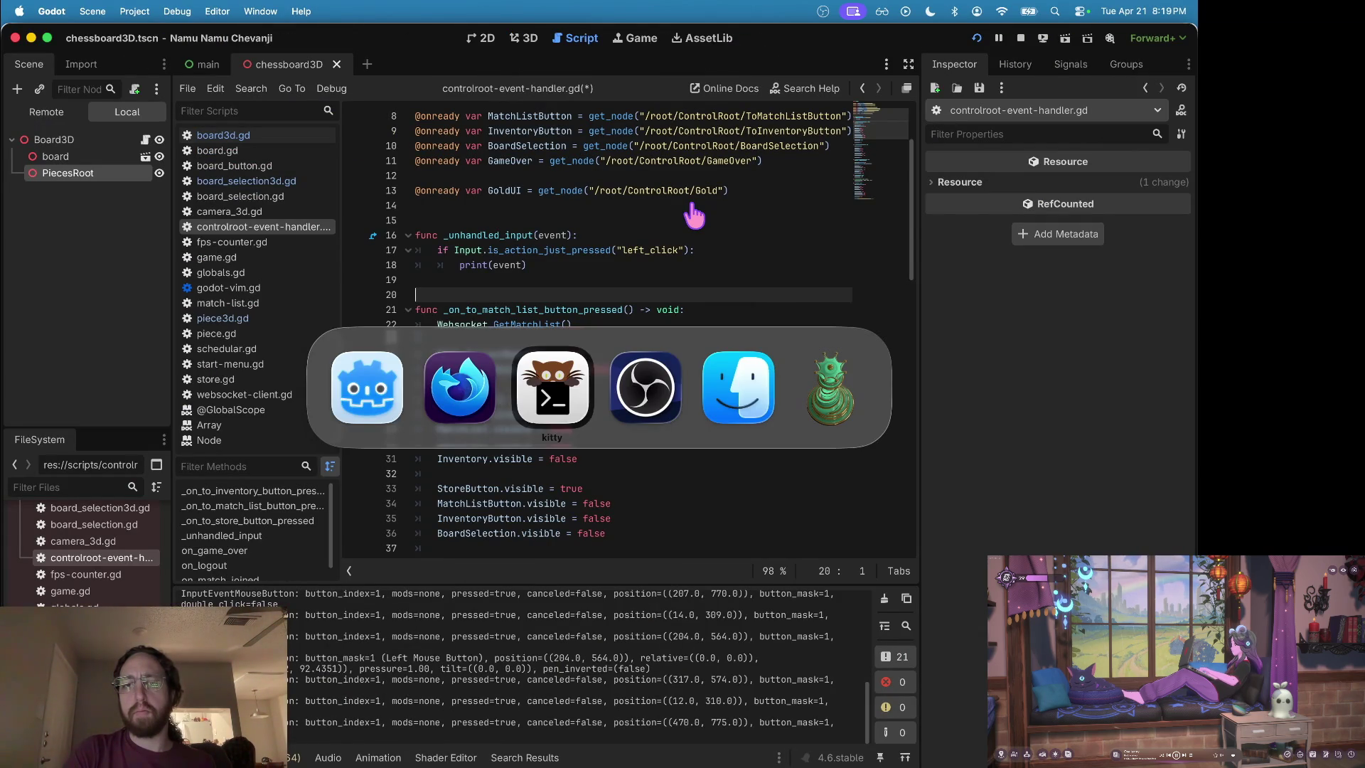
{"action": "key", "text": "super+Tab"}
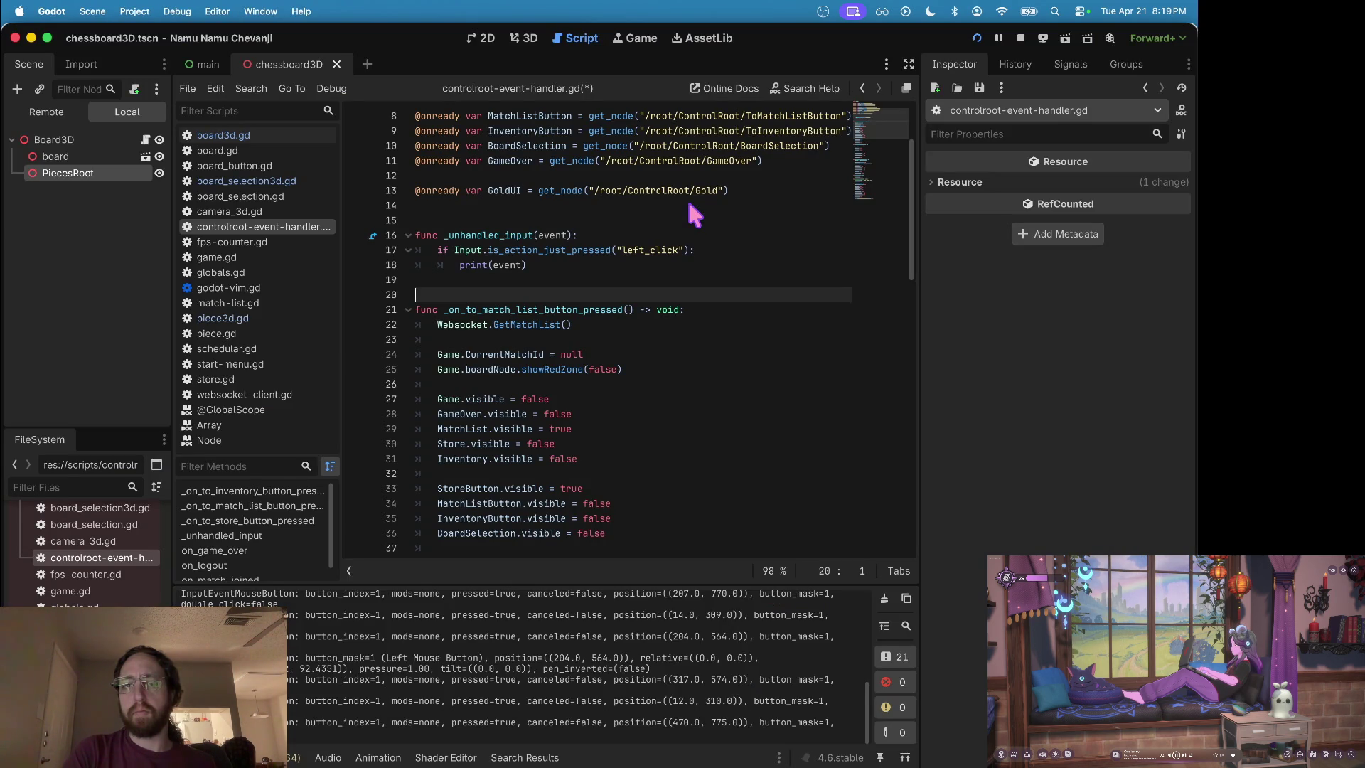
{"action": "key", "text": "super+Tab"}
{"action": "key", "text": "super+Tab"}
{"action": "key", "text": "super+Tab"}
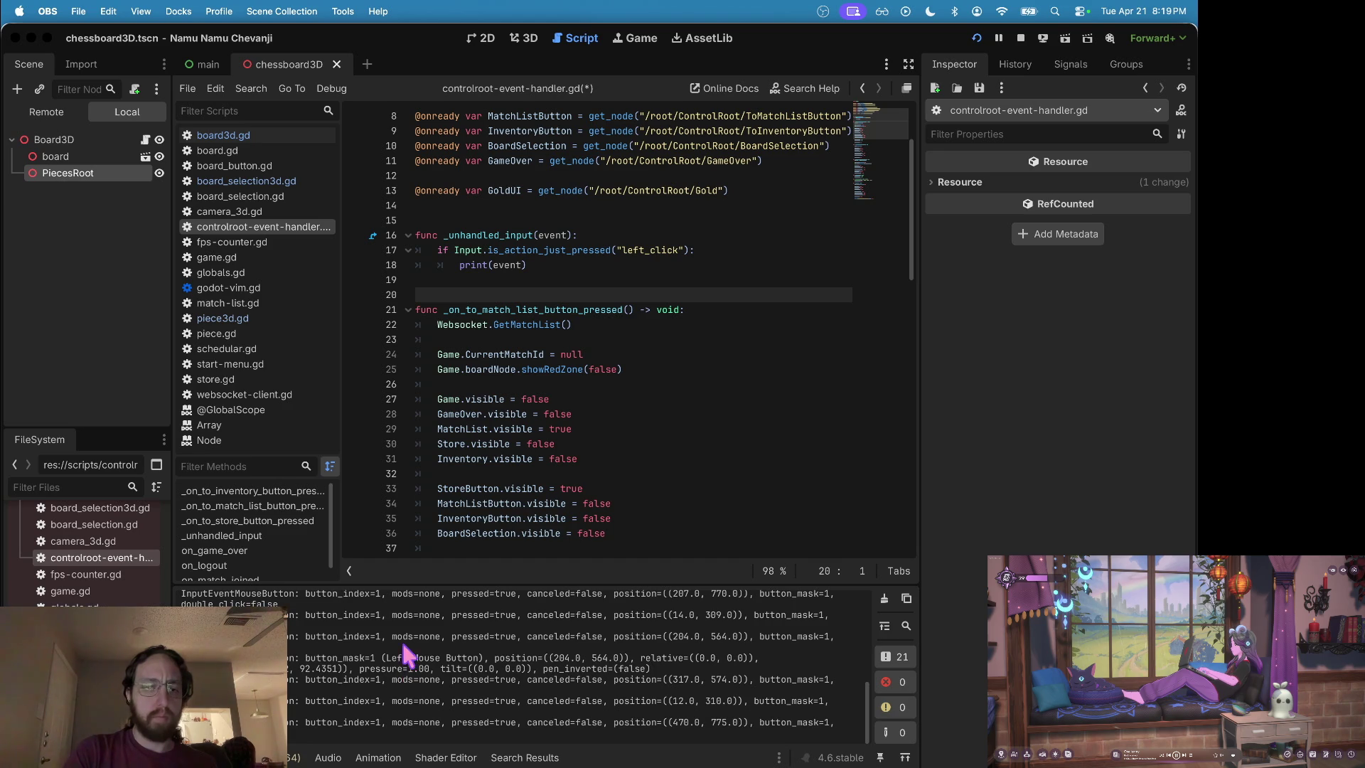
{"action": "key", "text": "ctrl+Right"}
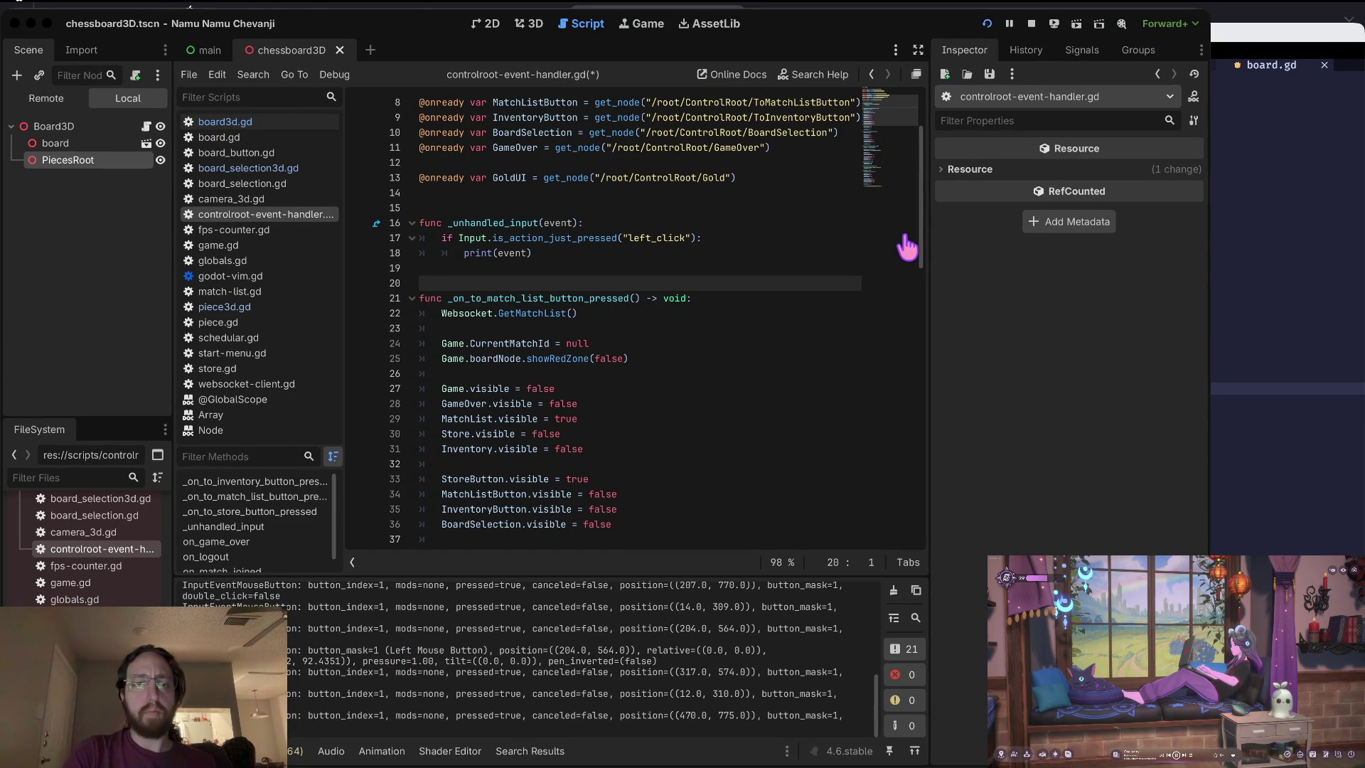
{"action": "key", "text": "ctrl+Right"}
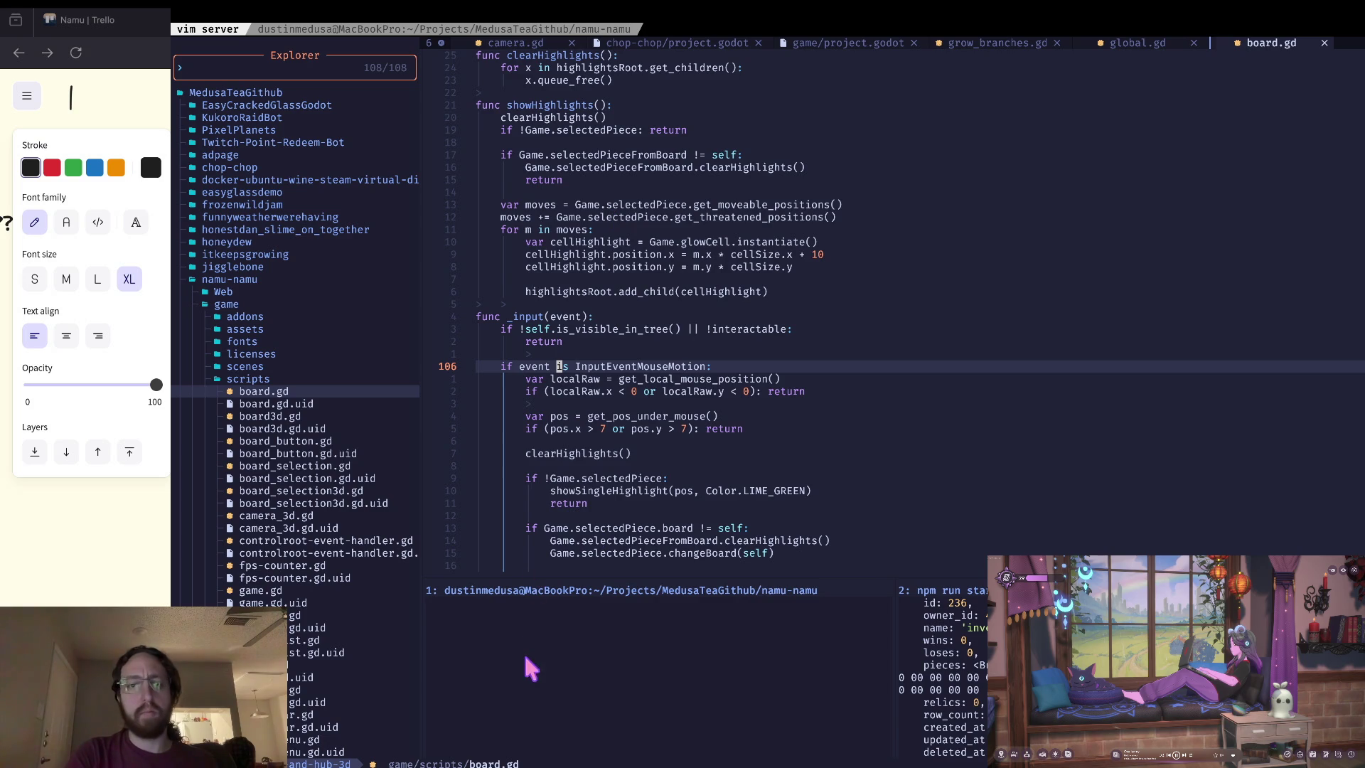
Focus the zsh pane below board.gd, check Godot, then move to the Excalidraw notes.
{"action": "left_click", "coordinate": [522, 630]}
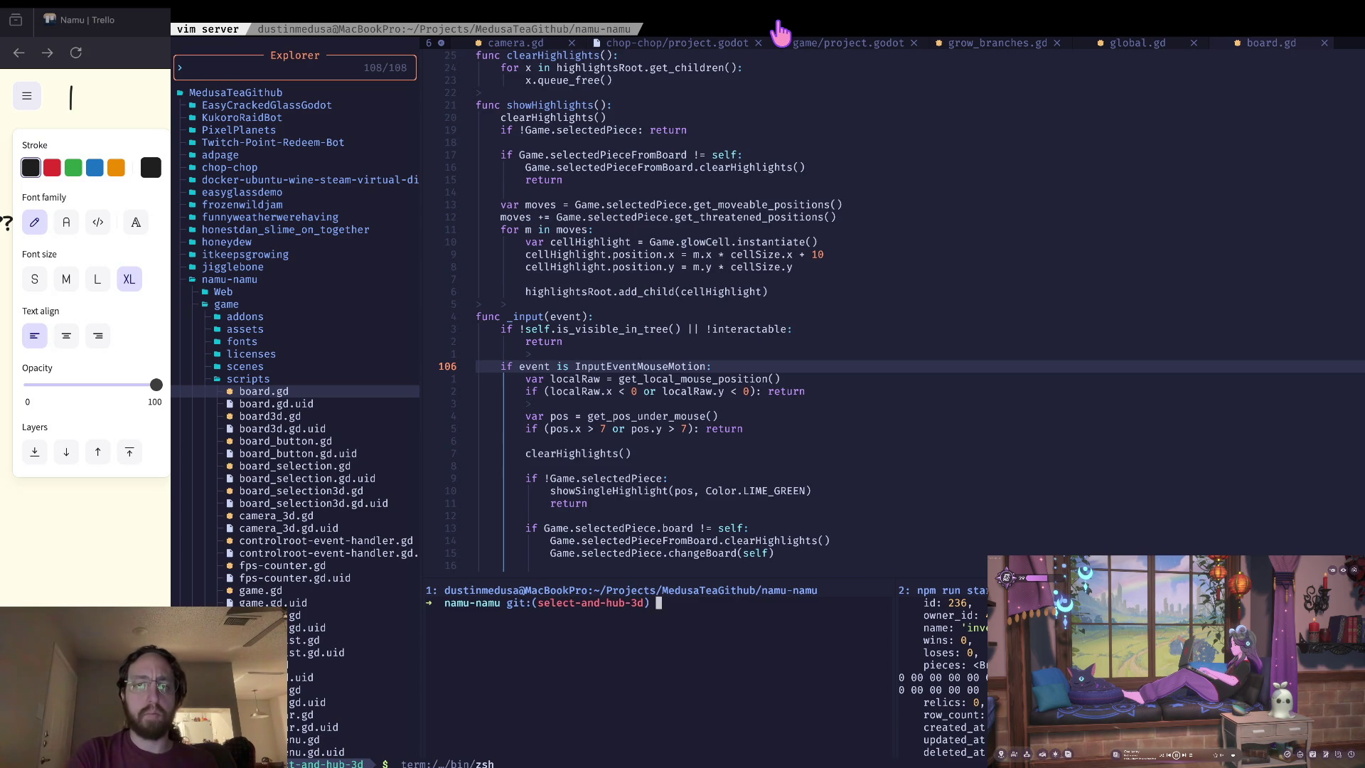
{"action": "key", "text": "ctrl+Left"}
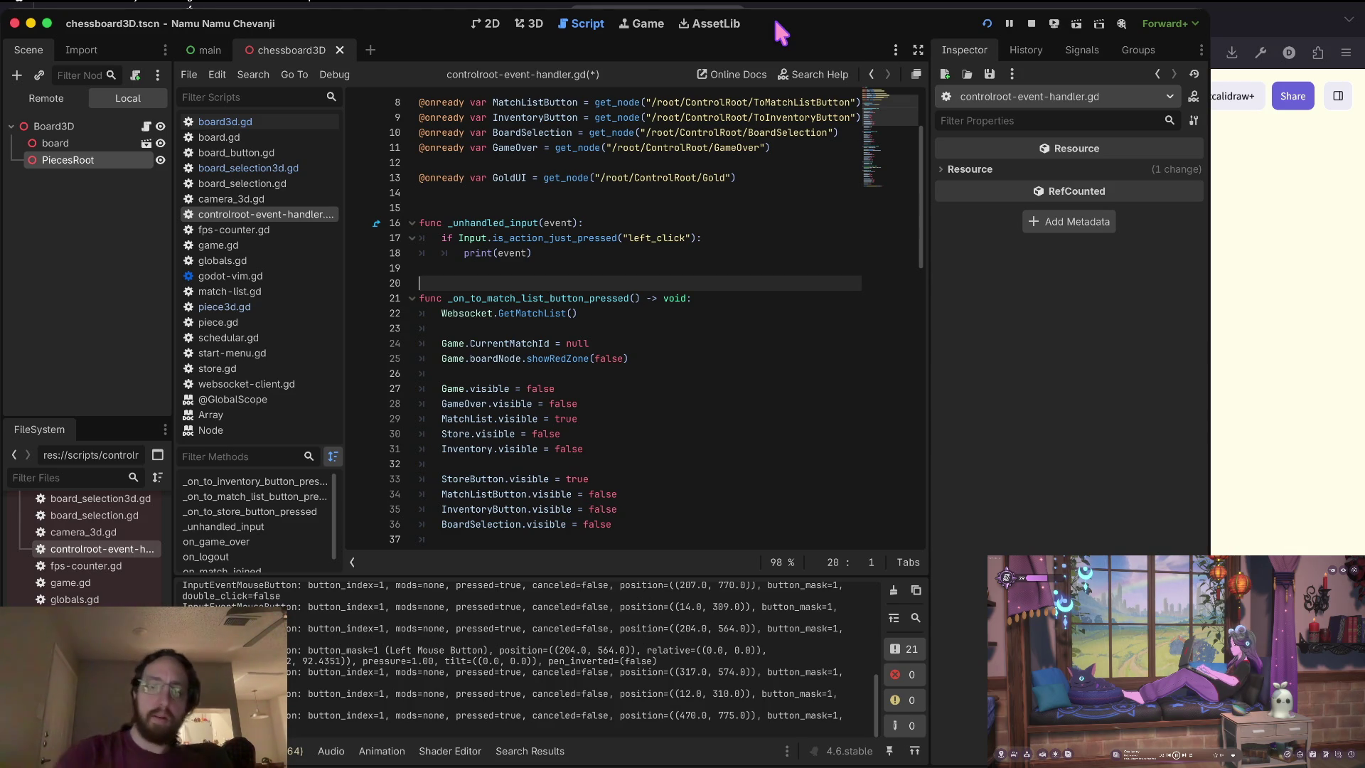
{"action": "key", "text": "super+Tab"}
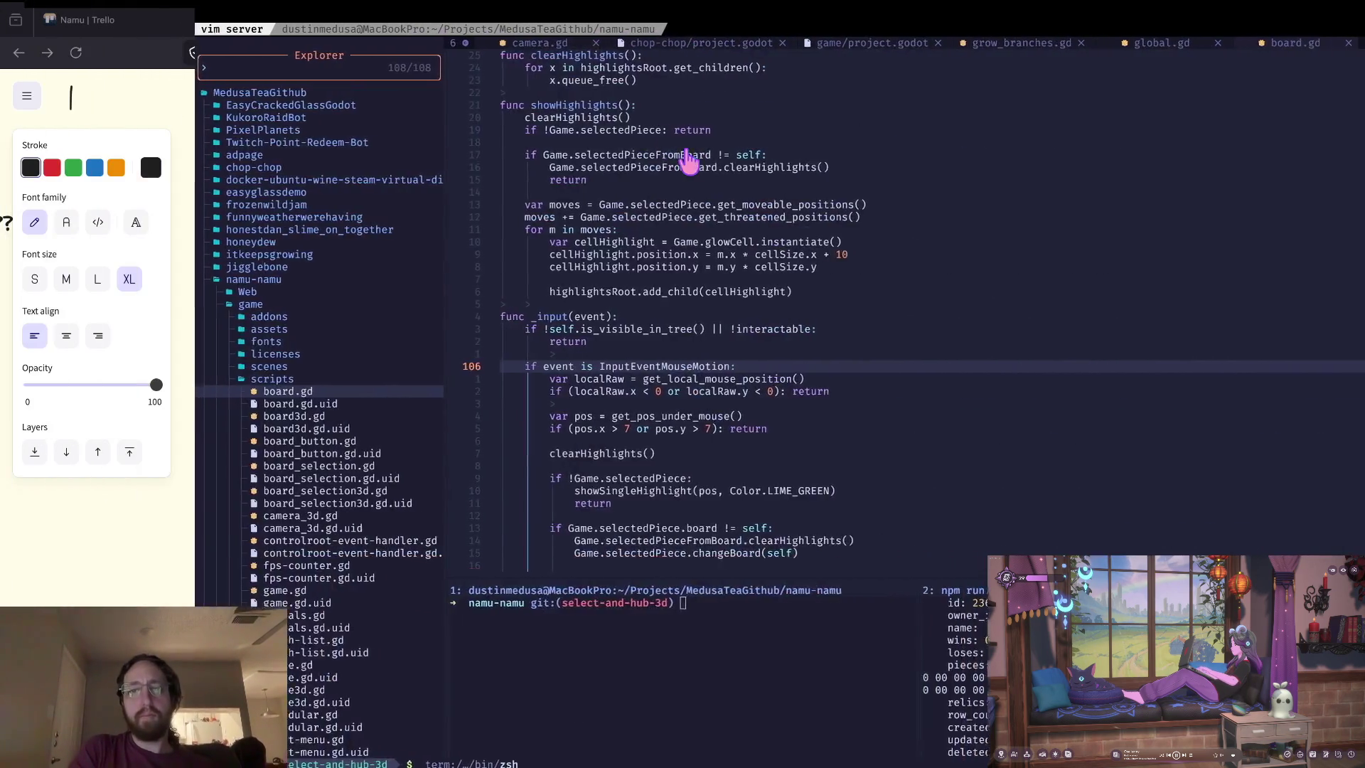
Add a new note reading 'OK' and 'step 1: get pixels' below the goal text.
{"action": "scroll", "coordinate": [558, 640], "scroll_direction": "down", "scroll_amount": 3}
{"action": "left_click", "coordinate": [235, 501]}
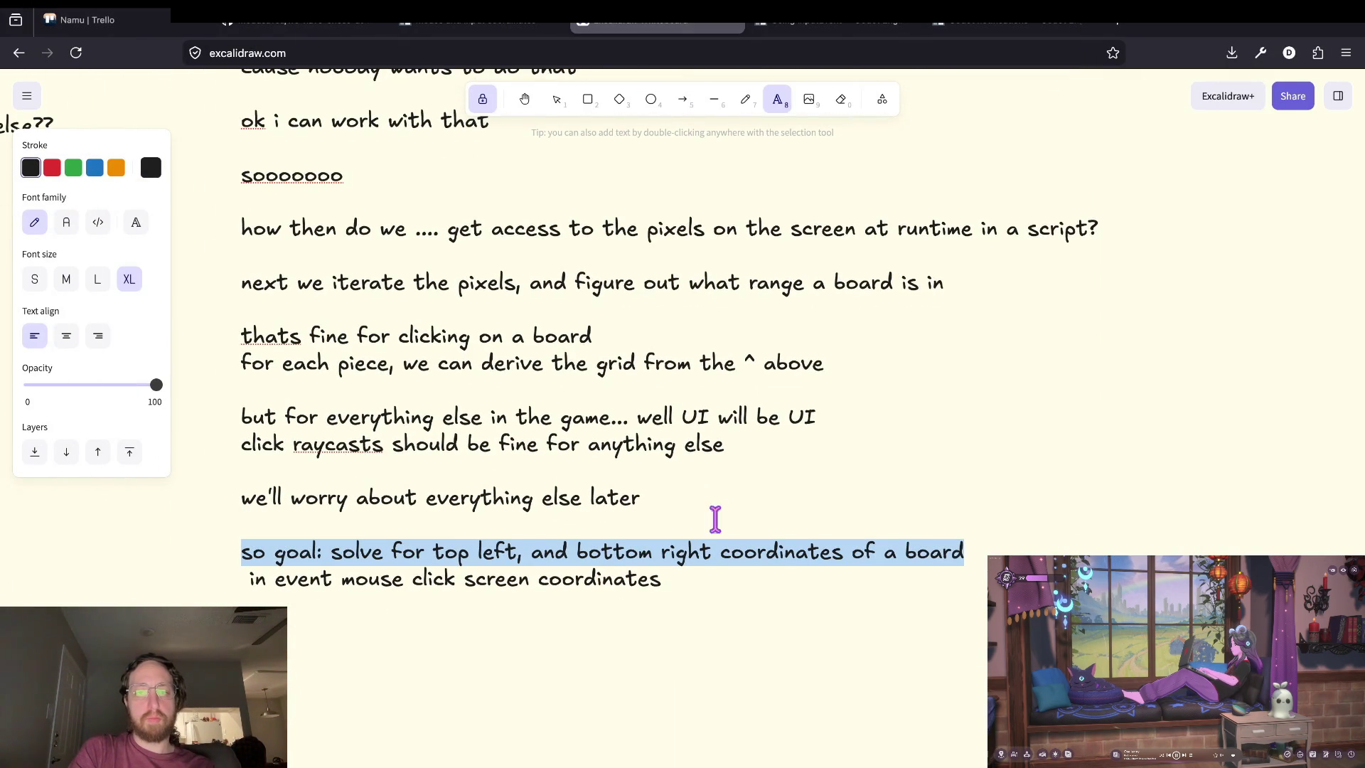
{"action": "scroll", "coordinate": [697, 533], "scroll_direction": "down", "scroll_amount": 2}
{"action": "key", "text": "Escape"}
{"action": "left_click", "coordinate": [350, 522]}
{"action": "type", "text": "OK"}
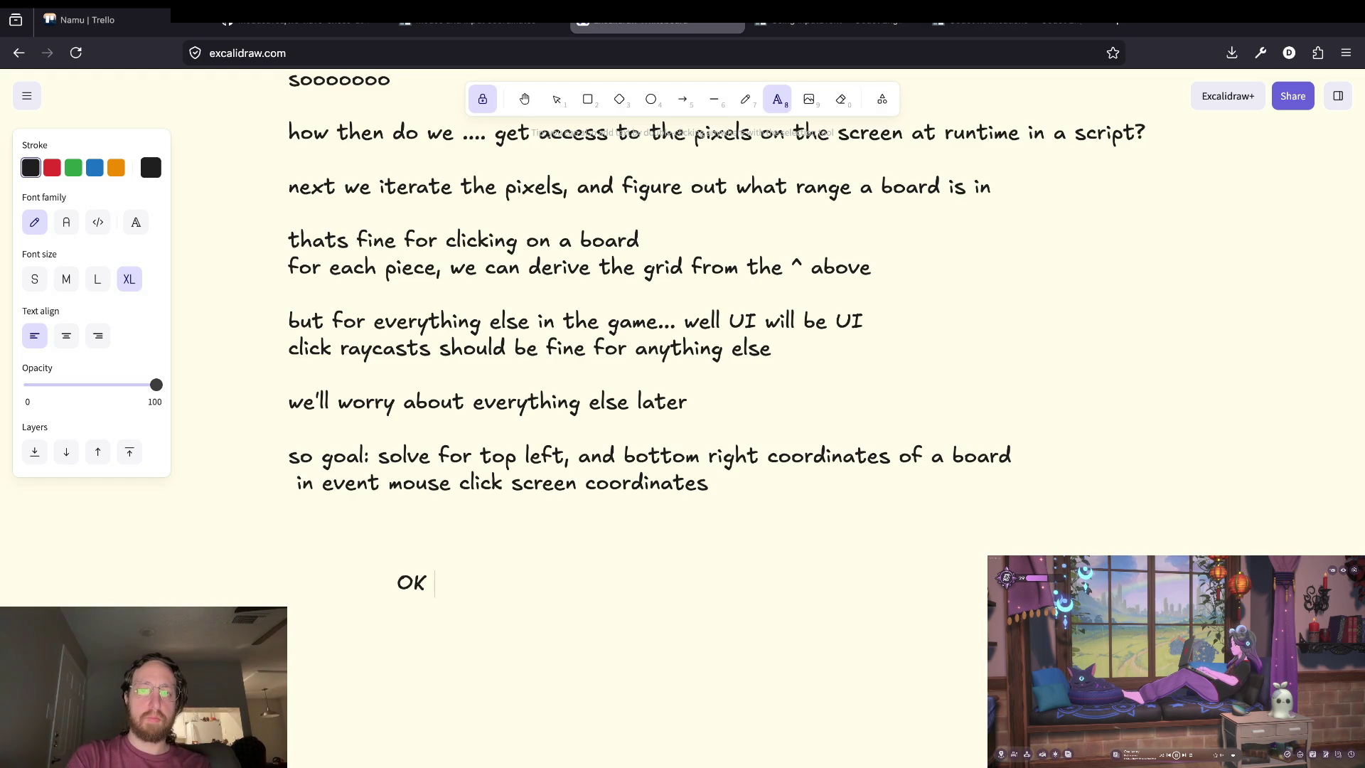
{"action": "key", "text": "Return"}
{"action": "type", "text": "step 1"}
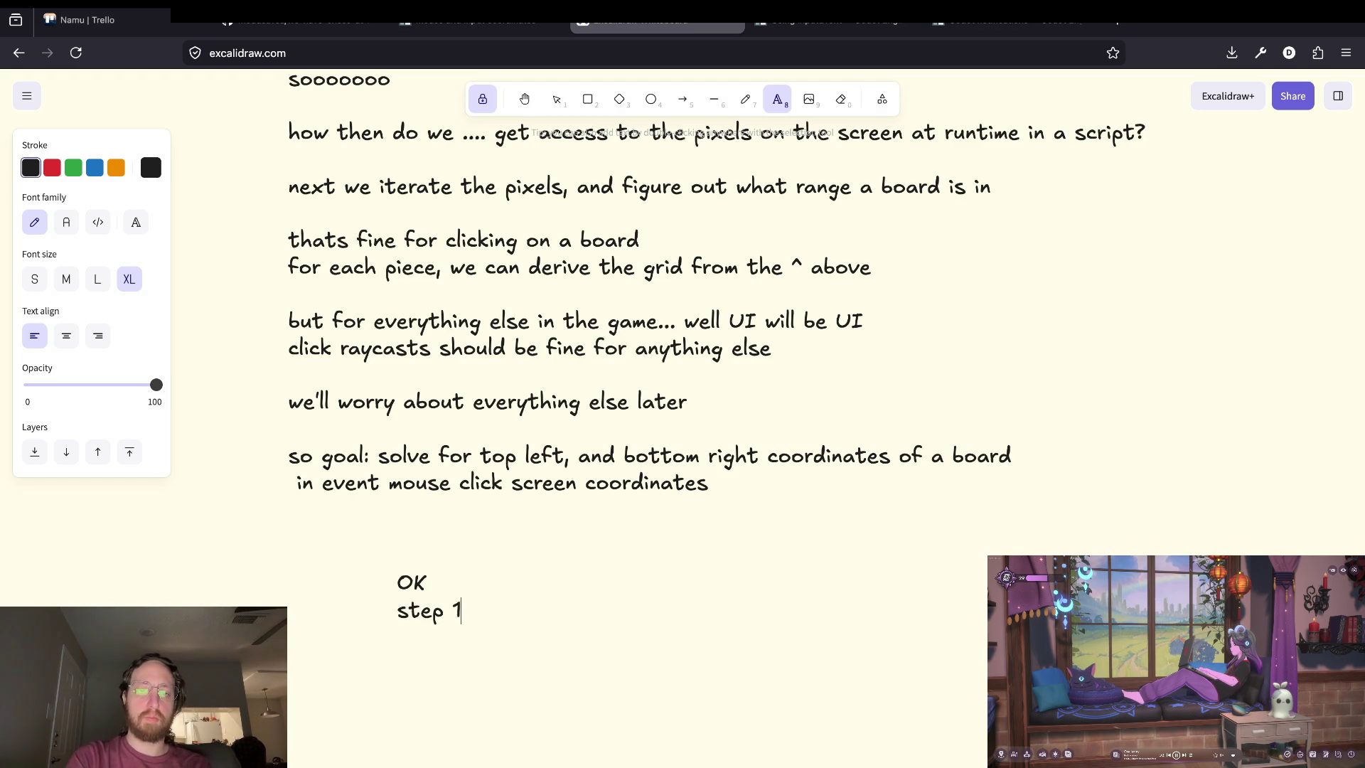
{"action": "type", "text": ": get pixels"}
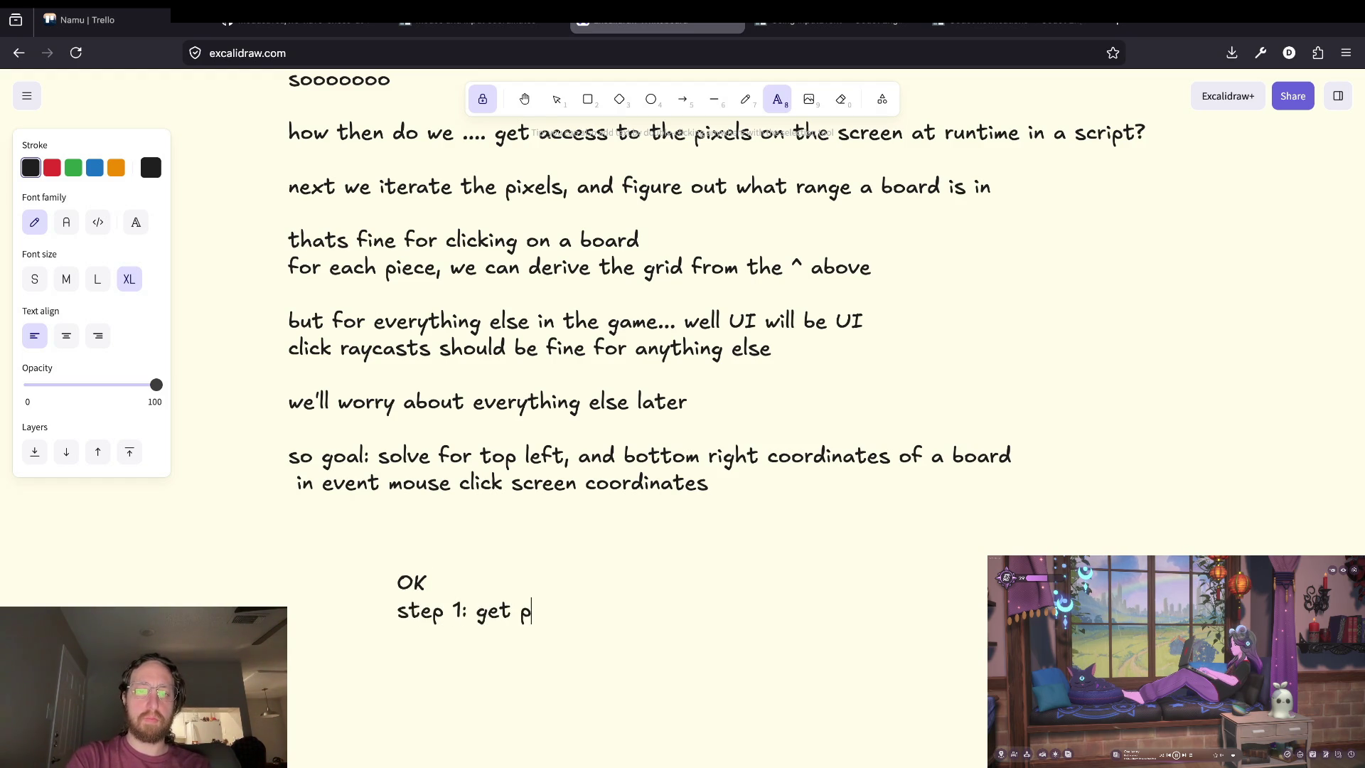
{"action": "key", "text": "ctrl+t"}
{"action": "type", "text": "godot get pixel"}
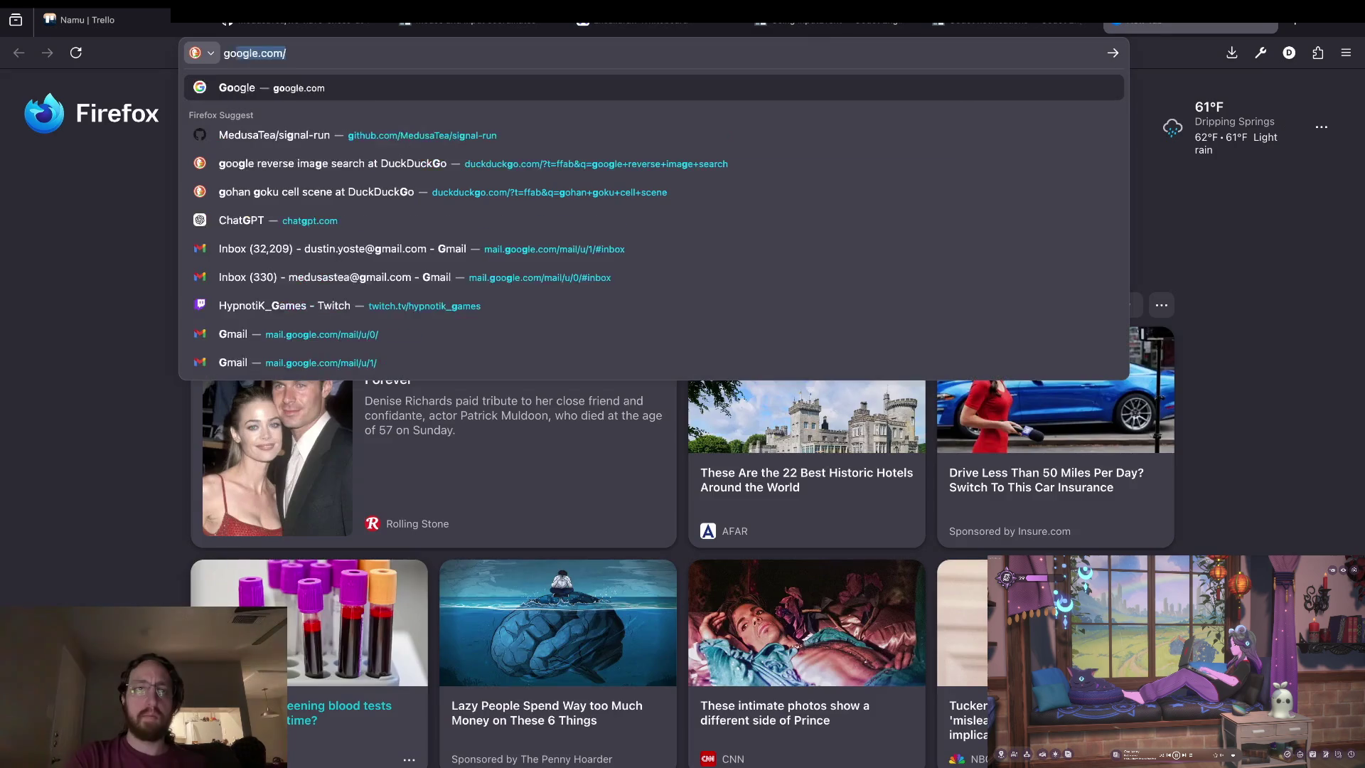
{"action": "type", "text": "s on scren"}
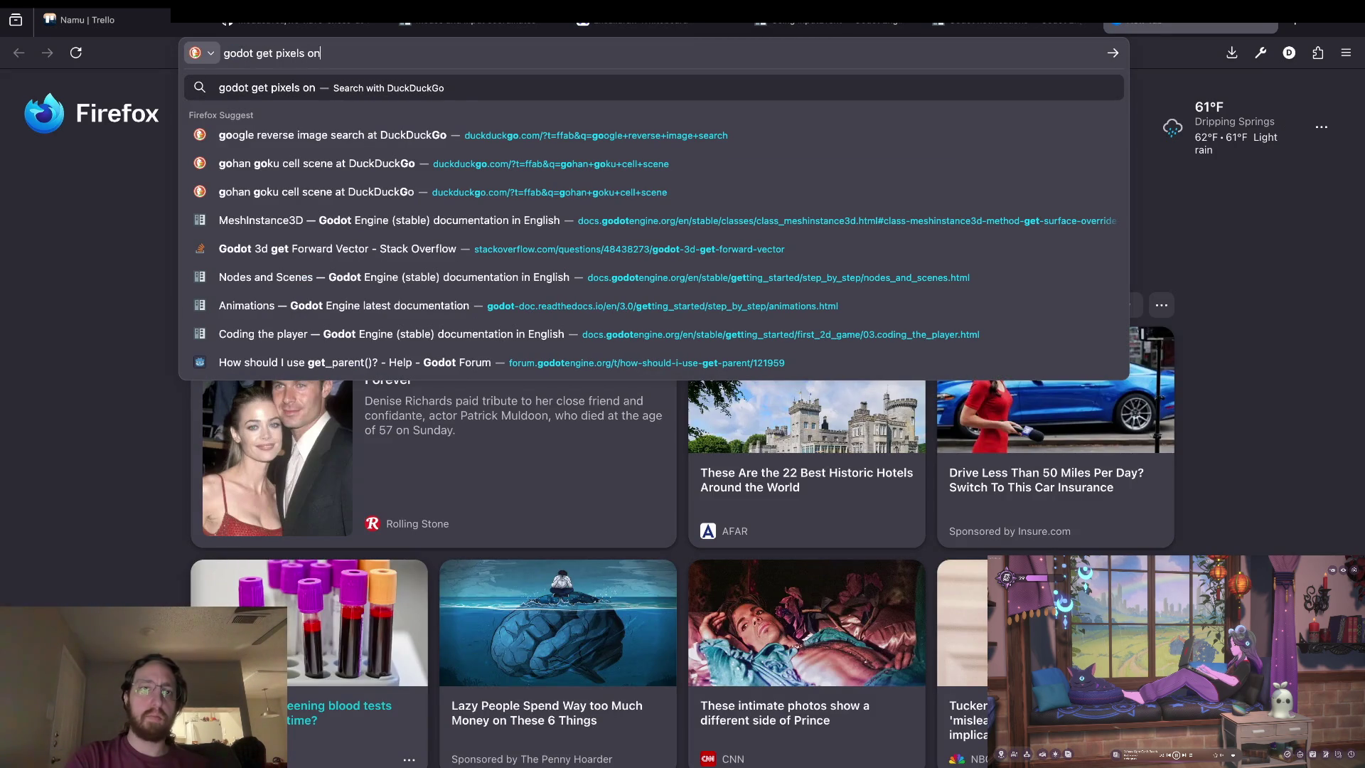
Search 'godot get pixels on screen', fixing the typo, and skim the Godot forum result.
{"action": "key", "text": "Return"}
{"action": "key", "text": "ctrl+l"}
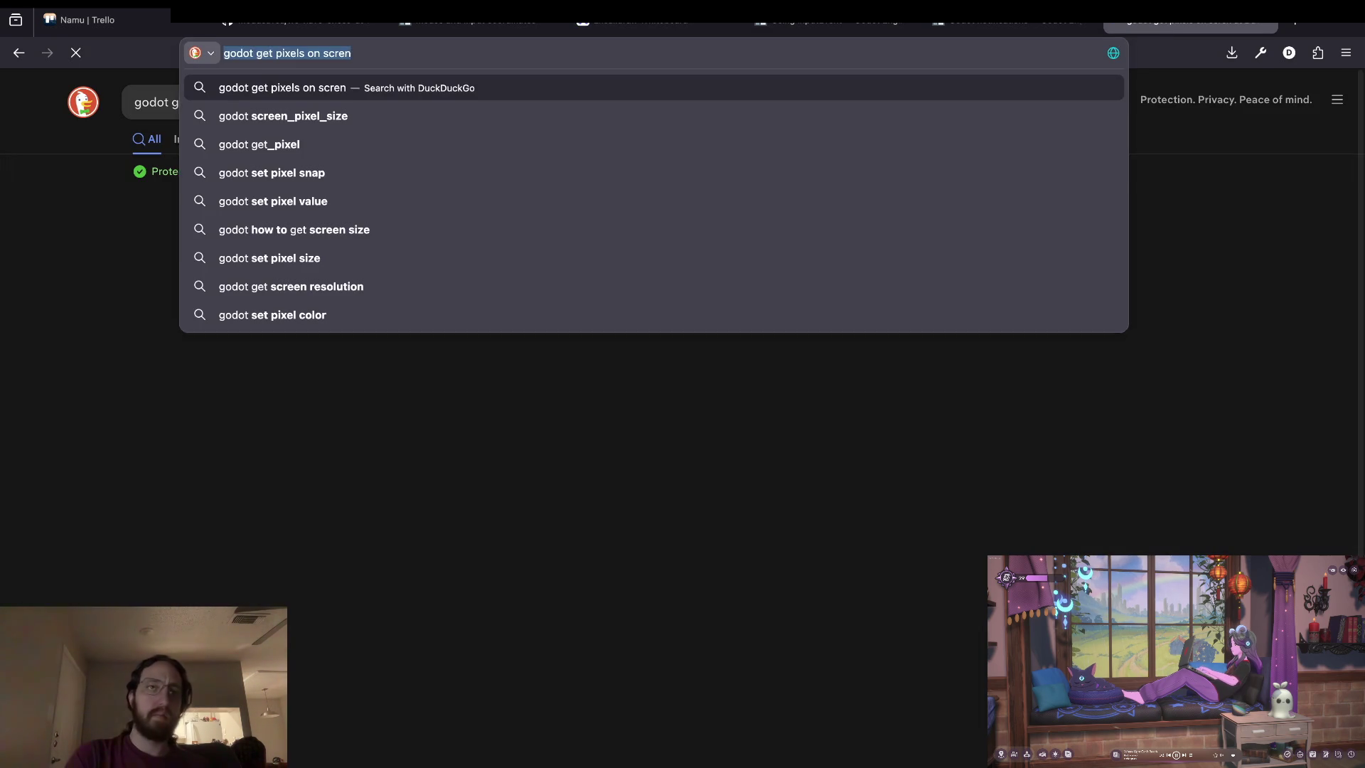
{"action": "type", "text": "e"}
{"action": "key", "text": "Return"}
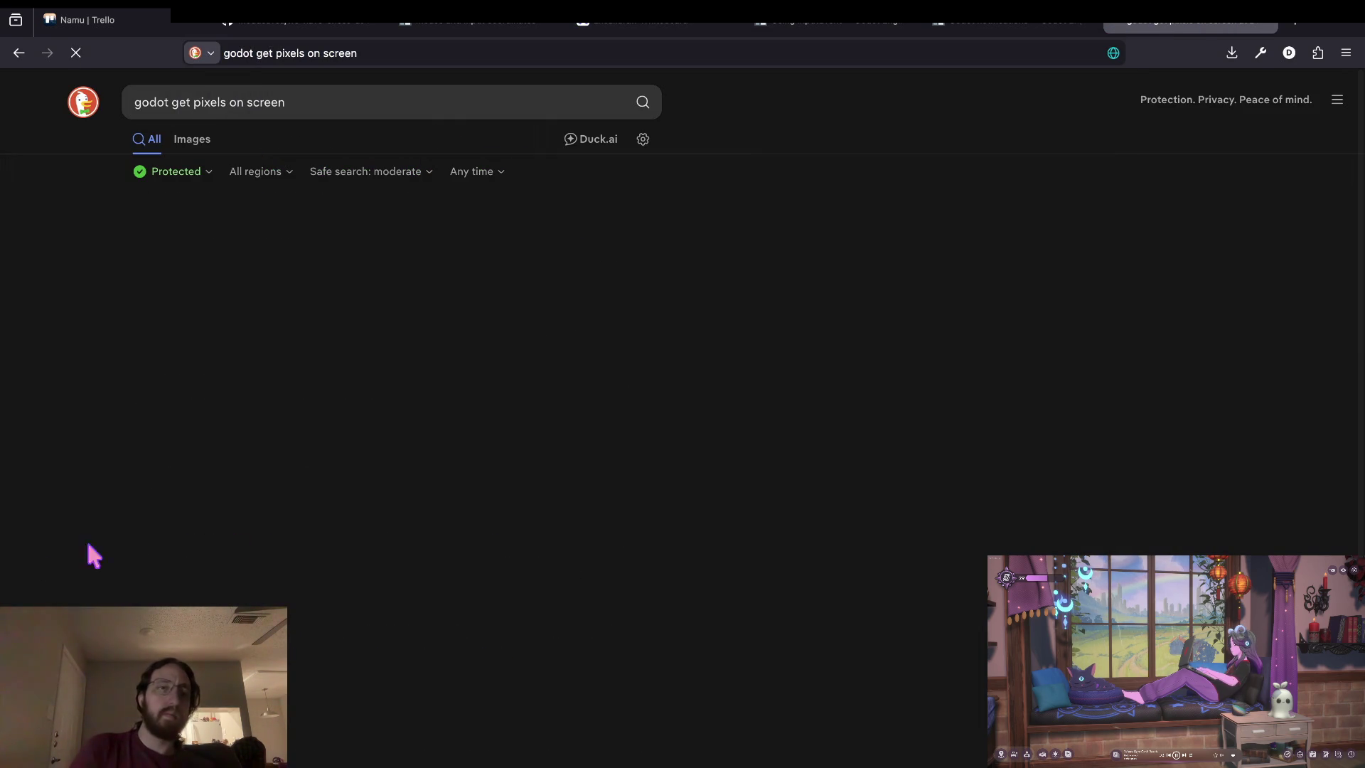
{"action": "left_click", "coordinate": [276, 242]}
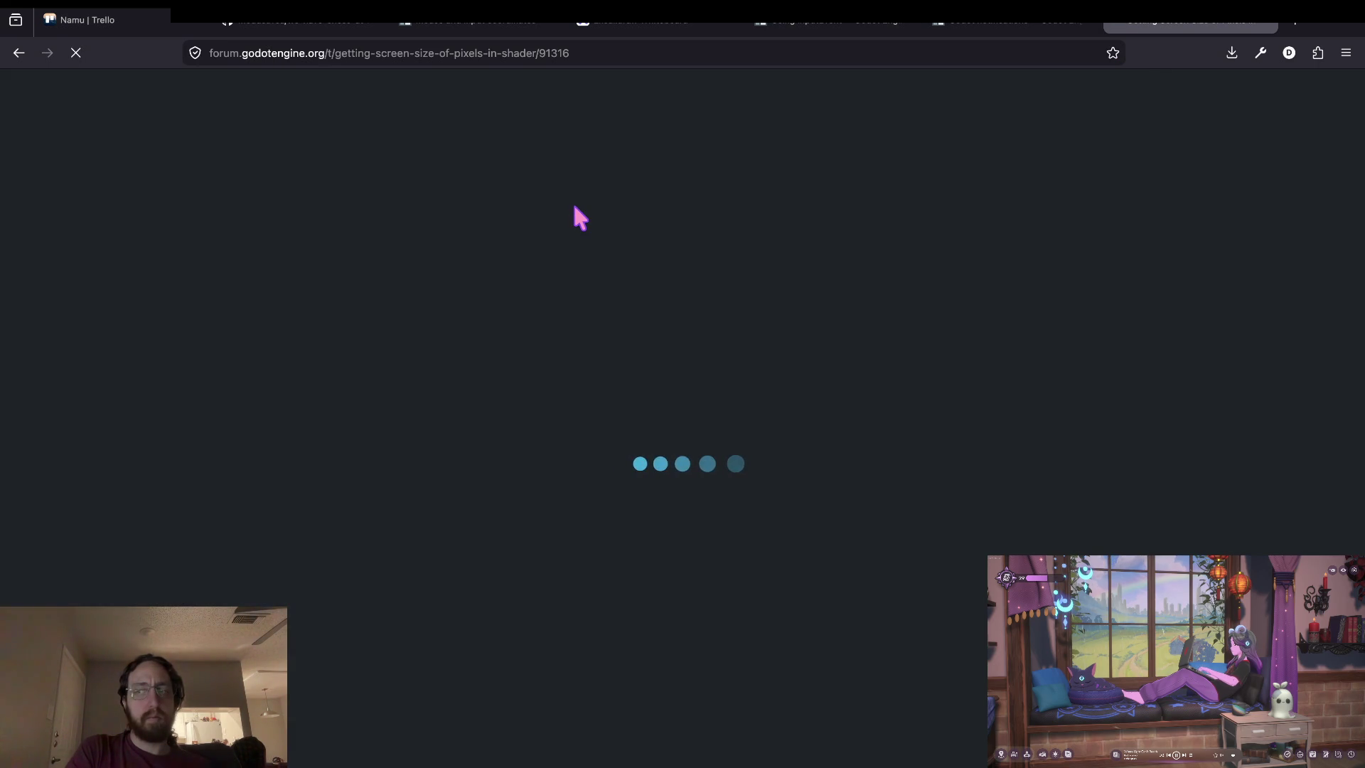
{"action": "scroll", "coordinate": [398, 358], "scroll_direction": "down", "scroll_amount": 10}
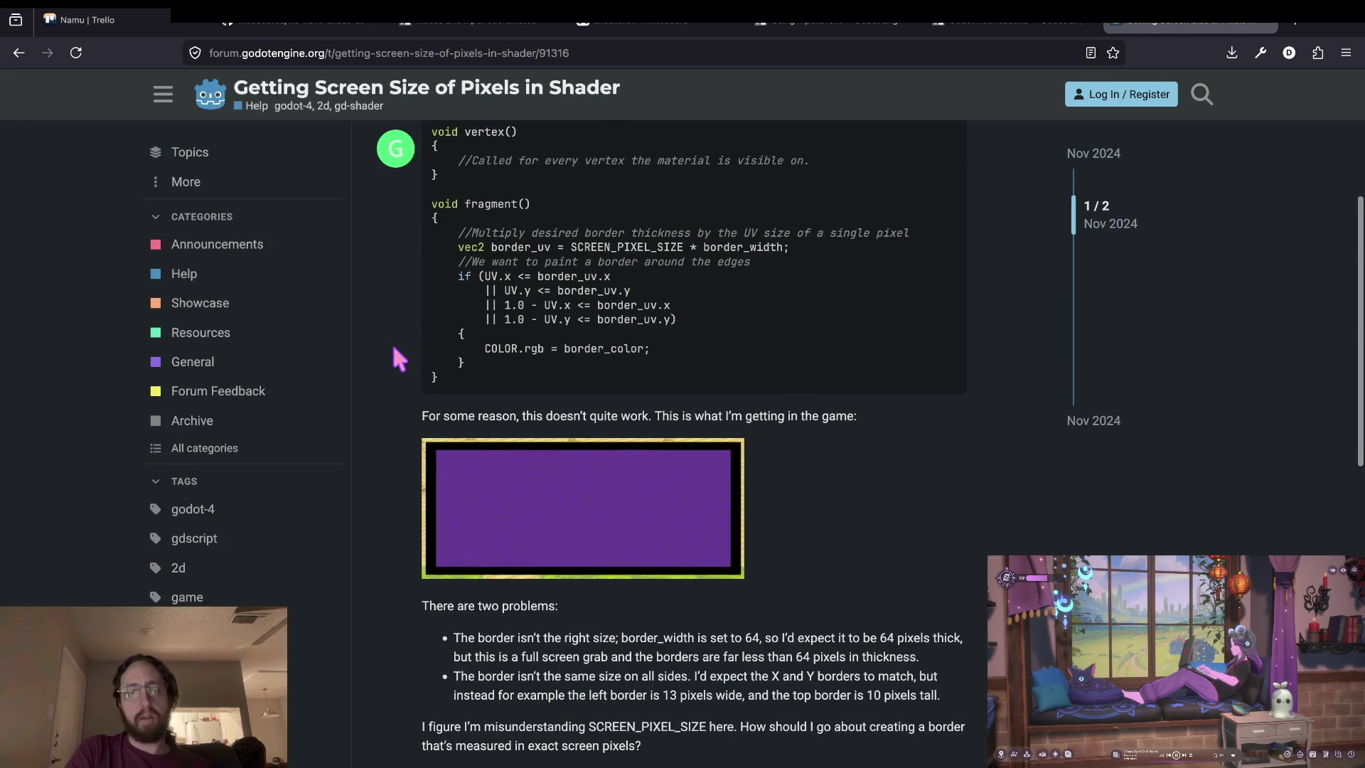
{"action": "key", "text": "alt+Left"}
Scan the search results and open the Reddit thread 'Get current resolution in Godot 4'.
{"action": "left_click", "coordinate": [287, 102]}
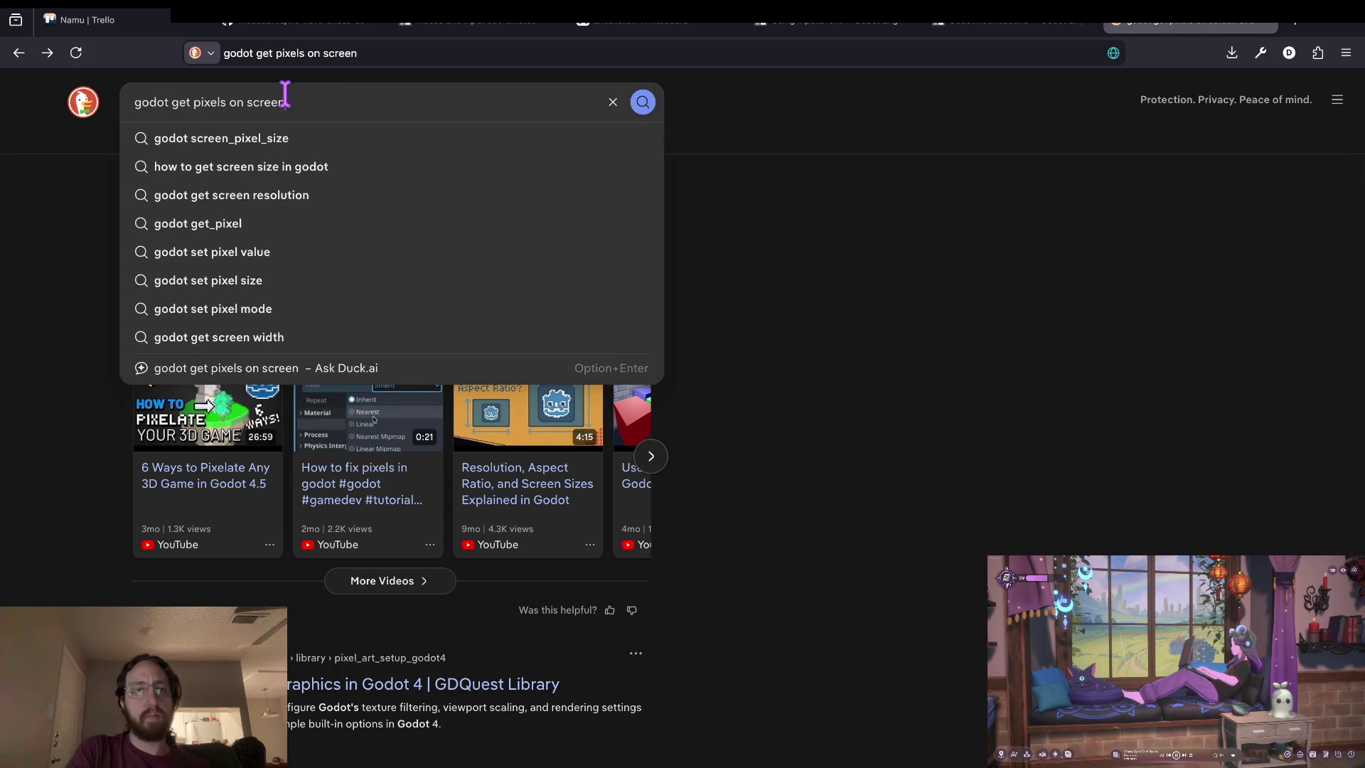
{"action": "left_click", "coordinate": [143, 567]}
{"action": "scroll", "coordinate": [143, 567], "scroll_direction": "down", "scroll_amount": 3}
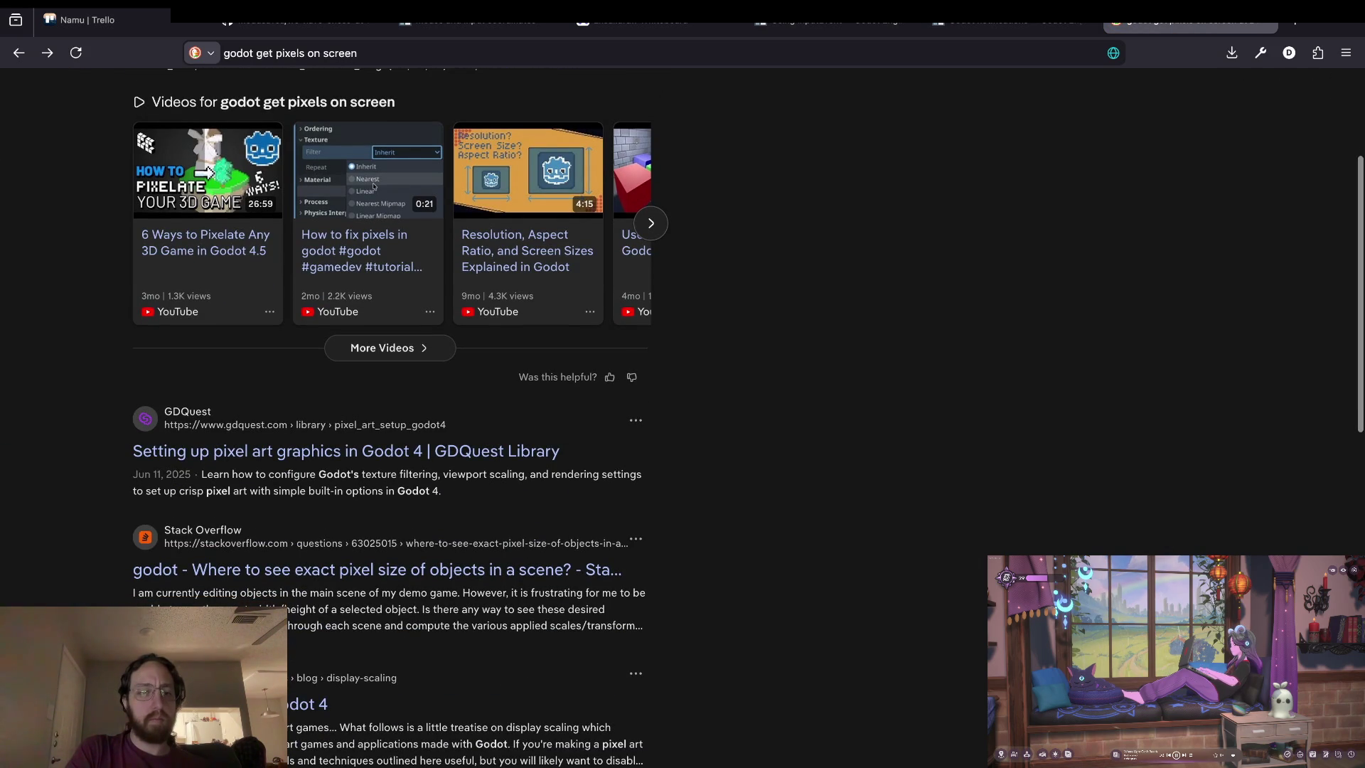
{"action": "scroll", "coordinate": [245, 77], "scroll_direction": "up", "scroll_amount": 3}
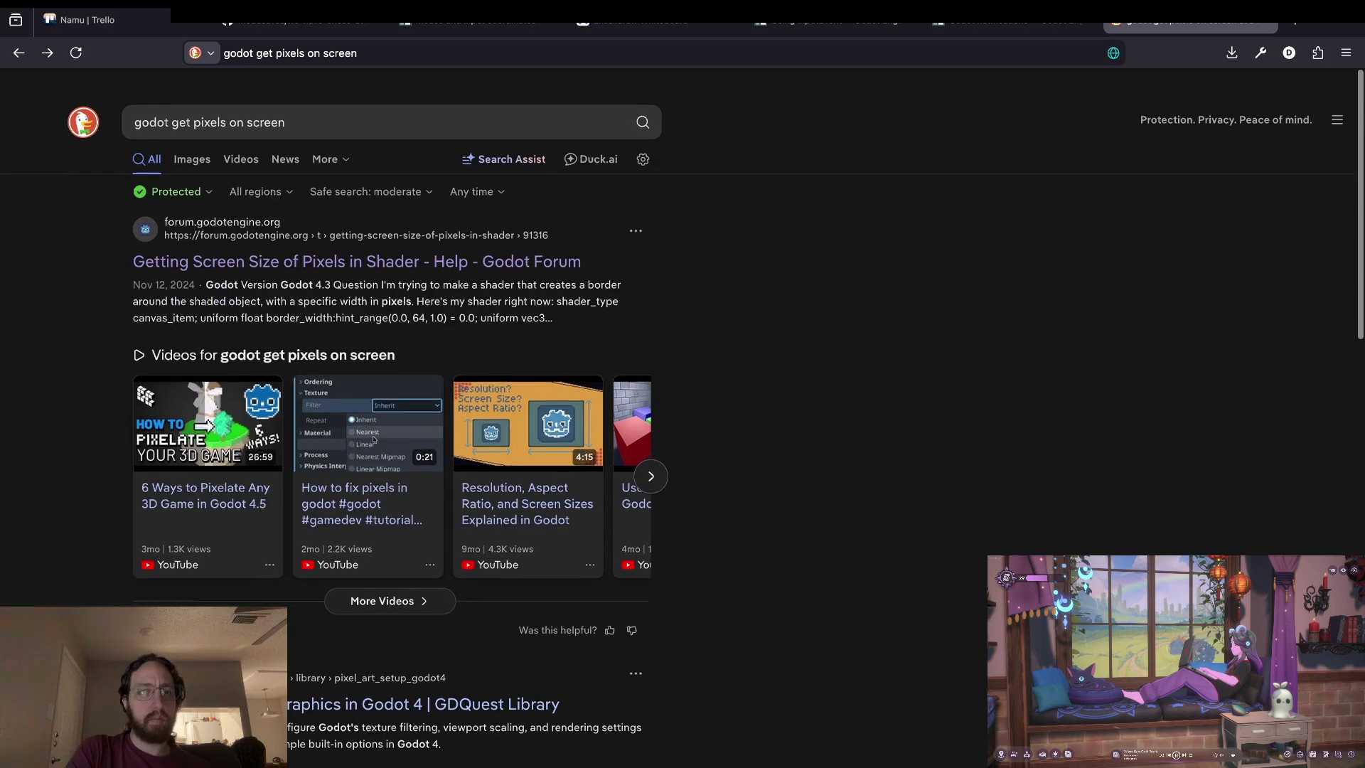
{"action": "left_click", "coordinate": [264, 93]}
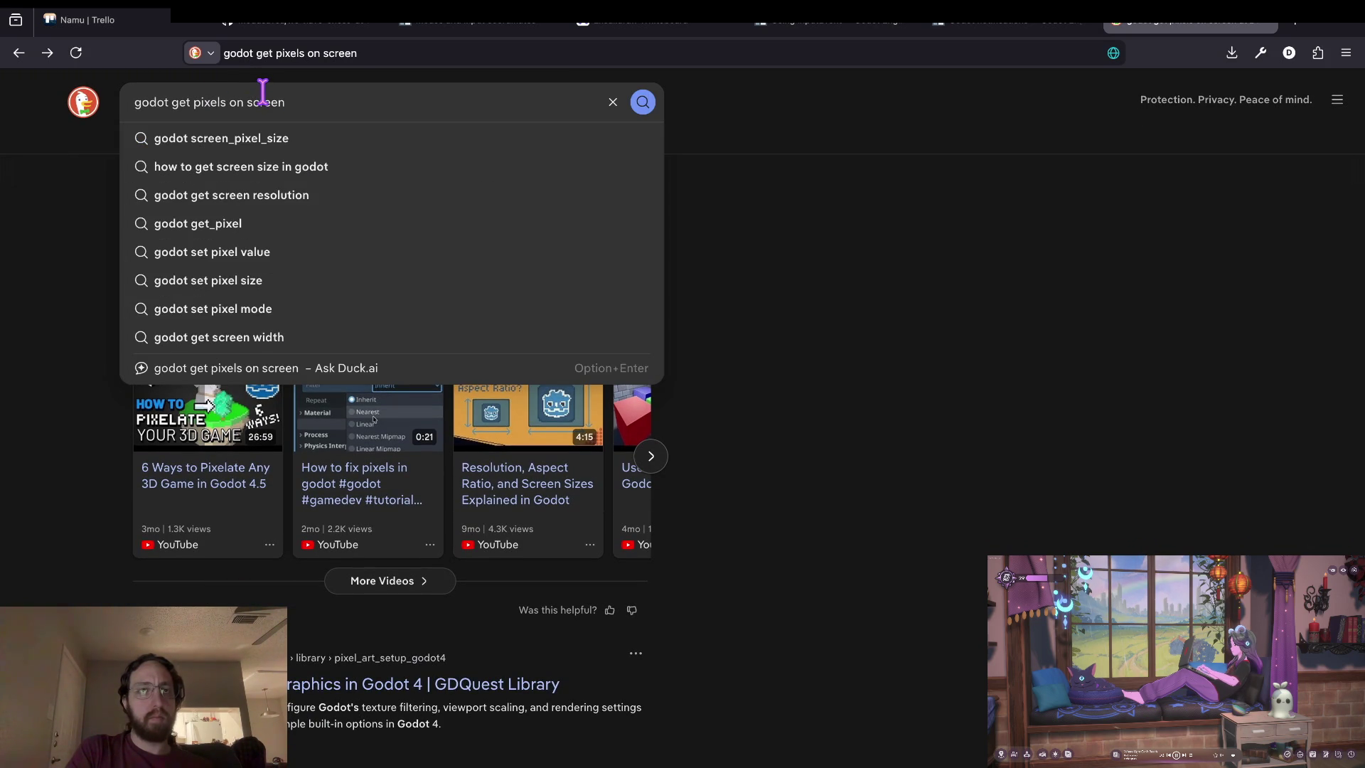
{"action": "left_click", "coordinate": [20, 438]}
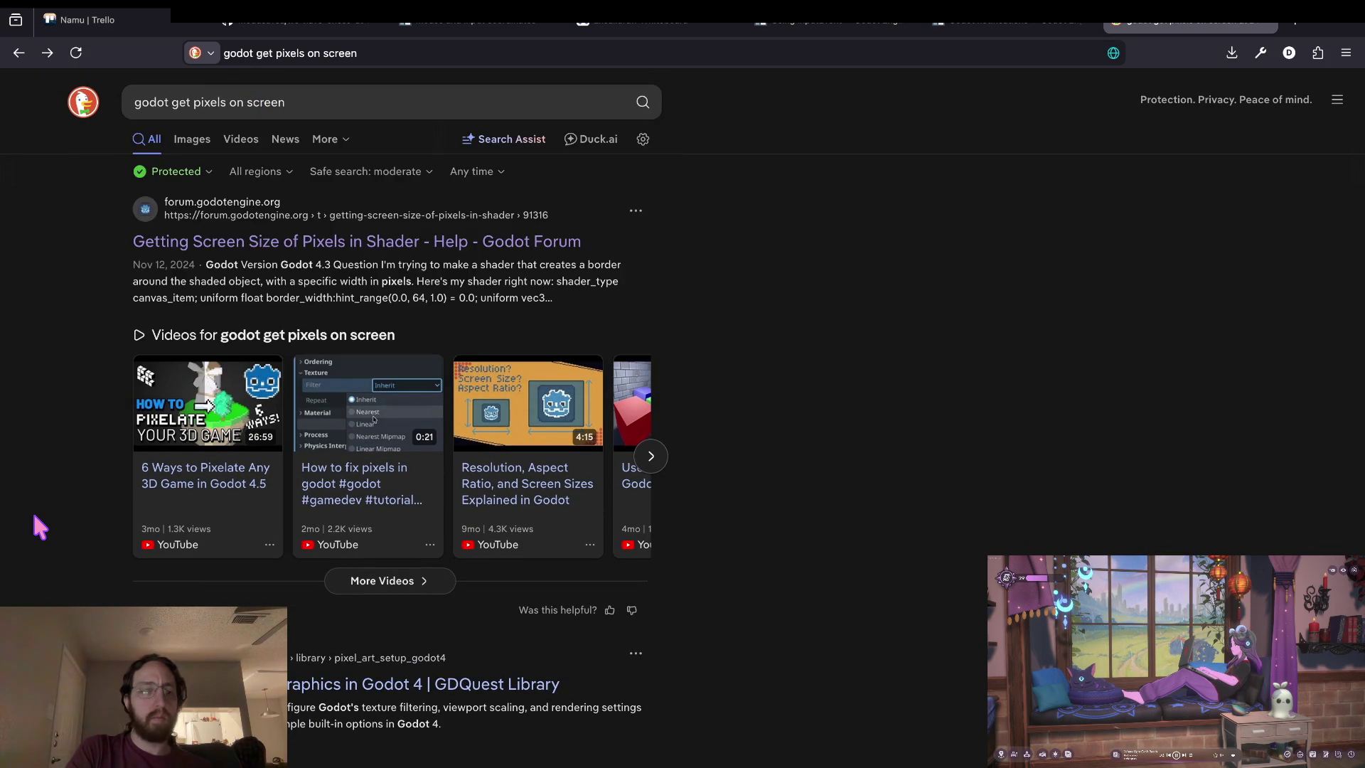
{"action": "scroll", "coordinate": [31, 509], "scroll_direction": "down", "scroll_amount": 5}
{"action": "left_click", "coordinate": [377, 681]}
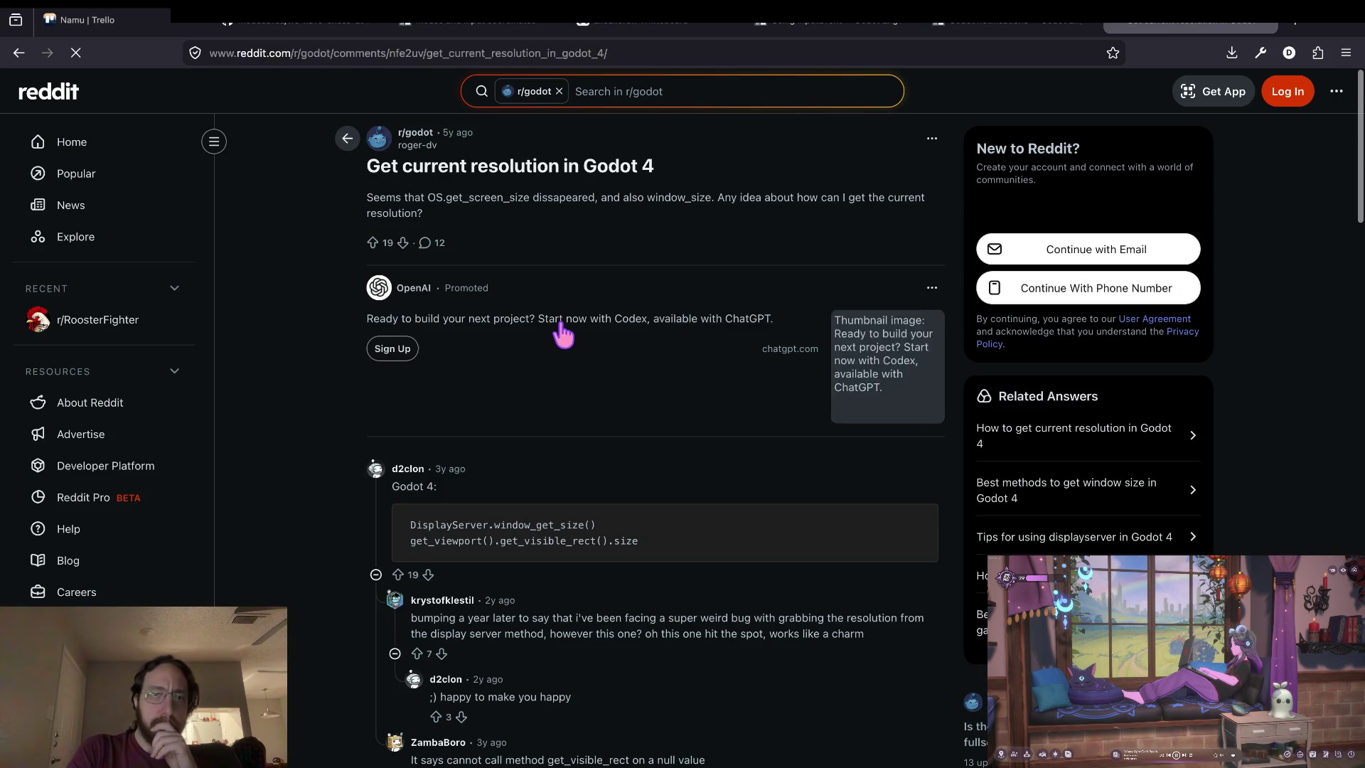
Copy the two-line window and viewport size code from the top Reddit answer, then return to Godot.
{"action": "scroll", "coordinate": [298, 430], "scroll_direction": "down", "scroll_amount": 1}
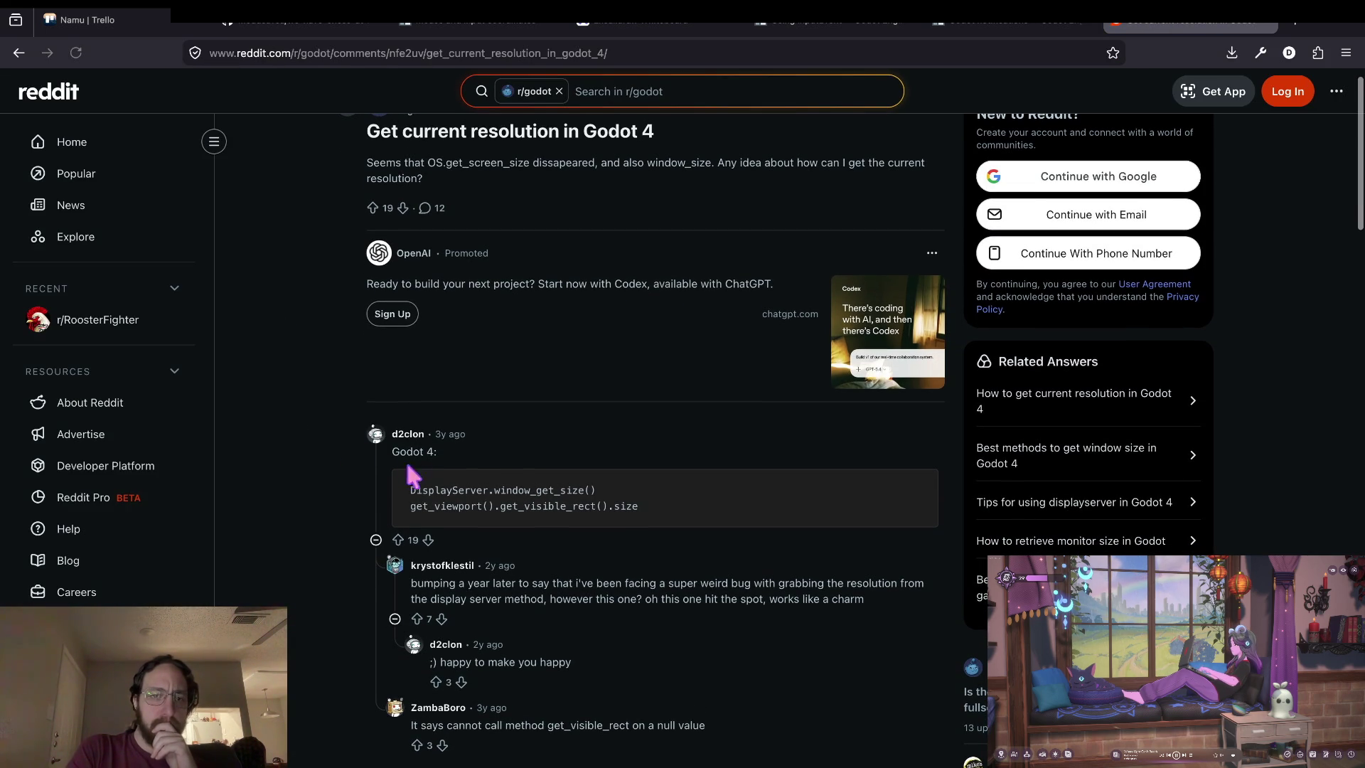
{"action": "mouse_move", "coordinate": [410, 505]}
{"action": "left_mouse_down"}
{"action": "mouse_move", "coordinate": [638, 506]}
{"action": "mouse_move", "coordinate": [609, 463]}
{"action": "mouse_move", "coordinate": [339, 423]}
{"action": "left_mouse_up"}
{"action": "left_click", "coordinate": [529, 413]}
{"action": "mouse_move", "coordinate": [638, 506]}
{"action": "left_mouse_down"}
{"action": "mouse_move", "coordinate": [410, 491]}
{"action": "mouse_move", "coordinate": [364, 449]}
{"action": "left_mouse_up"}
{"action": "key", "text": "super+c"}
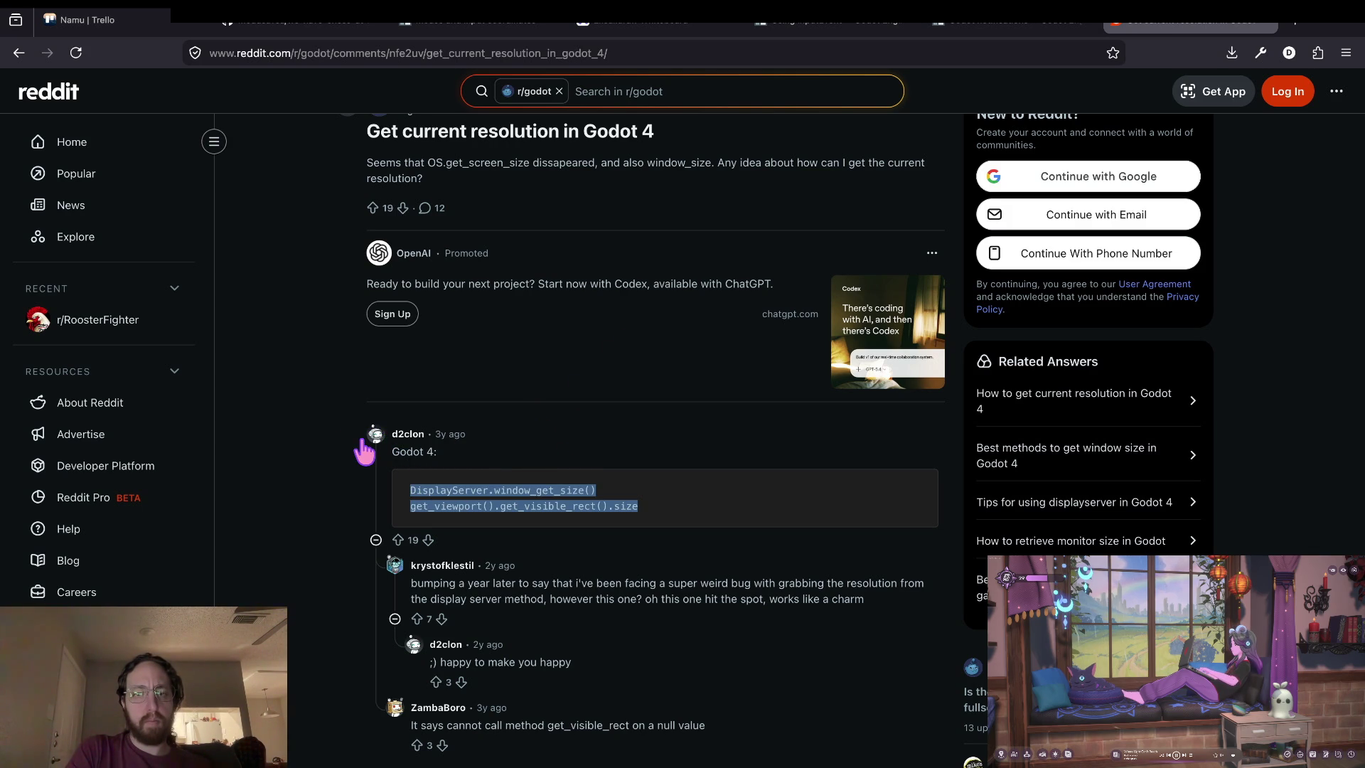
{"action": "scroll", "coordinate": [285, 511], "scroll_direction": "down", "scroll_amount": 4}
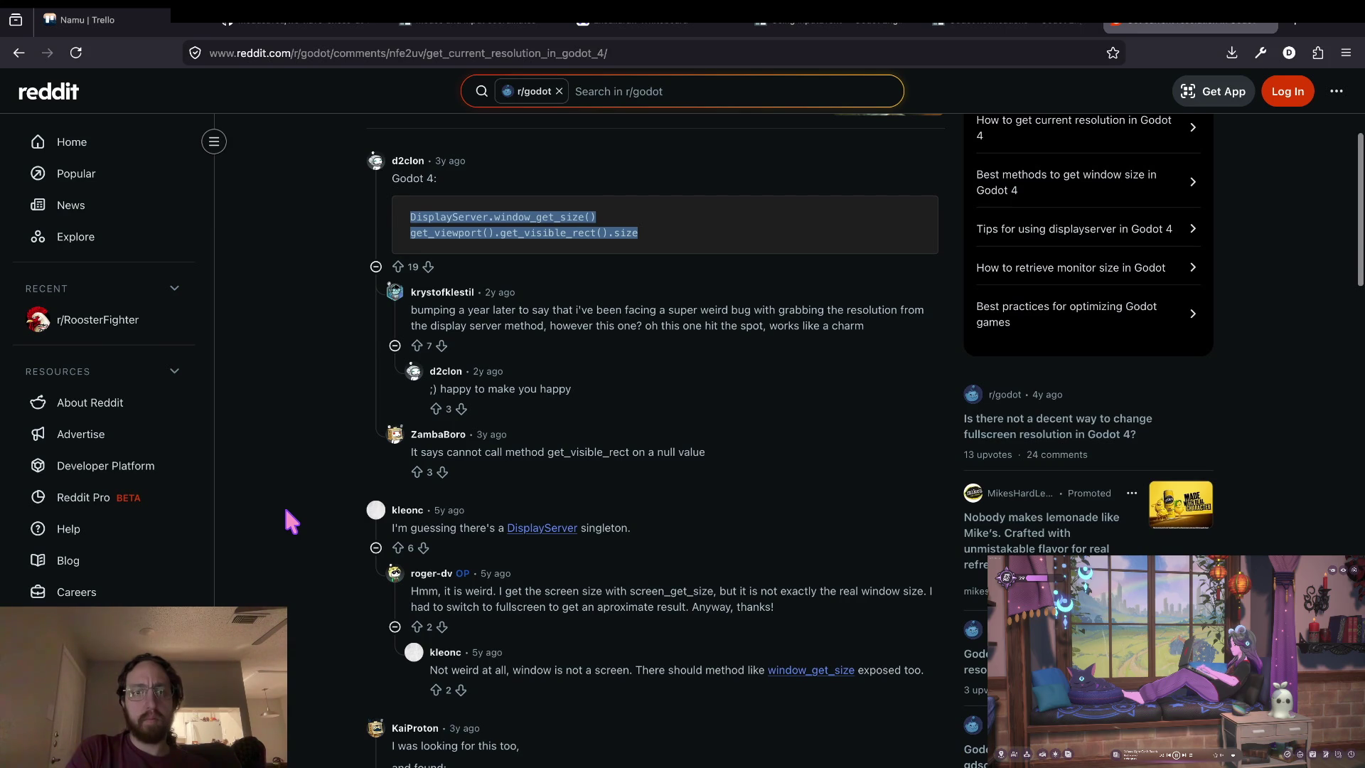
{"action": "scroll", "coordinate": [285, 509], "scroll_direction": "down", "scroll_amount": 3}
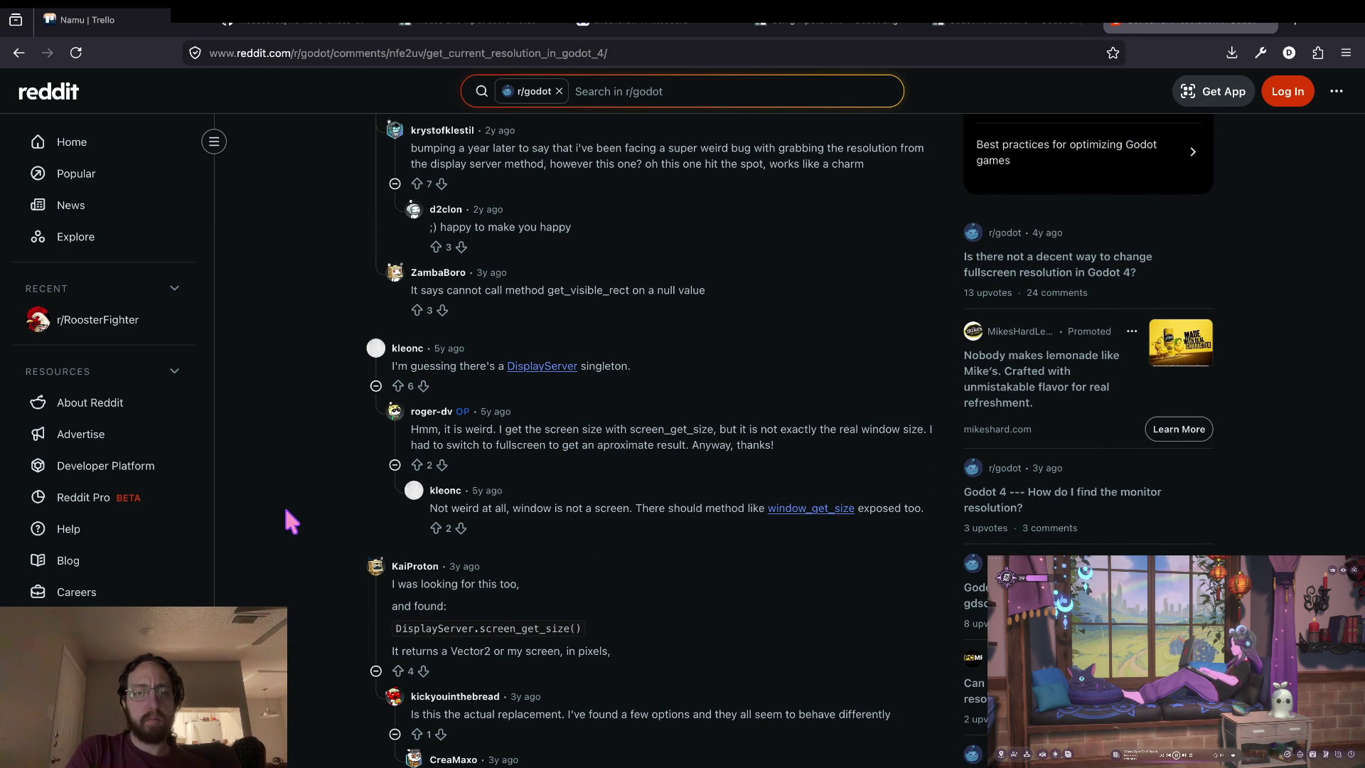
{"action": "scroll", "coordinate": [285, 509], "scroll_direction": "down", "scroll_amount": 1}
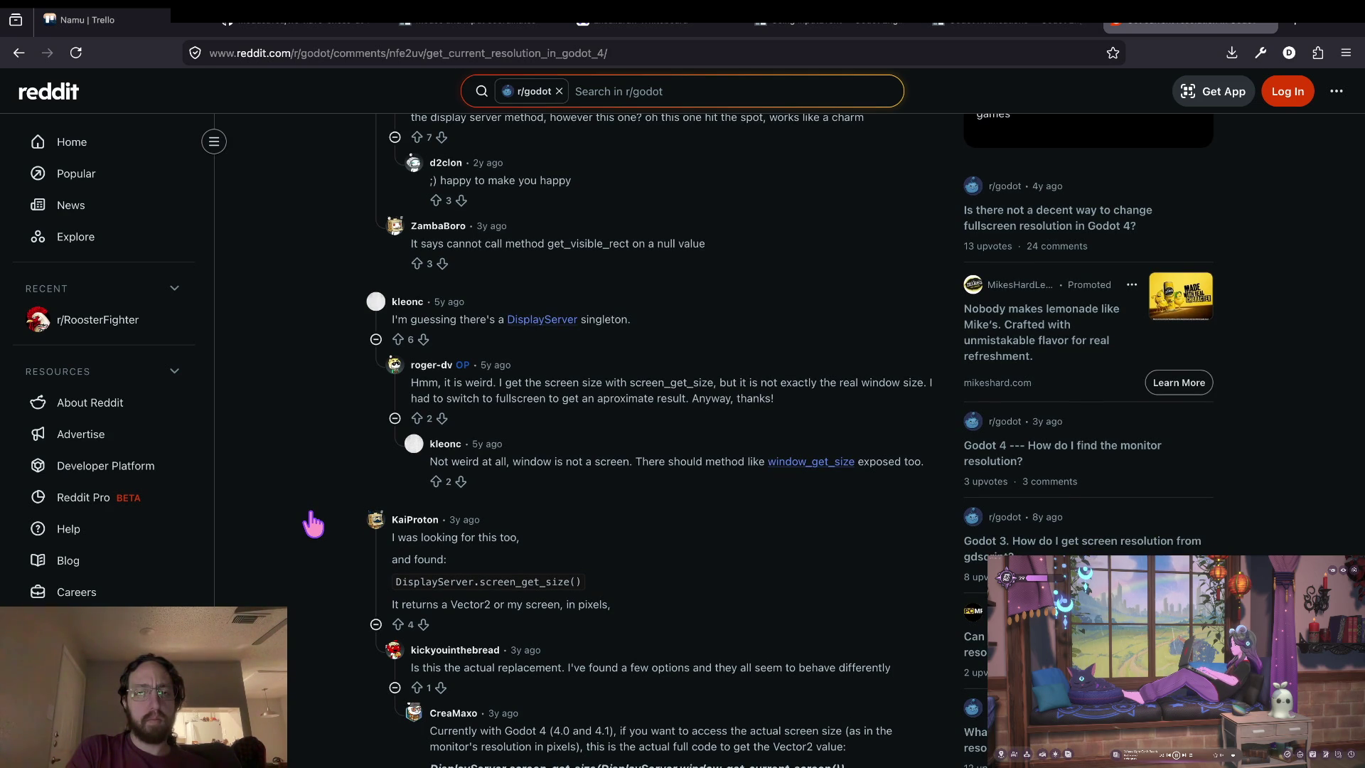
{"action": "key", "text": "super+Tab"}
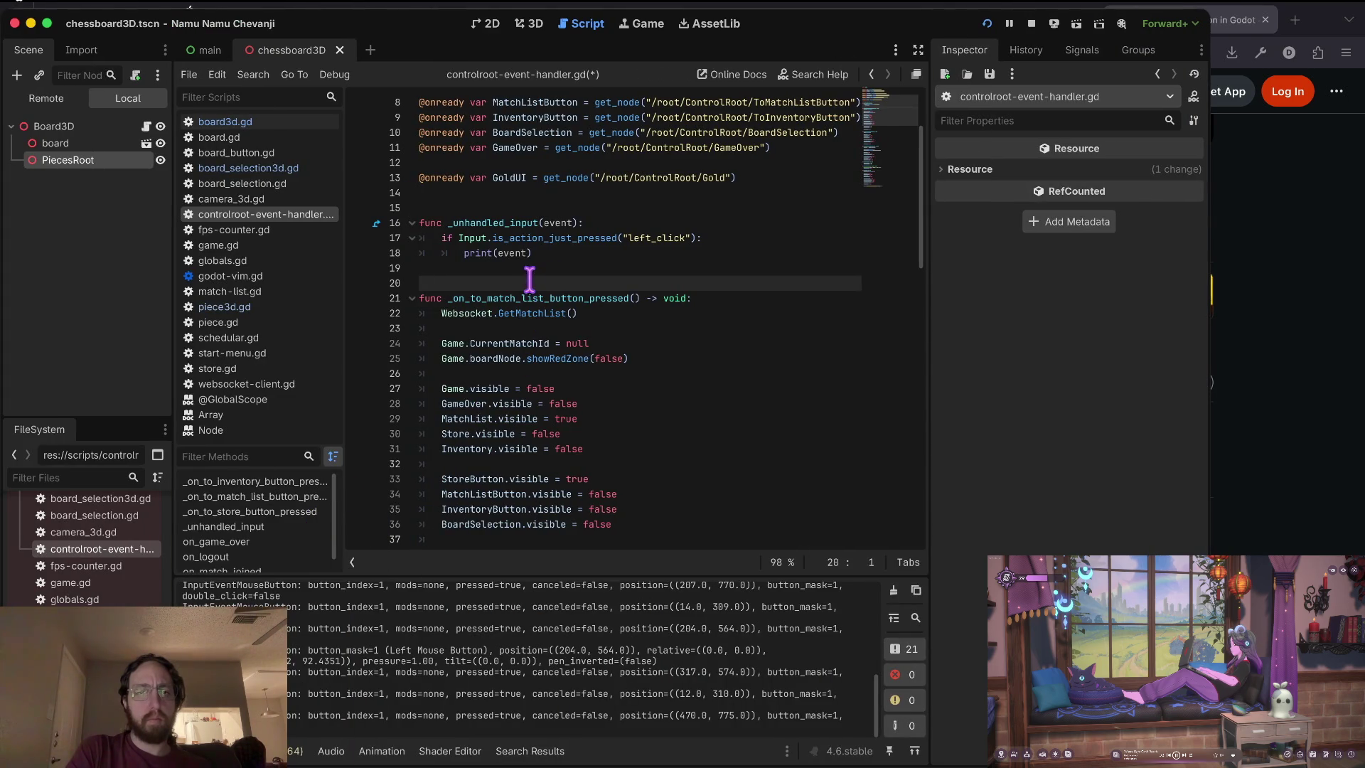
Paste the window_get_size() and get_visible_rect().size lines under the left_click check.
{"action": "left_click", "coordinate": [529, 280]}
{"action": "key", "text": "super+v"}
{"action": "key", "text": "Return"}
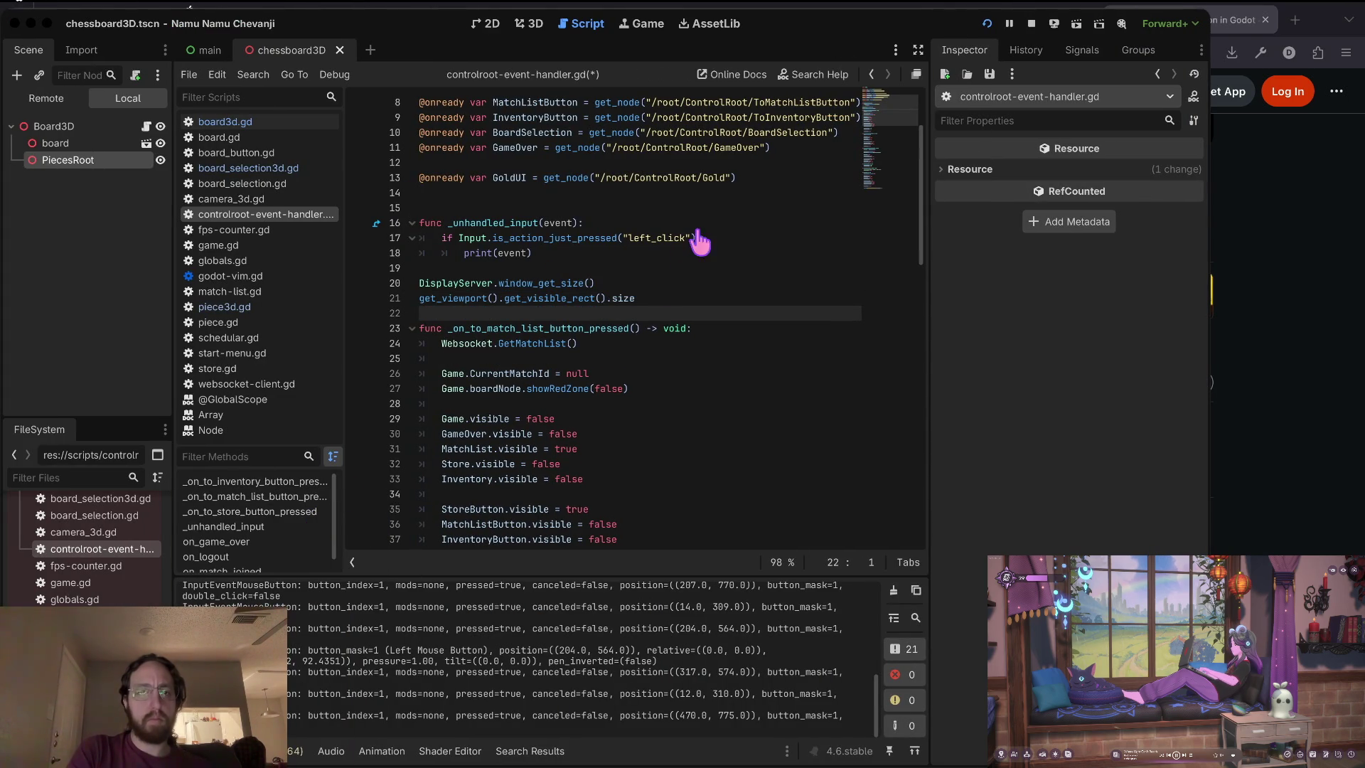
Copy the DisplayServer.screen_get_size() snippet from the Reddit thread.
{"action": "key", "text": "super+Tab"}
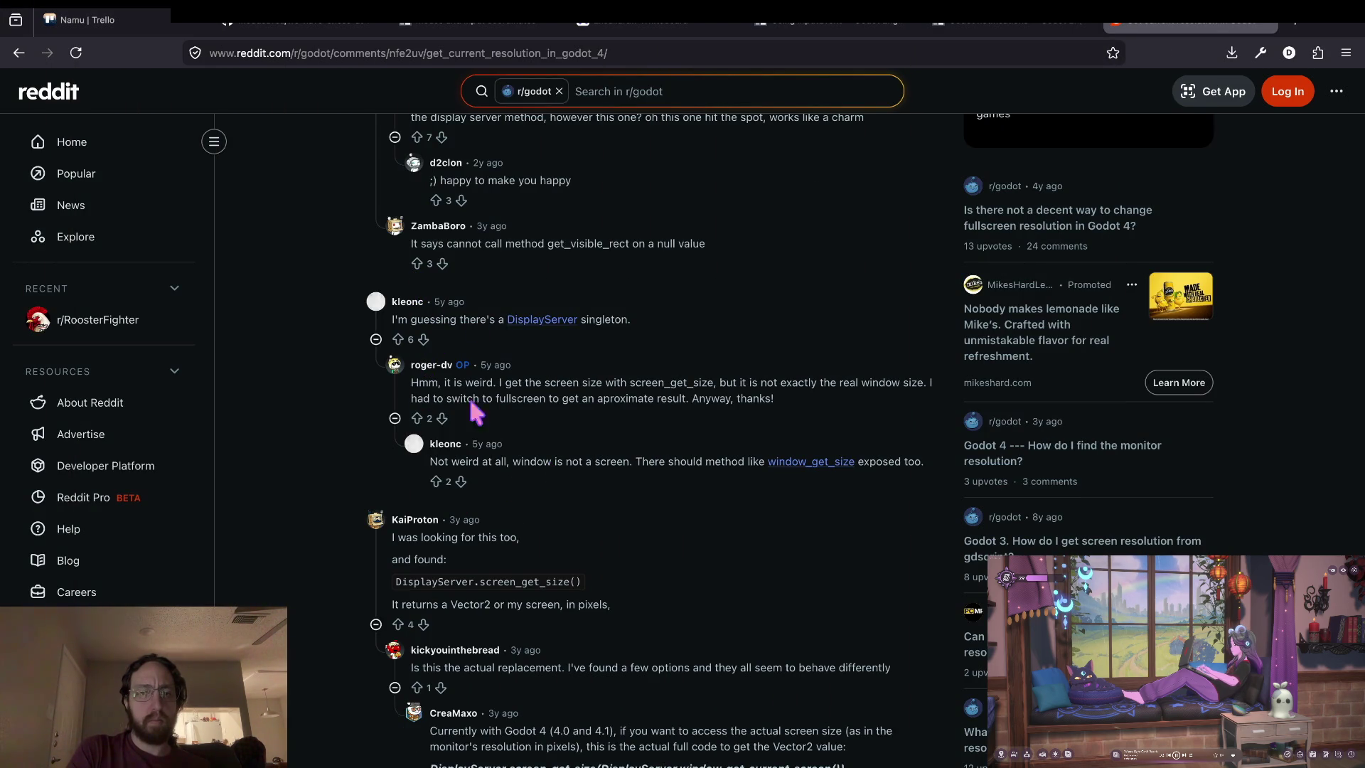
{"action": "triple_click", "coordinate": [488, 581]}
{"action": "key", "text": "ctrl+c"}
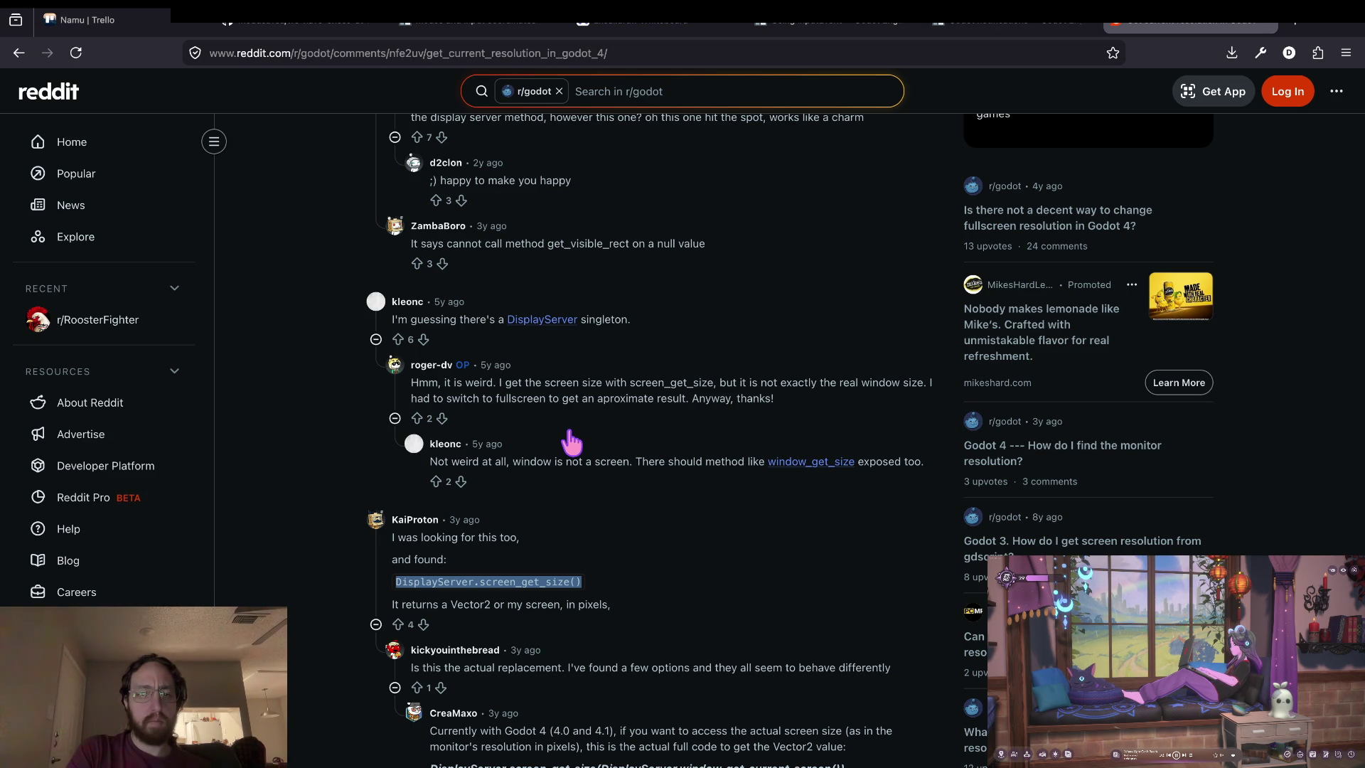
{"action": "key", "text": "super+Tab"}
Paste DisplayServer.screen_get_size() on line 22 and indent lines 20–22 into the handler.
{"action": "left_click", "coordinate": [587, 313]}
{"action": "key", "text": "ctrl+v"}
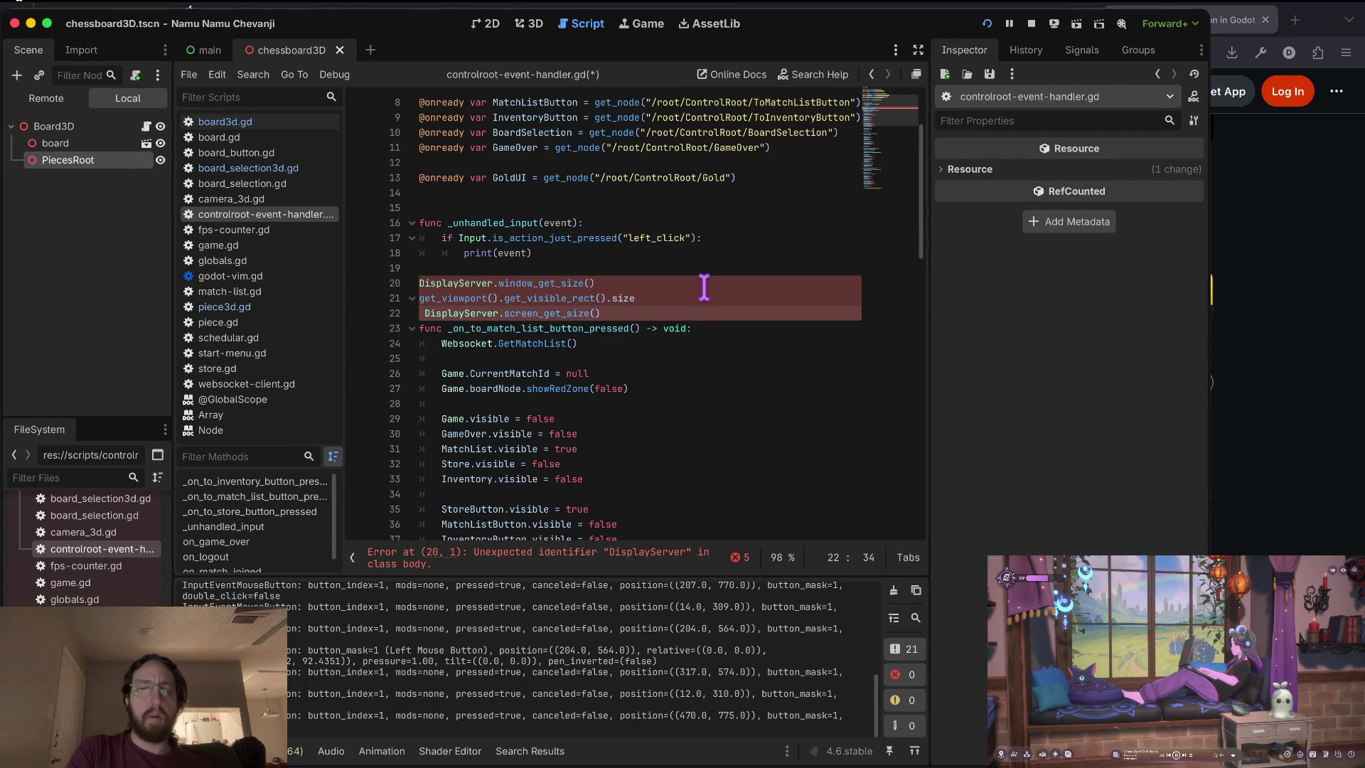
{"action": "key", "text": "Return"}
{"action": "key", "text": "Up"}
{"action": "key", "text": "Up"}
{"action": "key", "text": "Up"}
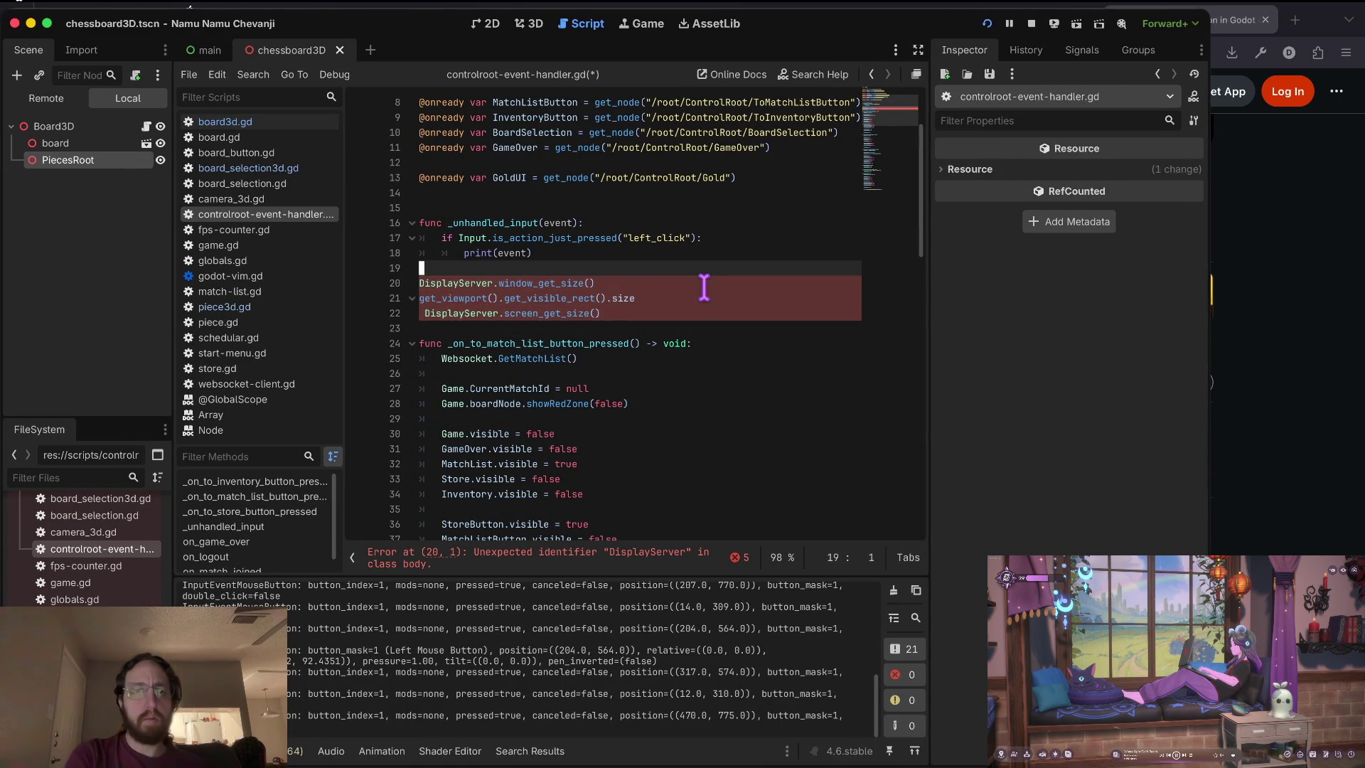
{"action": "key", "text": "Tab"}
{"action": "key", "text": "Tab"}
{"action": "key", "text": "Down"}
{"action": "key", "text": "Home"}
{"action": "key", "text": "Tab"}
{"action": "key", "text": "Tab"}
{"action": "key", "text": "Down"}
{"action": "key", "text": "Tab"}
{"action": "key", "text": "Tab"}
{"action": "key", "text": "Up"}
{"action": "key", "text": "Up"}
{"action": "key", "text": "Up"}
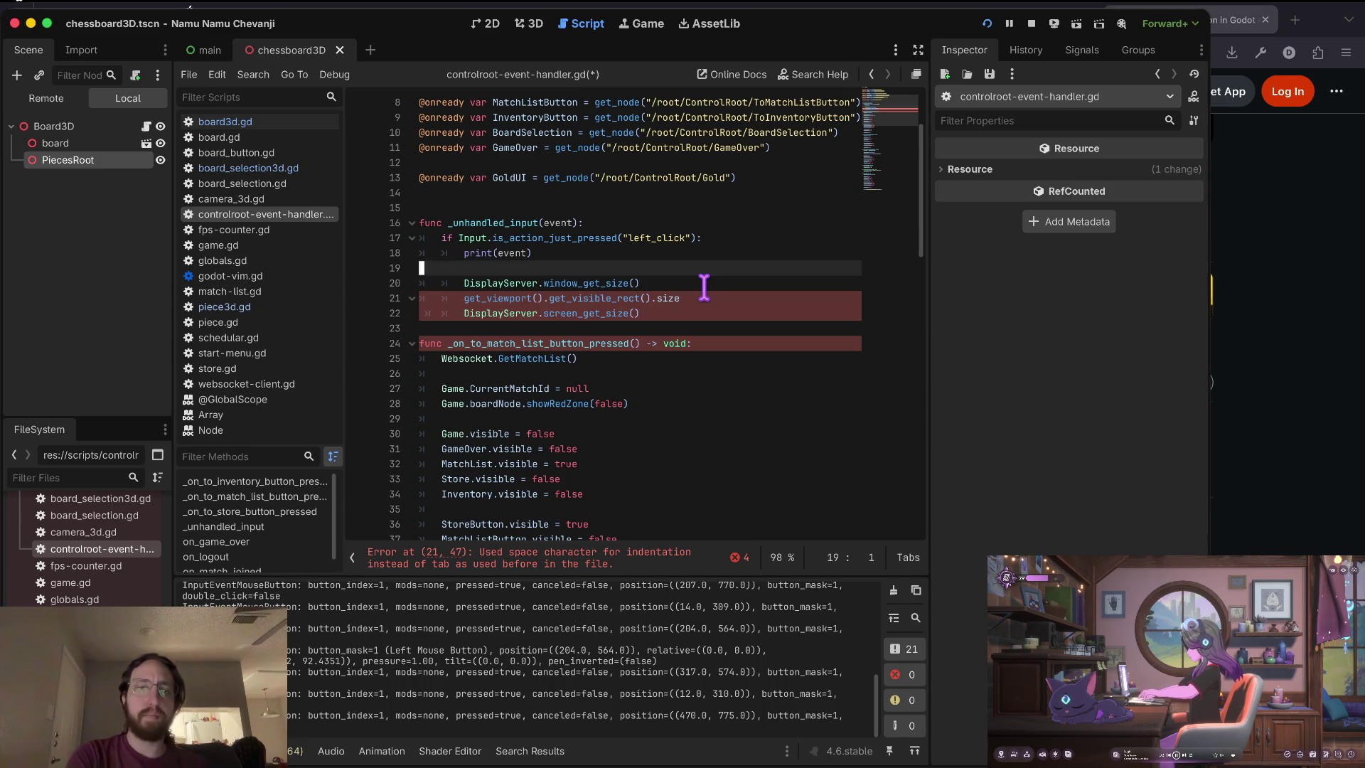
Wrap the window-size call in print("display, window", …) and begin a print on line 21.
{"action": "key", "text": "j"}
{"action": "key", "text": "j"}
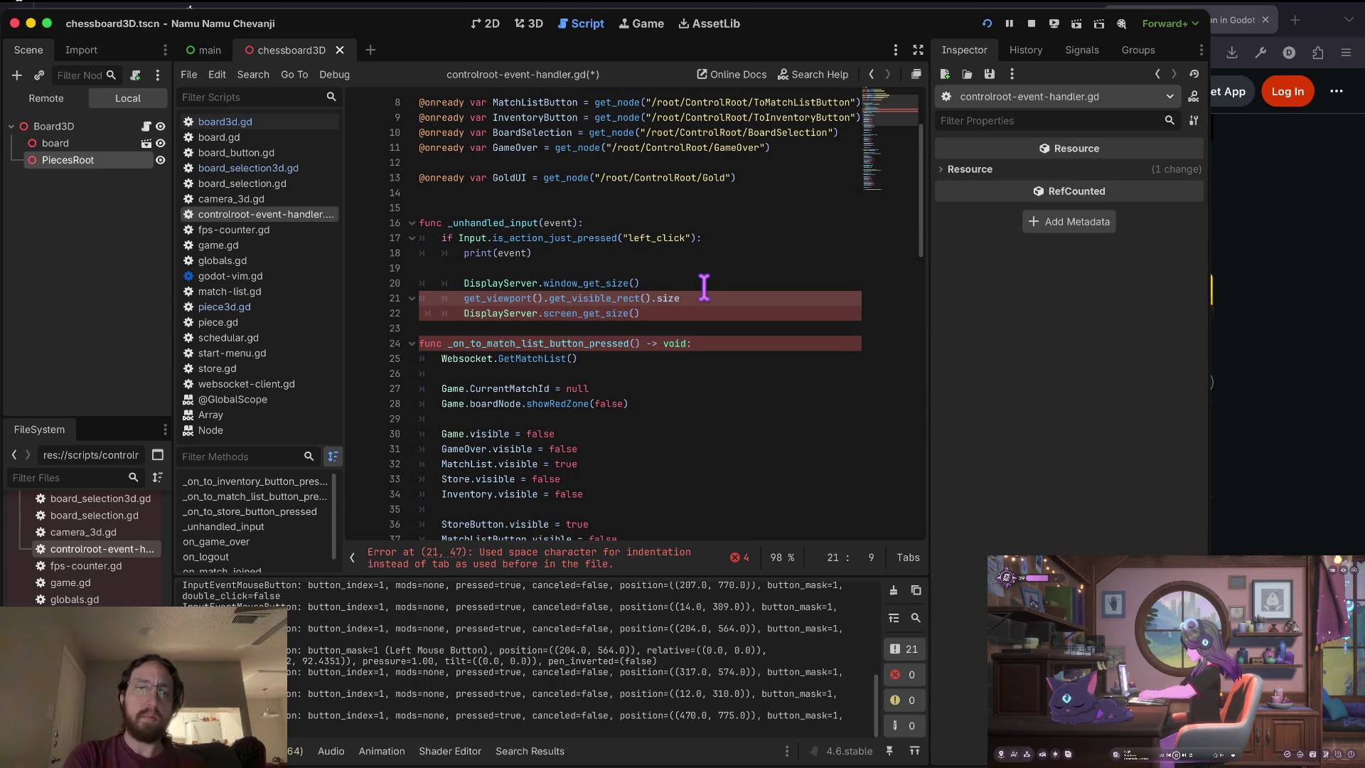
{"action": "key", "text": "k"}
{"action": "key", "text": "k"}
{"action": "type", "text": "ip"}
{"action": "key", "text": "w"}
{"action": "key", "text": "w"}
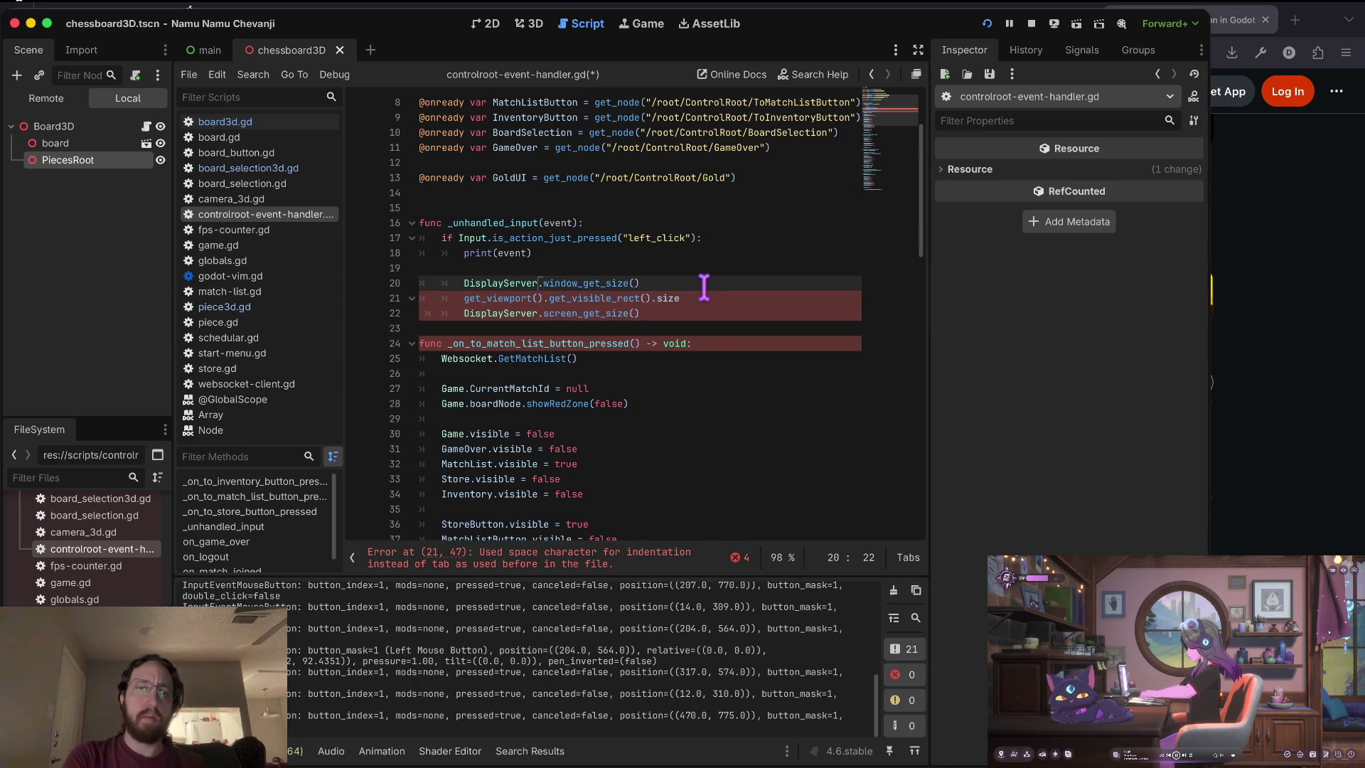
{"action": "type", "text": "print(\""}
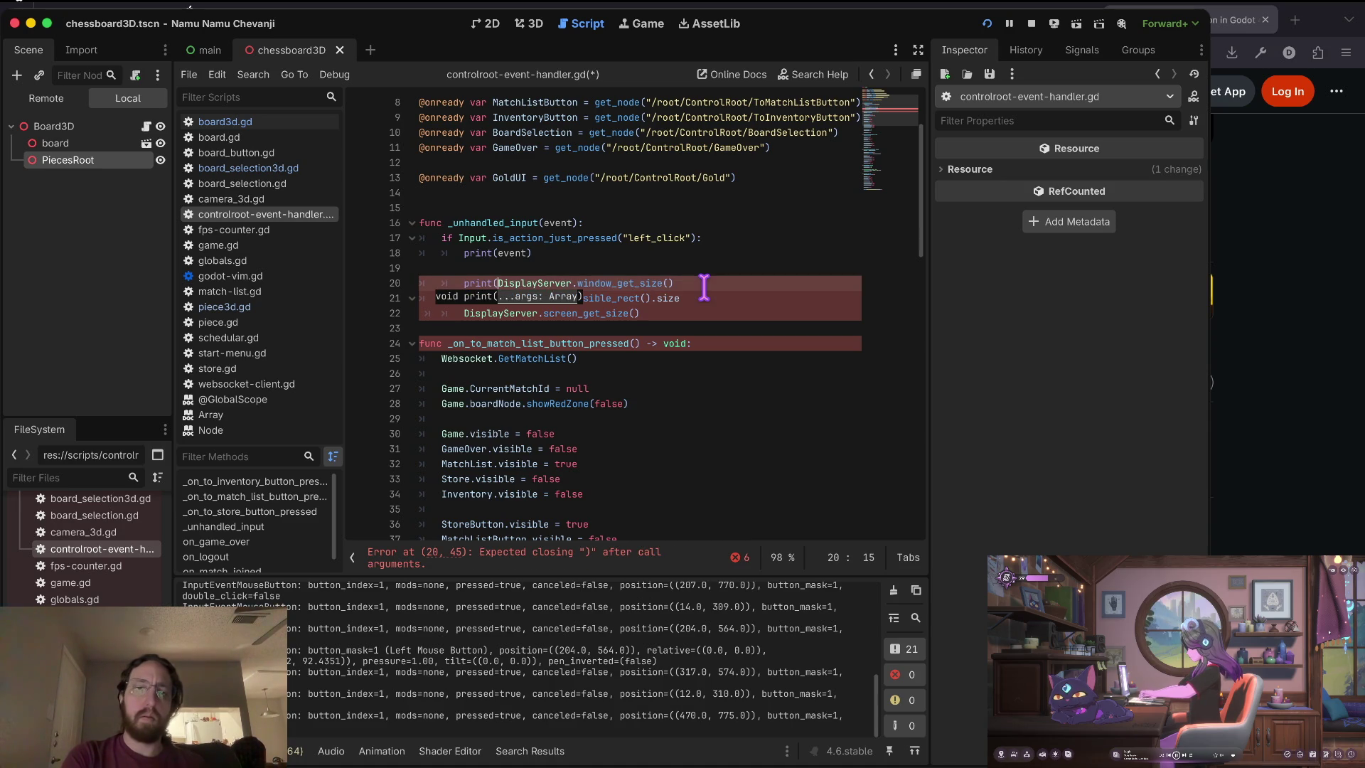
{"action": "type", "text": "display, wing"}
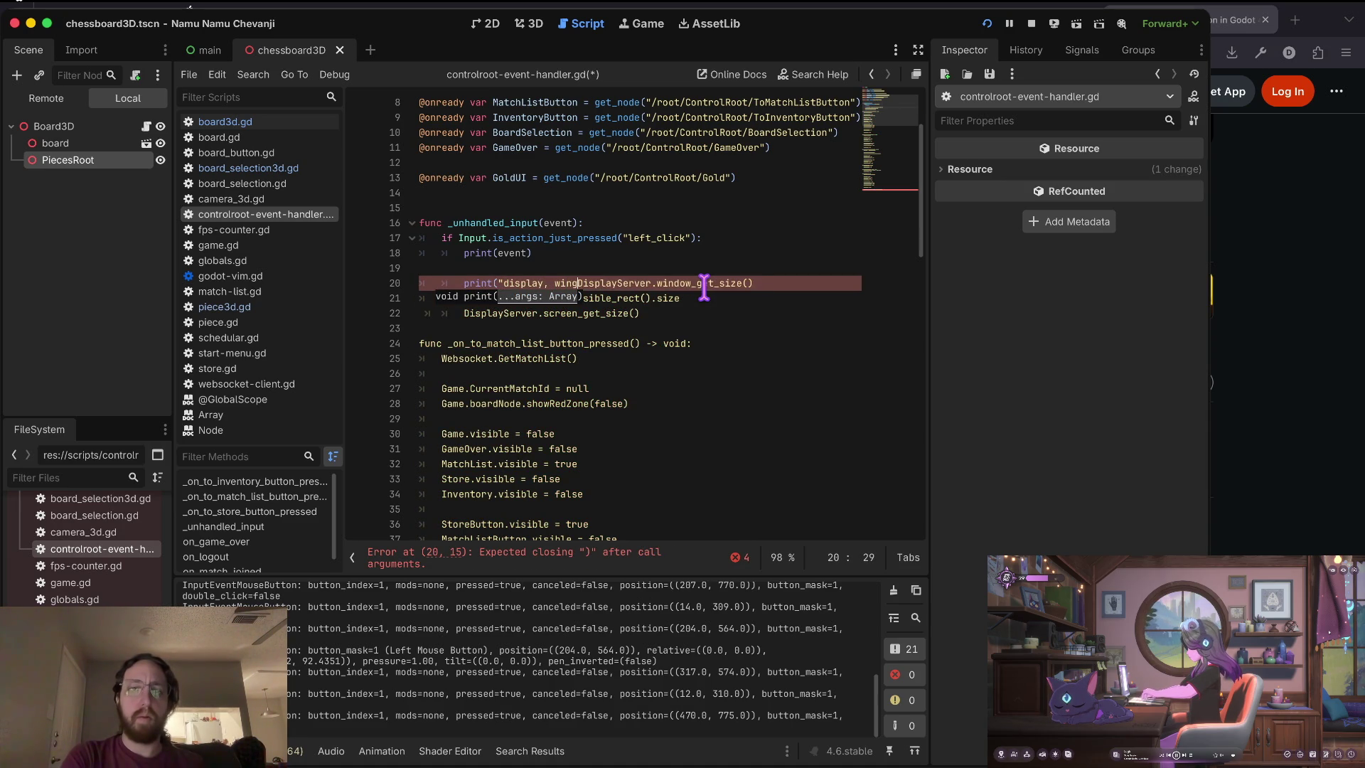
{"action": "key", "text": "BackSpace"}
{"action": "type", "text": "dow\","}
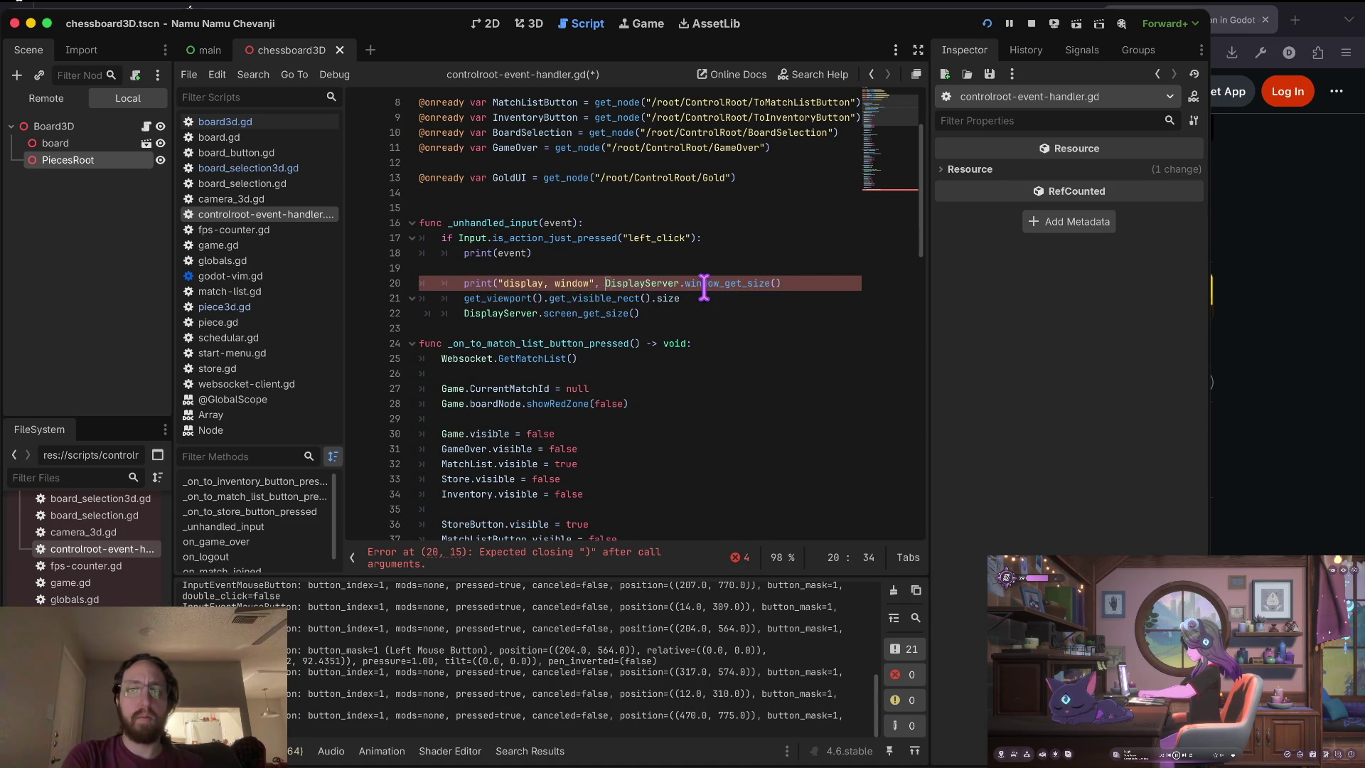
{"action": "key", "text": "End"}
{"action": "type", "text": ")"}
{"action": "key", "text": "Down"}
{"action": "key", "text": "Home"}
{"action": "type", "text": "print"}
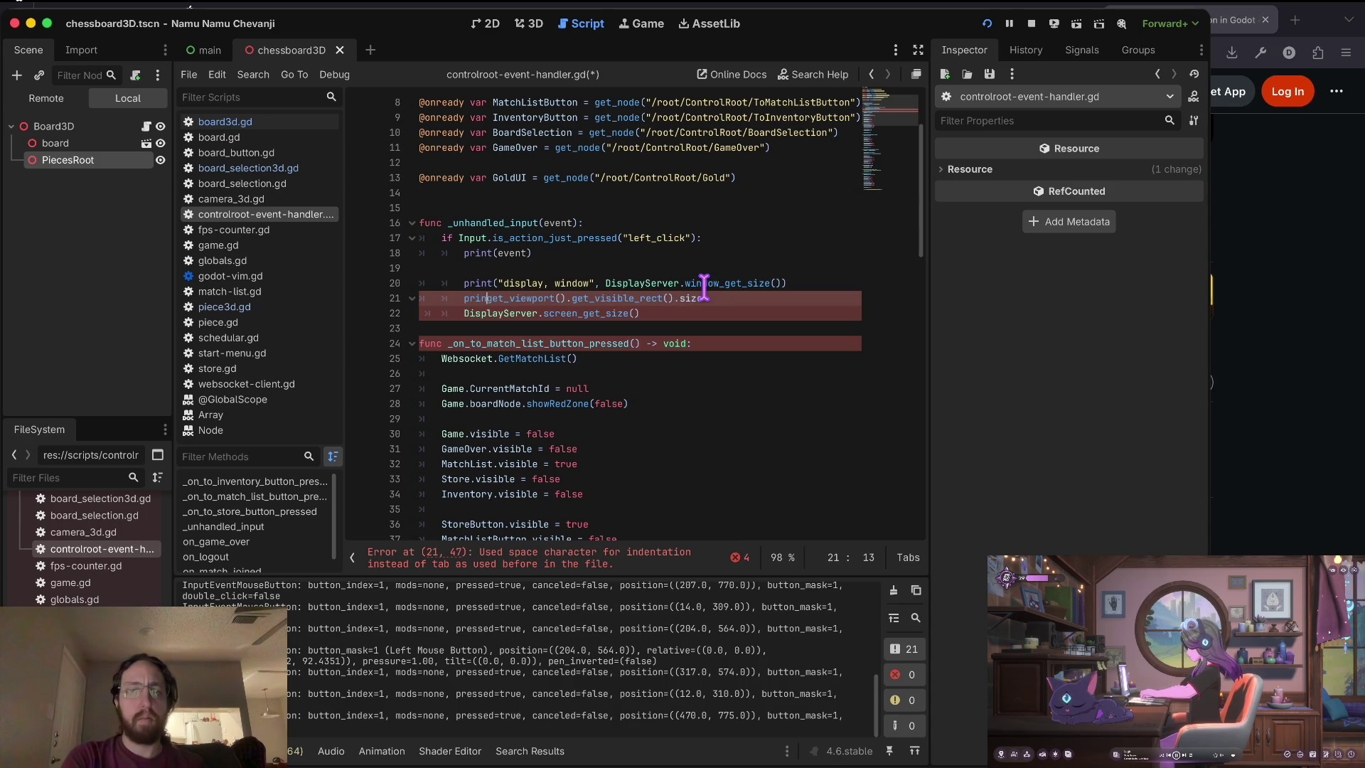
Complete the viewport and screen-size print lines and save the script.
{"action": "type", "text": "t"}
{"action": "key", "text": "ctrl+z"}
{"action": "key", "text": "BackSpace"}
{"action": "key", "text": "ctrl+s"}
Fix the print lines' indentation, save, and run the game with F5.
{"action": "key", "text": "Up"}
{"action": "key", "text": "Up"}
{"action": "key", "text": "Up"}
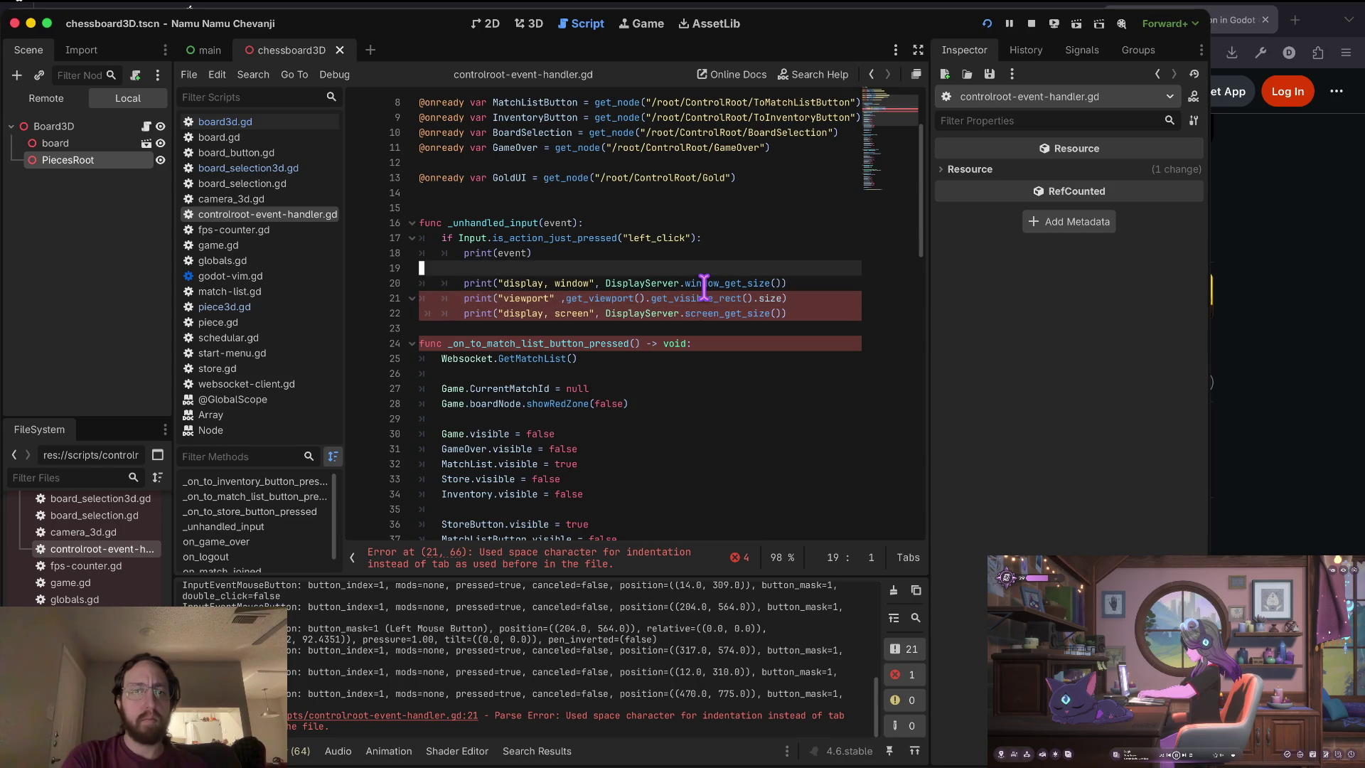
{"action": "key", "text": "Delete"}
{"action": "key", "text": "shift+Down"}
{"action": "key", "text": "shift+Down"}
{"action": "key", "text": "shift+Down"}
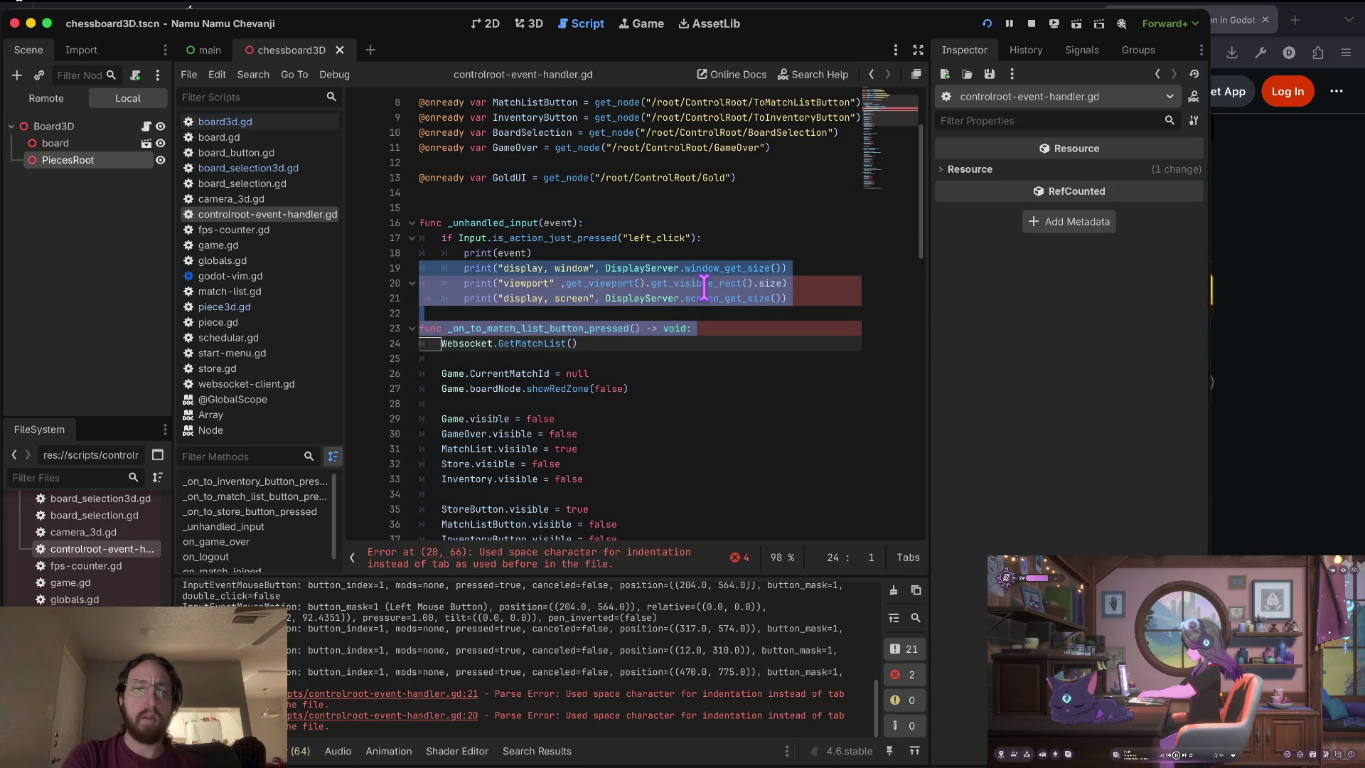
{"action": "key", "text": "Up"}
{"action": "key", "text": "Up"}
{"action": "key", "text": "Up"}
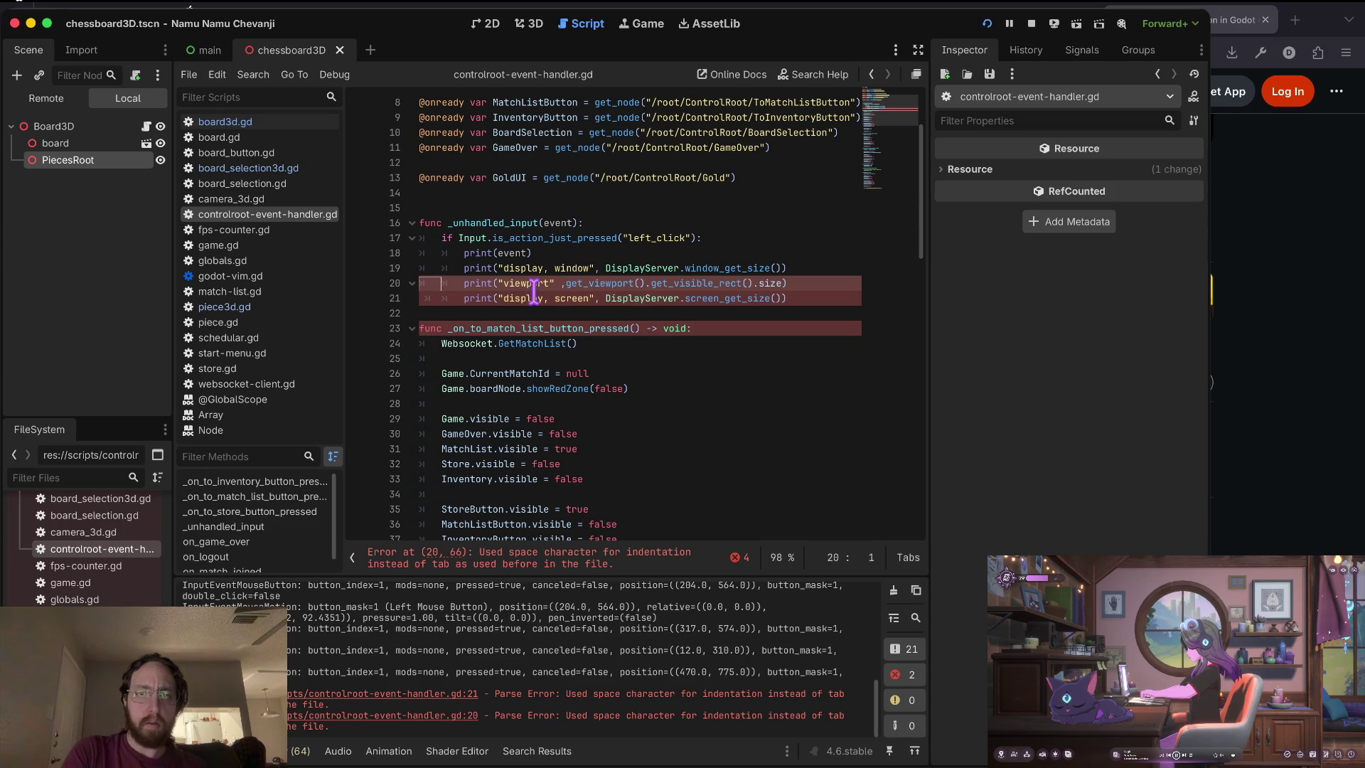
{"action": "key", "text": "Down"}
{"action": "key", "text": "BackSpace"}
{"action": "key", "text": "BackSpace"}
{"action": "key", "text": "BackSpace"}
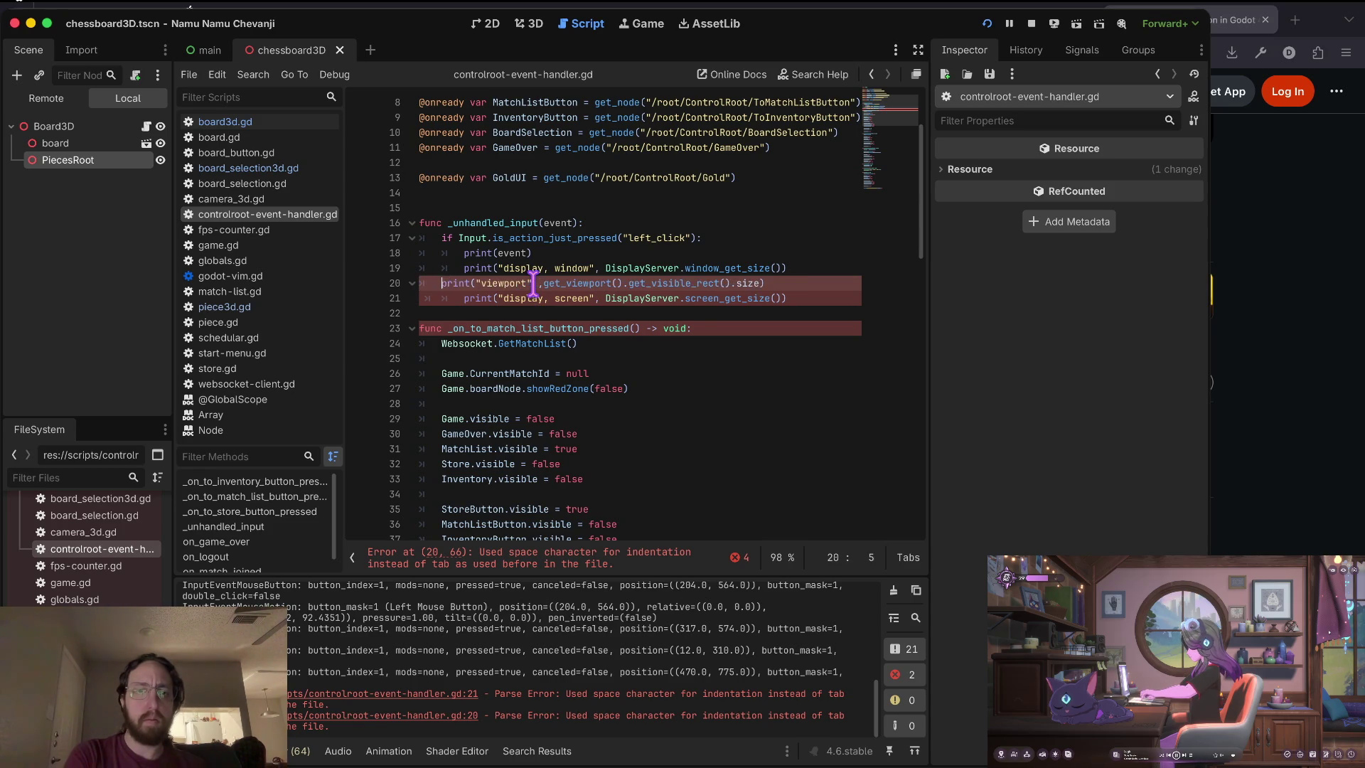
{"action": "key", "text": "Tab"}
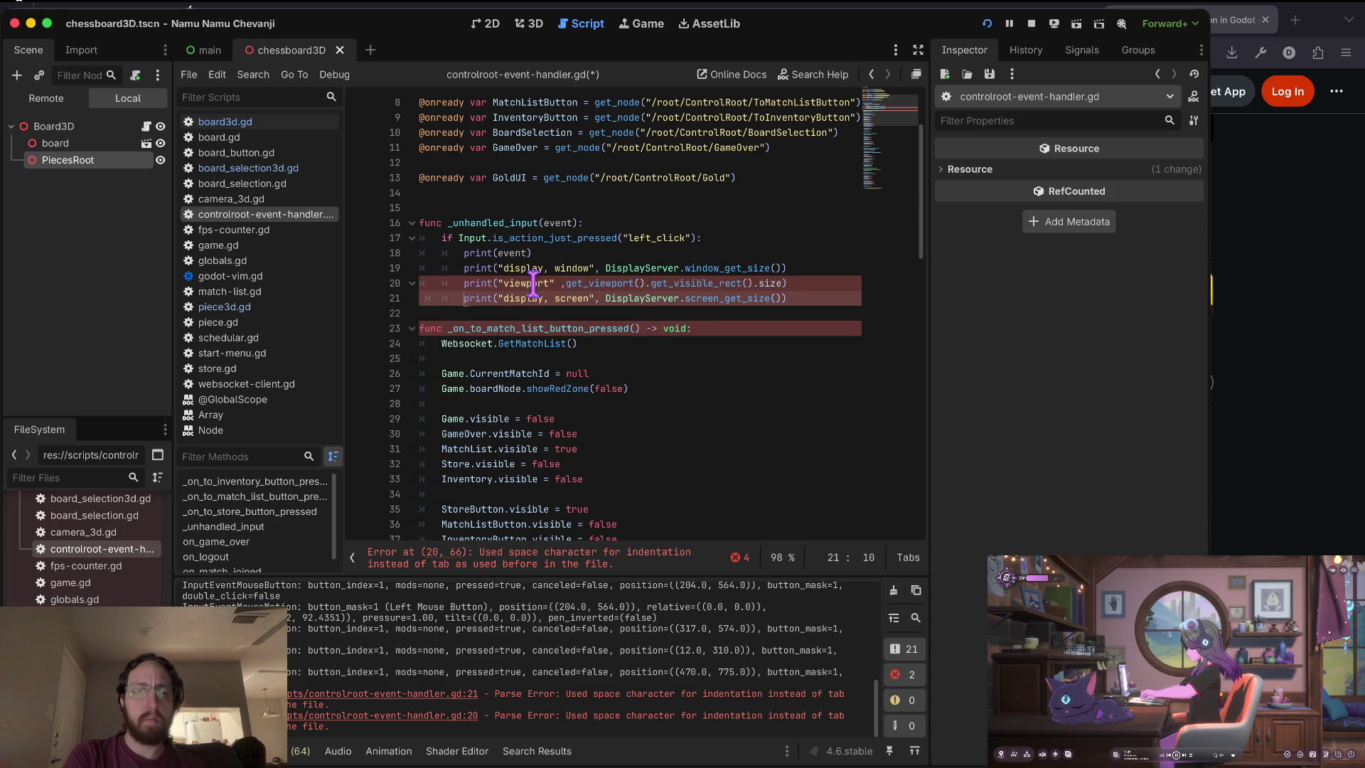
{"action": "key", "text": "BackSpace"}
{"action": "key", "text": "BackSpace"}
{"action": "key", "text": "BackSpace"}
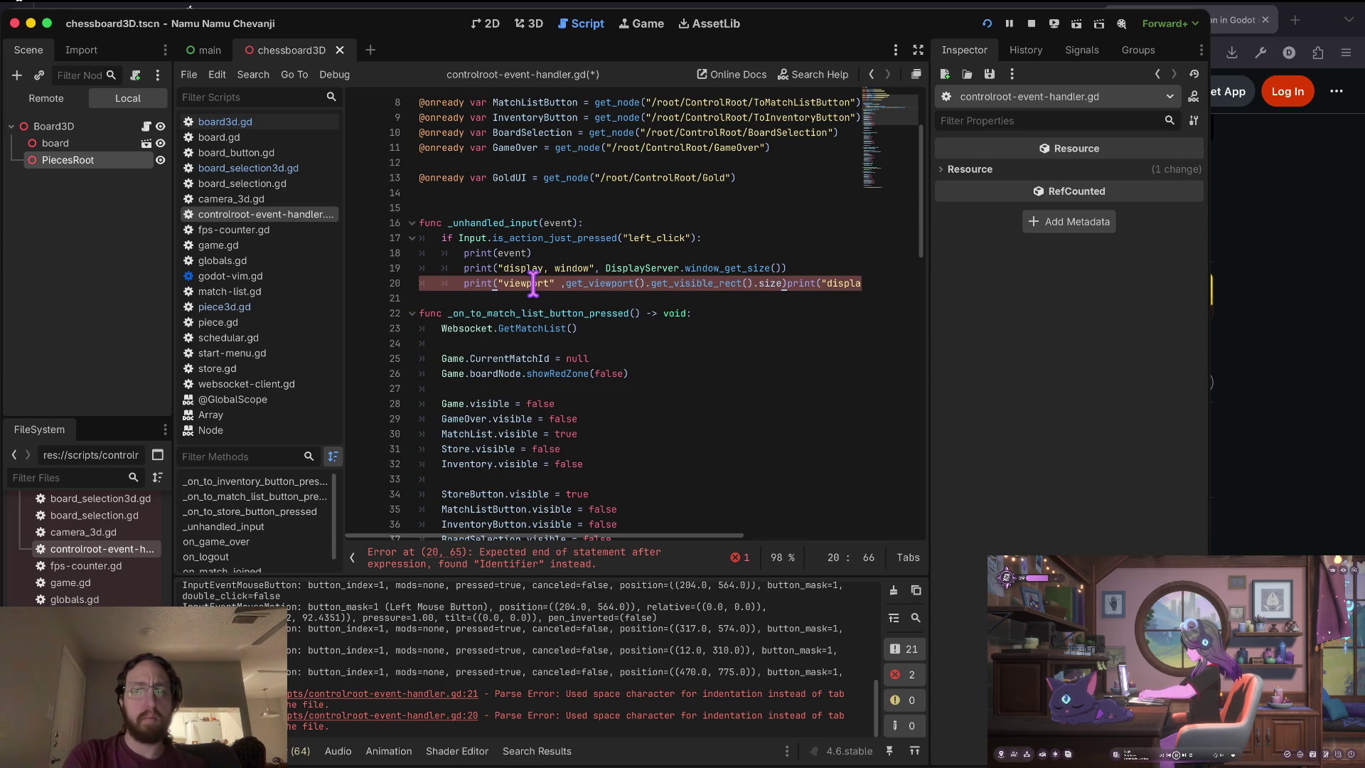
{"action": "key", "text": "Return"}
{"action": "key", "text": "ctrl+s"}
{"action": "key", "text": "F5"}
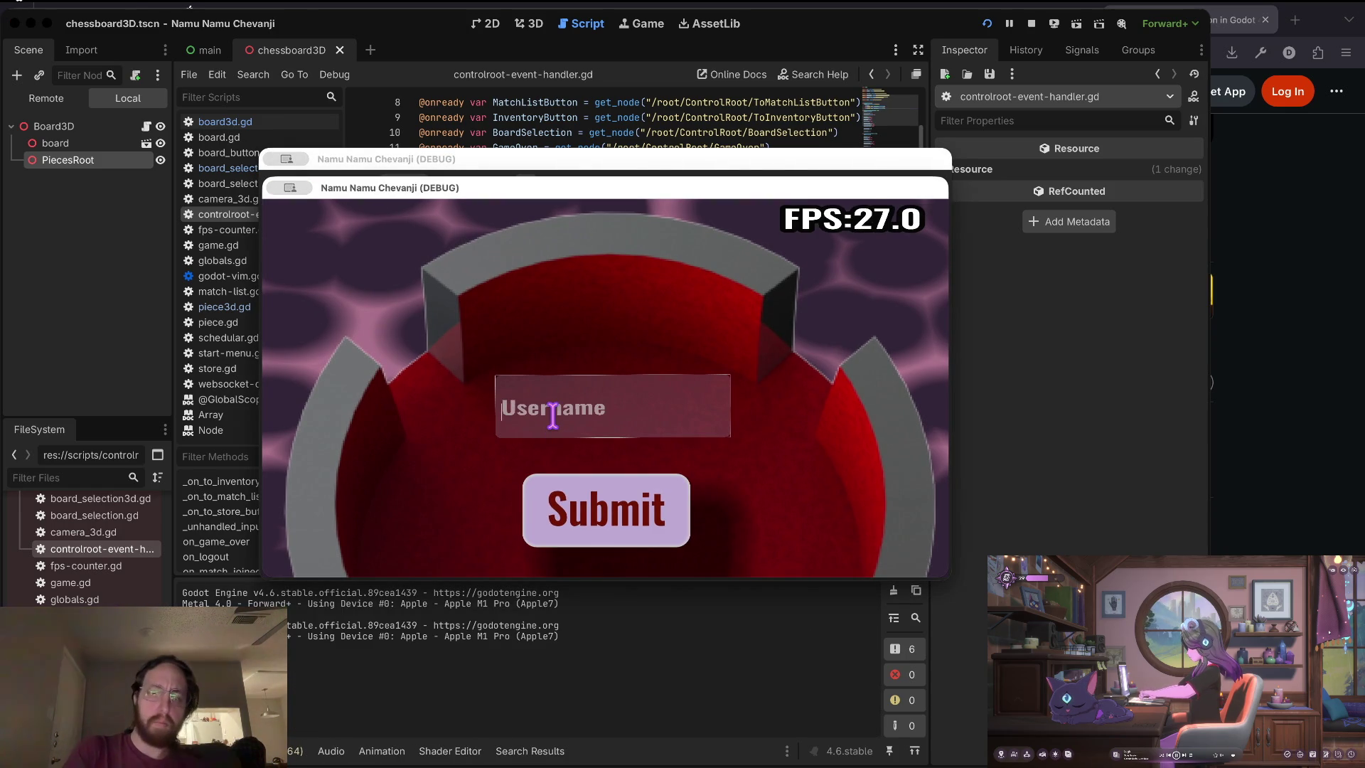
Enter a username, submit, and click the game's top-left and bottom-right corners to log sizes.
{"action": "type", "text": "d"}
{"action": "left_click", "coordinate": [590, 490]}
{"action": "left_click", "coordinate": [491, 353]}
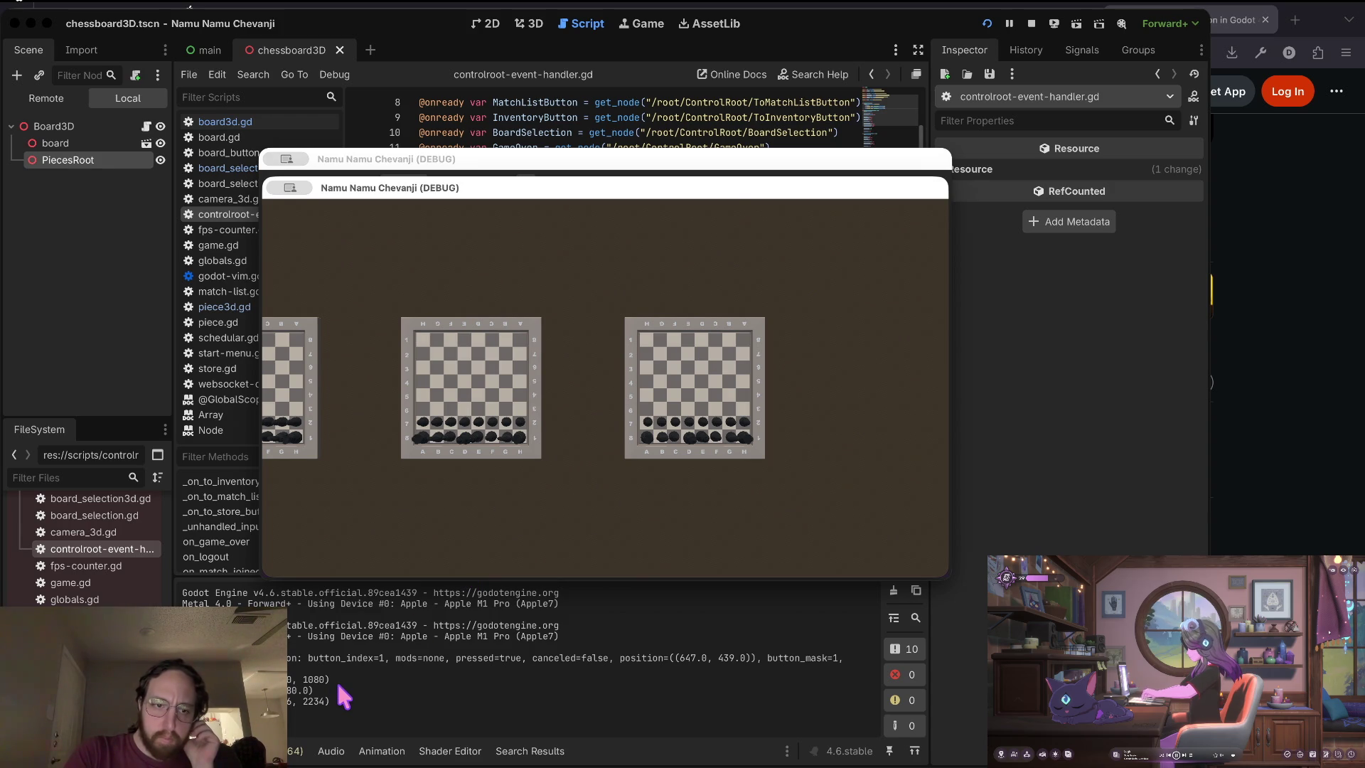
{"action": "left_click", "coordinate": [273, 207]}
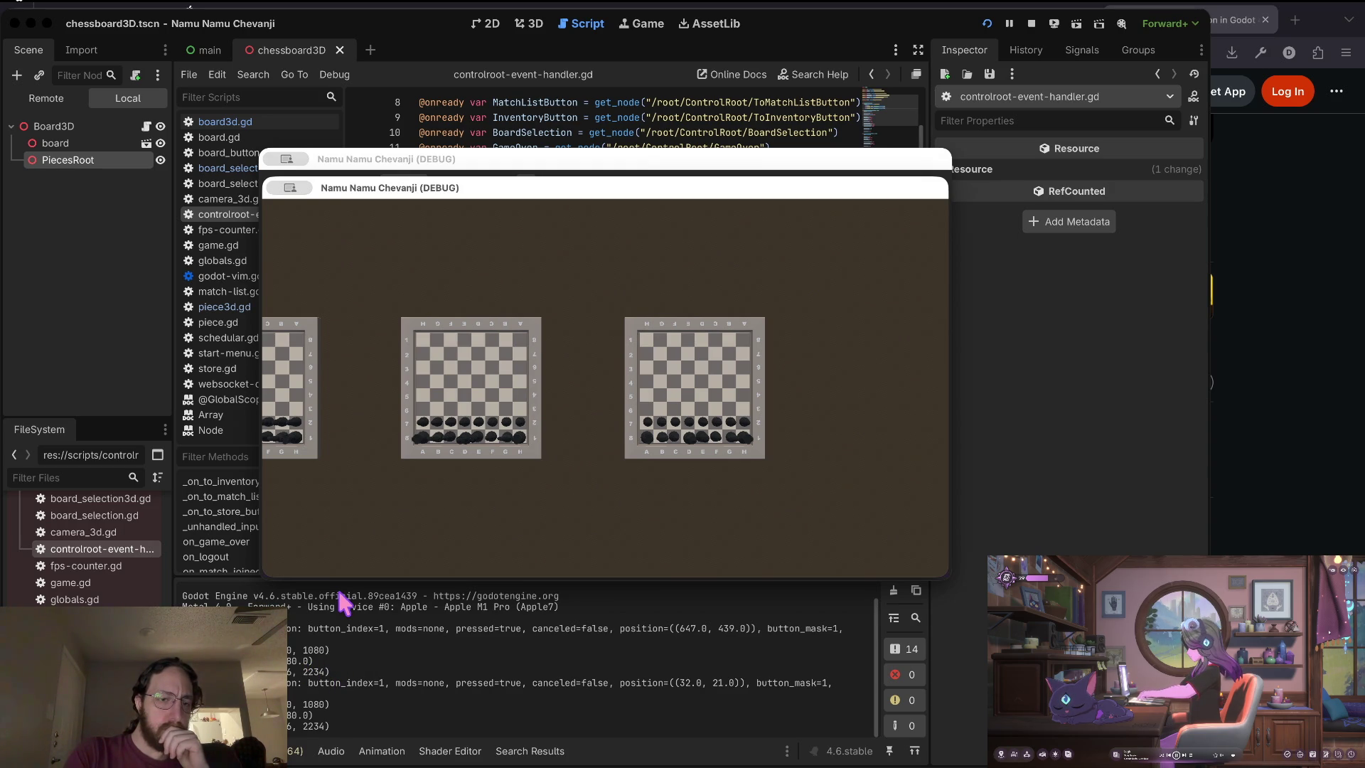
{"action": "left_click", "coordinate": [937, 569]}
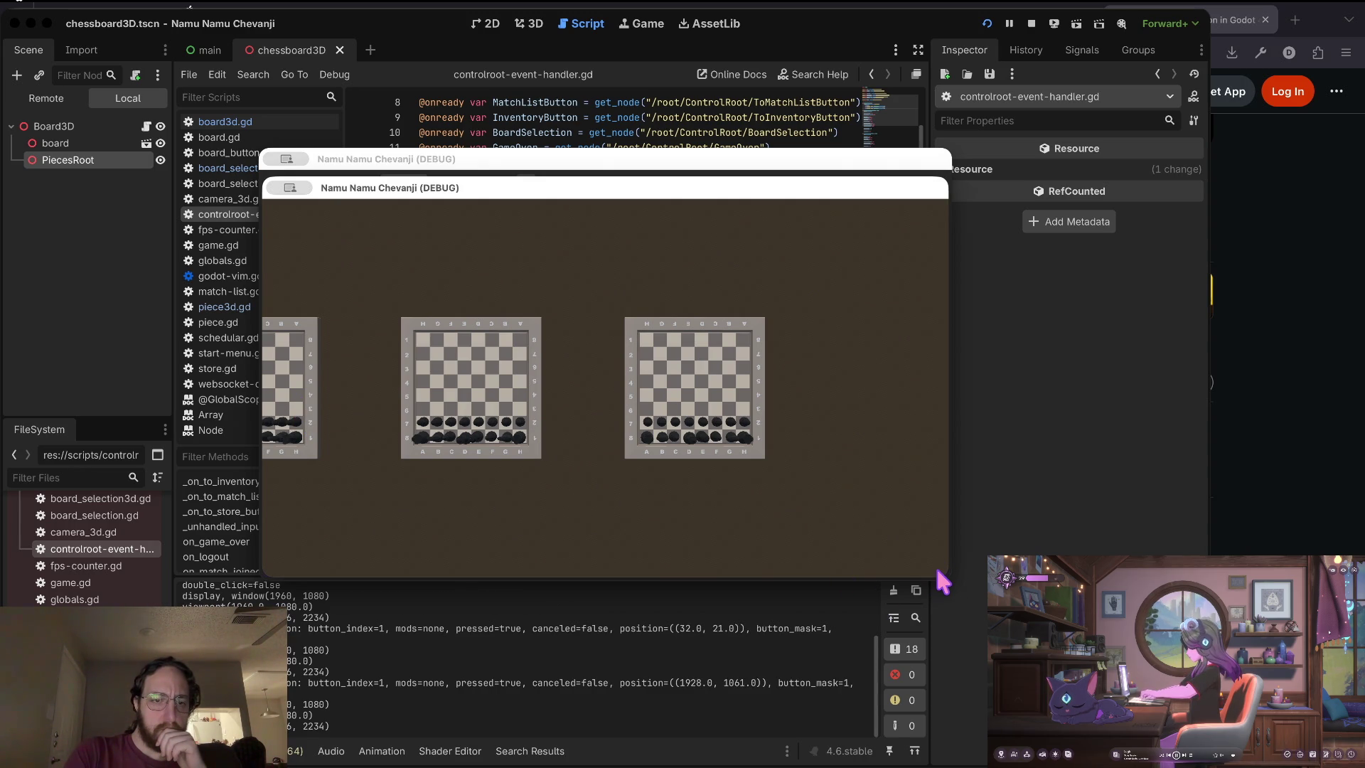
{"action": "left_click", "coordinate": [235, 431]}
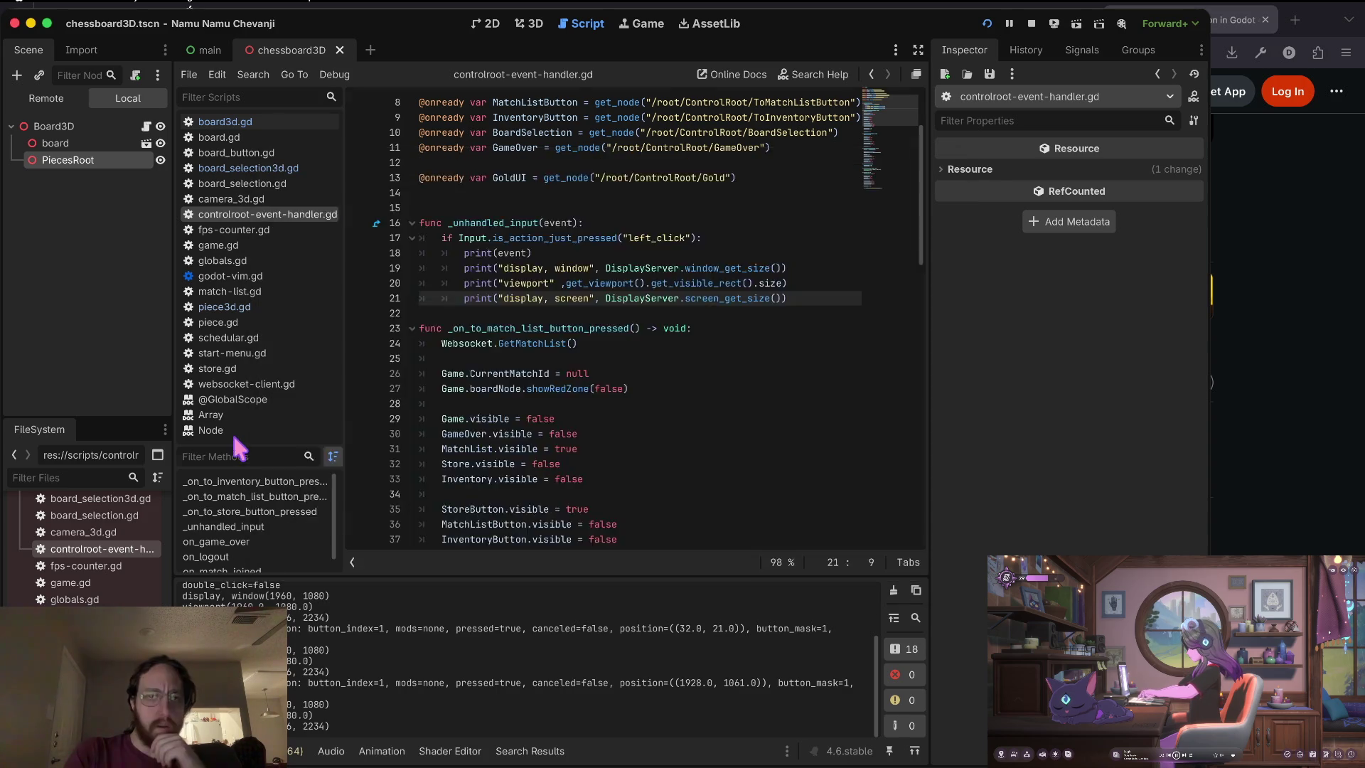
Delete the print("display, screen", …) line from the handler in controlroot-event-handler.gd.
{"action": "left_click", "coordinate": [237, 122]}
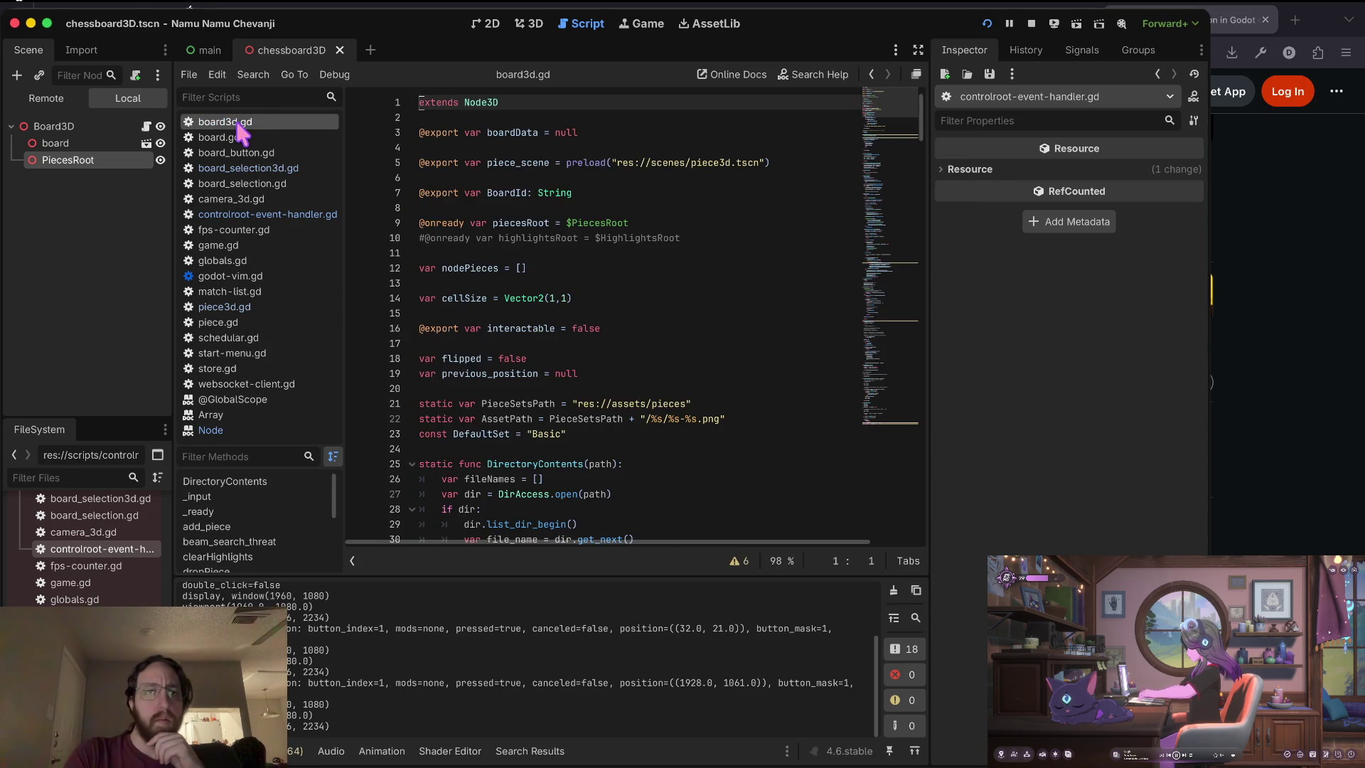
{"action": "left_click", "coordinate": [235, 214]}
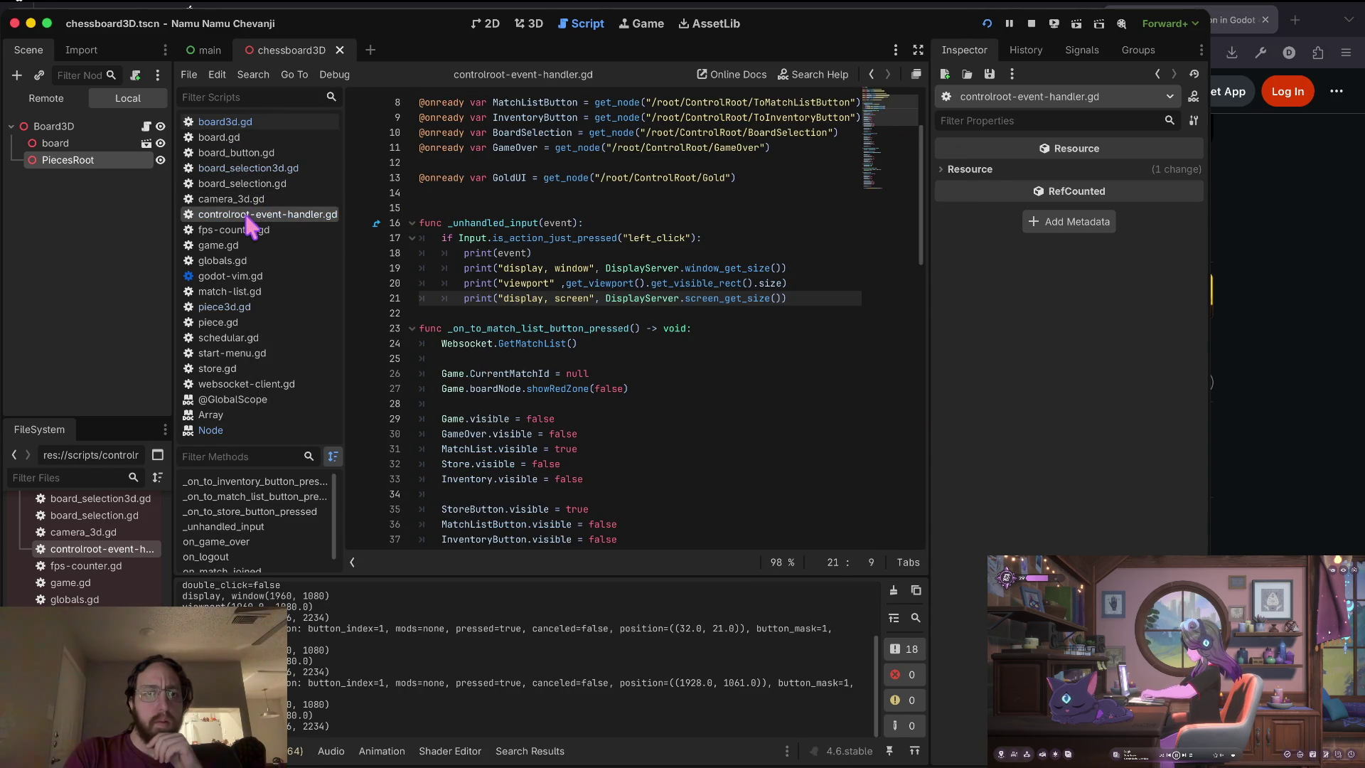
{"action": "triple_click", "coordinate": [729, 297]}
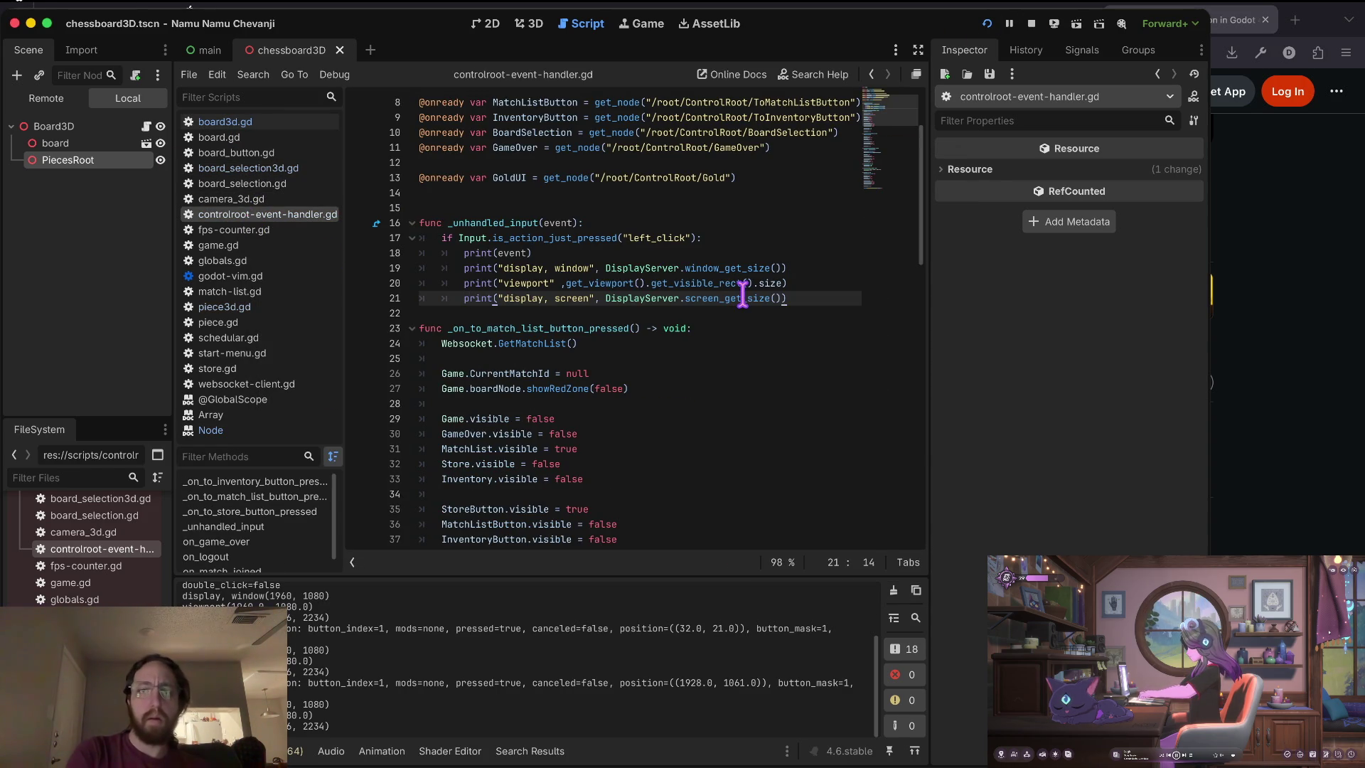
{"action": "key", "text": "BackSpace"}
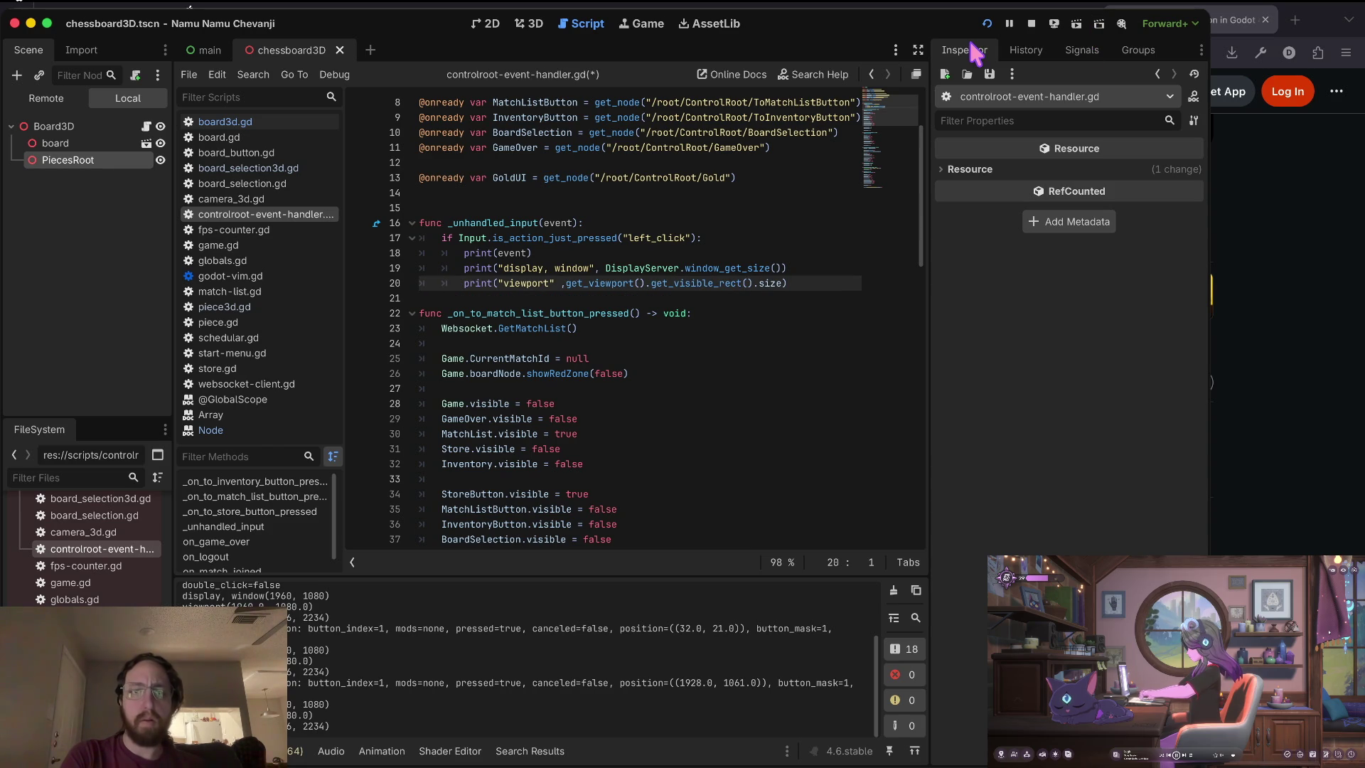
{"action": "key", "text": "ctrl+Right"}
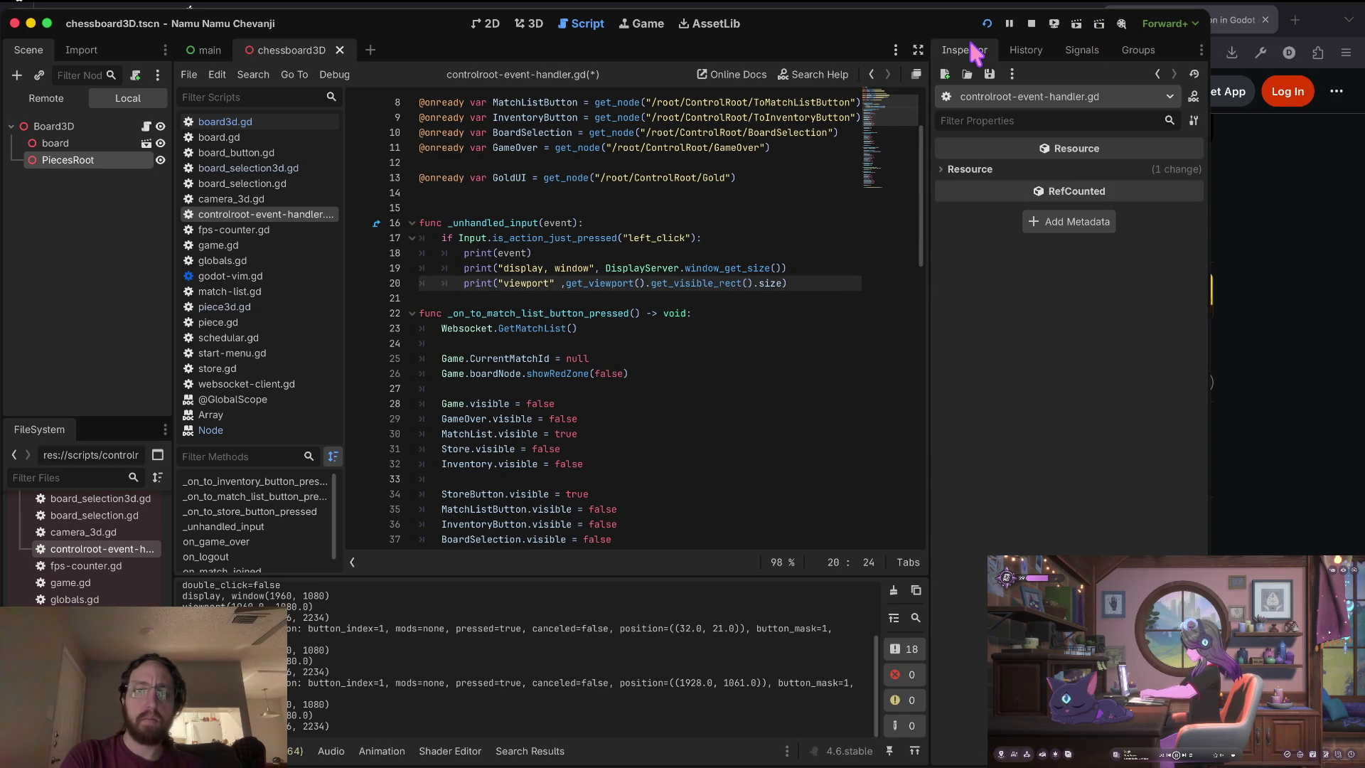
{"action": "key", "text": "ctrl+z"}
{"action": "key", "text": "ctrl+z"}
{"action": "key", "text": "ctrl+y"}
{"action": "key", "text": "ctrl+Right"}
{"action": "key", "text": "ctrl+Right"}
{"action": "key", "text": "ctrl+Right"}
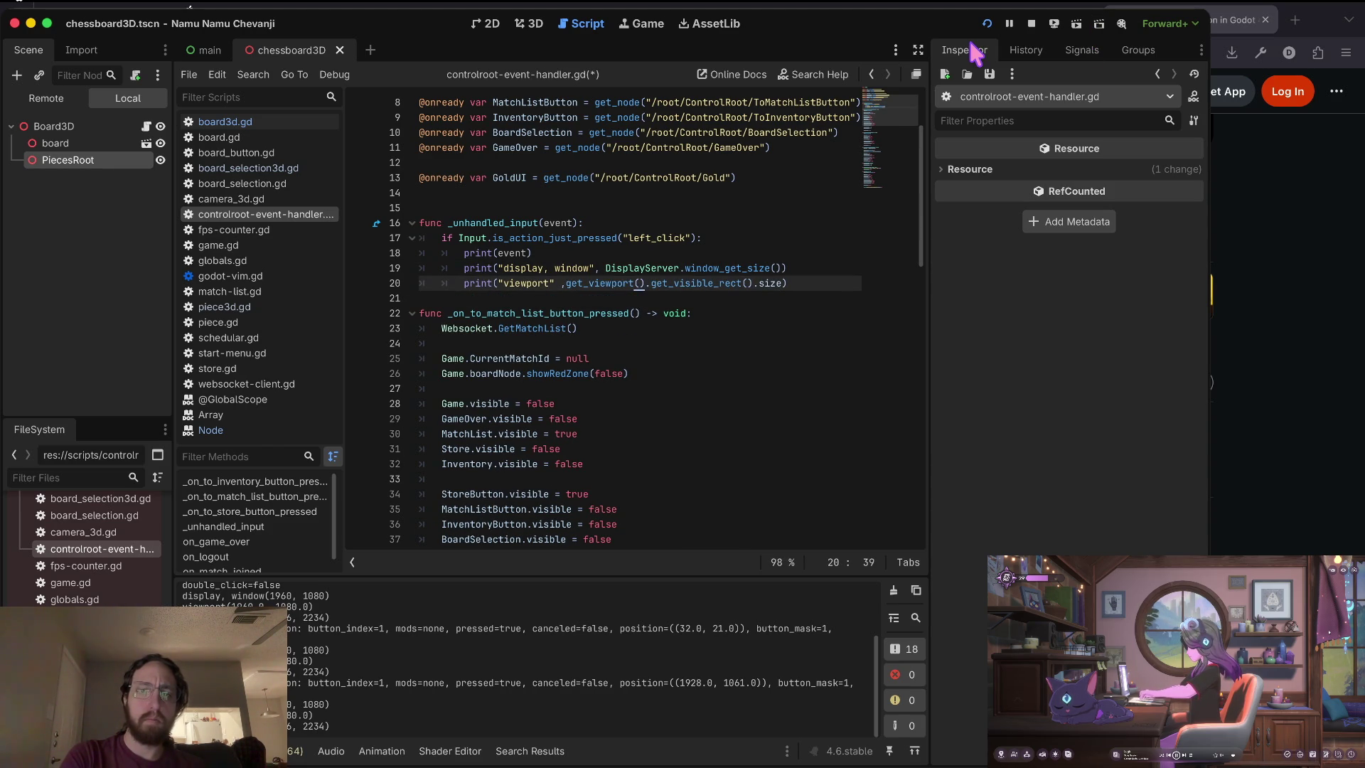
{"action": "key", "text": "ctrl+Right"}
{"action": "key", "text": "ctrl+Right"}
{"action": "key", "text": "ctrl+Right"}
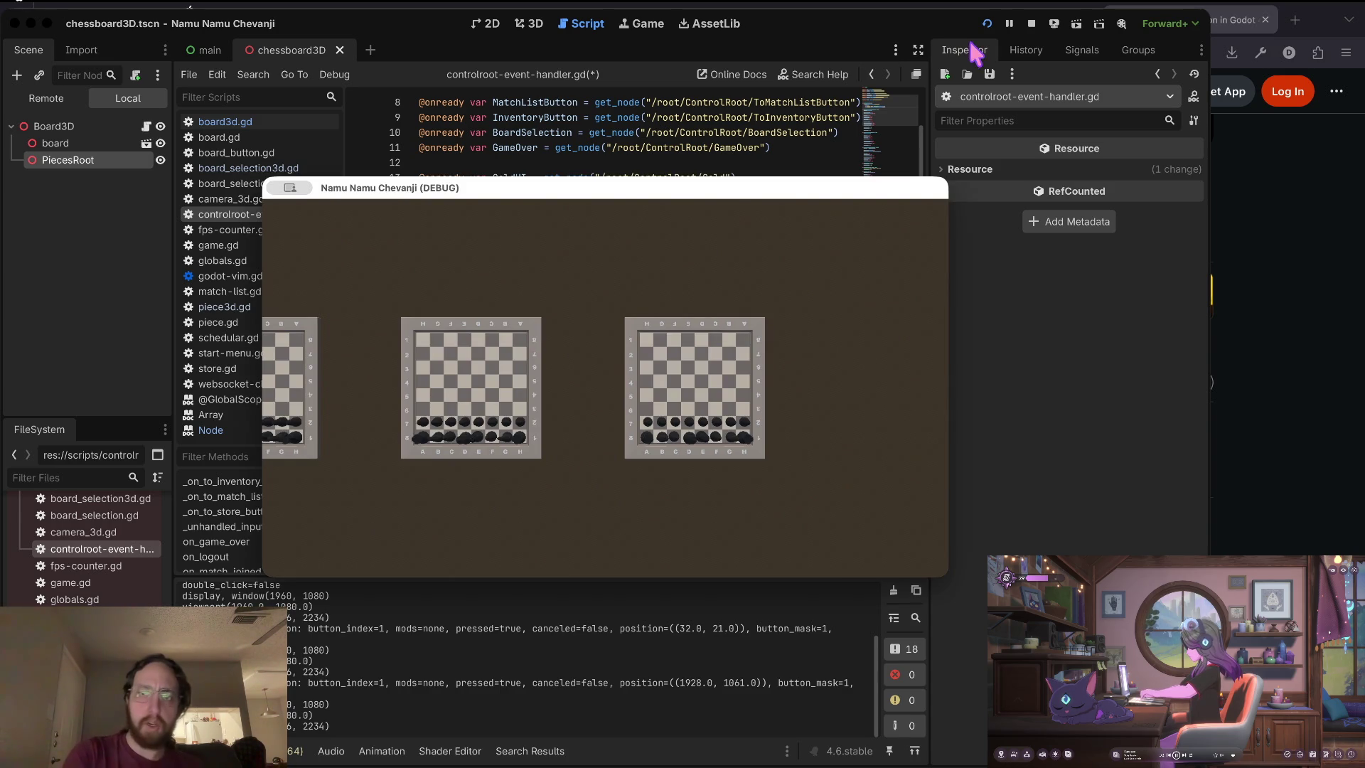
Narrow the game window, click inside it to log window and viewport sizes, then stop the game.
{"action": "mouse_move", "coordinate": [946, 327]}
{"action": "left_mouse_down"}
{"action": "mouse_move", "coordinate": [761, 322]}
{"action": "mouse_move", "coordinate": [428, 389]}
{"action": "left_mouse_up"}
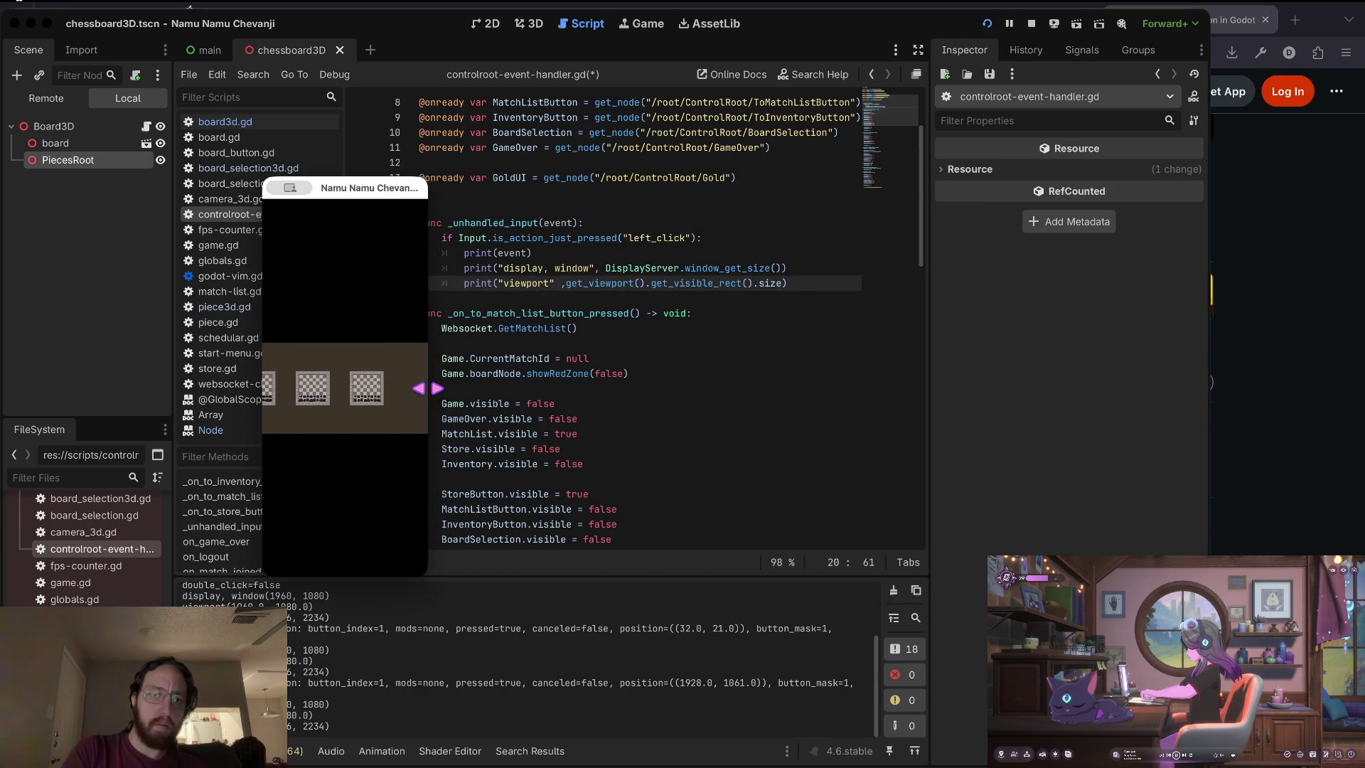
{"action": "left_click", "coordinate": [411, 564]}
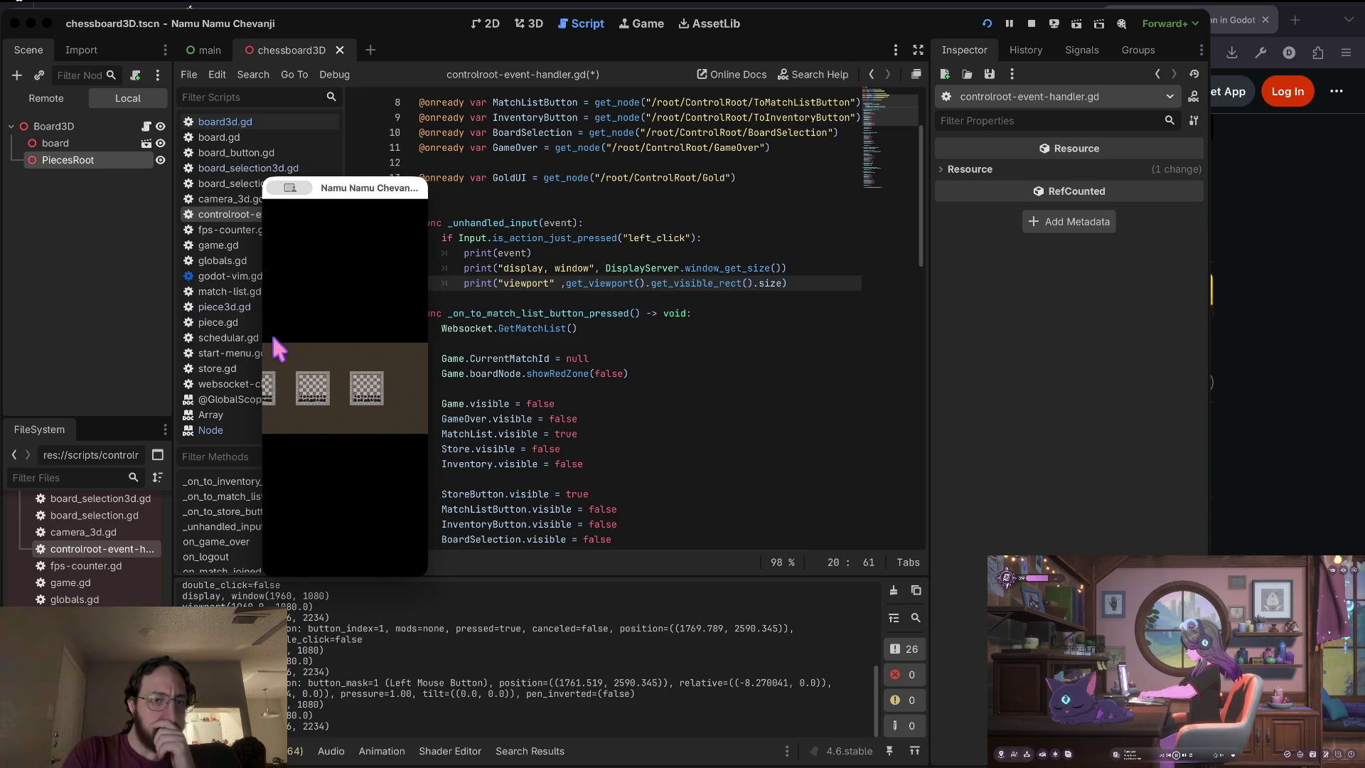
{"action": "left_click", "coordinate": [421, 422]}
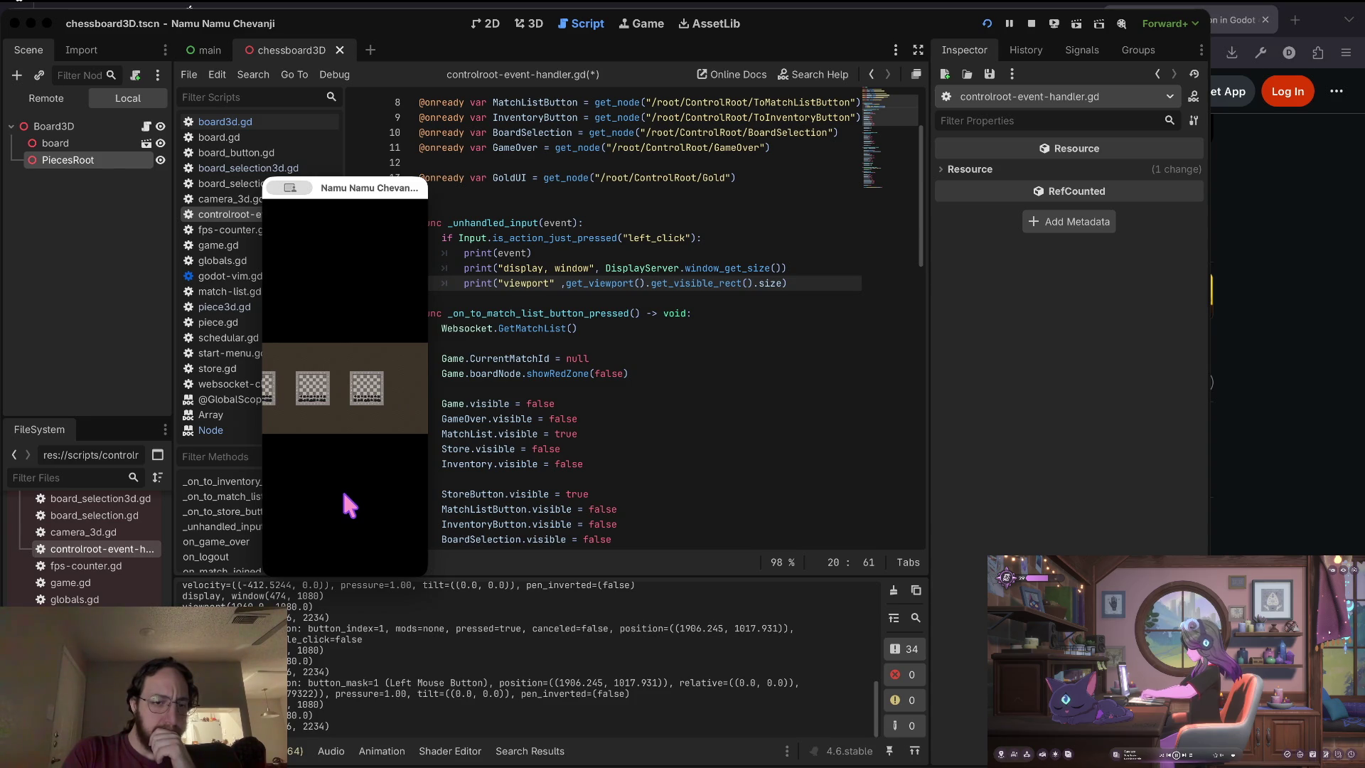
{"action": "left_click", "coordinate": [355, 597]}
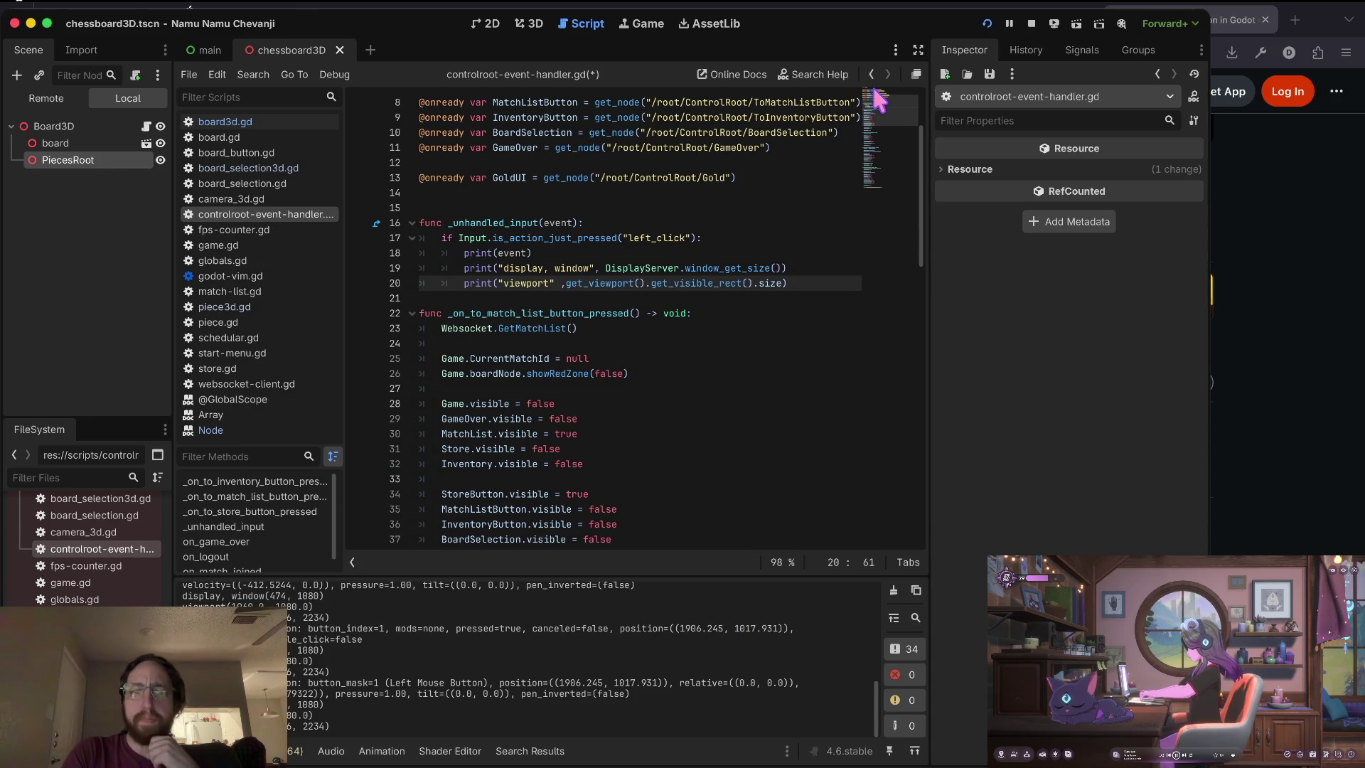
{"action": "left_click", "coordinate": [1032, 23]}
{"action": "left_click", "coordinate": [573, 269]}
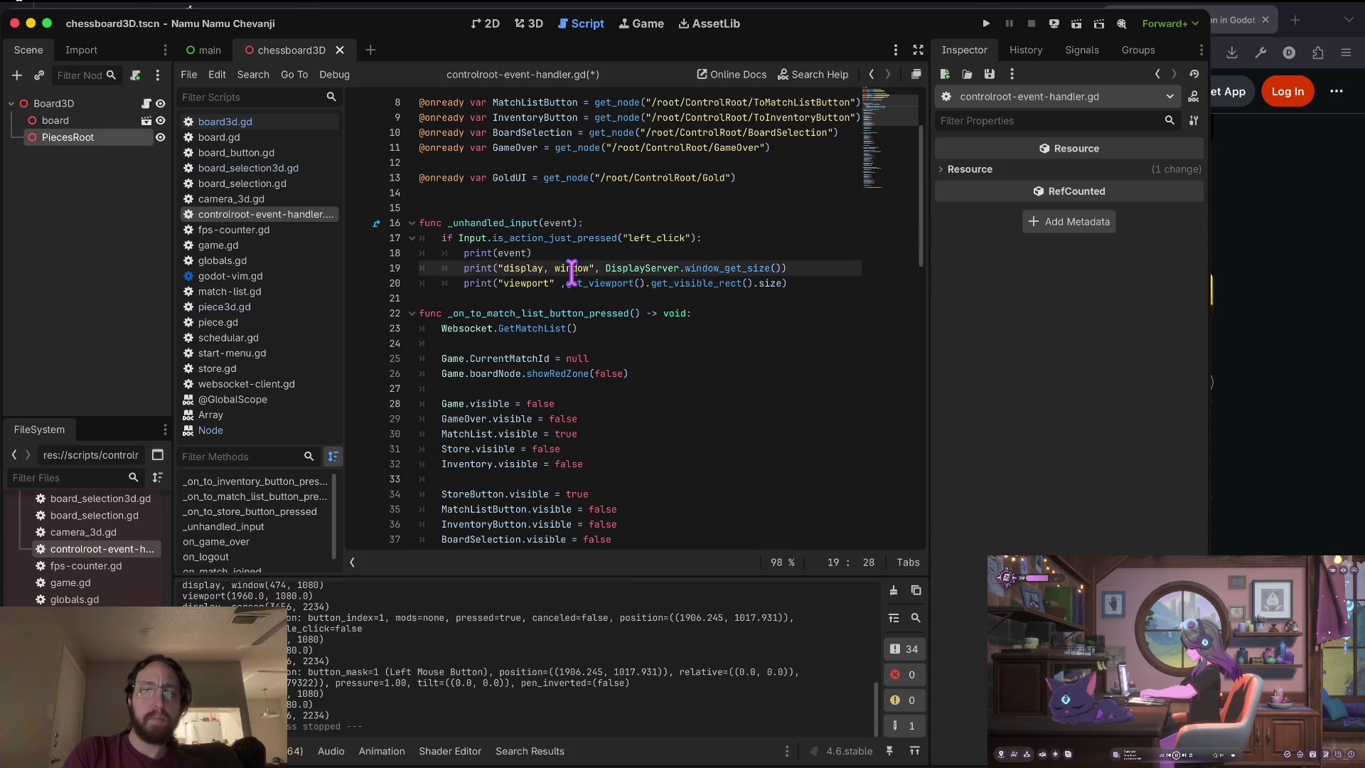
Delete the size print lines and move the get_viewport() size expression above the input handler.
{"action": "key", "text": "d"}
{"action": "key", "text": "d"}
{"action": "key", "text": "w"}
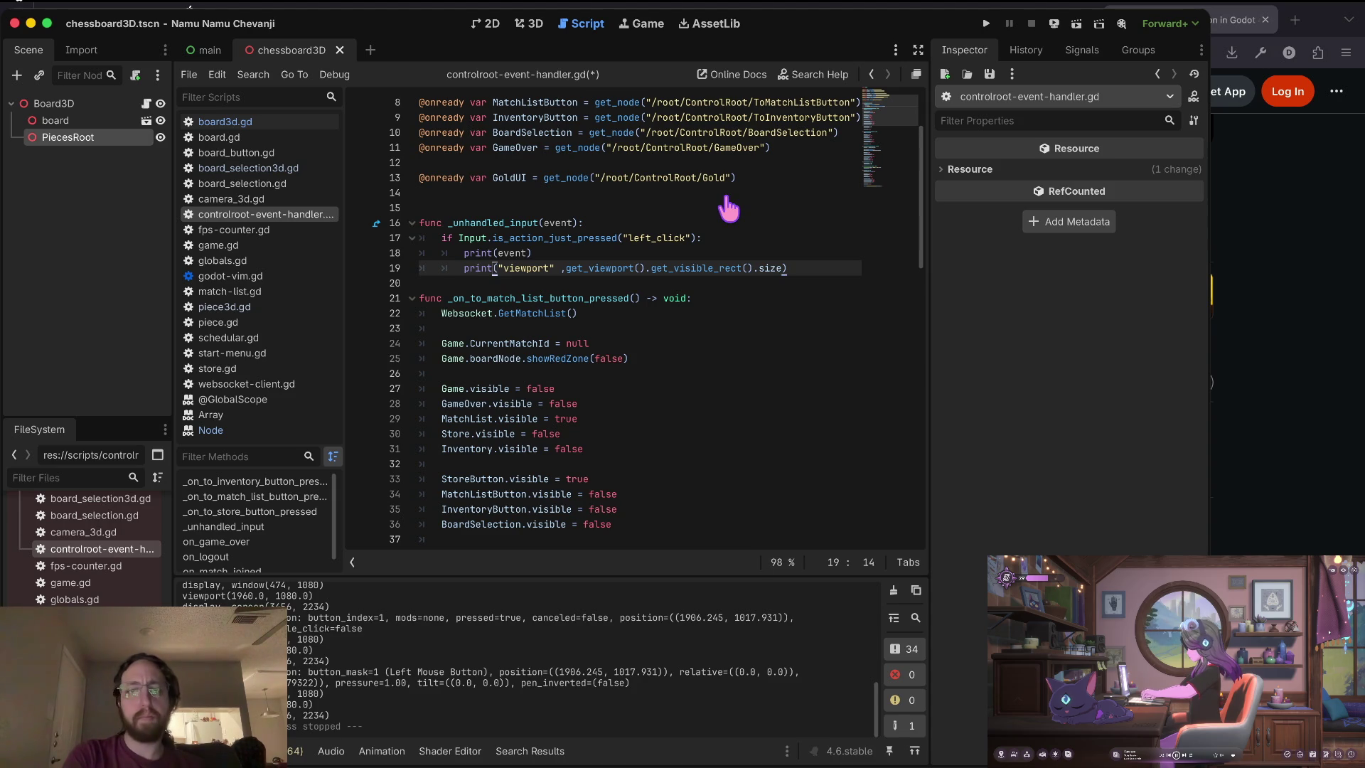
{"action": "key", "text": "w"}
{"action": "key", "text": "w"}
{"action": "key", "text": "w"}
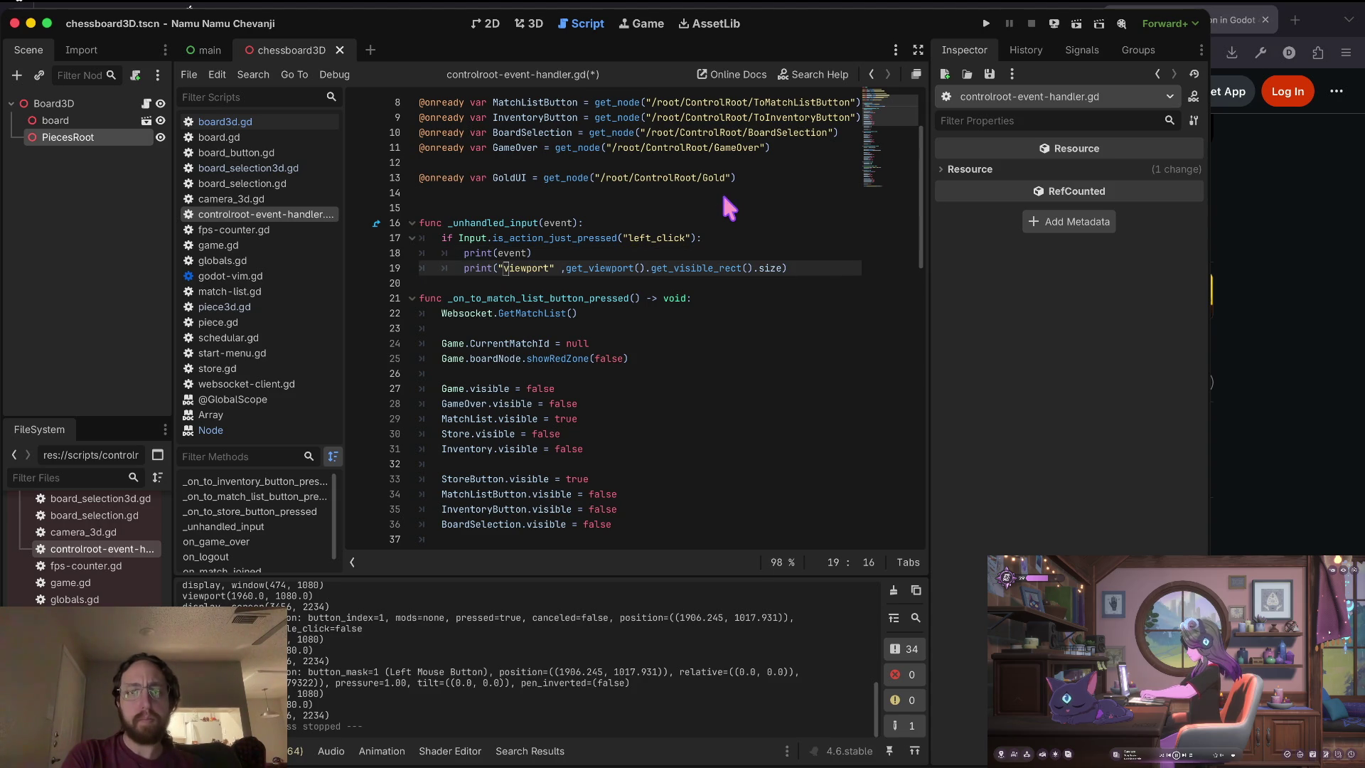
{"action": "key", "text": "v"}
{"action": "key", "text": "0"}
{"action": "key", "text": "d"}
{"action": "key", "text": "v"}
{"action": "key", "text": "dollar"}
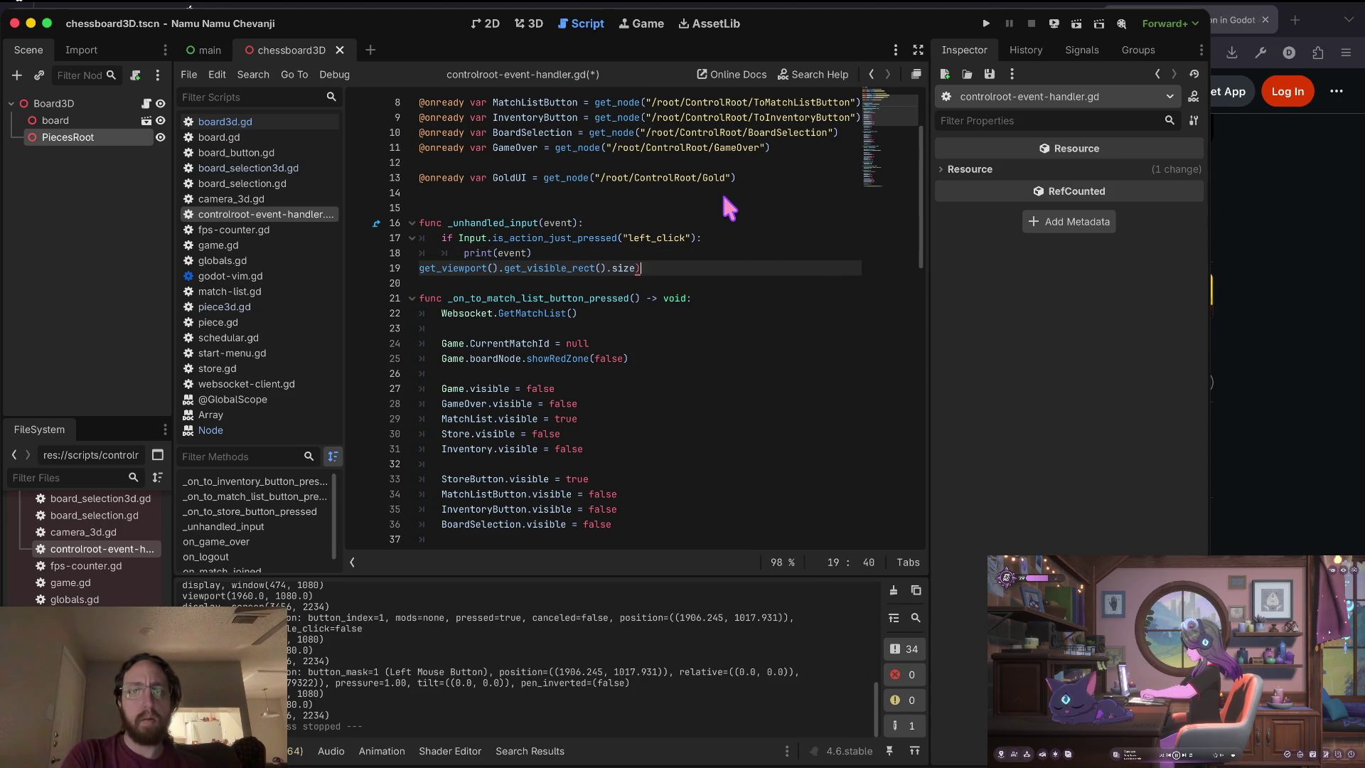
{"action": "key", "text": "d"}
{"action": "key", "text": "k"}
{"action": "key", "text": "k"}
{"action": "key", "text": "k"}
{"action": "key", "text": "p"}
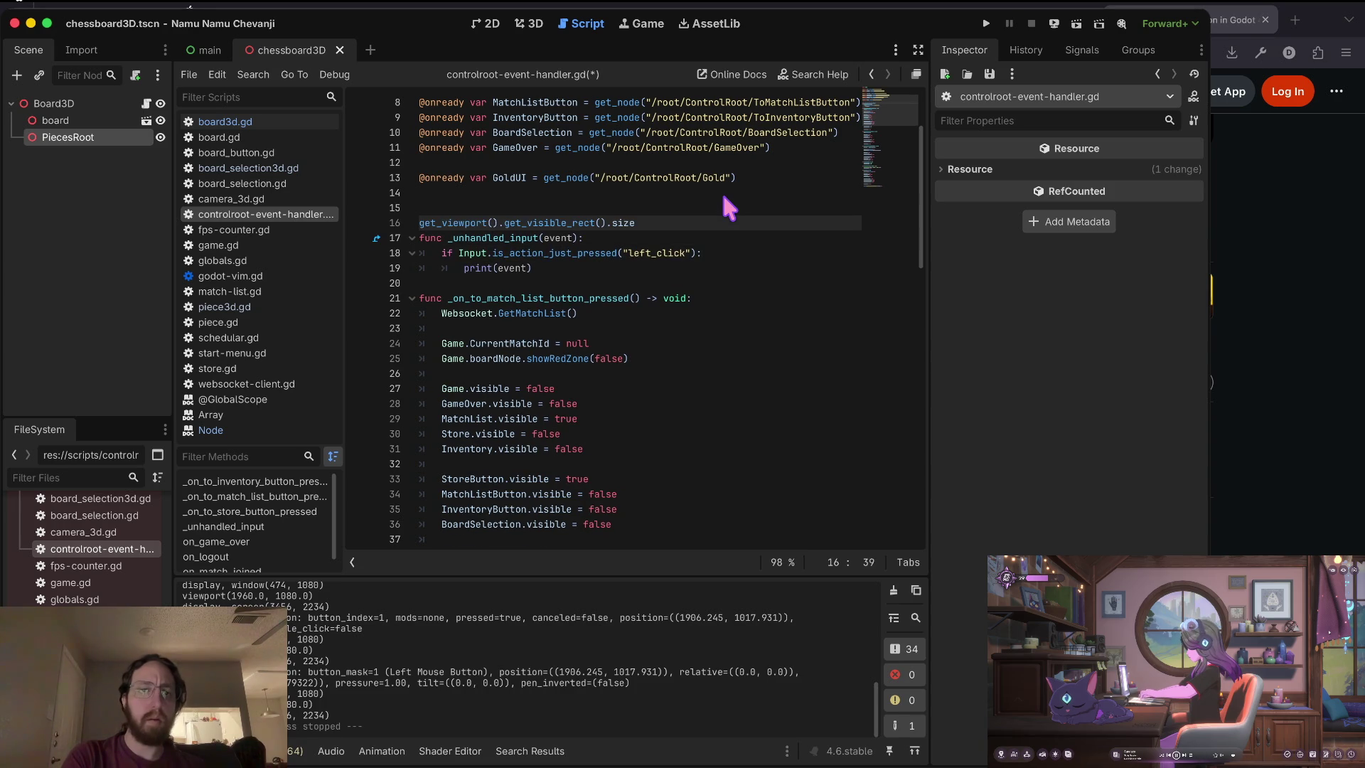
Create func _ready() -> void: and indent the viewport size expression into it.
{"action": "type", "text": "kifunc _ready"}
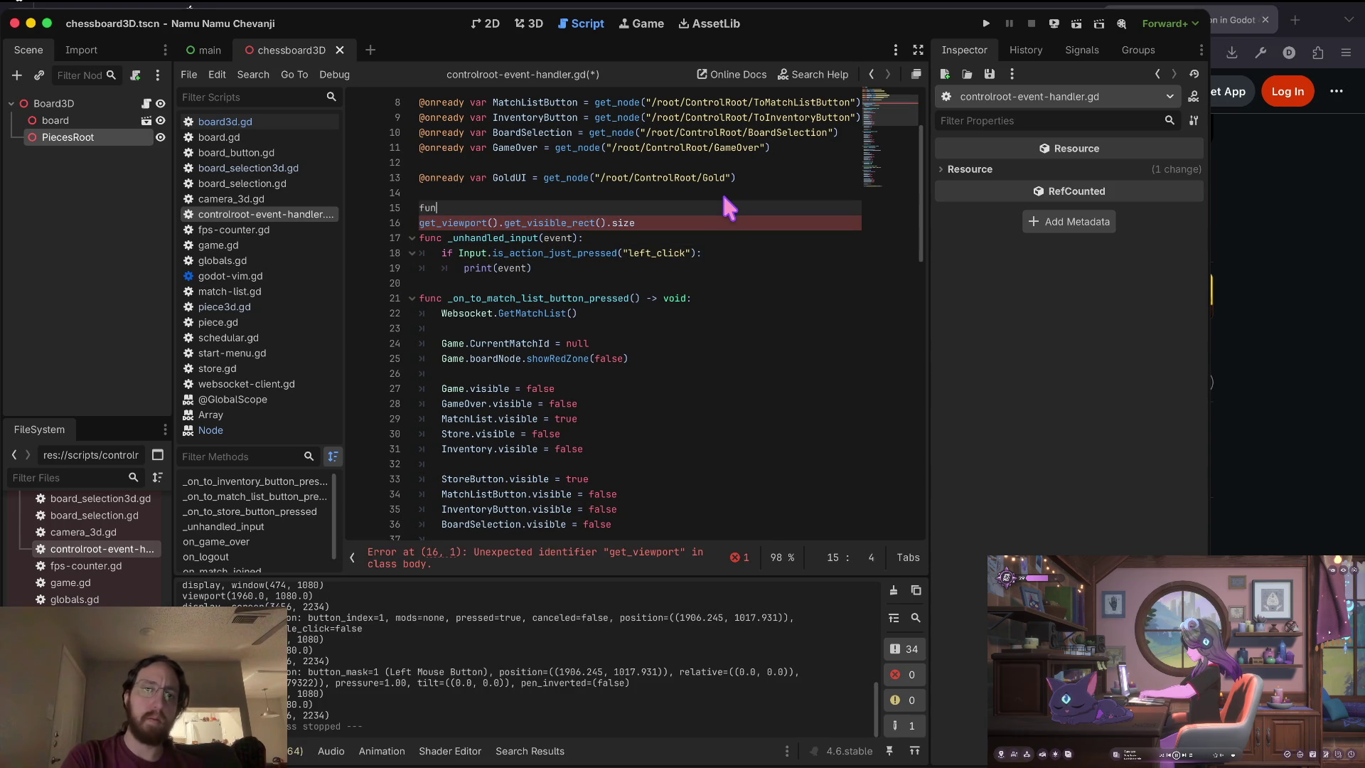
{"action": "type", "text": "()-> void:"}
{"action": "key", "text": "Escape"}
{"action": "key", "text": "j"}
{"action": "key", "text": "greater"}
{"action": "key", "text": "greater"}
{"action": "key", "text": "o"}
{"action": "key", "text": "Escape"}
{"action": "key", "text": "k"}
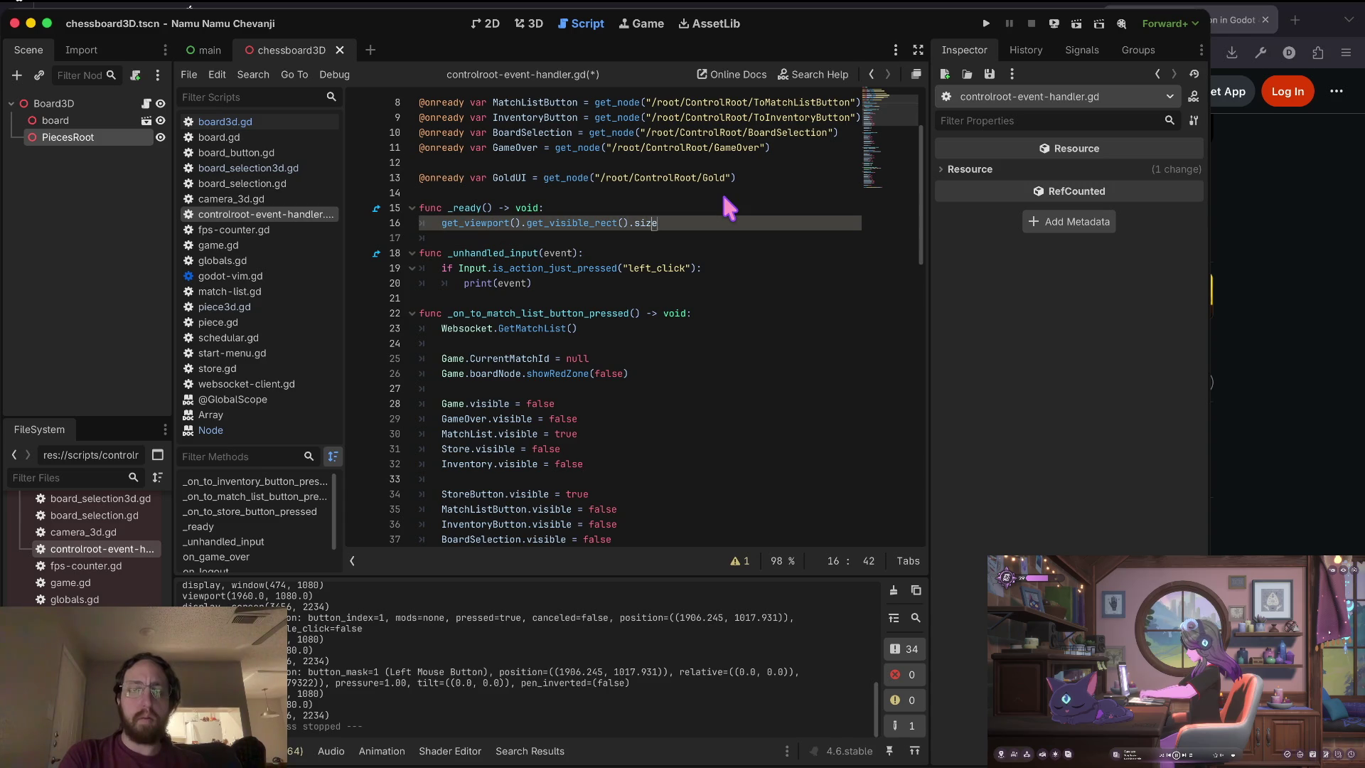
{"action": "key", "text": "k"}
{"action": "key", "text": "k"}
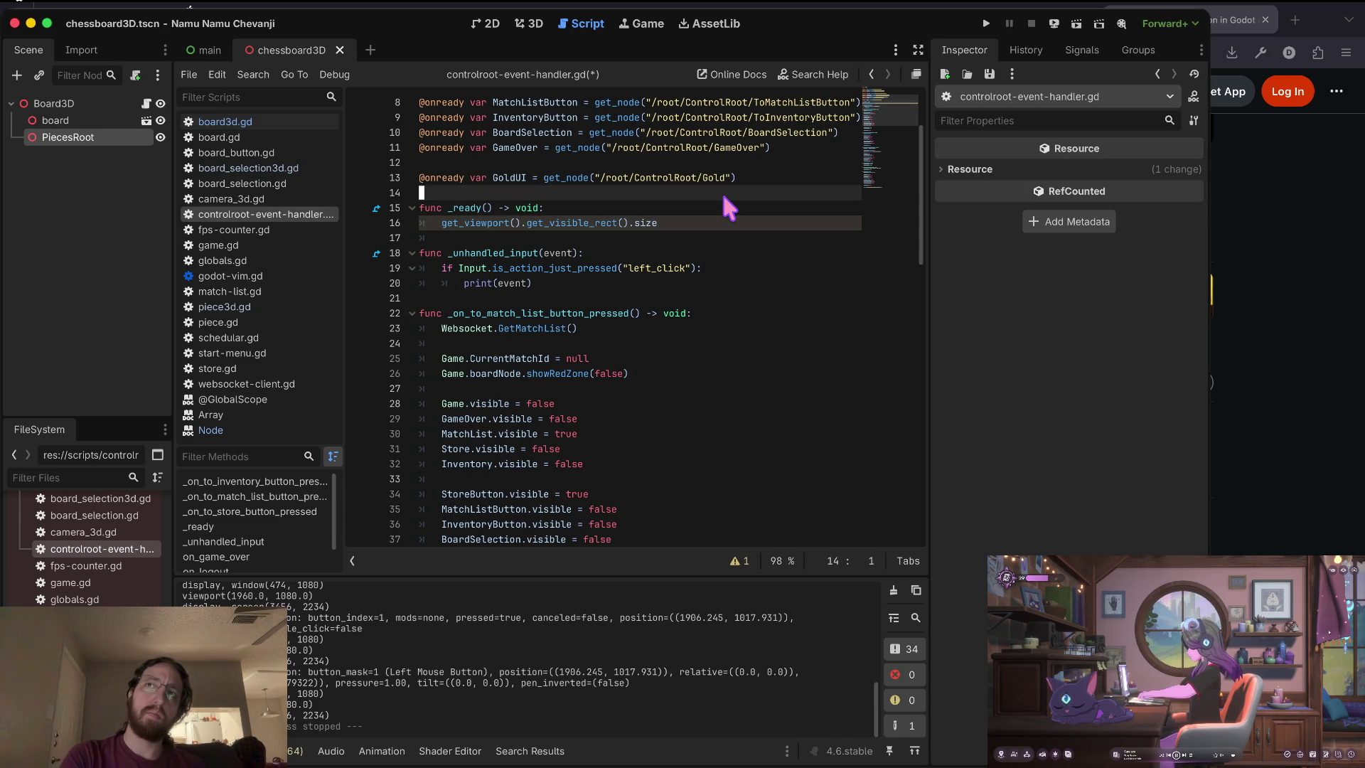
{"action": "key", "text": "j"}
{"action": "key", "text": "j"}
Assign the viewport size expression to a new var viewPortResolution in _ready.
{"action": "key", "text": "shift+i"}
{"action": "type", "text": "var viewp"}
{"action": "key", "text": "BackSpace"}
{"action": "key", "text": "BackSpace"}
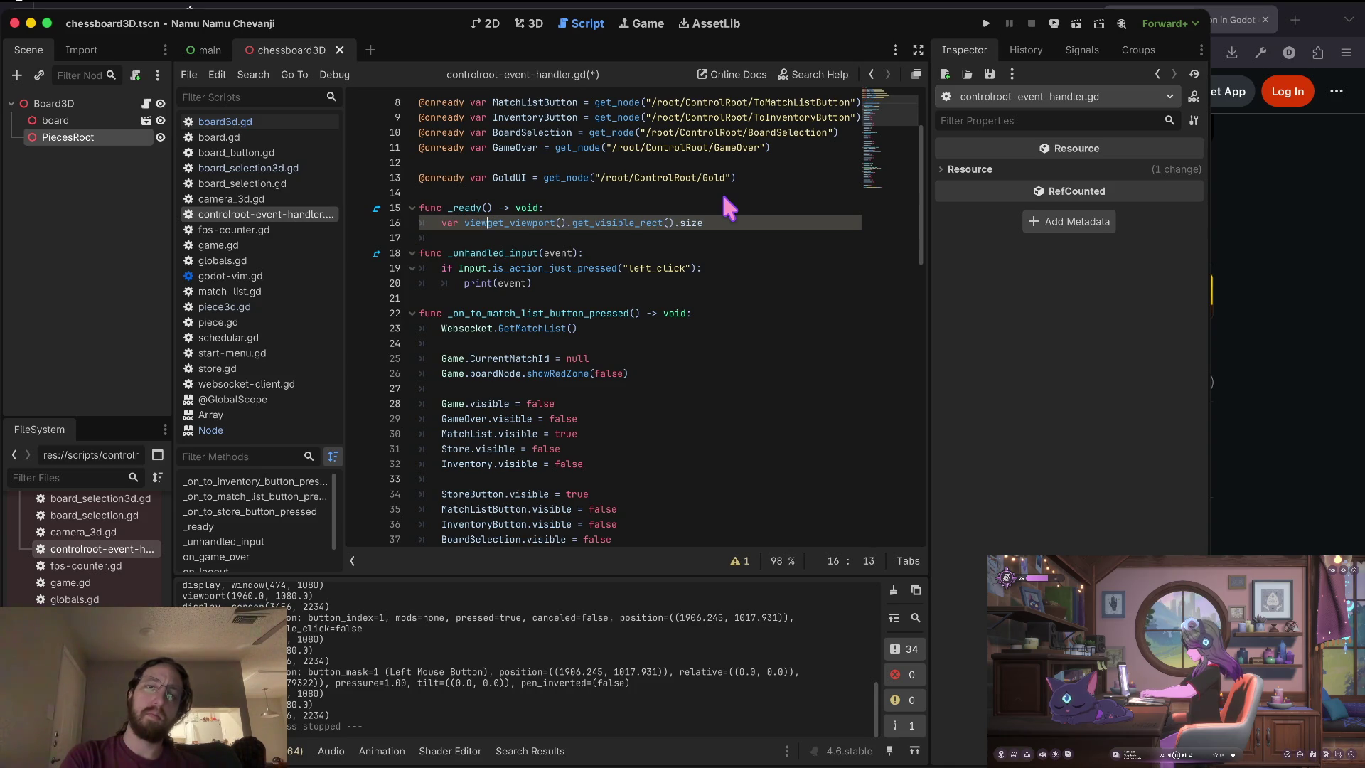
{"action": "type", "text": "wPort"}
{"action": "type", "text": "Resolutio"}
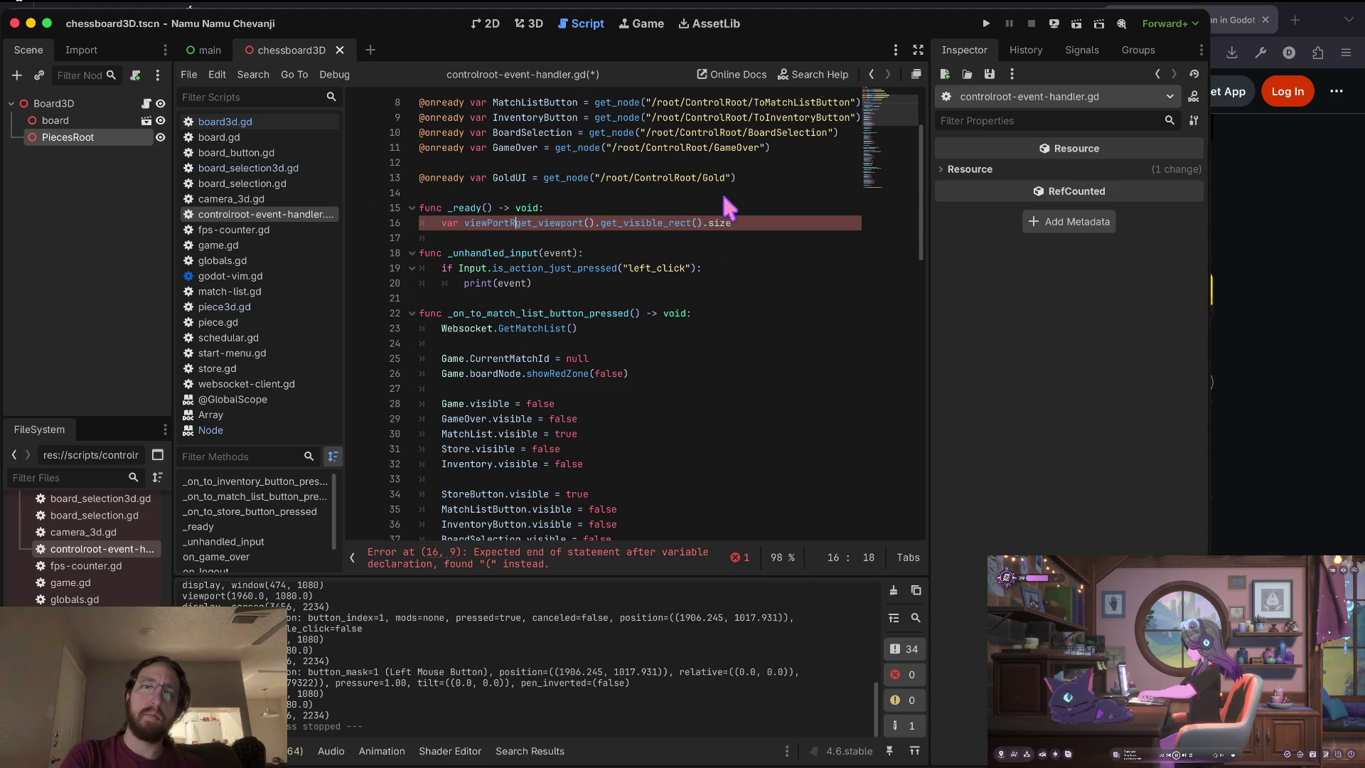
{"action": "type", "text": "n ="}
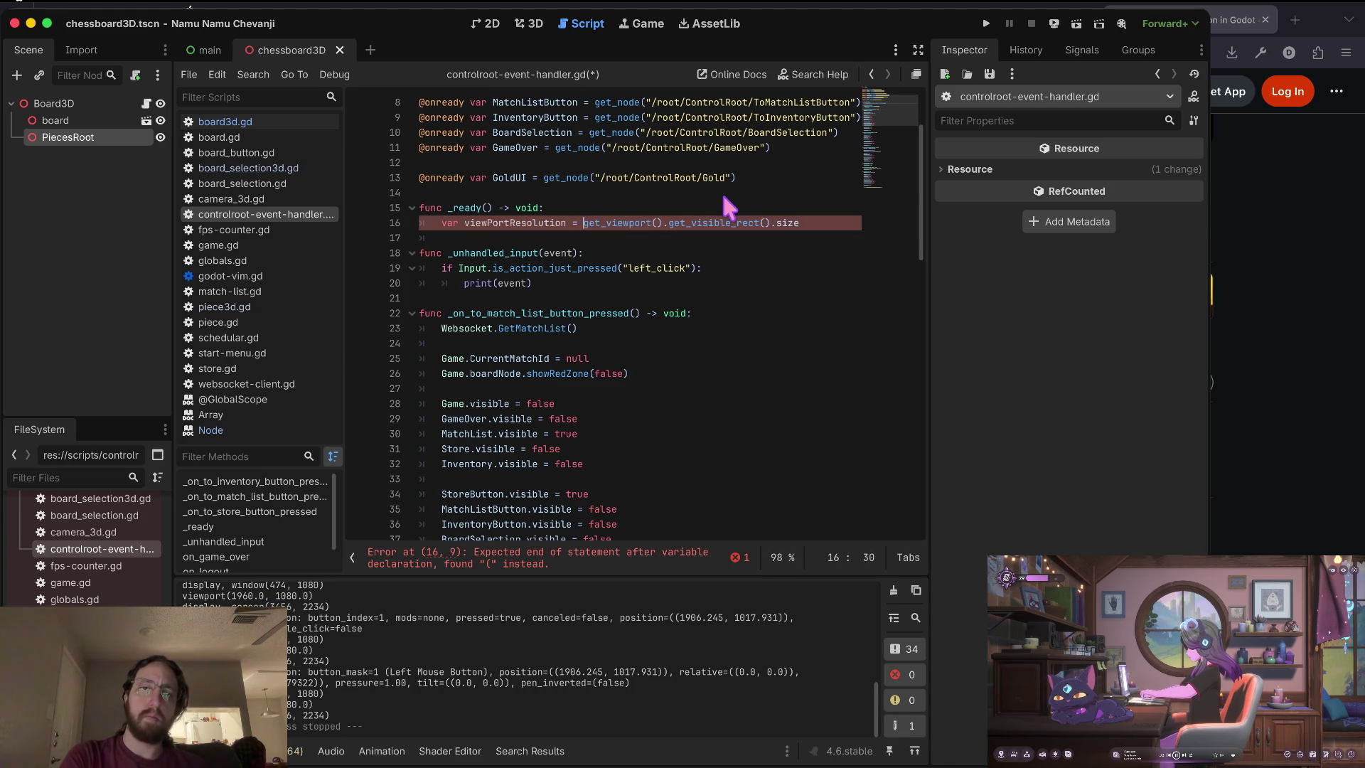
{"action": "key", "text": "End"}
{"action": "key", "text": "Return"}
{"action": "key", "text": "Escape"}
{"action": "key", "text": "asciicircum"}
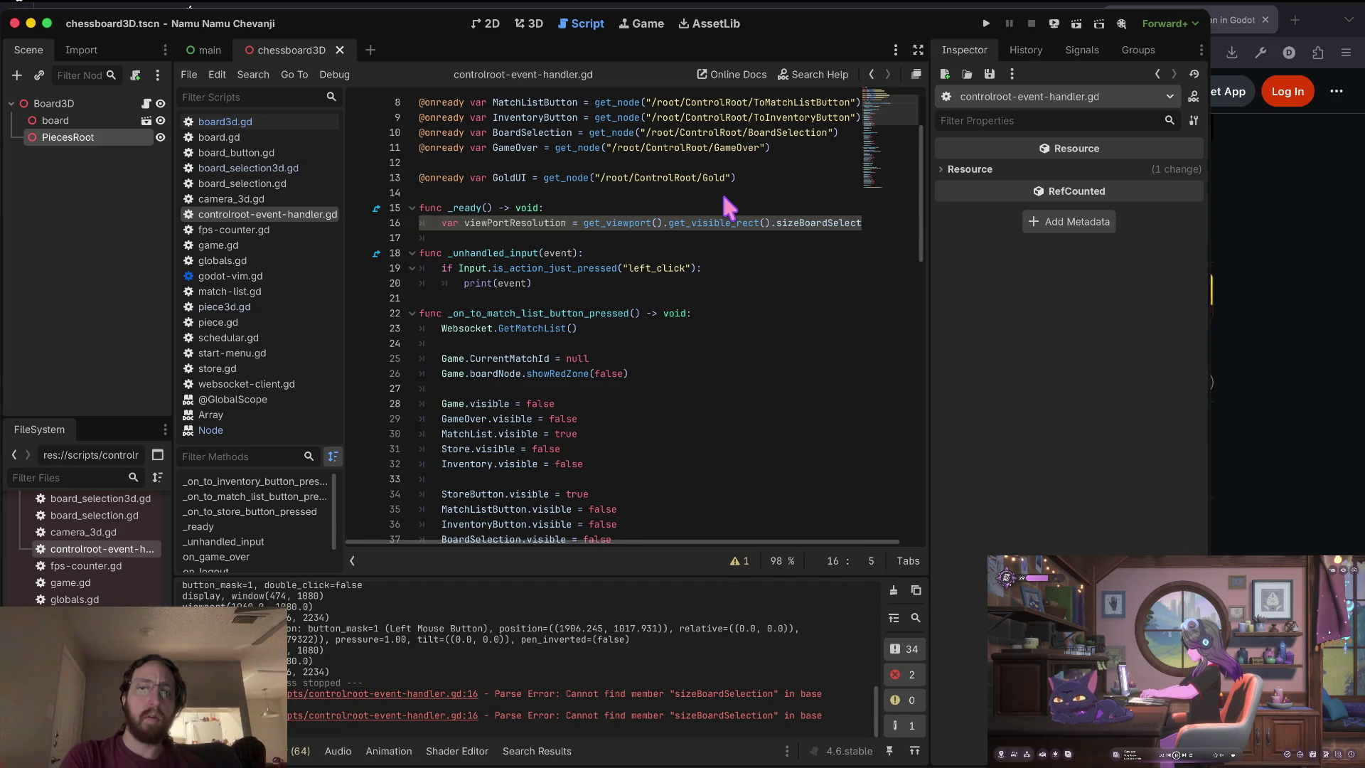
{"action": "key", "text": "w"}
{"action": "key", "text": "l"}
{"action": "key", "text": "l"}
{"action": "key", "text": "l"}
{"action": "key", "text": "l"}
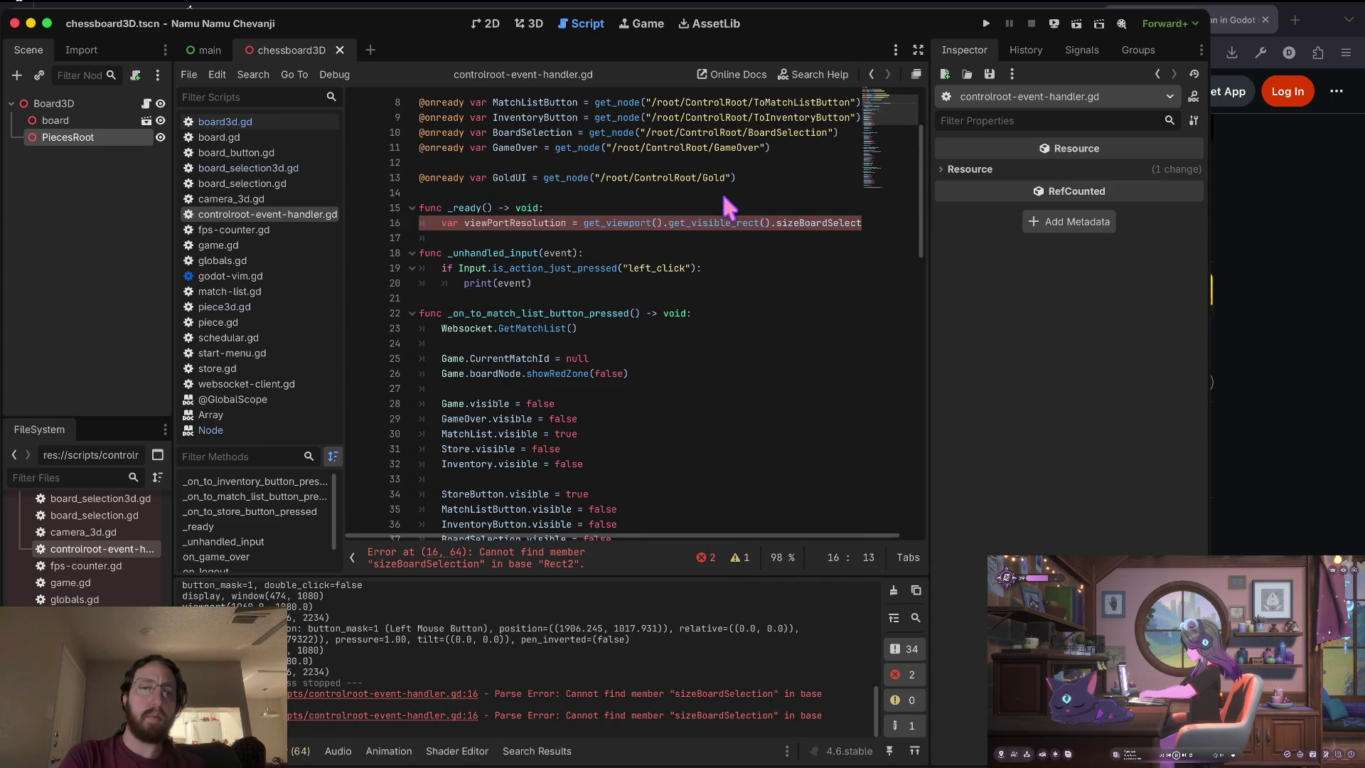
{"action": "key", "text": "r"}
{"action": "key", "text": "p"}
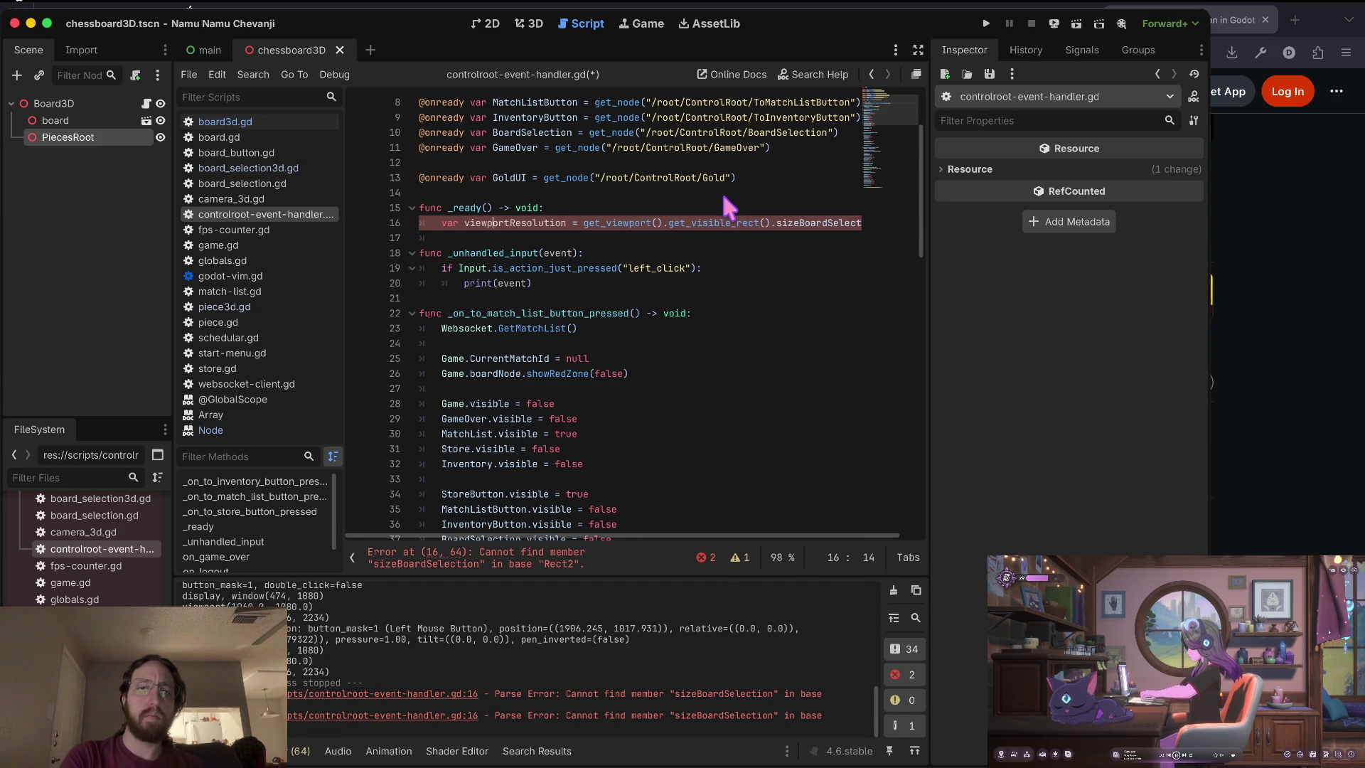
Rename the variable to viewportResolution, save, and return to the Excalidraw notes.
{"action": "key", "text": "dollar"}
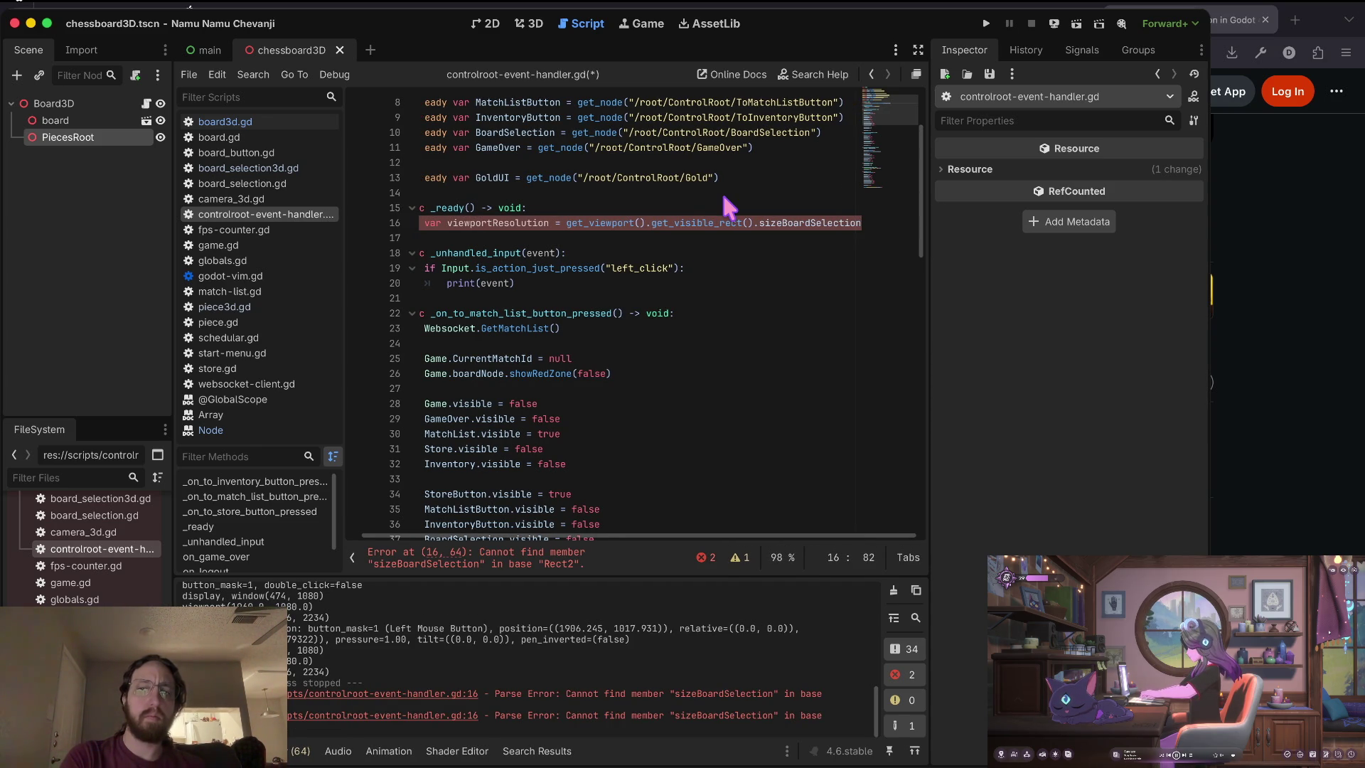
{"action": "key", "text": "u"}
{"action": "key", "text": "u"}
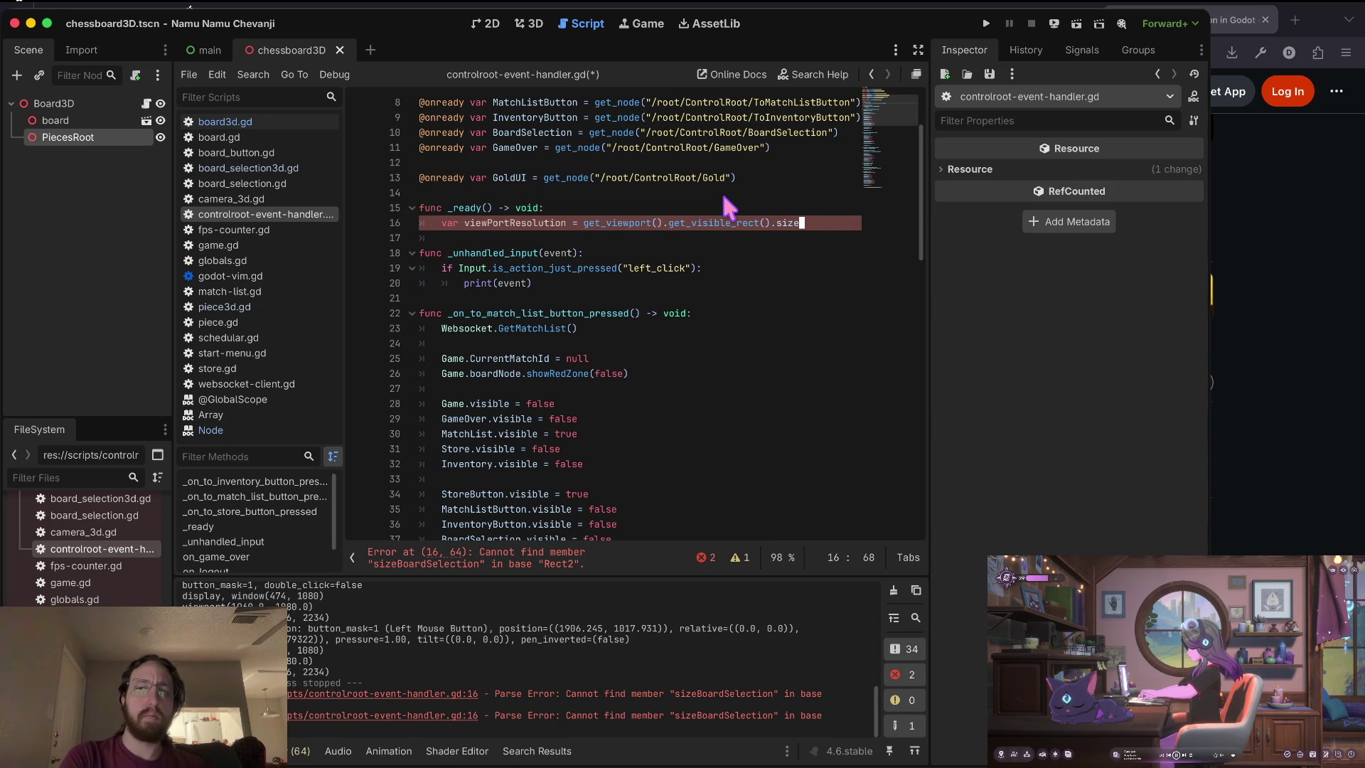
{"action": "key", "text": "0"}
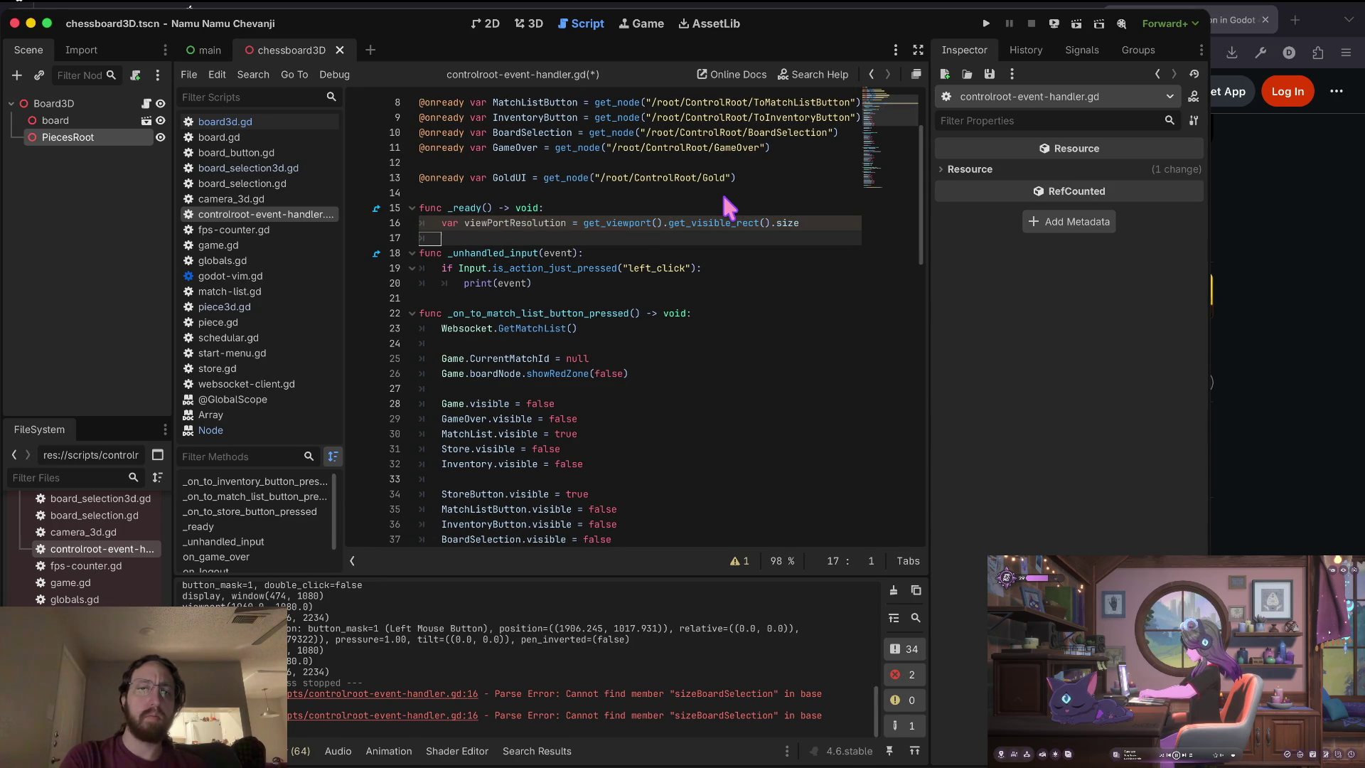
{"action": "key", "text": "w"}
{"action": "key", "text": "w"}
{"action": "key", "text": "asciitilde"}
{"action": "key", "text": "asciicircum"}
{"action": "key", "text": "j"}
{"action": "key", "text": "ctrl+s"}
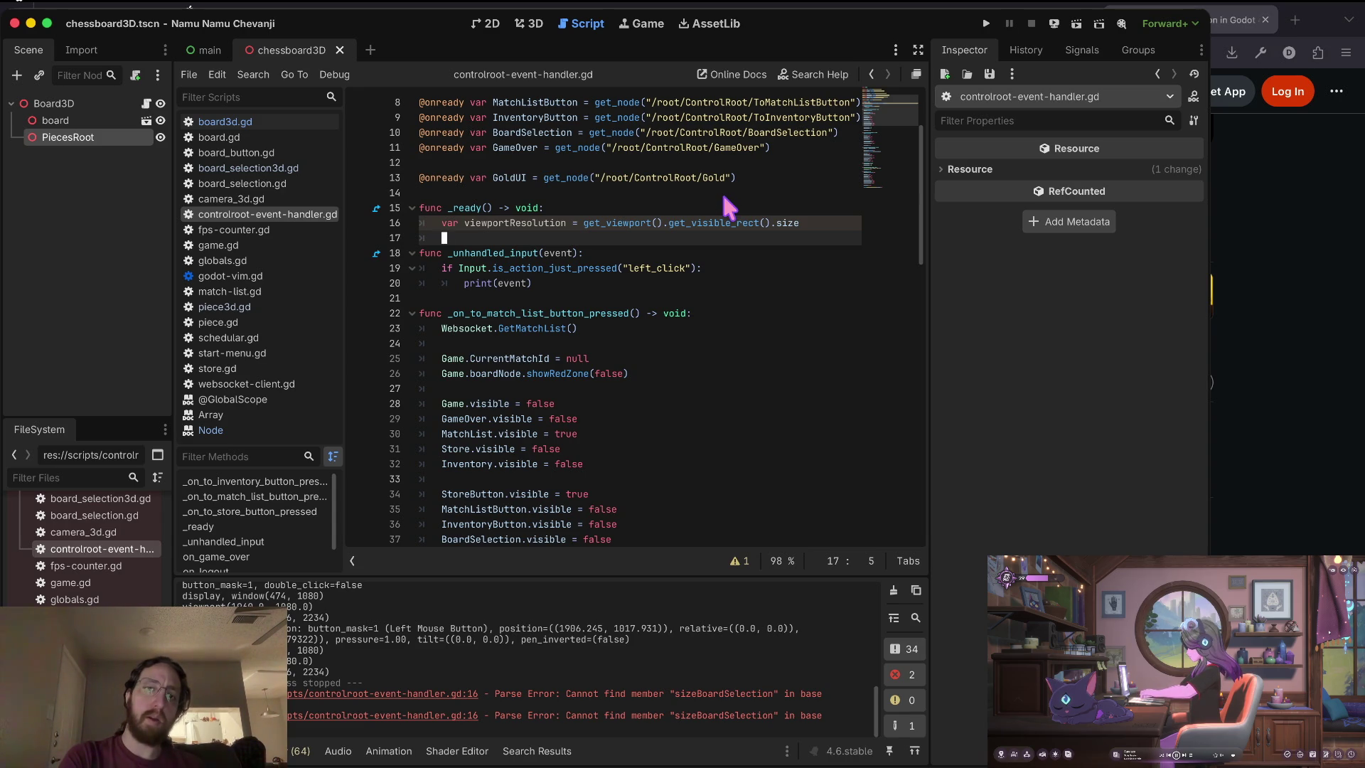
{"action": "key", "text": "super+Tab"}
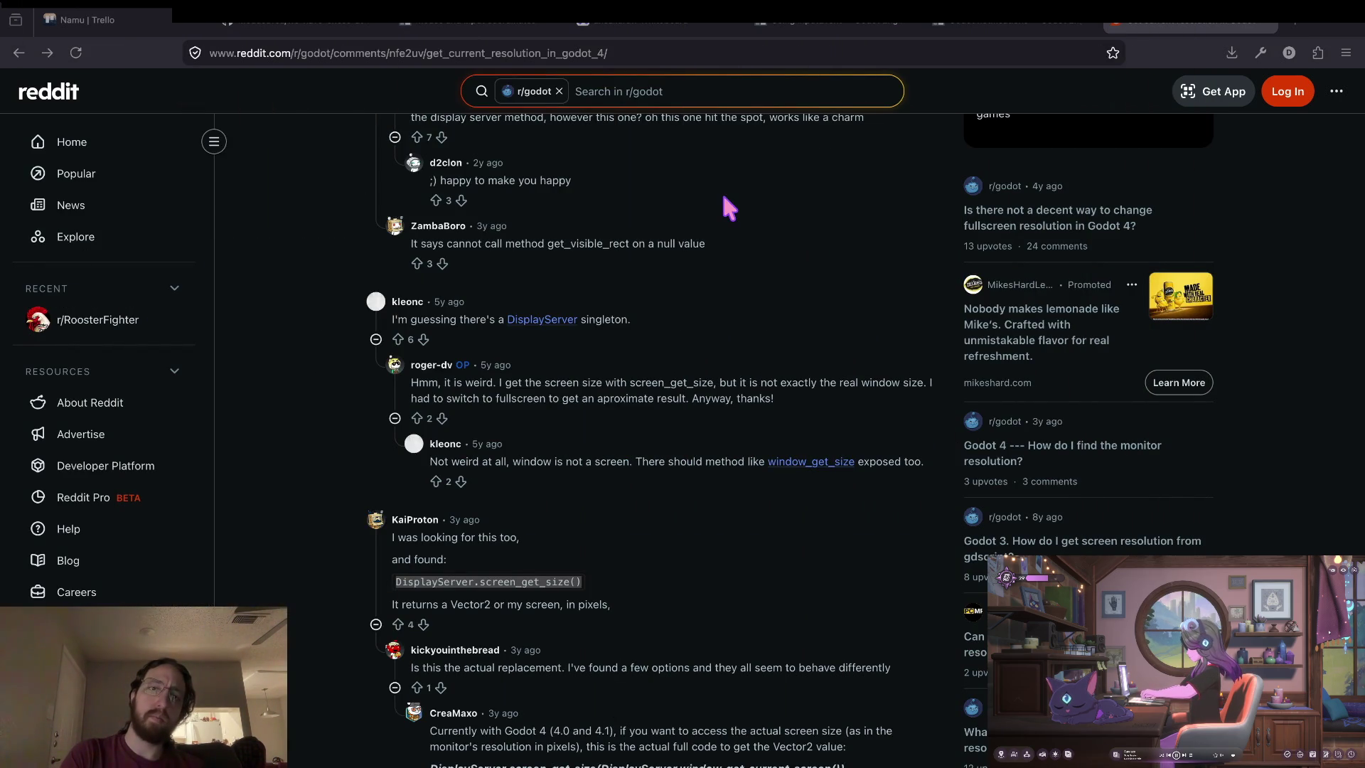
{"action": "key", "text": "ctrl+Page_Up"}
{"action": "key", "text": "ctrl+Page_Up"}
{"action": "key", "text": "ctrl+Page_Up"}
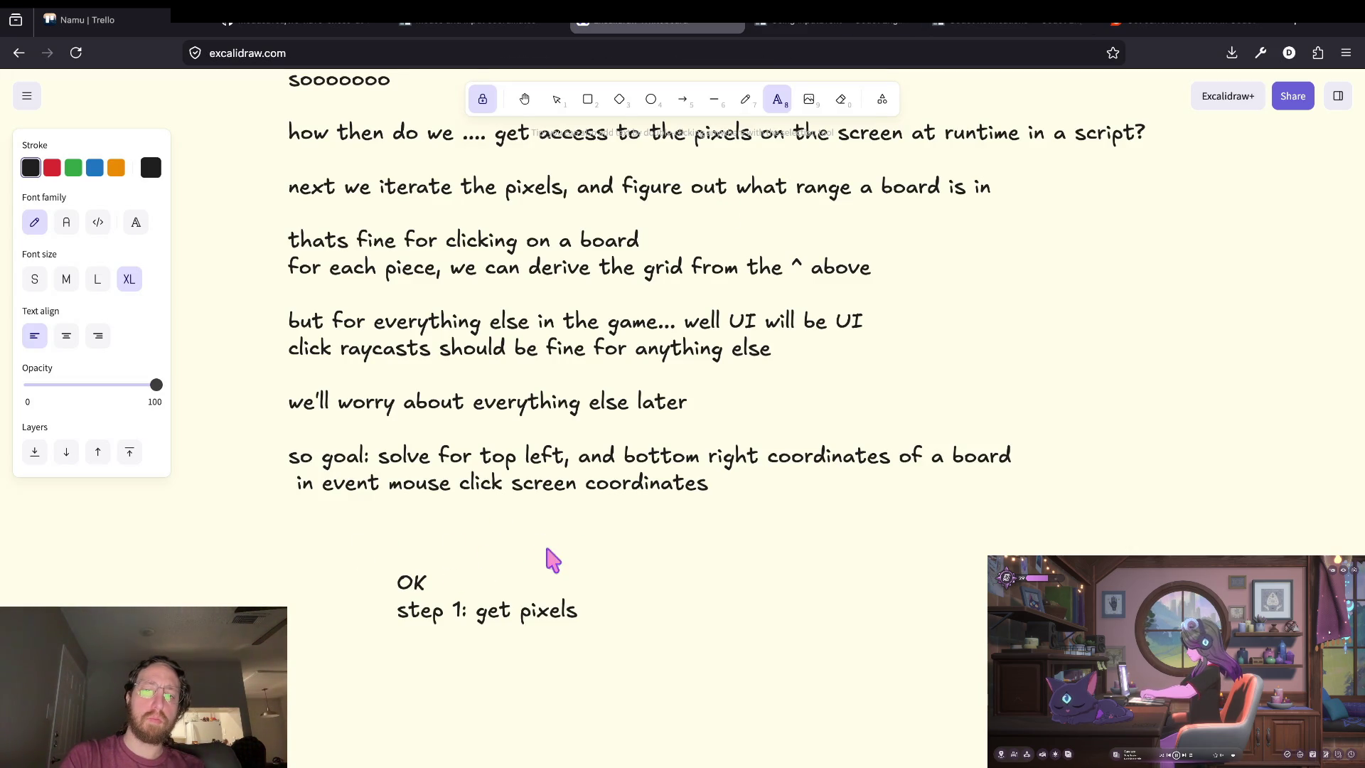
Add the note line 'not check, still need pixels'.
{"action": "type", "text": "n"}
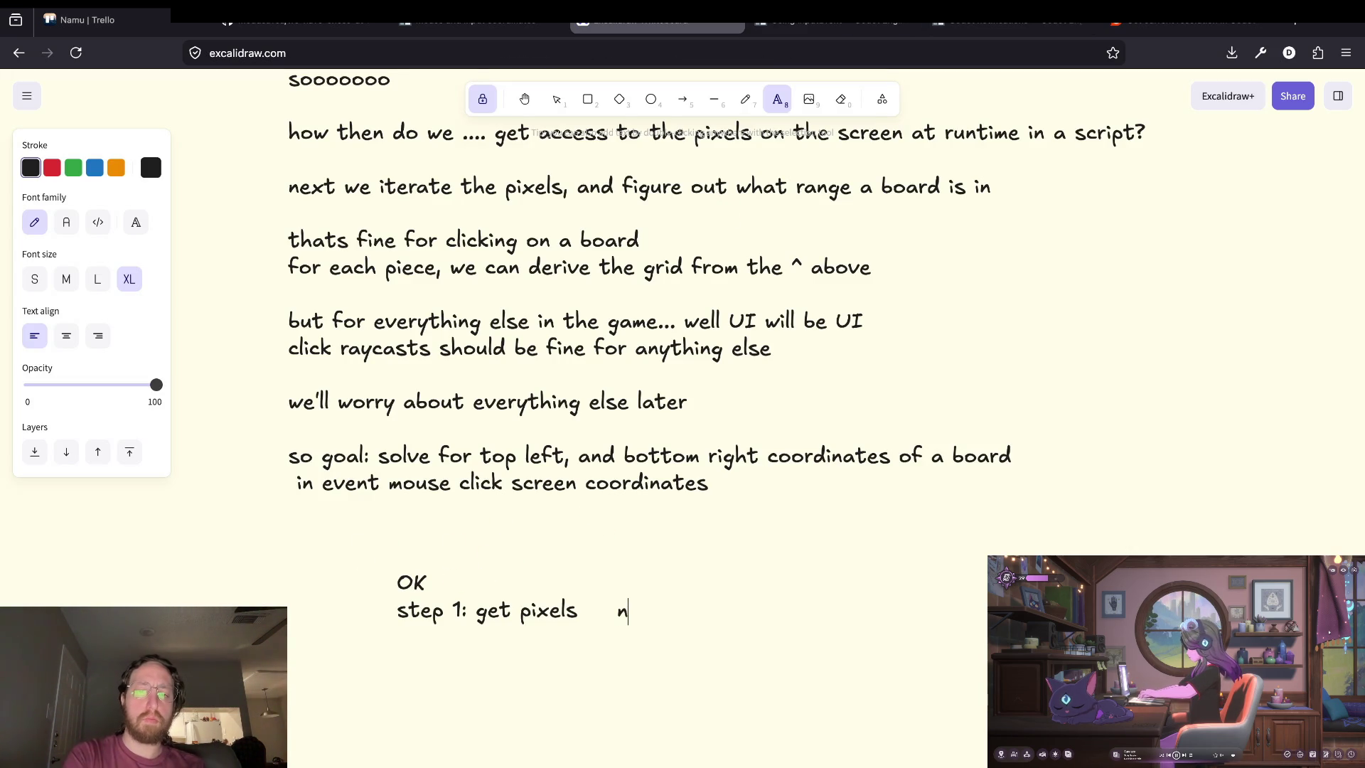
{"action": "type", "text": "ot check, still "}
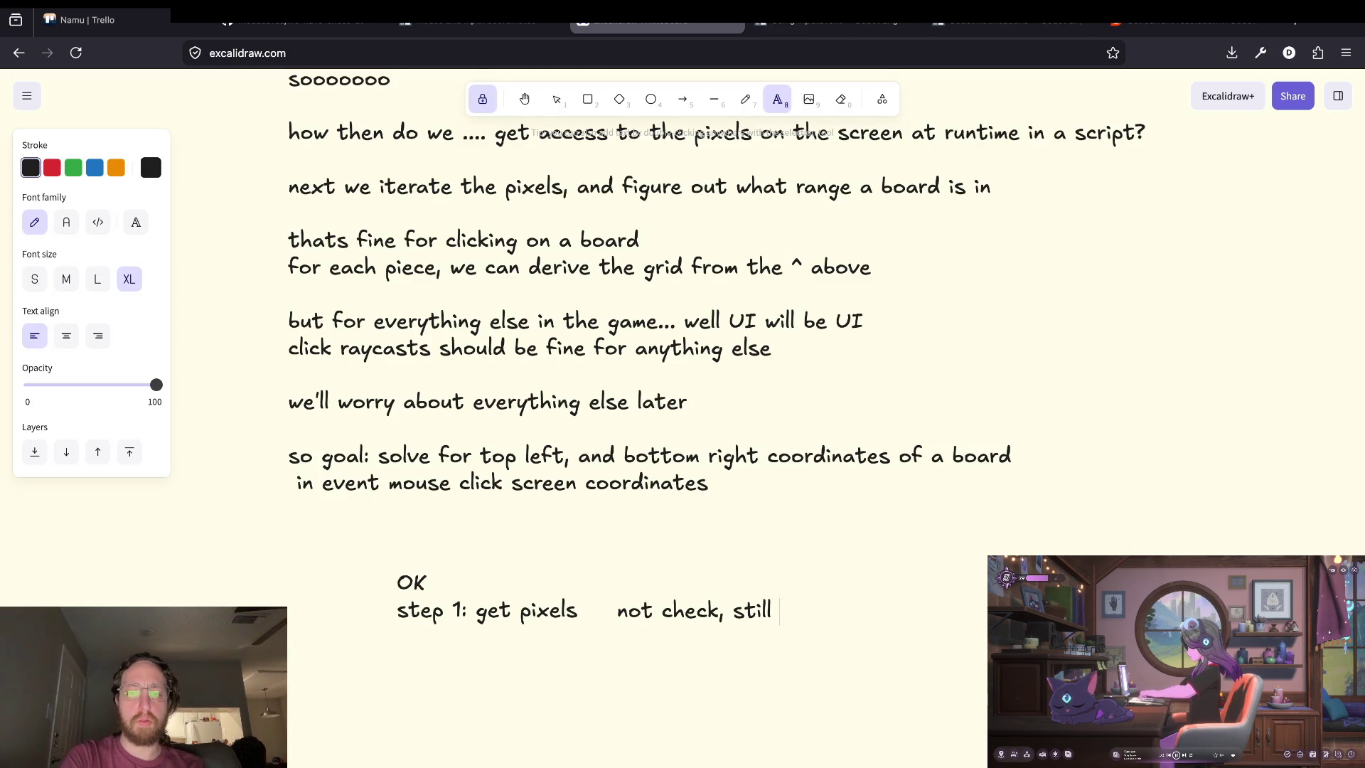
{"action": "type", "text": "need pixels"}
{"action": "key", "text": "Return"}
{"action": "type", "text": "and so "}
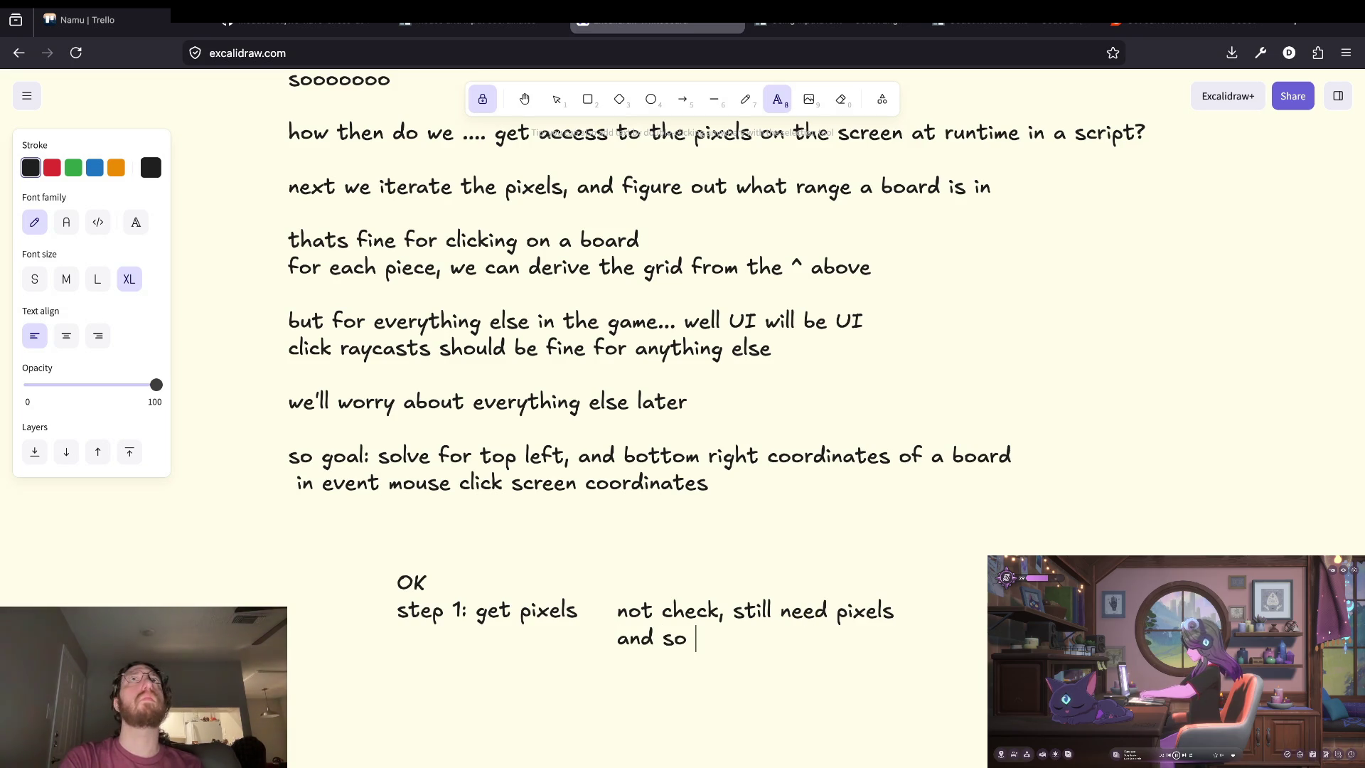
{"action": "type", "text": "dont"}
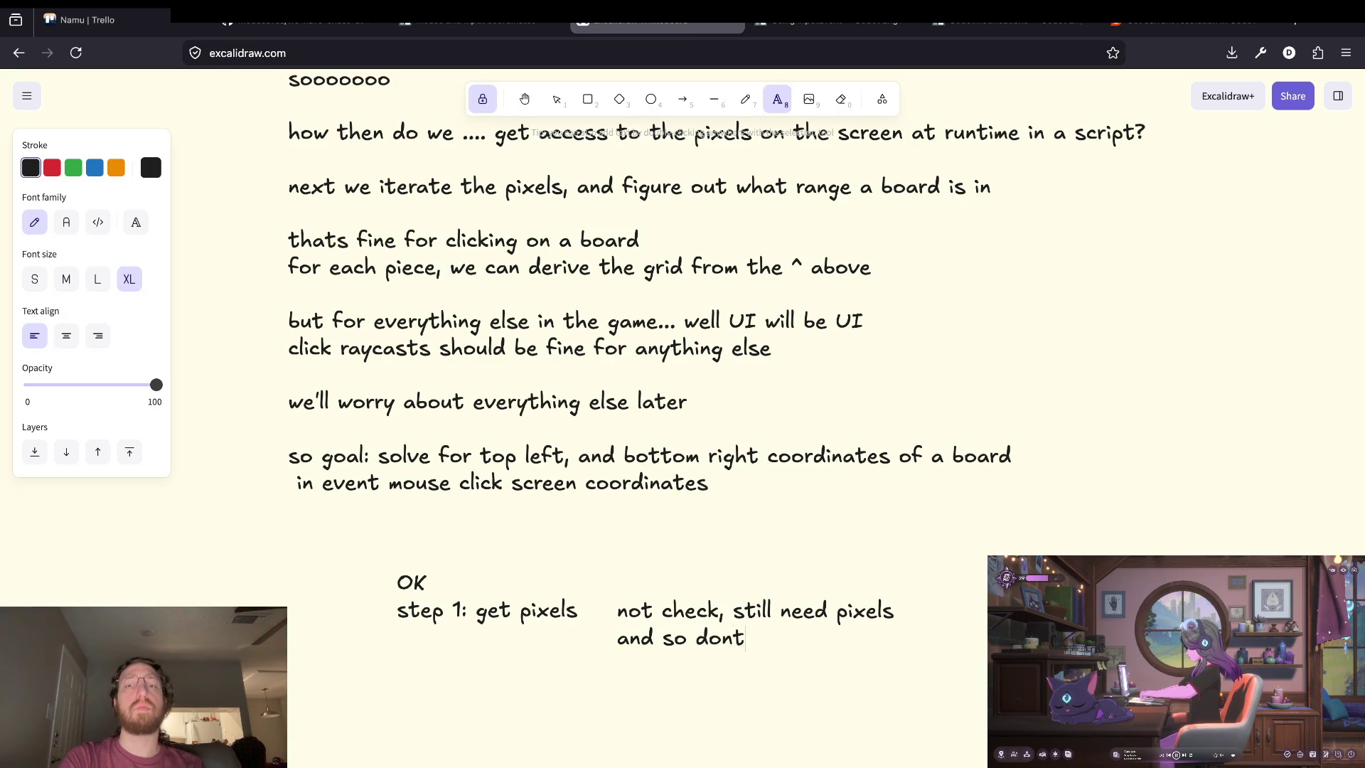
{"action": "key", "text": "BackSpace"}
{"action": "key", "text": "BackSpace"}
{"action": "key", "text": "BackSpace"}
{"action": "key", "text": "Return"}
{"action": "key", "text": "Return"}
Write the split: either know the pixels and need only screen resolution, or derive them.
{"action": "type", "text": "so split here is: "}
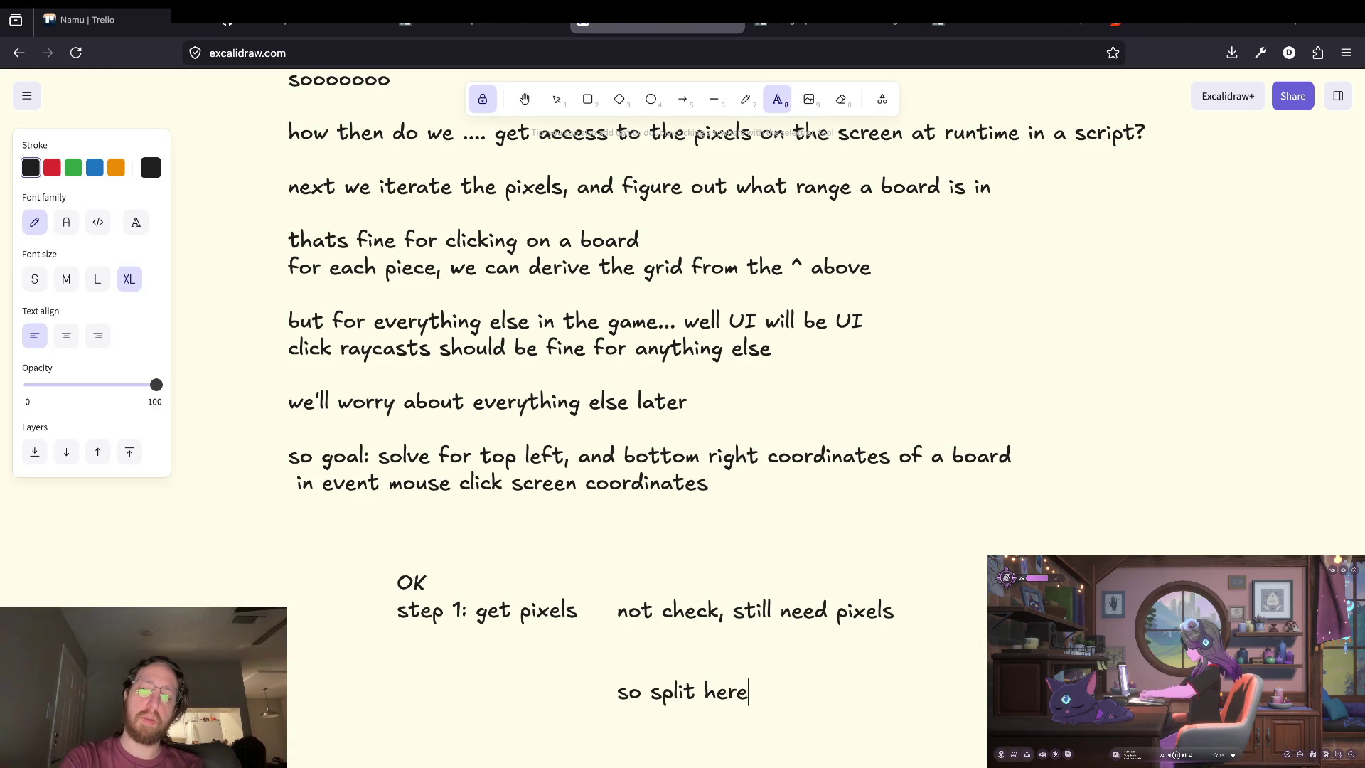
{"action": "type", "text": "either "}
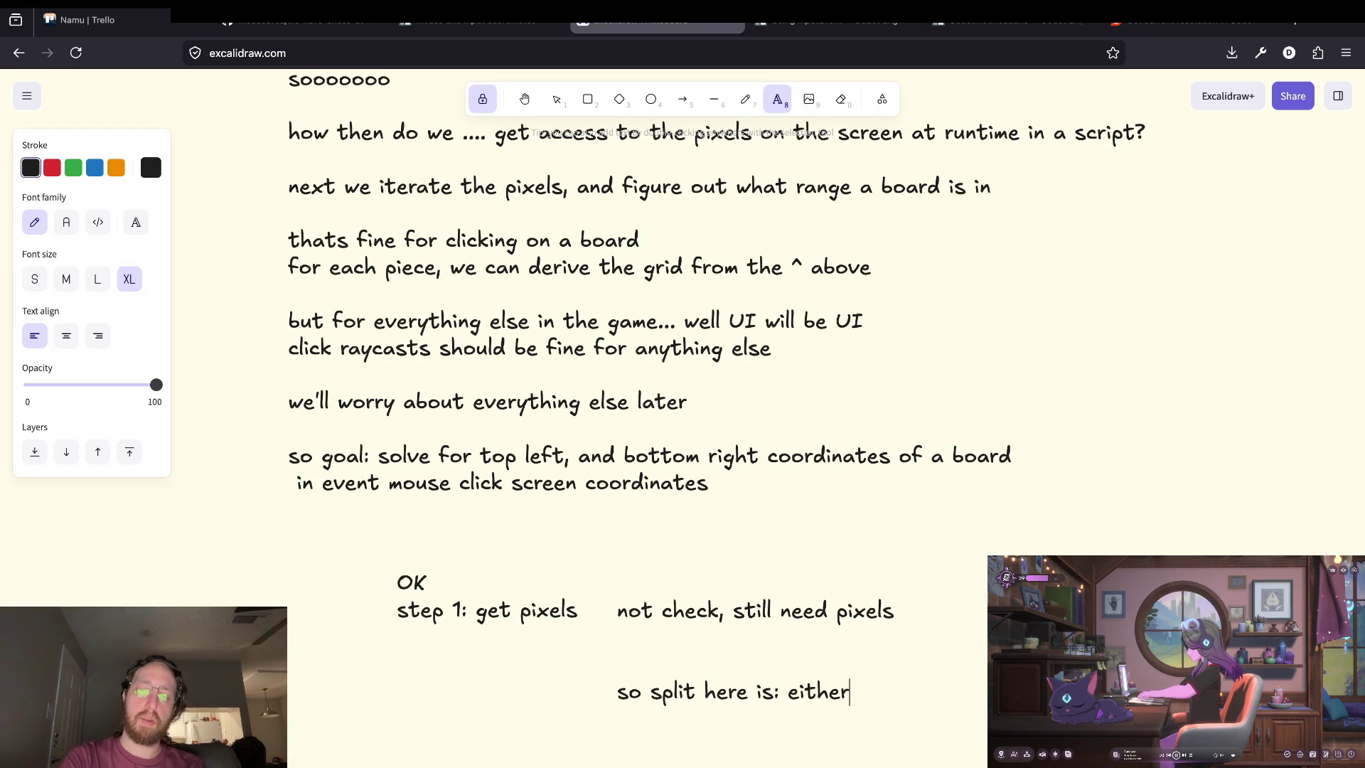
{"action": "type", "text": "KNOW "}
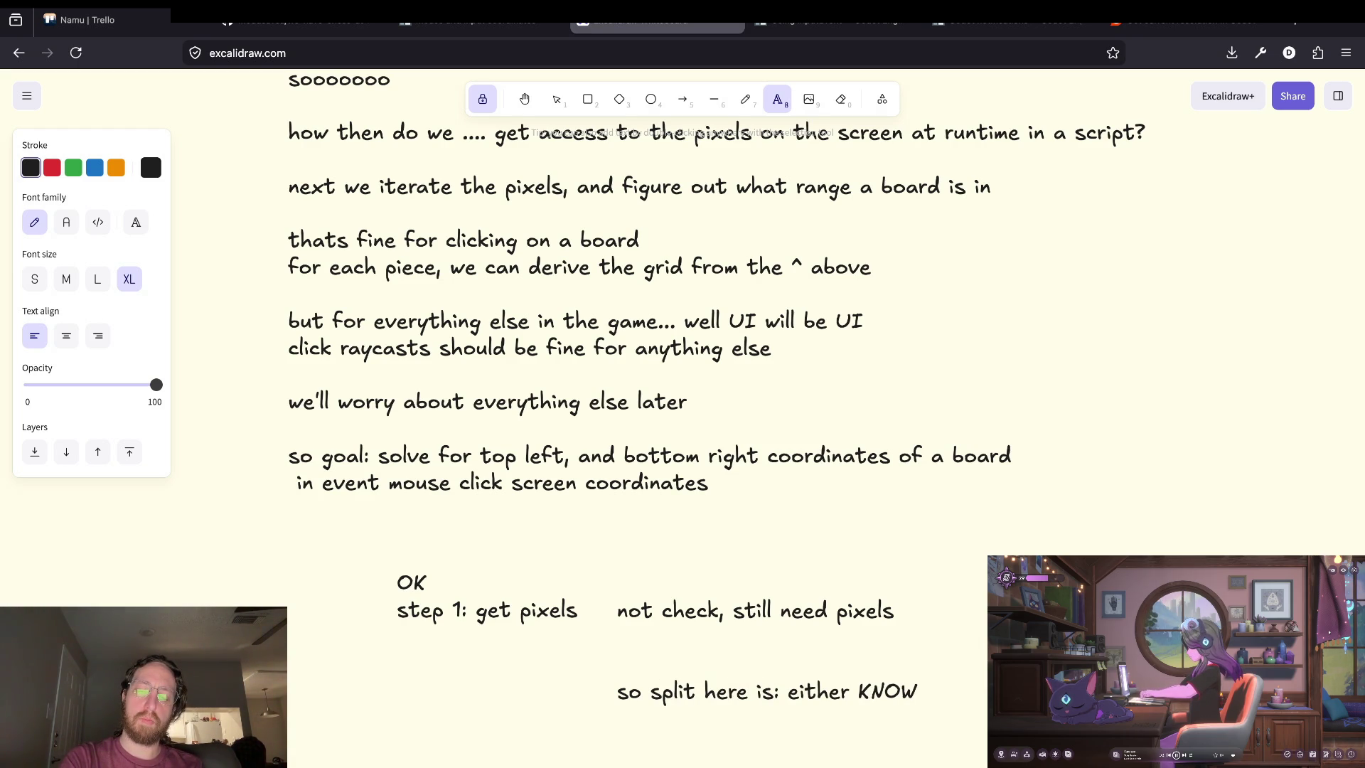
{"action": "type", "text": "what"}
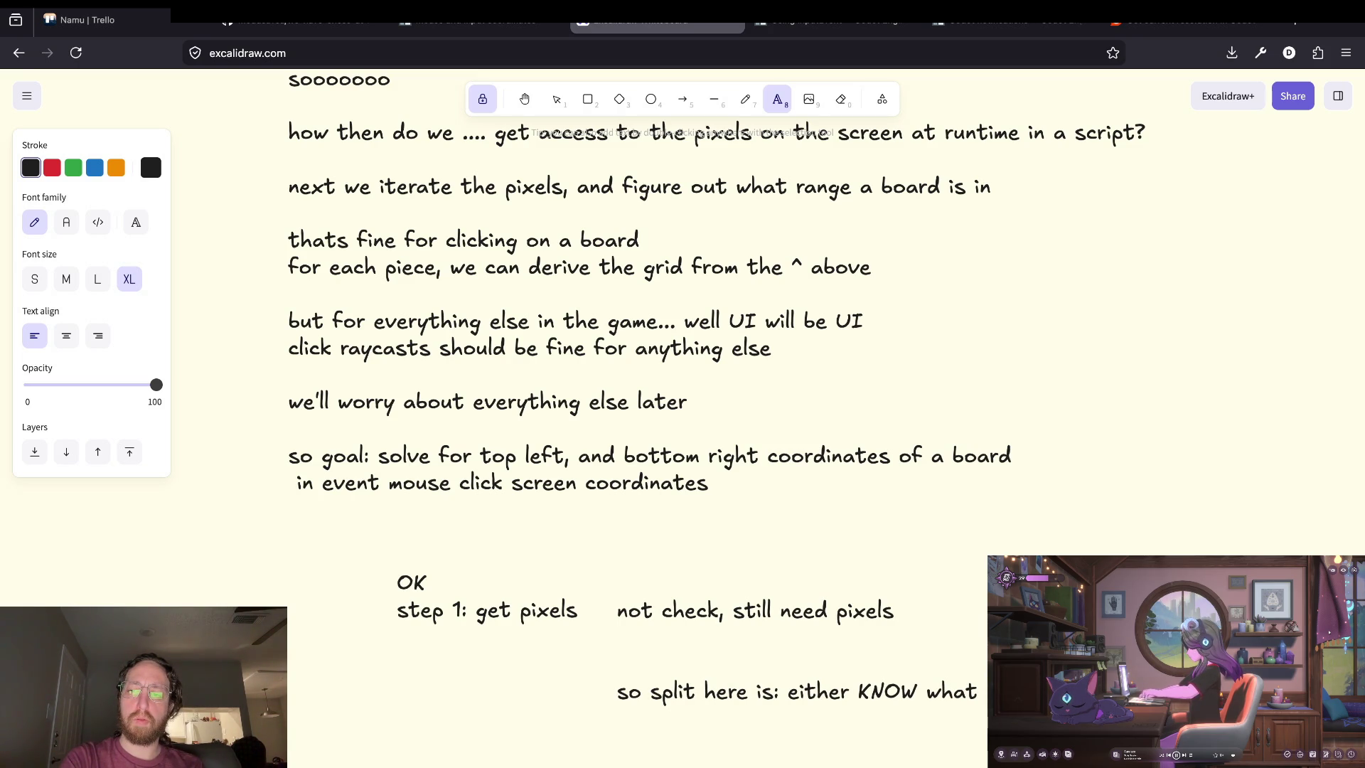
{"action": "key", "text": "Return"}
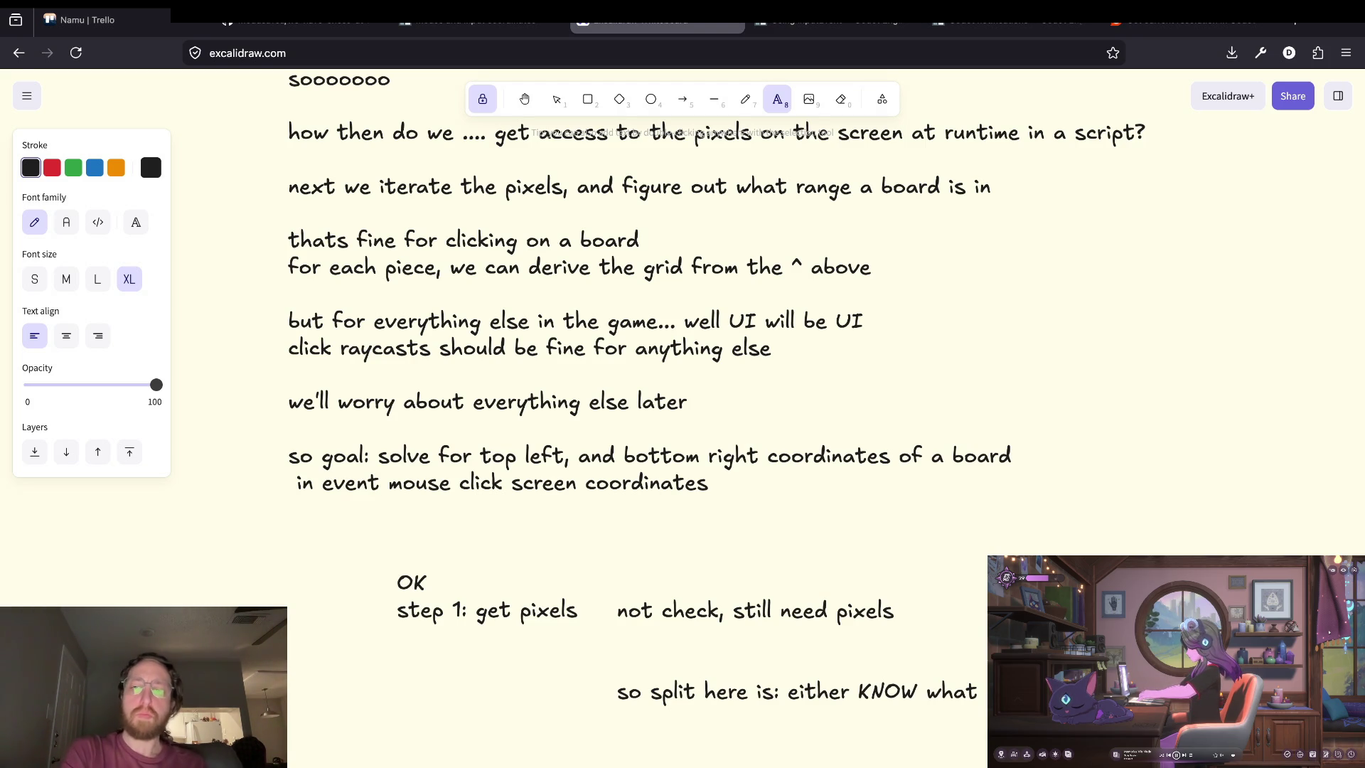
{"action": "type", "text": "and "}
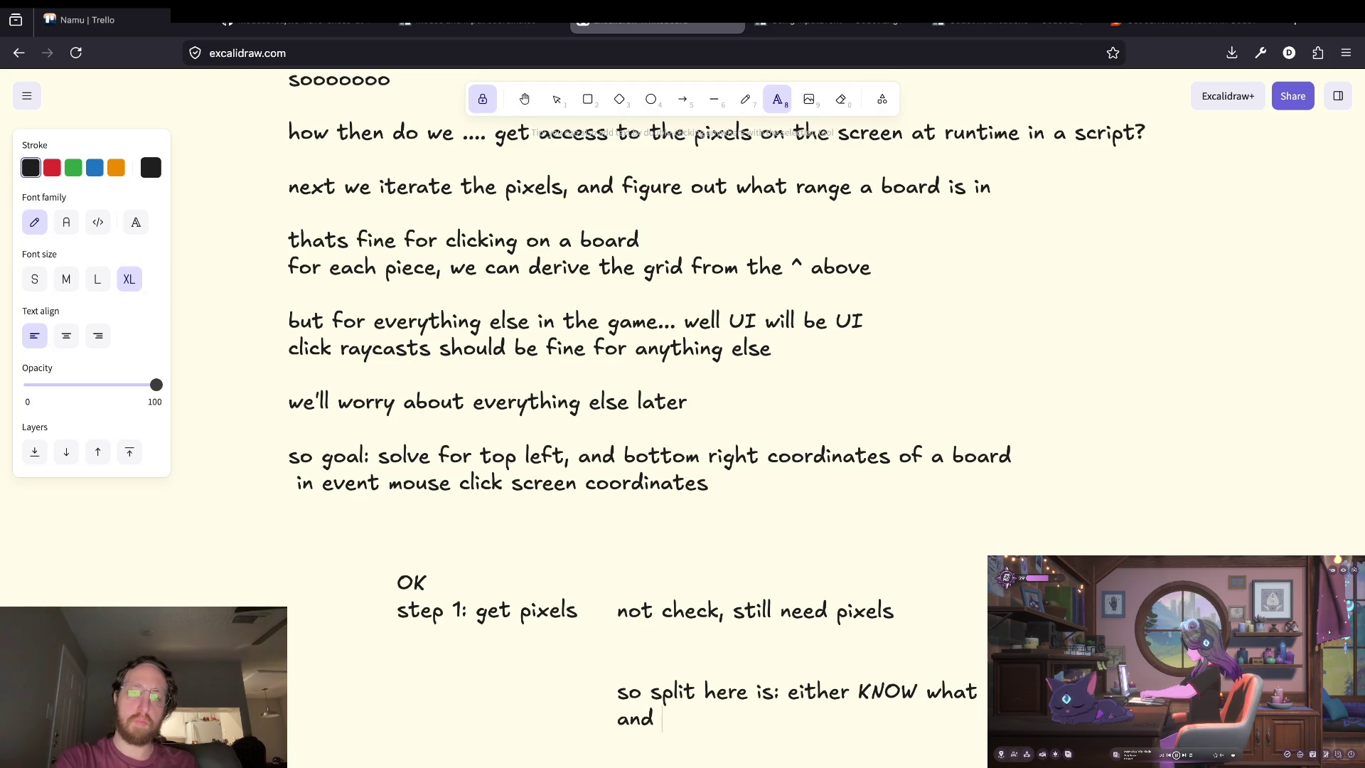
{"action": "type", "text": "all we nee"}
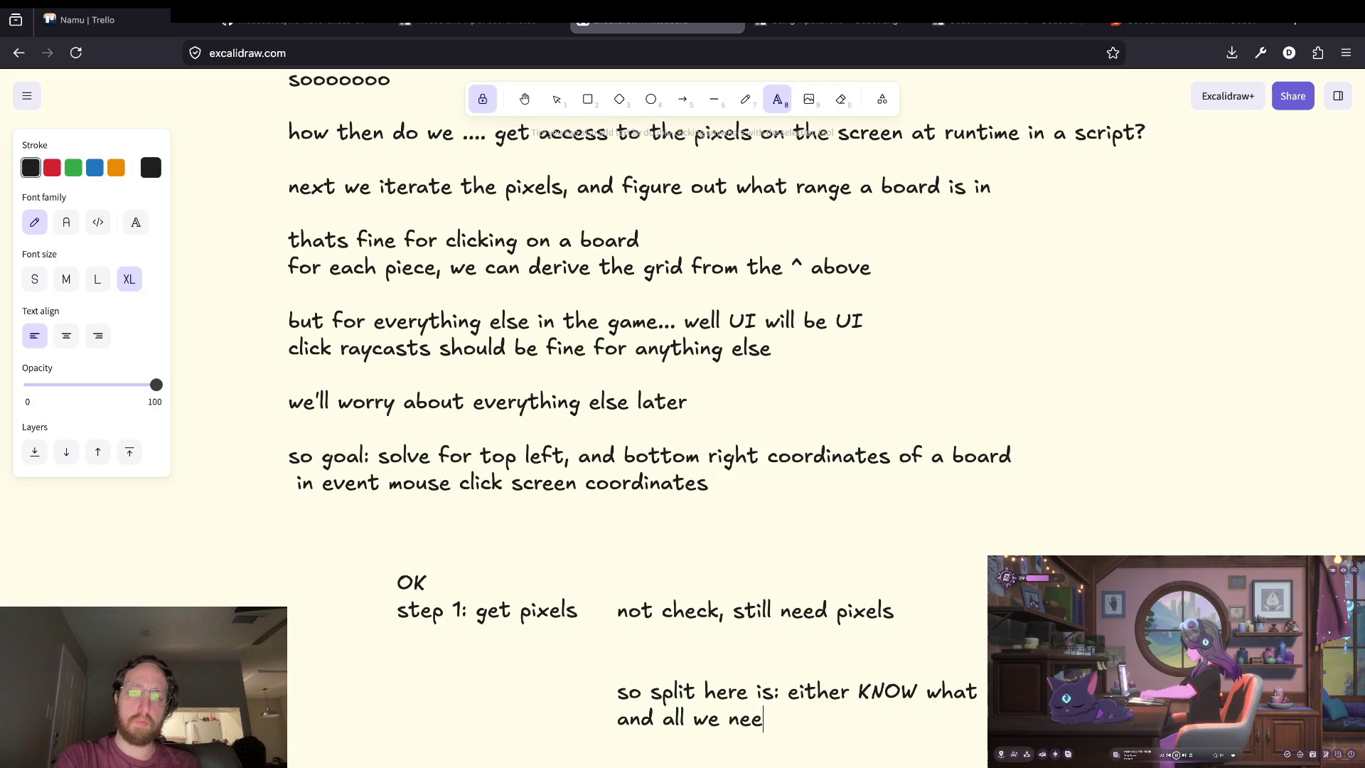
{"action": "type", "text": "d is the screen resolu"}
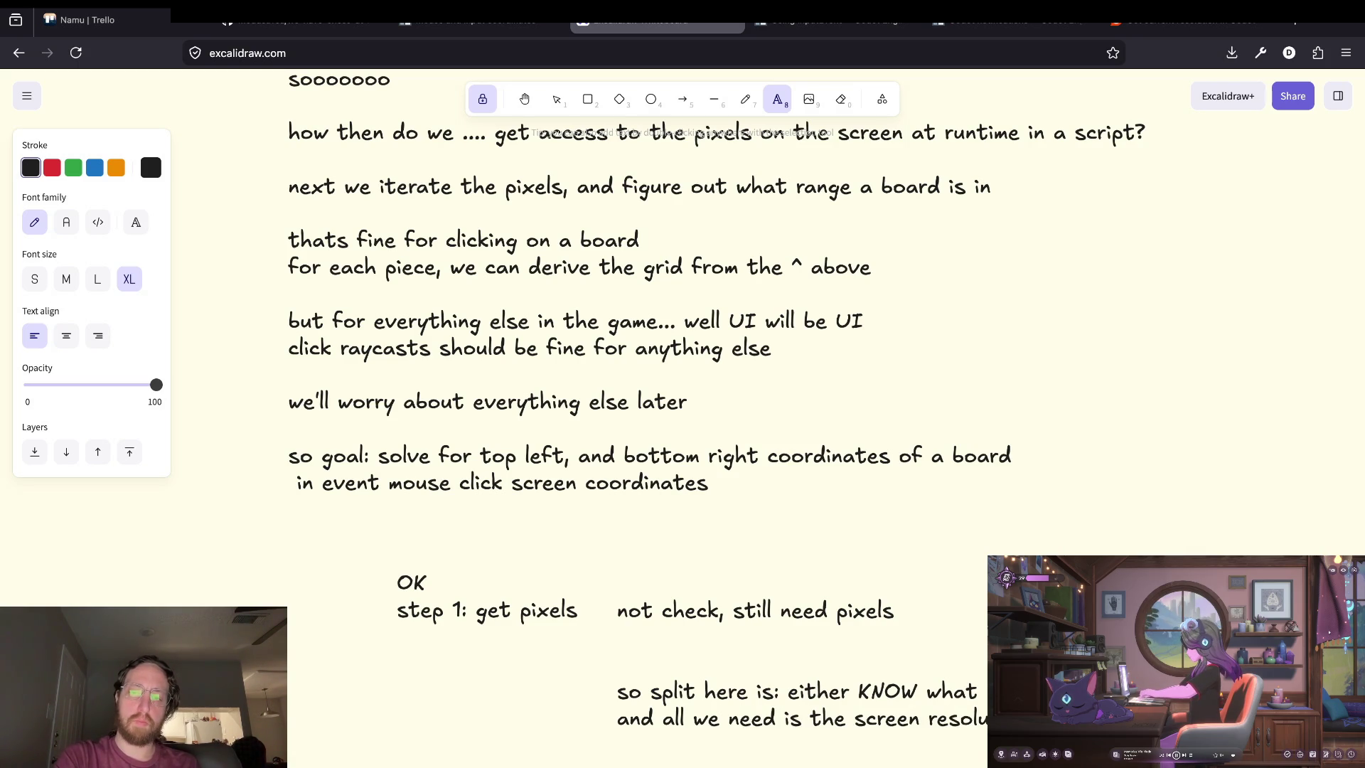
{"action": "type", "text": "or derive our "}
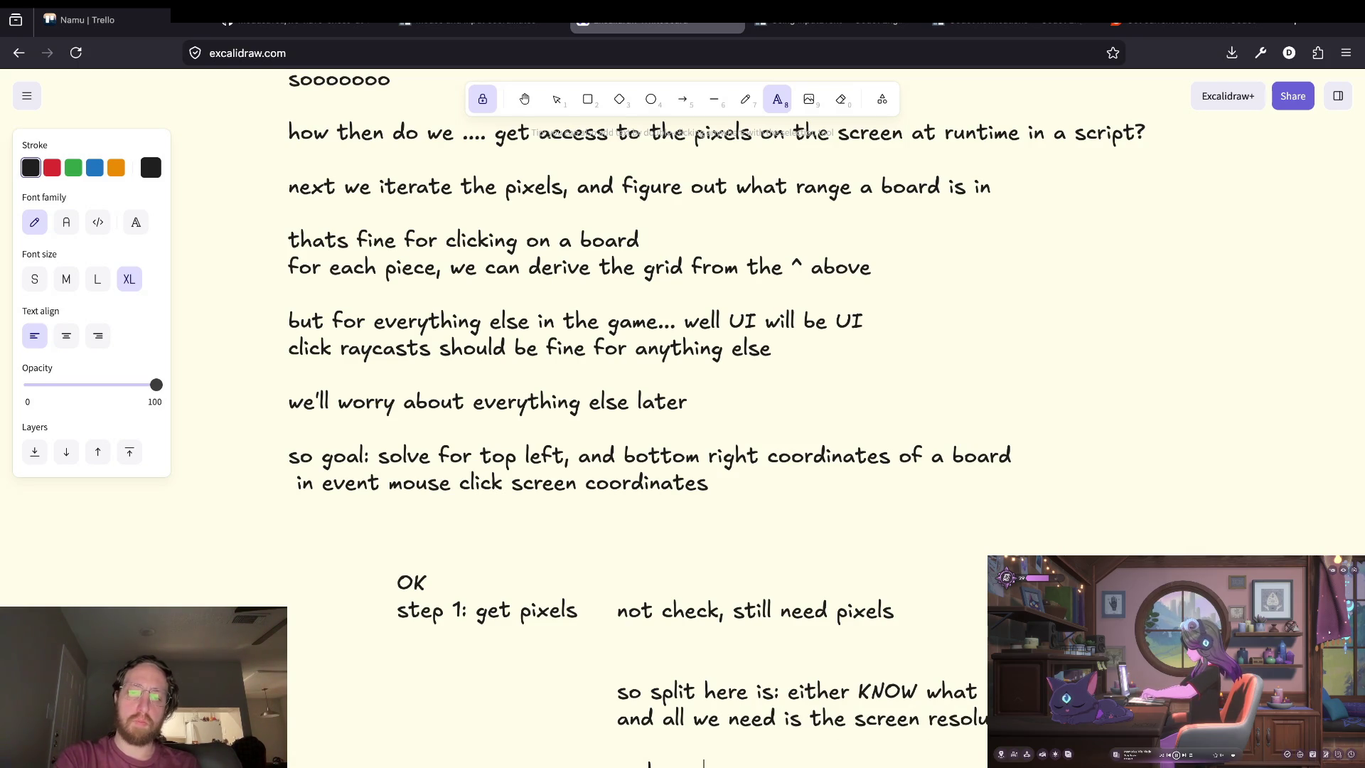
{"action": "type", "text": "ffs"}
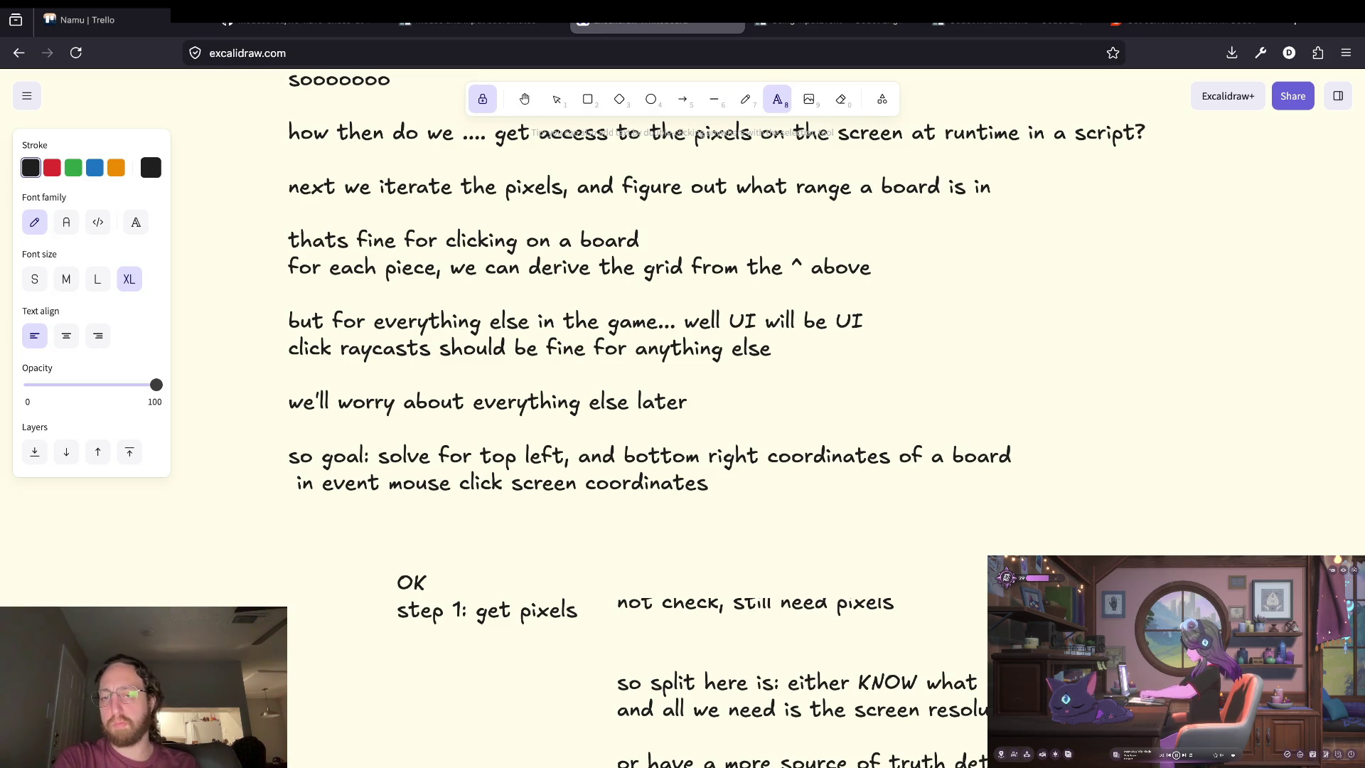
{"action": "key", "text": "BackSpace"}
{"action": "key", "text": "BackSpace"}
{"action": "key", "text": "BackSpace"}
{"action": "key", "text": "ctrl+z"}
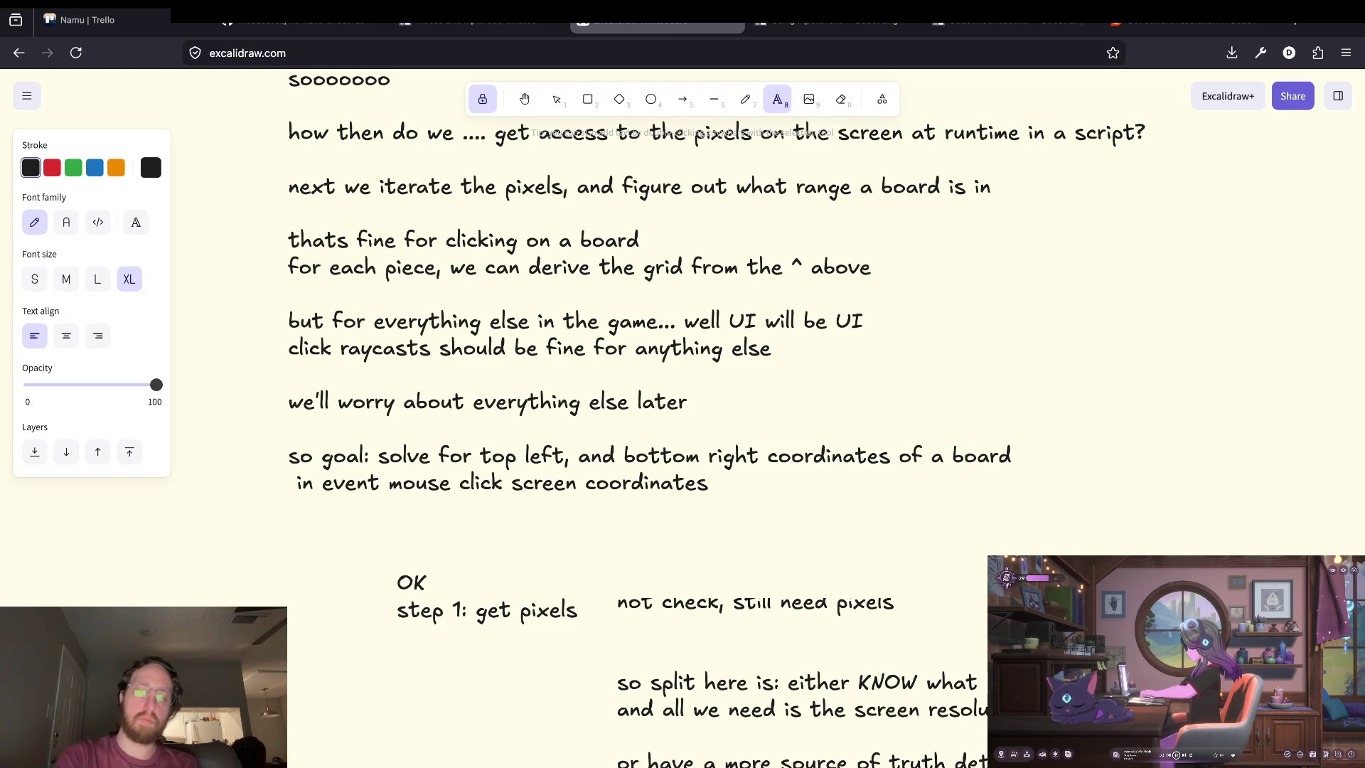
{"action": "scroll", "coordinate": [579, 399], "scroll_direction": "down", "scroll_amount": 5}
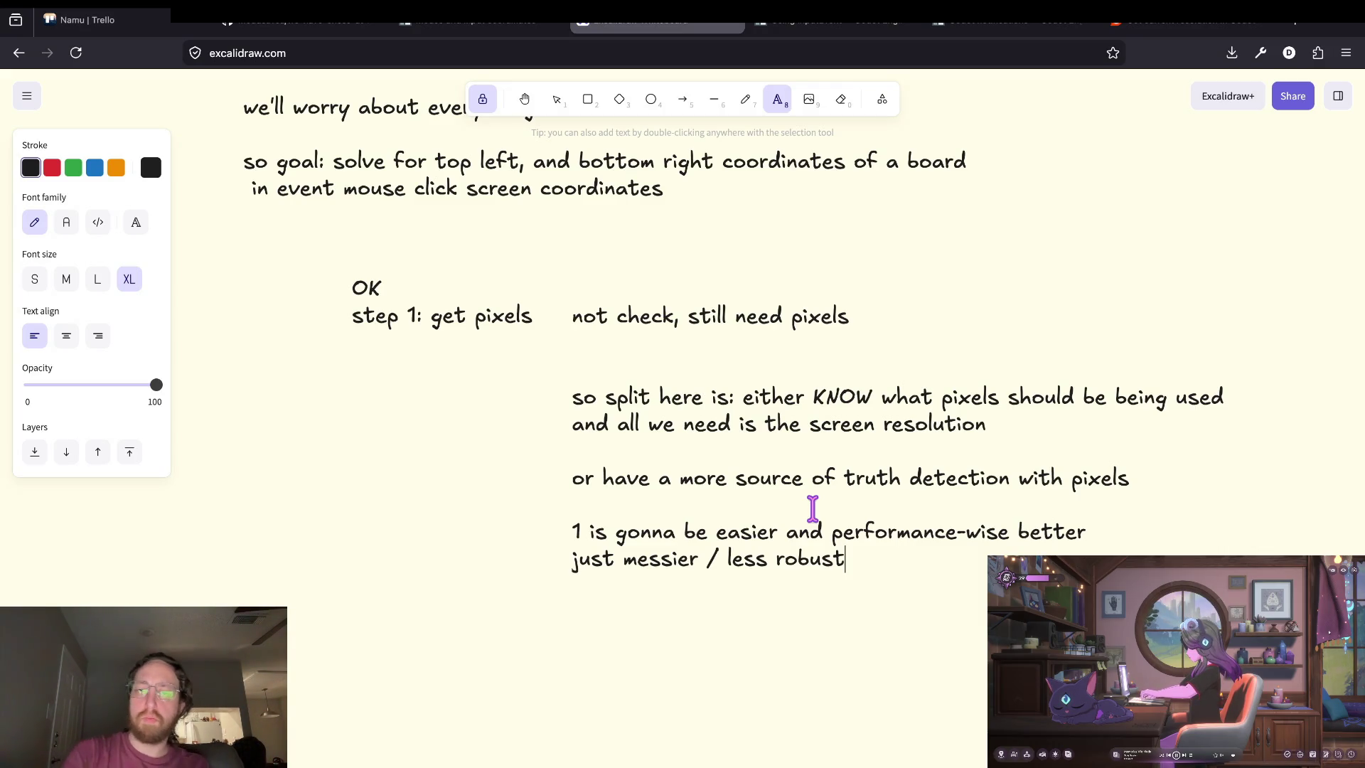
Extend option 1's drawbacks: 'will have to deal with' board placements and updates.
{"action": "key", "text": "shift+Up"}
{"action": "key", "text": "Left"}
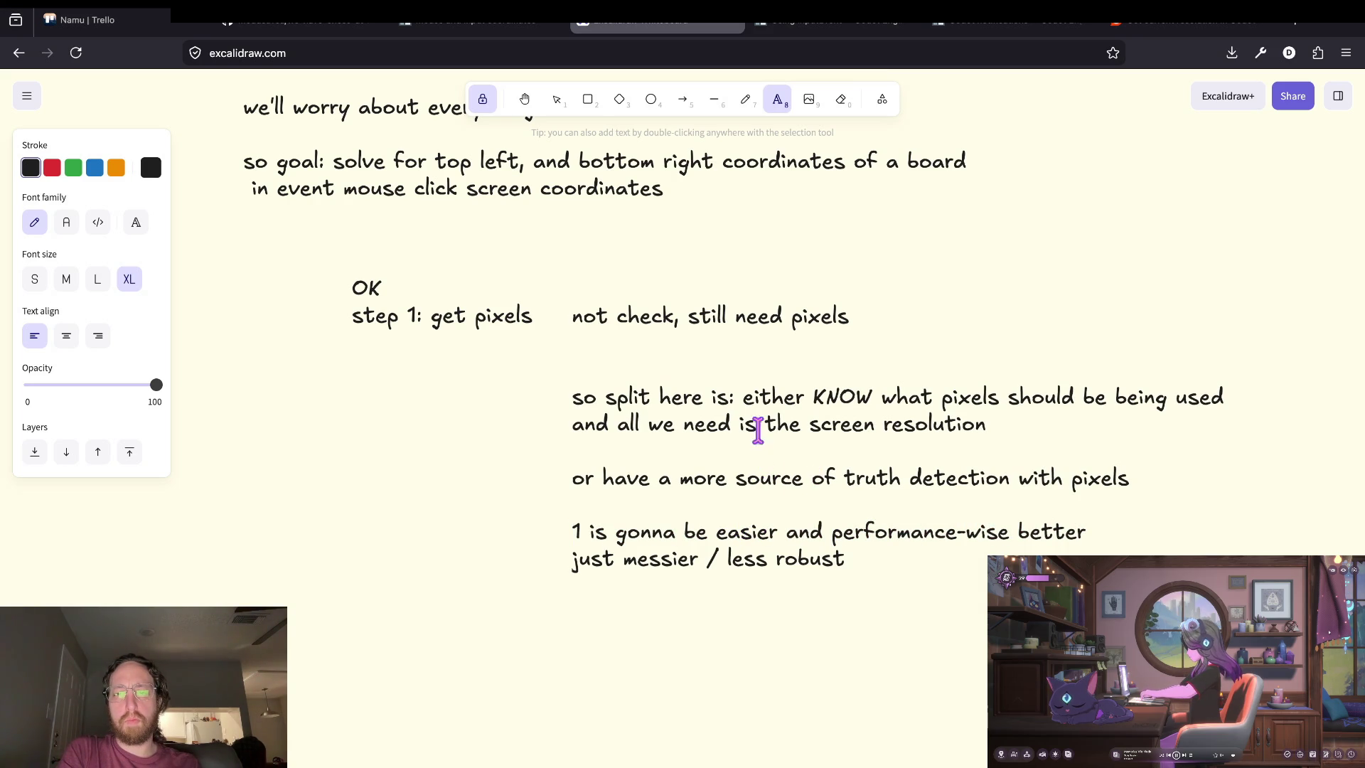
{"action": "key", "text": "Down"}
{"action": "type", "text": ", and "}
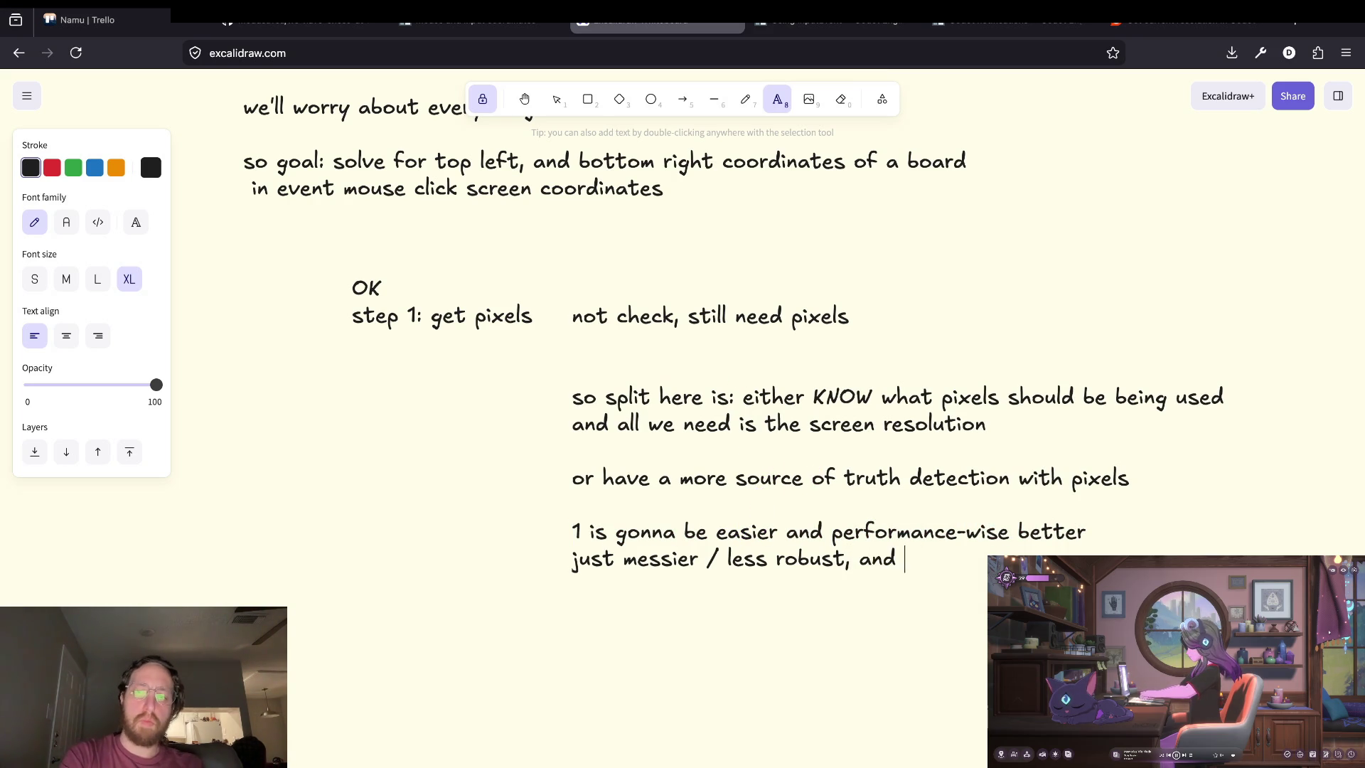
{"action": "type", "text": "will have"}
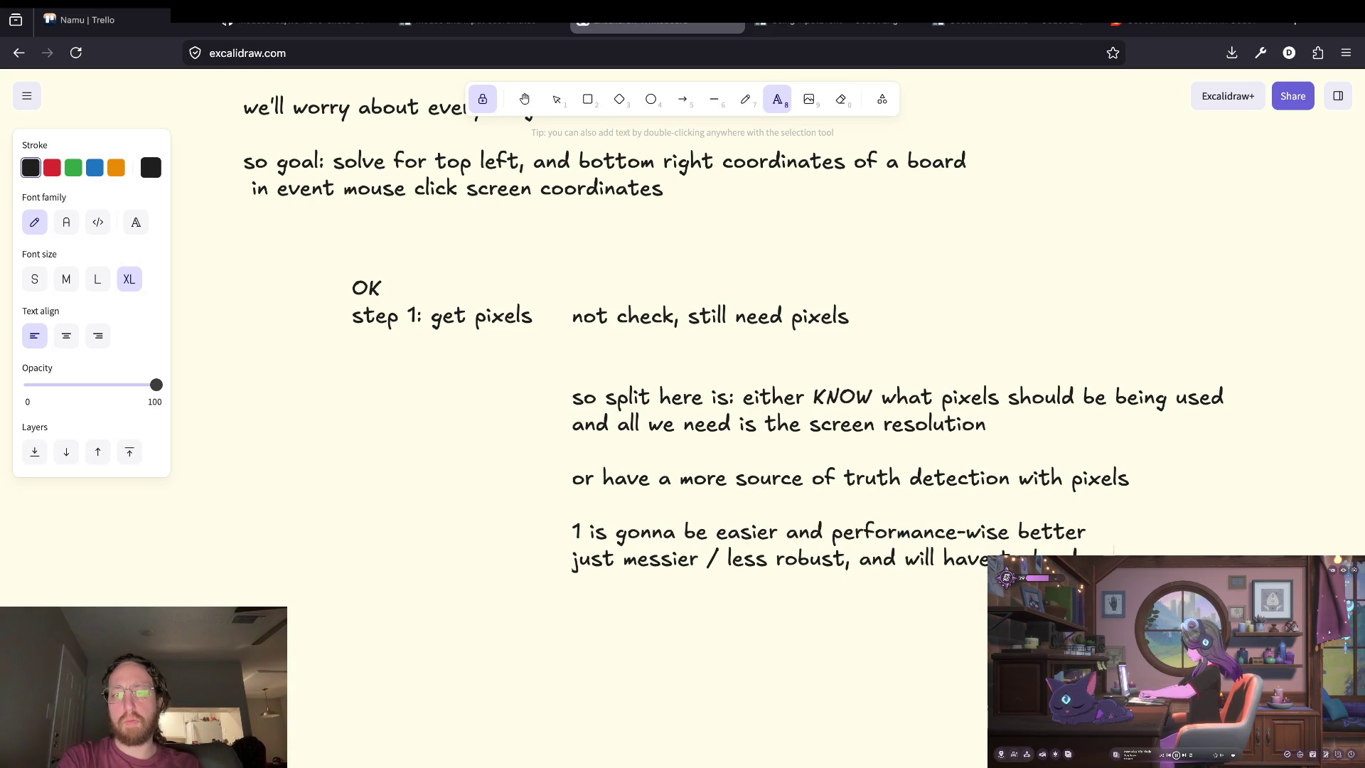
{"action": "type", "text": " todeal with"}
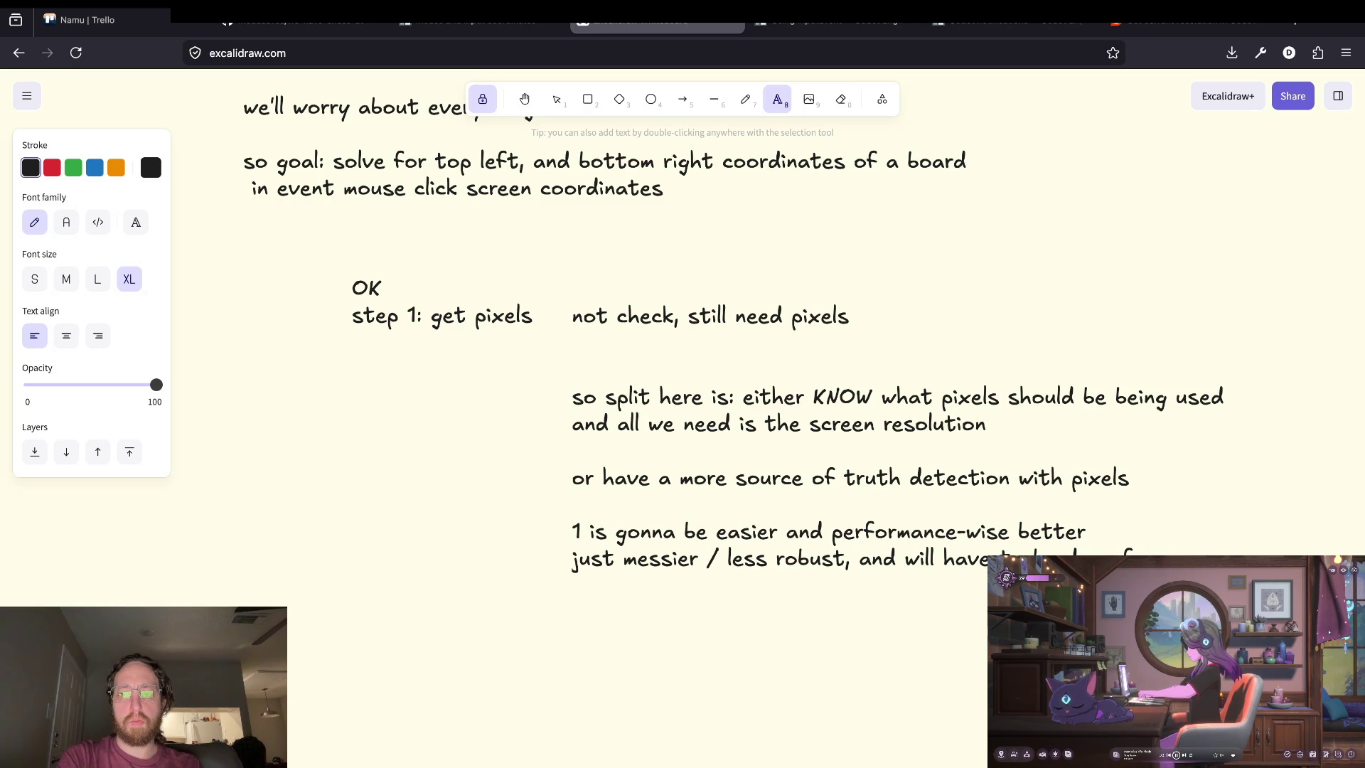
{"action": "key", "text": "BackSpace"}
{"action": "type", "text": "for"}
{"action": "key", "text": "Return"}
{"action": "type", "text": "and the board placemnt"}
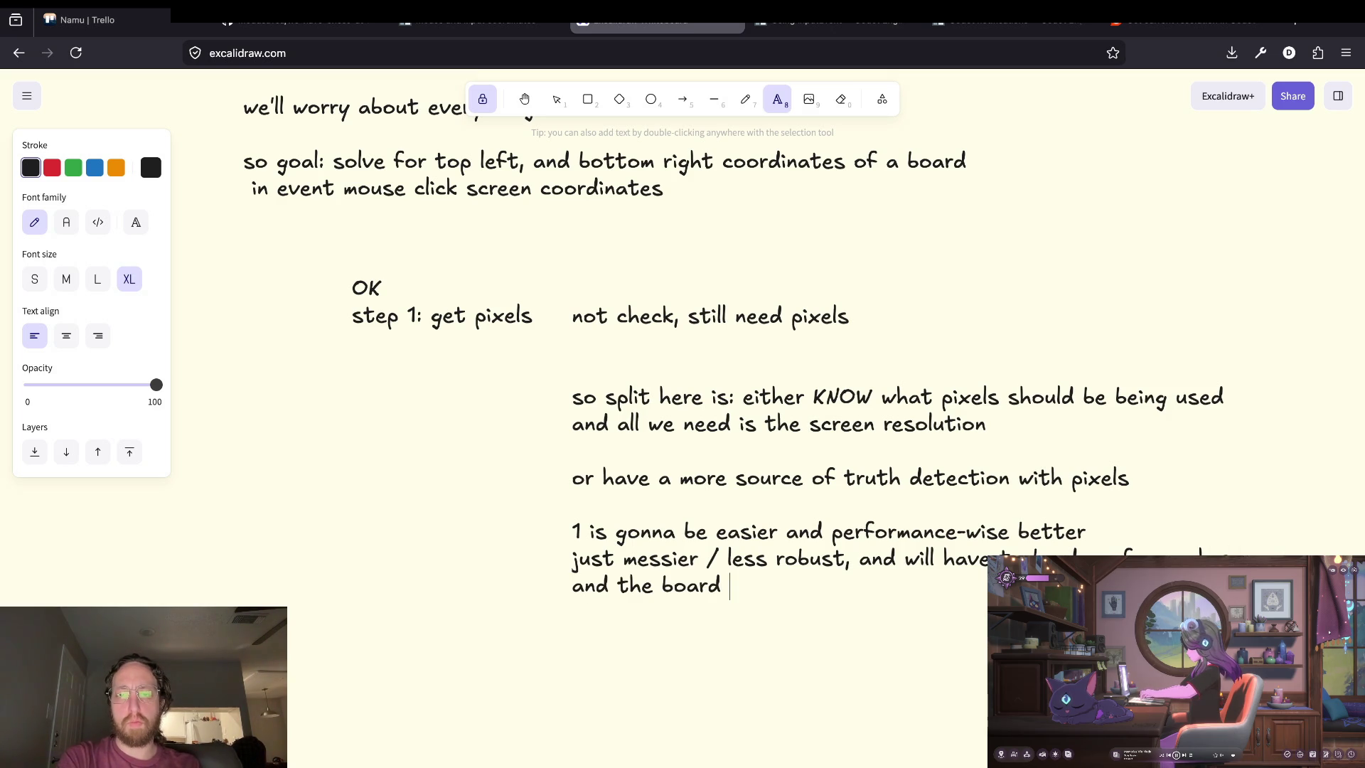
{"action": "key", "text": "BackSpace"}
{"action": "key", "text": "BackSpace"}
{"action": "type", "text": "nts, and updated"}
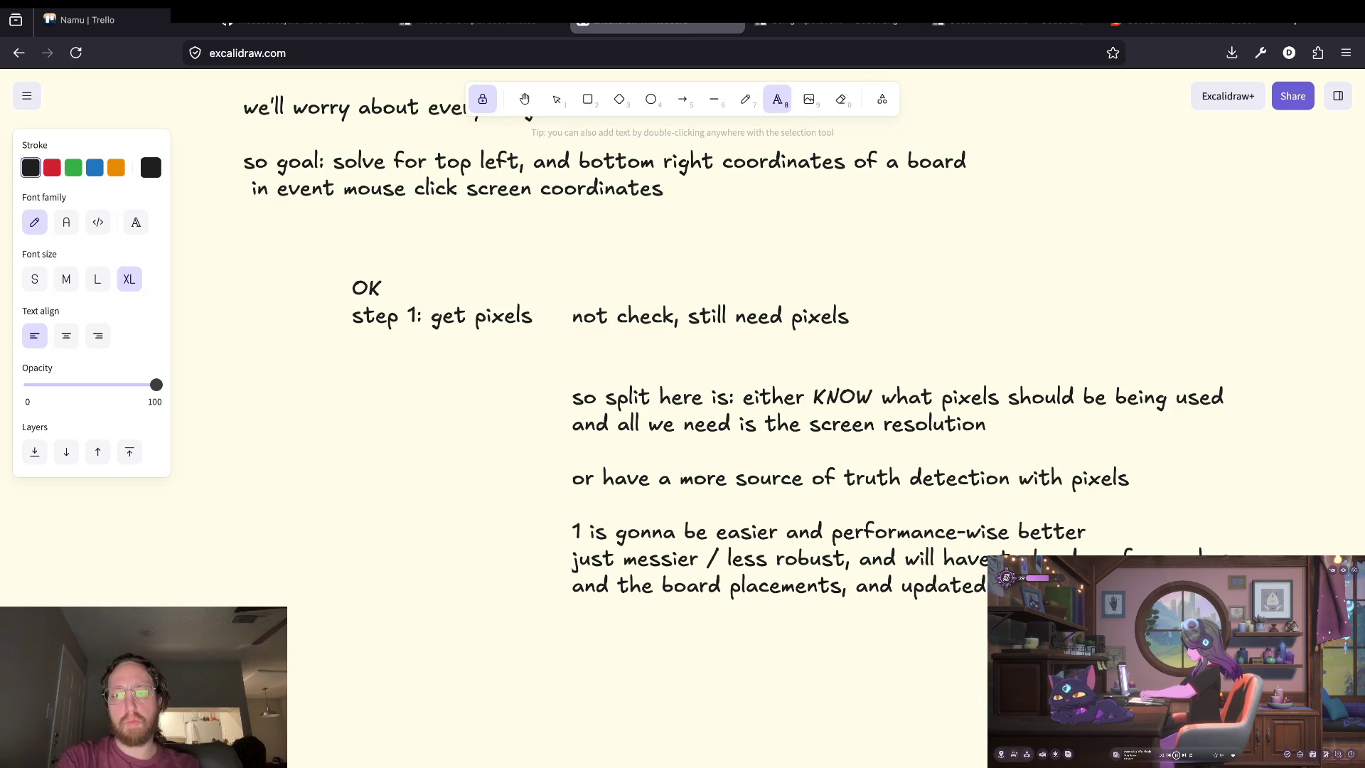
{"action": "key", "text": "Return"}
{"action": "key", "text": "Return"}
{"action": "type", "text": ": /"}
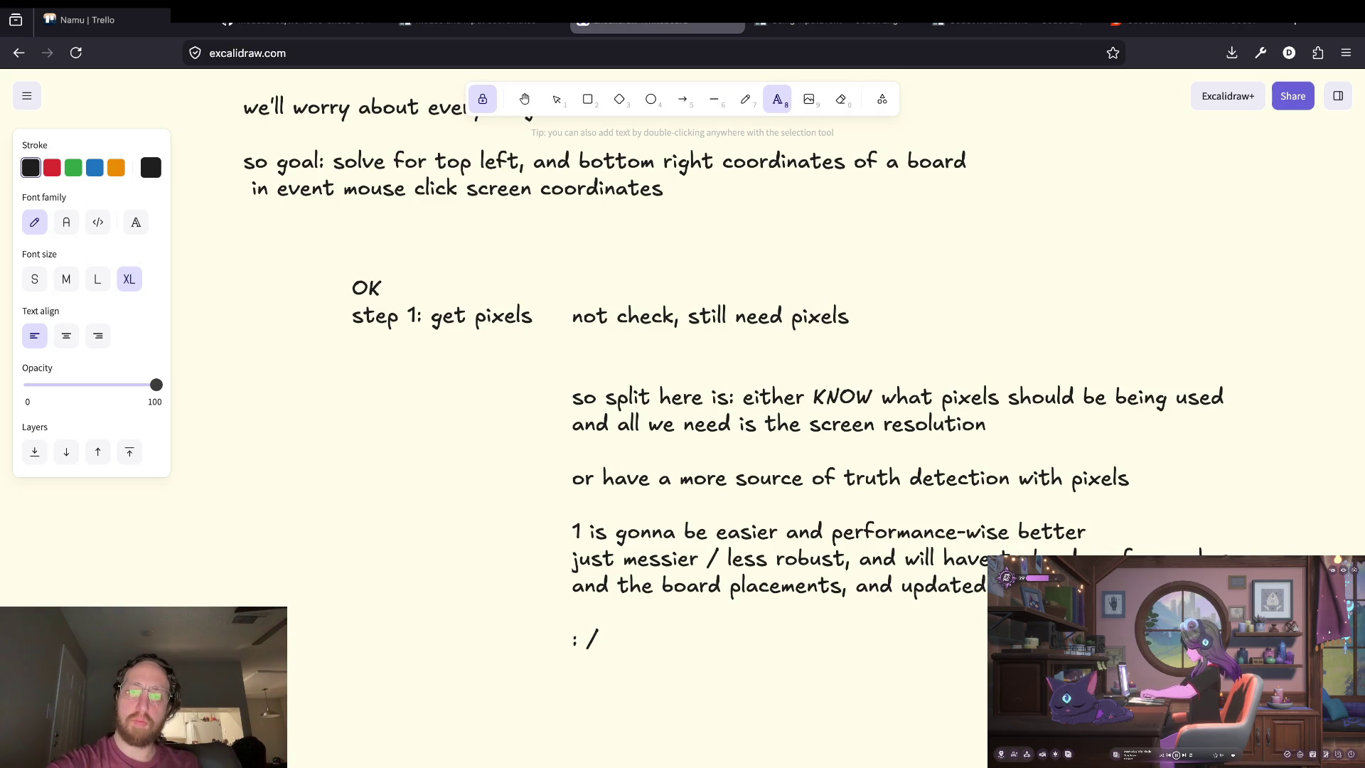
{"action": "key", "text": "BackSpace"}
{"action": "key", "text": "BackSpace"}
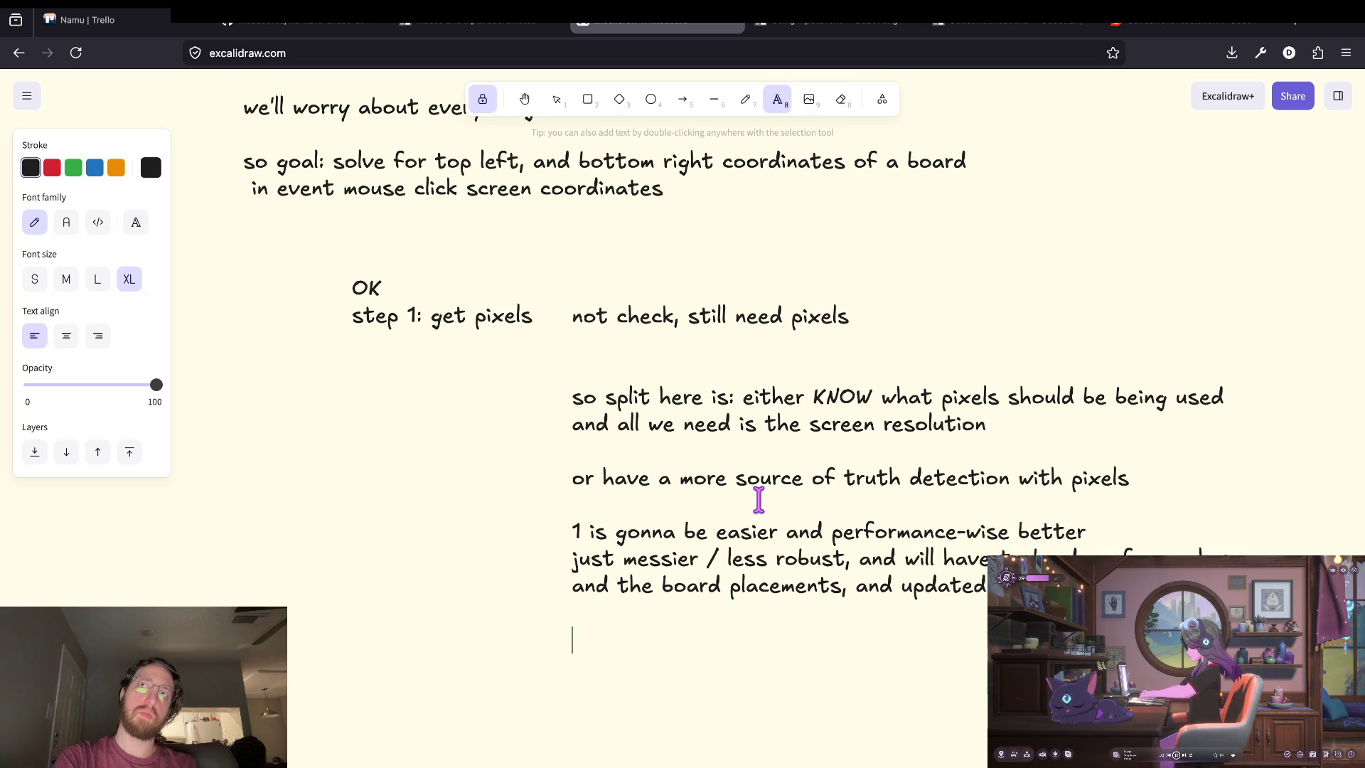
Note in Excalidraw that the pixel path feels silly and raises worries about relying on it.
{"action": "type", "text": "the pixel "}
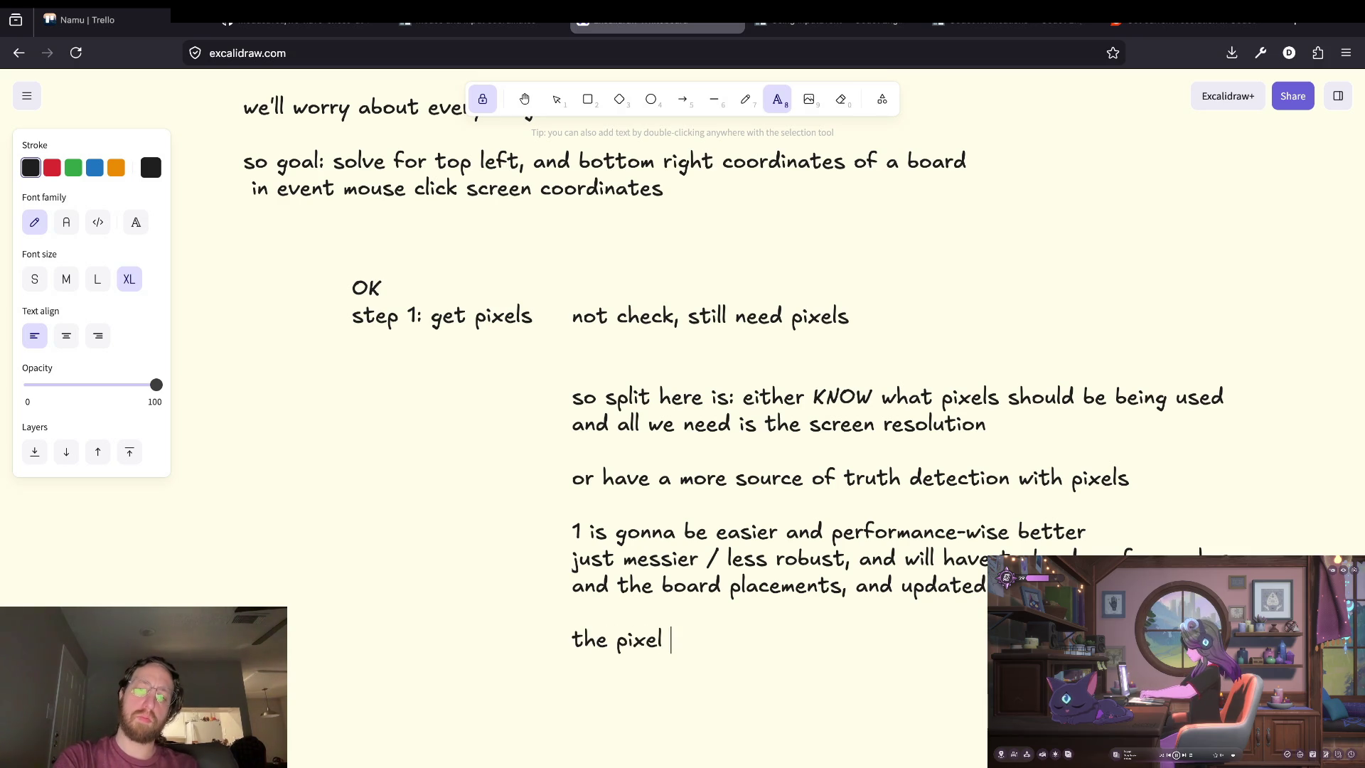
{"action": "type", "text": "path feels sil"}
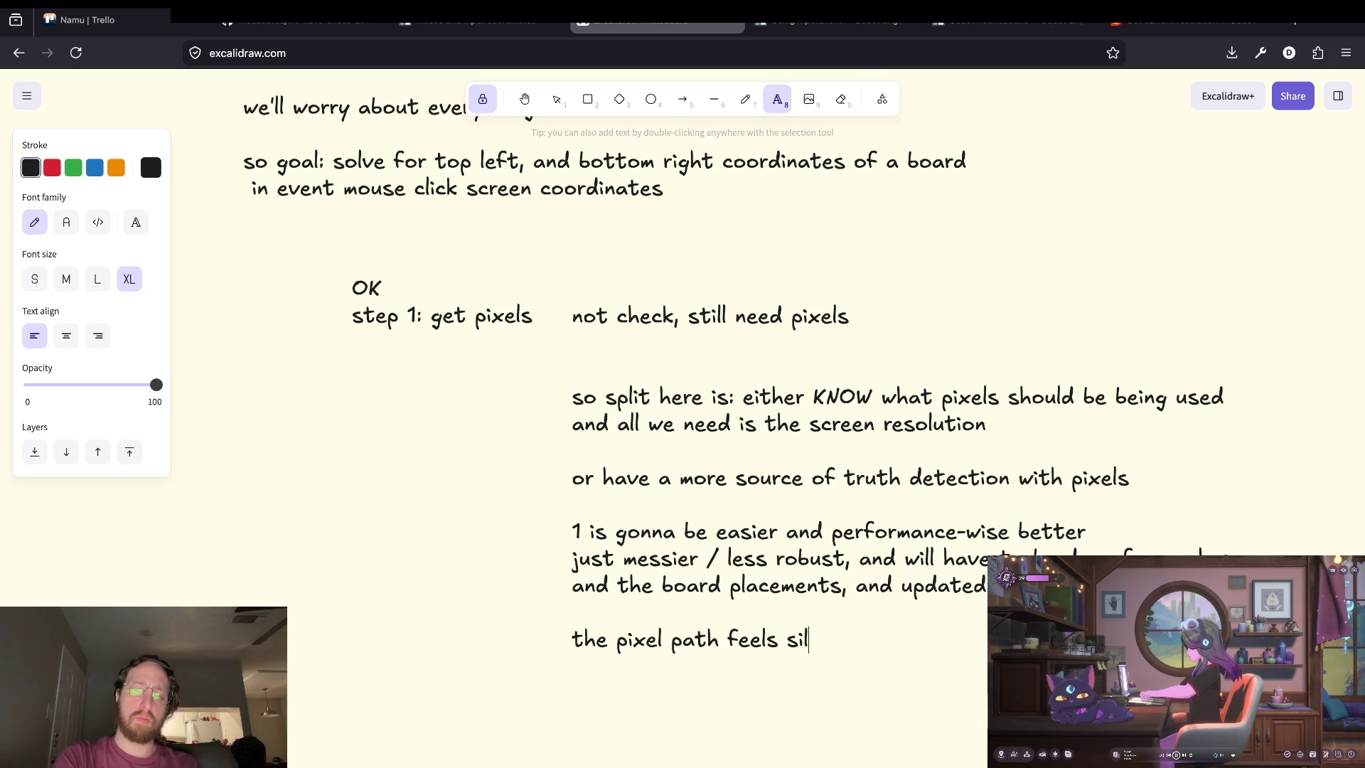
{"action": "type", "text": "ly too tho"}
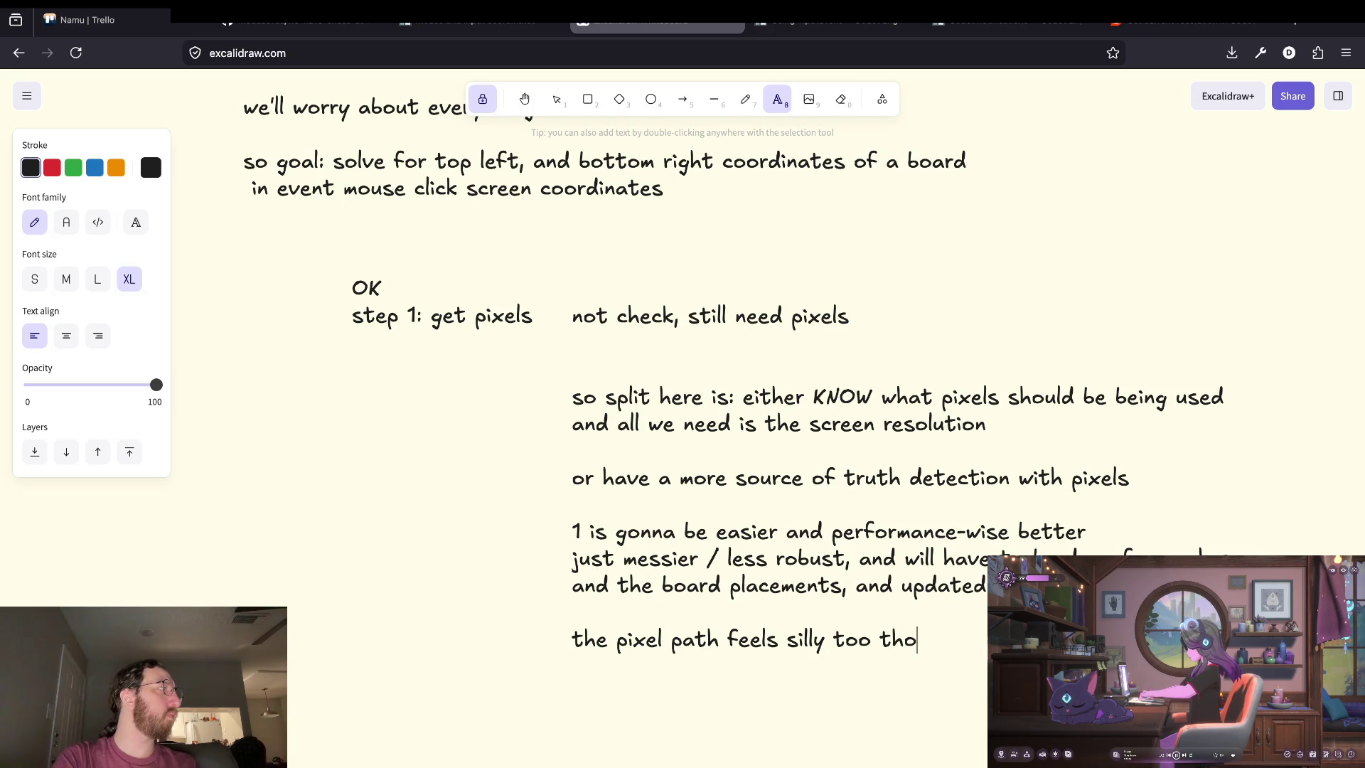
{"action": "key", "text": "Return"}
{"action": "key", "text": "Return"}
{"action": "type", "text": "i"}
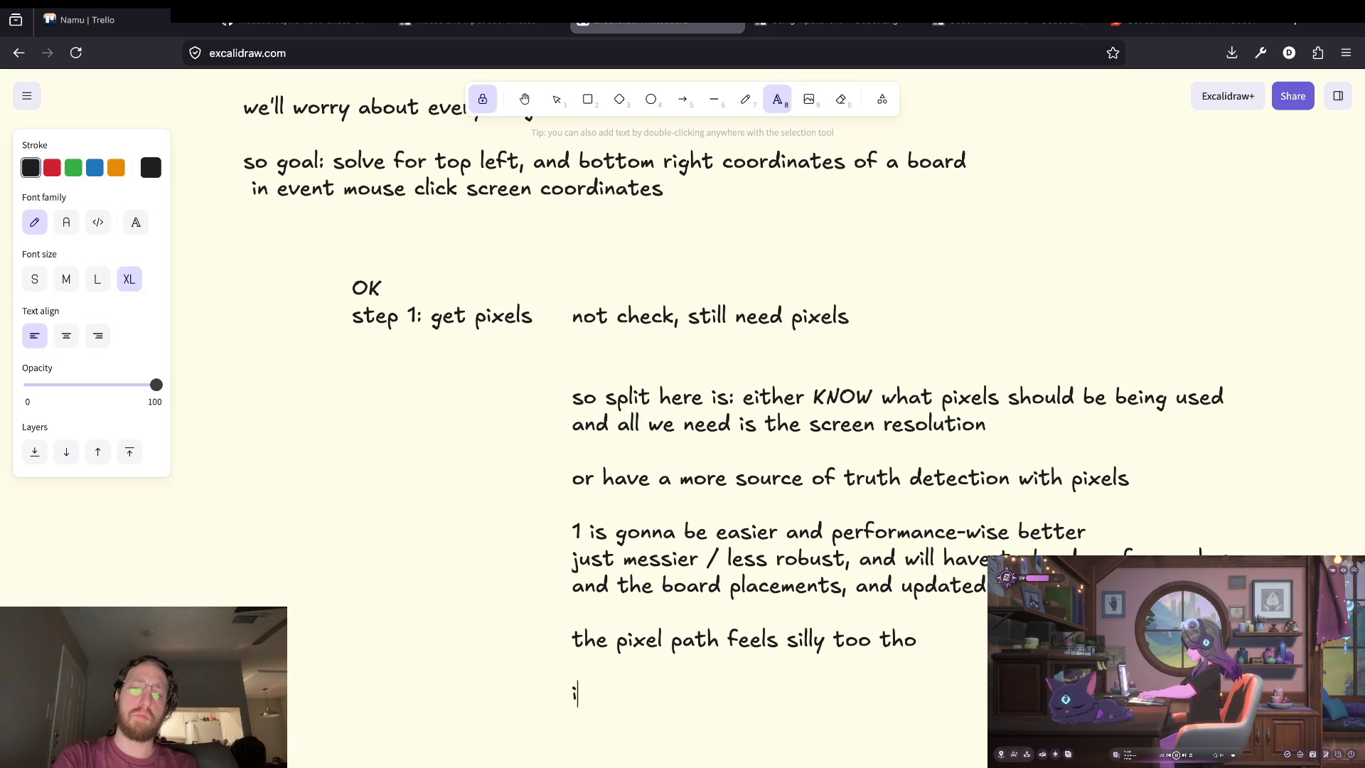
{"action": "type", "text": " dont want"}
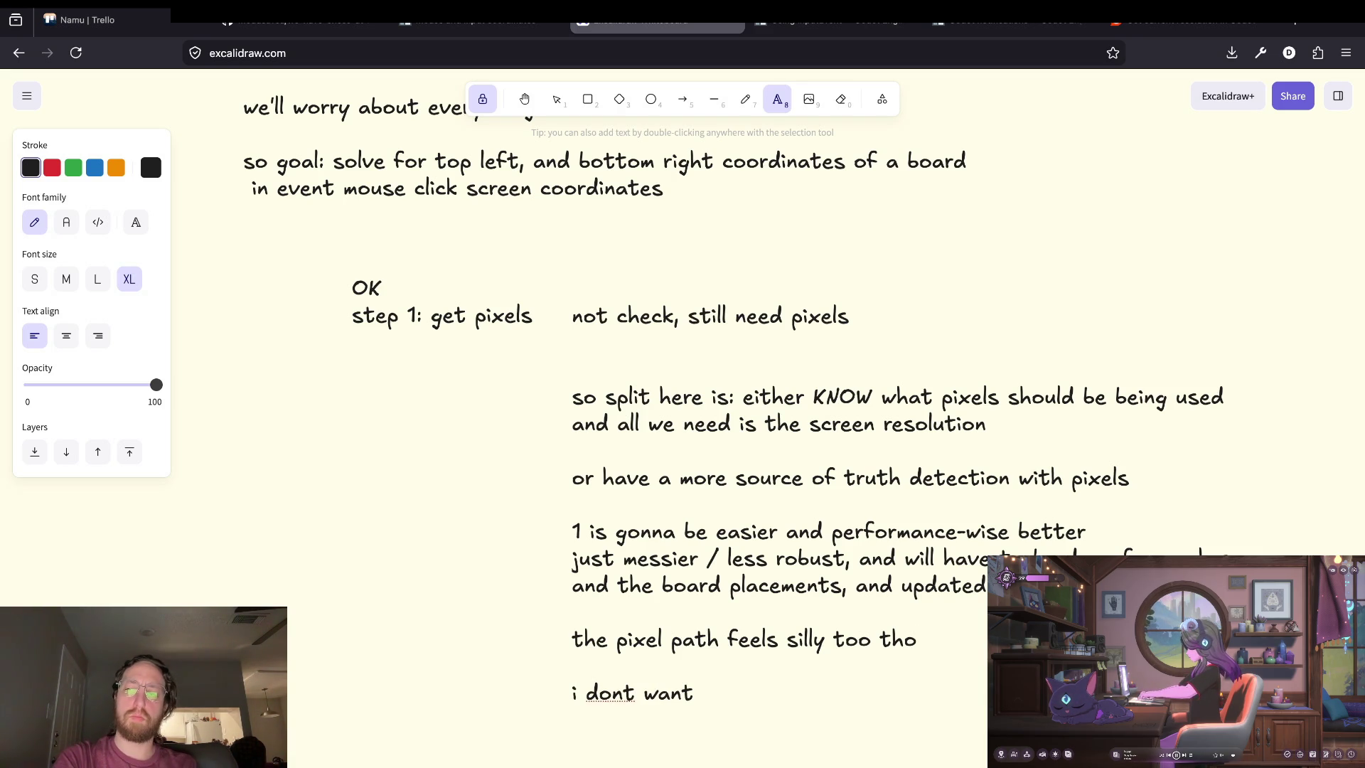
{"action": "key", "text": "BackSpace"}
{"action": "key", "text": "BackSpace"}
{"action": "key", "text": "BackSpace"}
{"action": "type", "text": "i feel wor"}
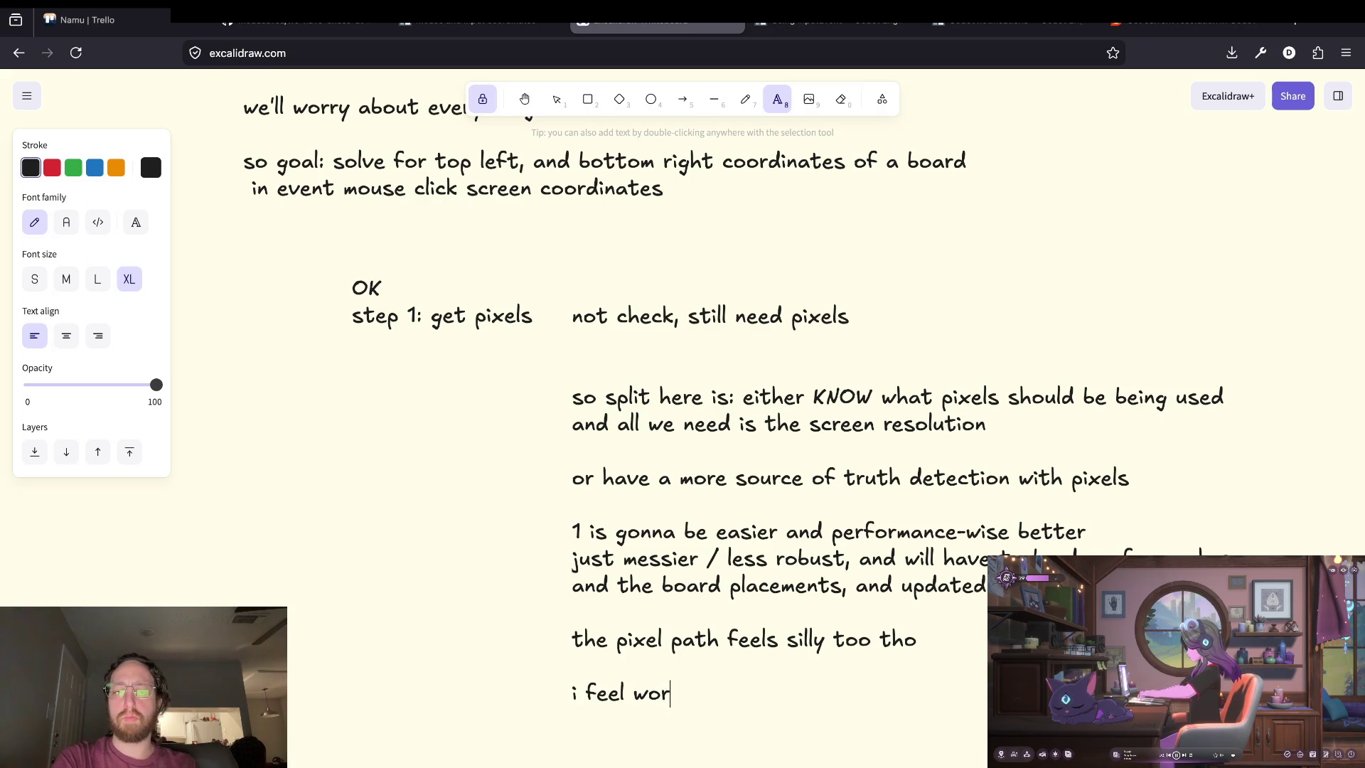
{"action": "type", "text": "ried about some"}
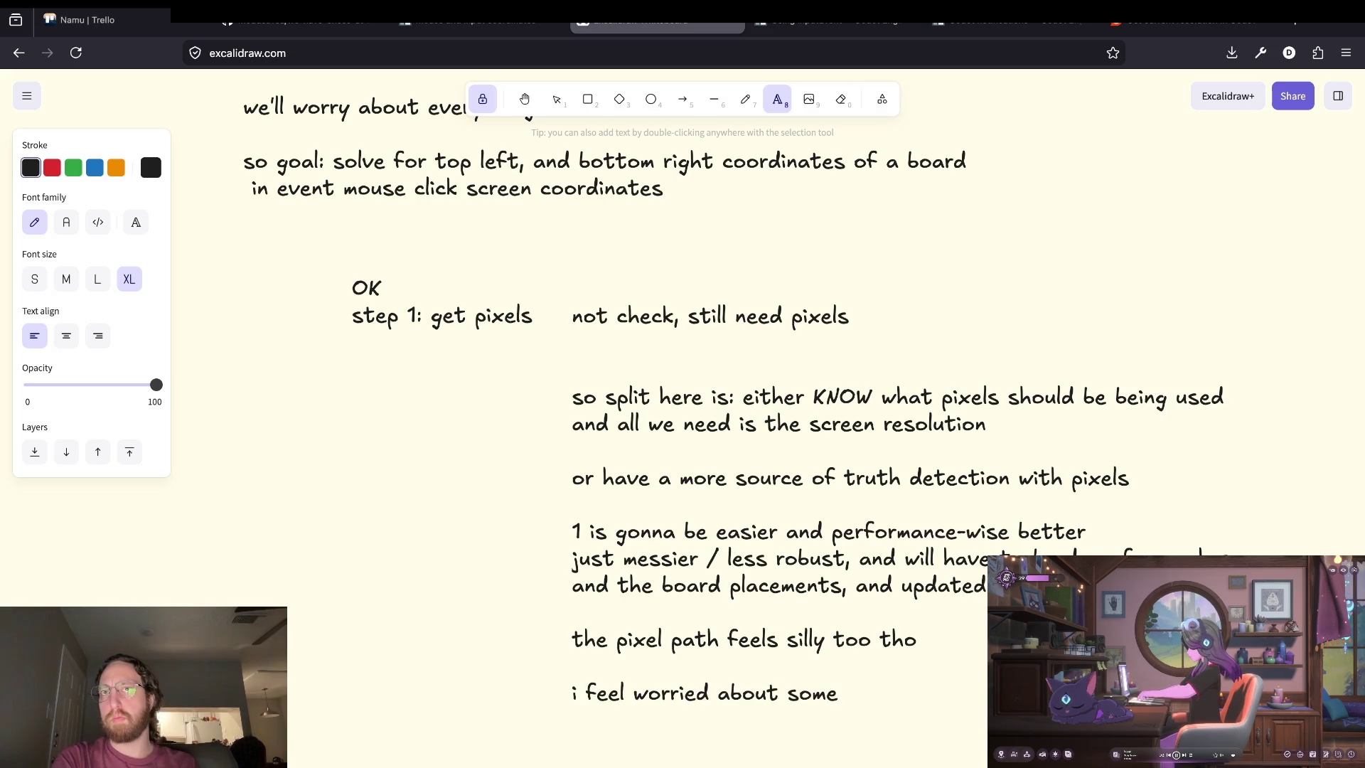
{"action": "type", "text": " issues "}
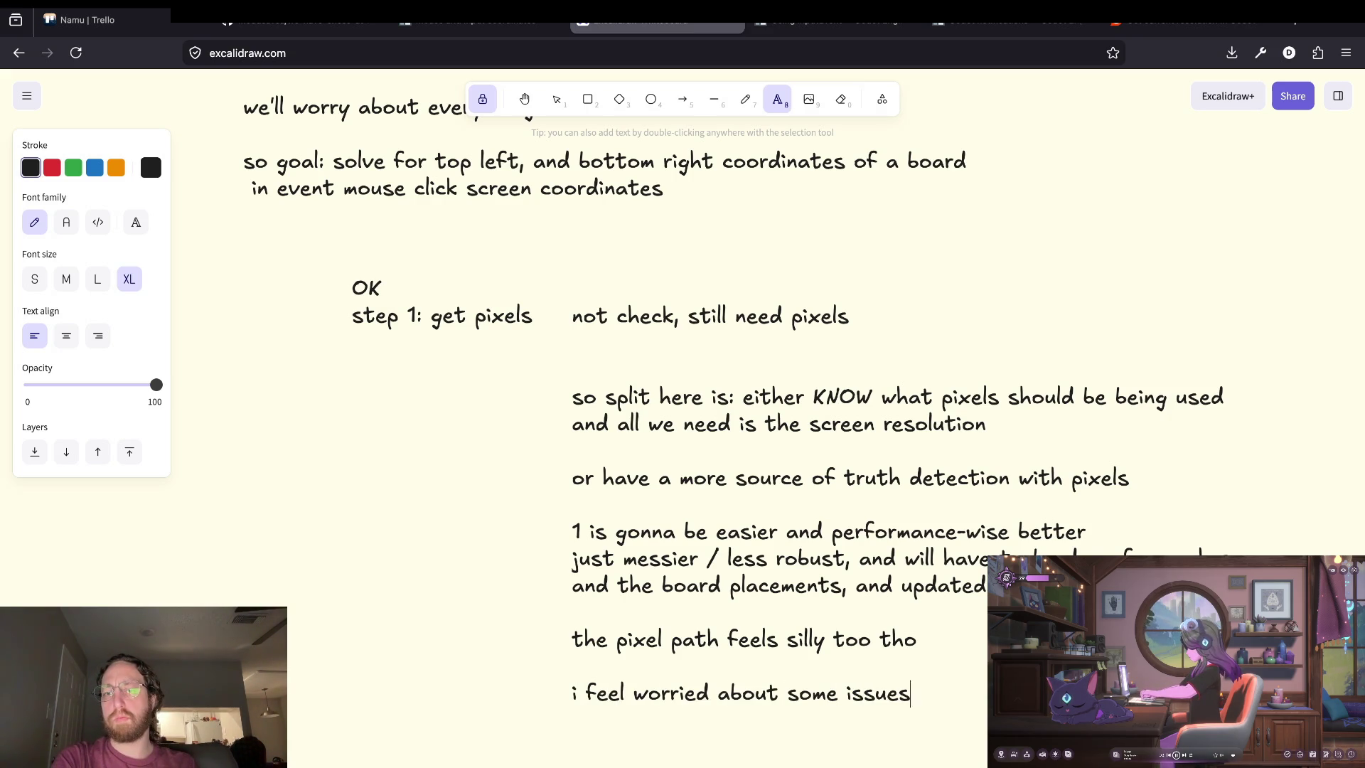
{"action": "type", "text": "relying"}
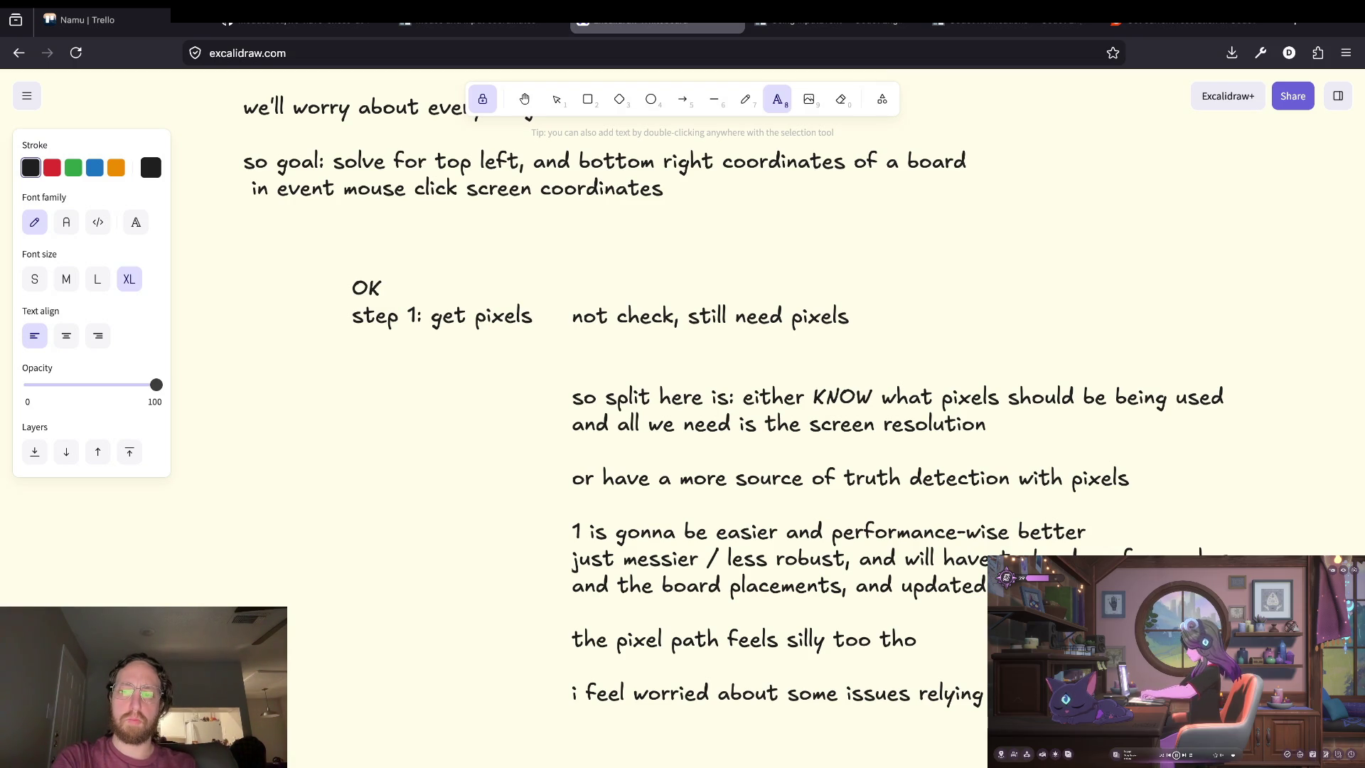
{"action": "type", "text": "not like it would b e"}
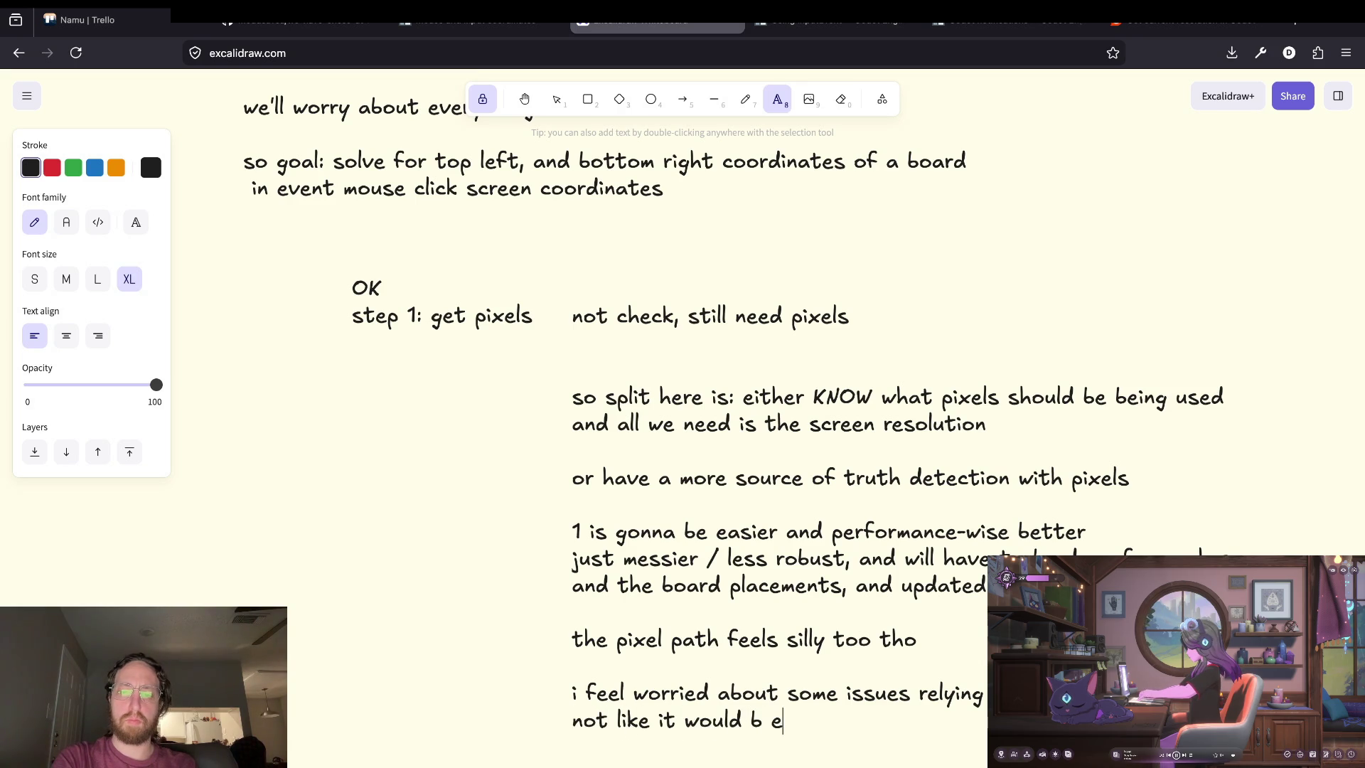
{"action": "key", "text": "BackSpace"}
{"action": "key", "text": "BackSpace"}
{"action": "type", "text": "e a big deal, just"}
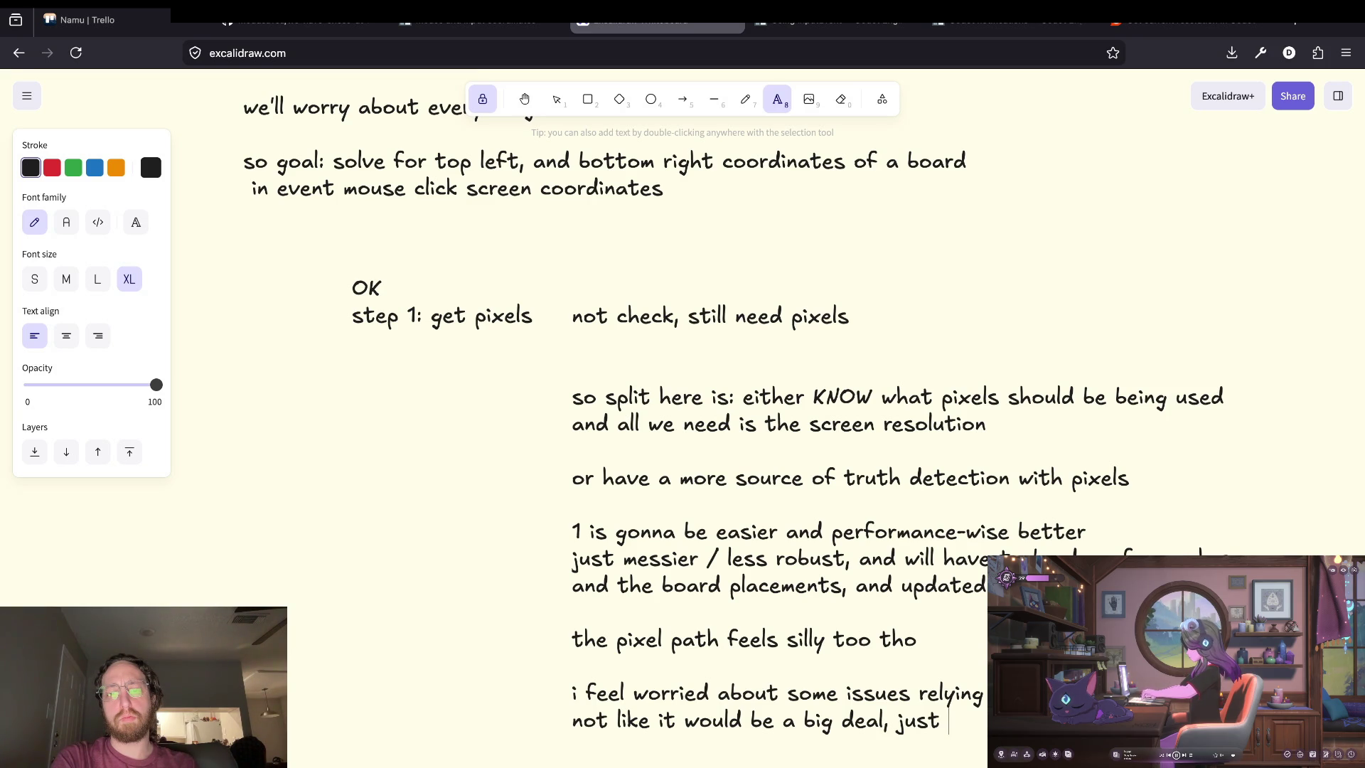
Add the note 'maybe i just do raycast for now' and look over the finished notes.
{"action": "type", "text": "hmm"}
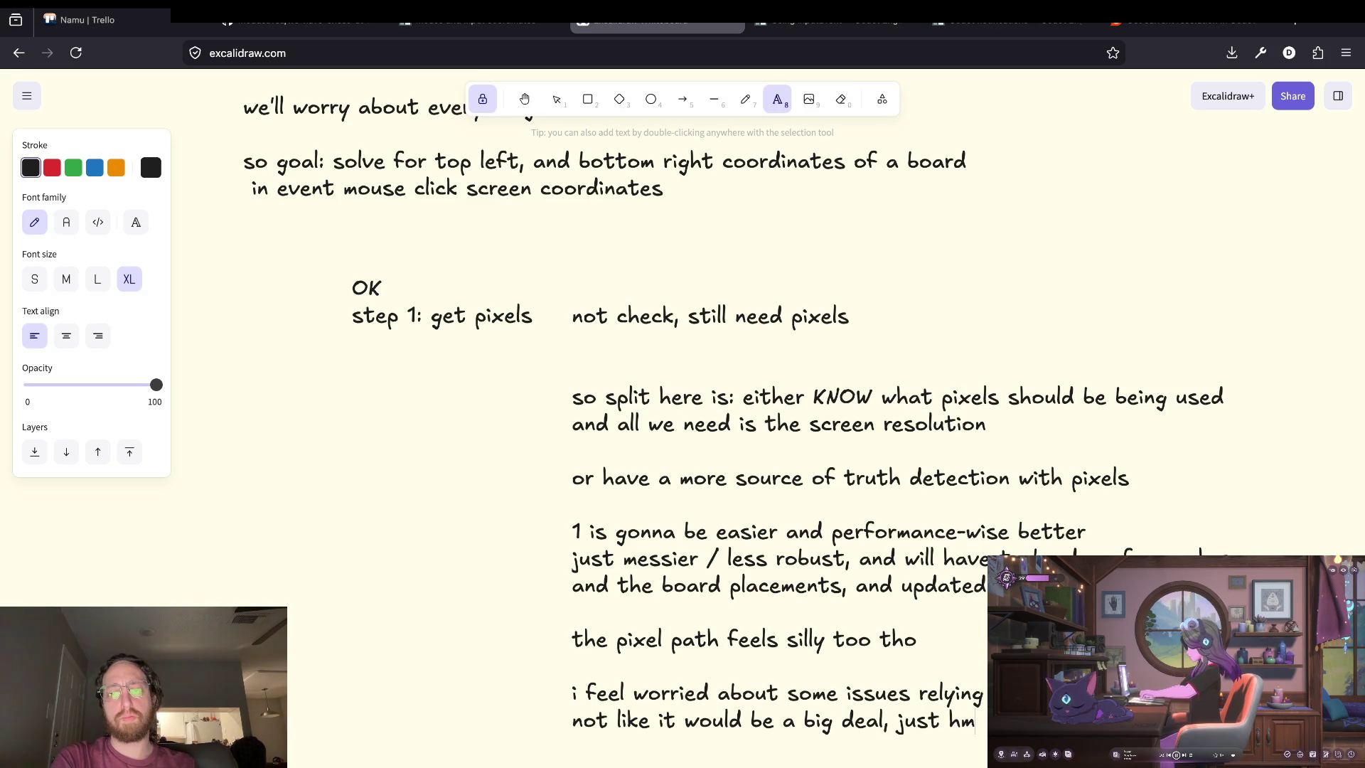
{"action": "key", "text": "Return"}
{"action": "type", "text": "maybe i just do raycast "}
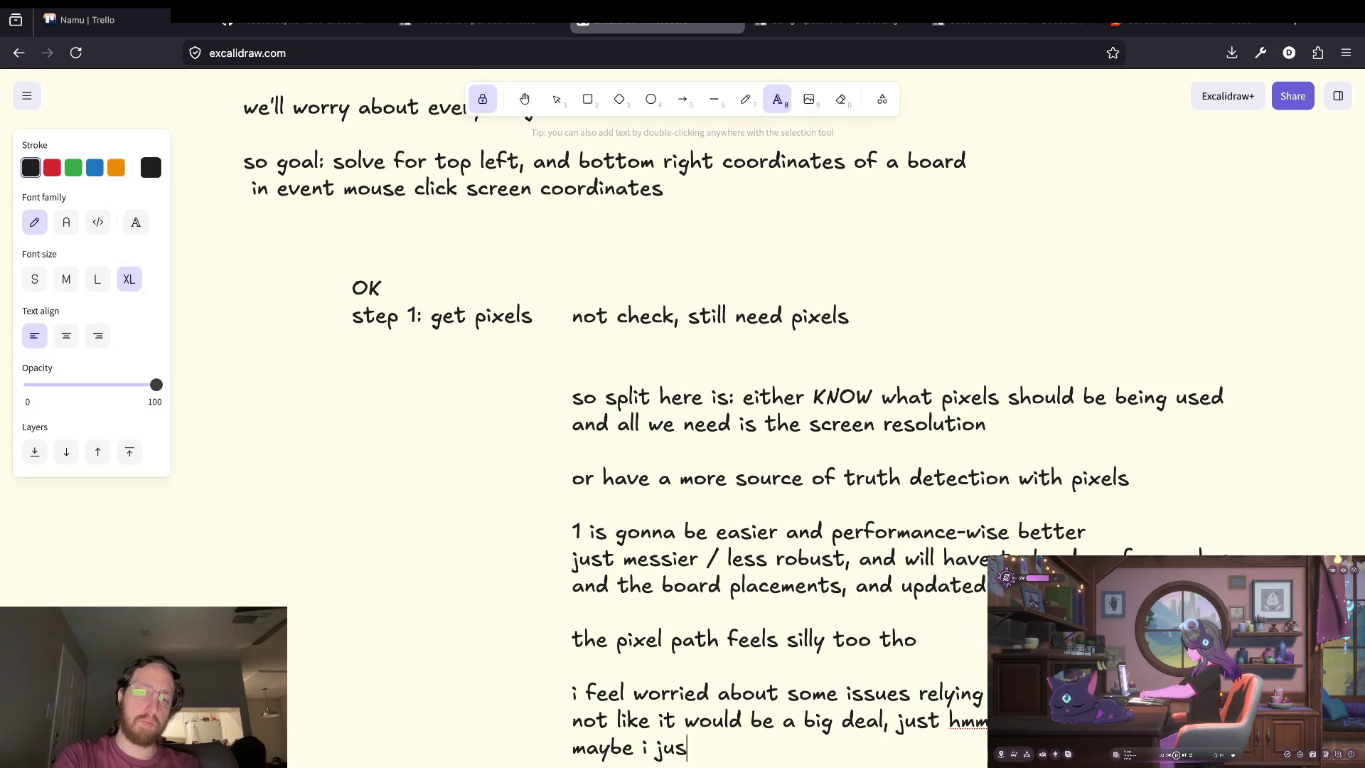
{"action": "type", "text": "for no"}
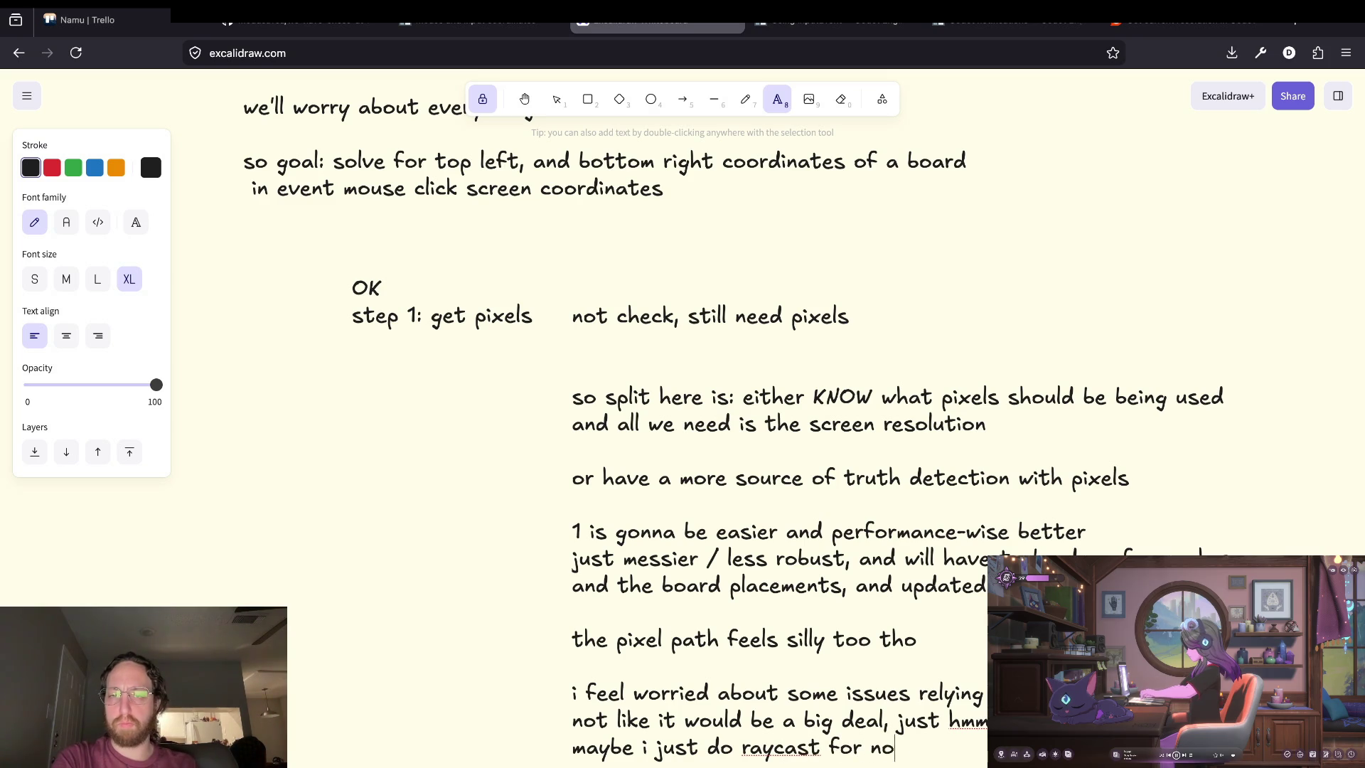
{"action": "type", "text": "w, add s"}
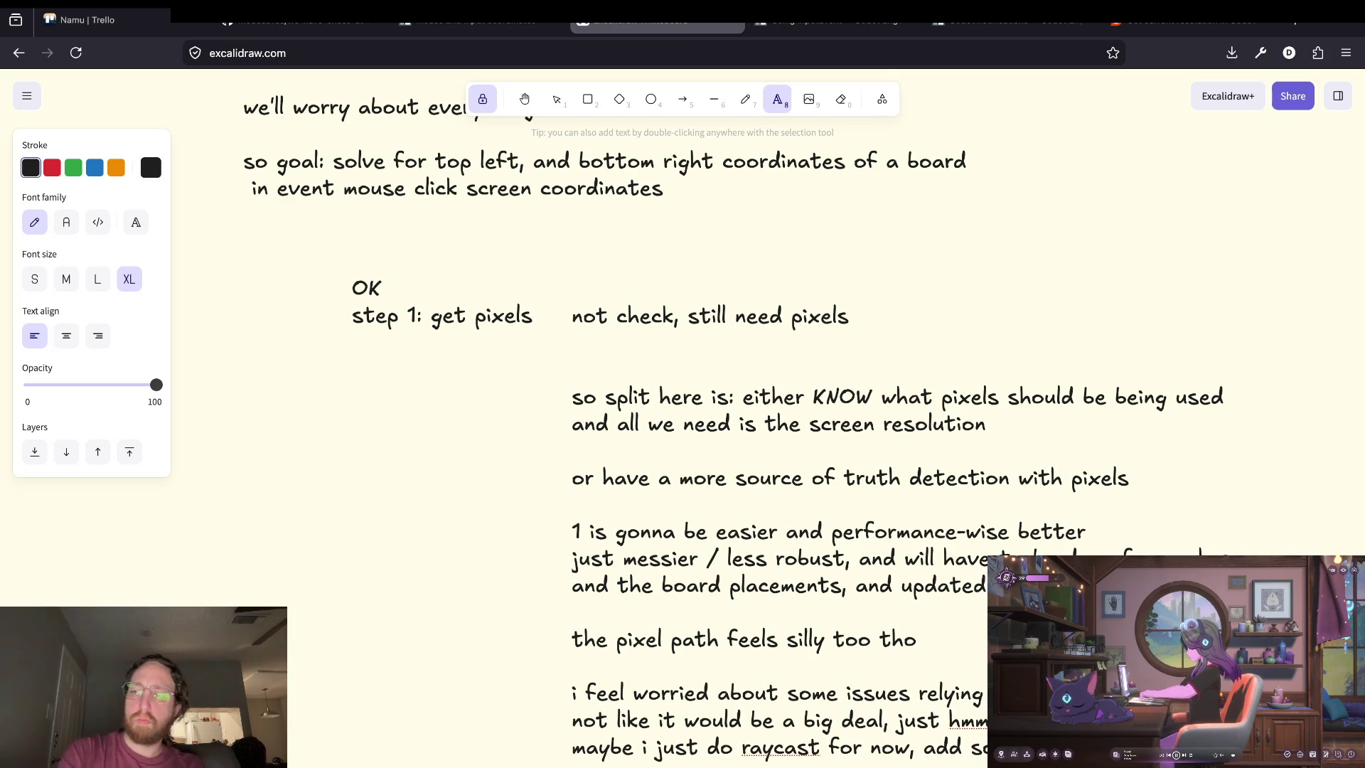
{"action": "scroll", "coordinate": [556, 434], "scroll_direction": "down", "scroll_amount": 3}
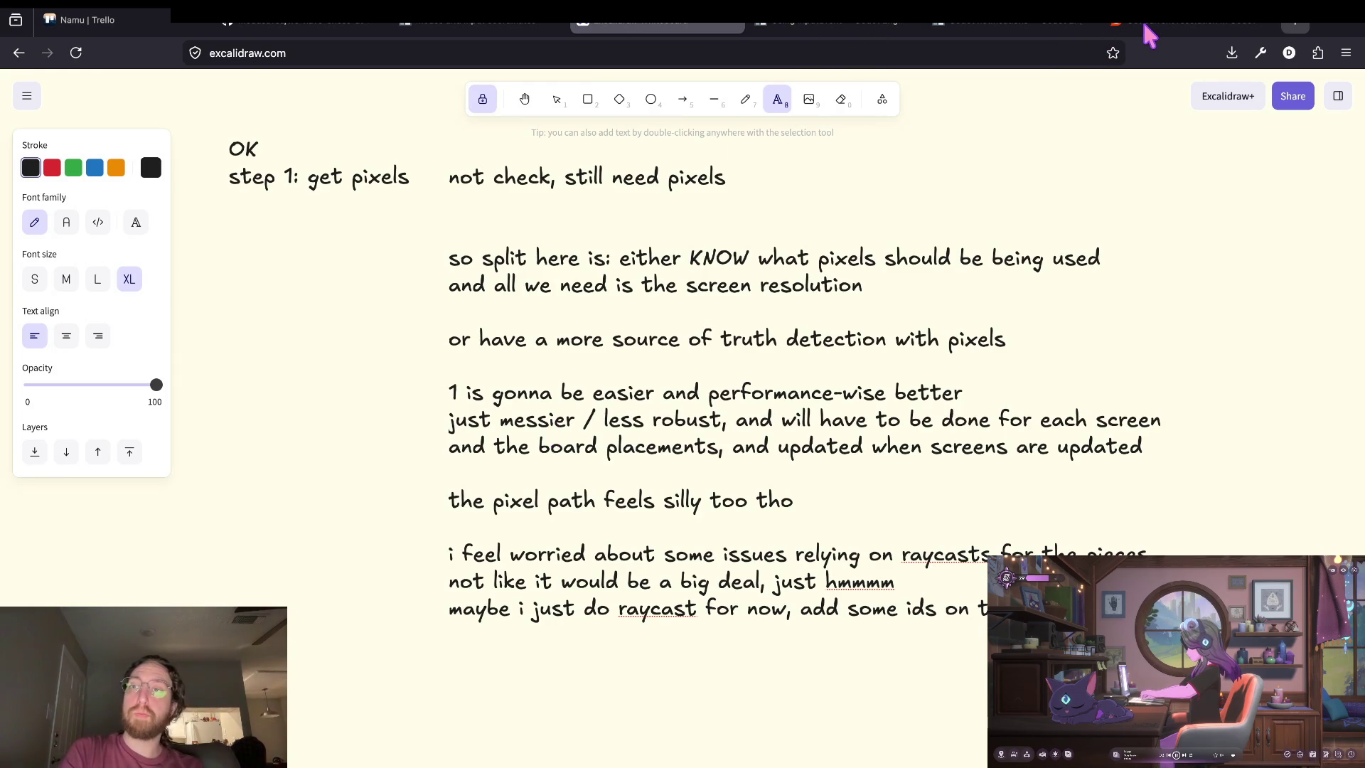
{"action": "key", "text": "ctrl+t"}
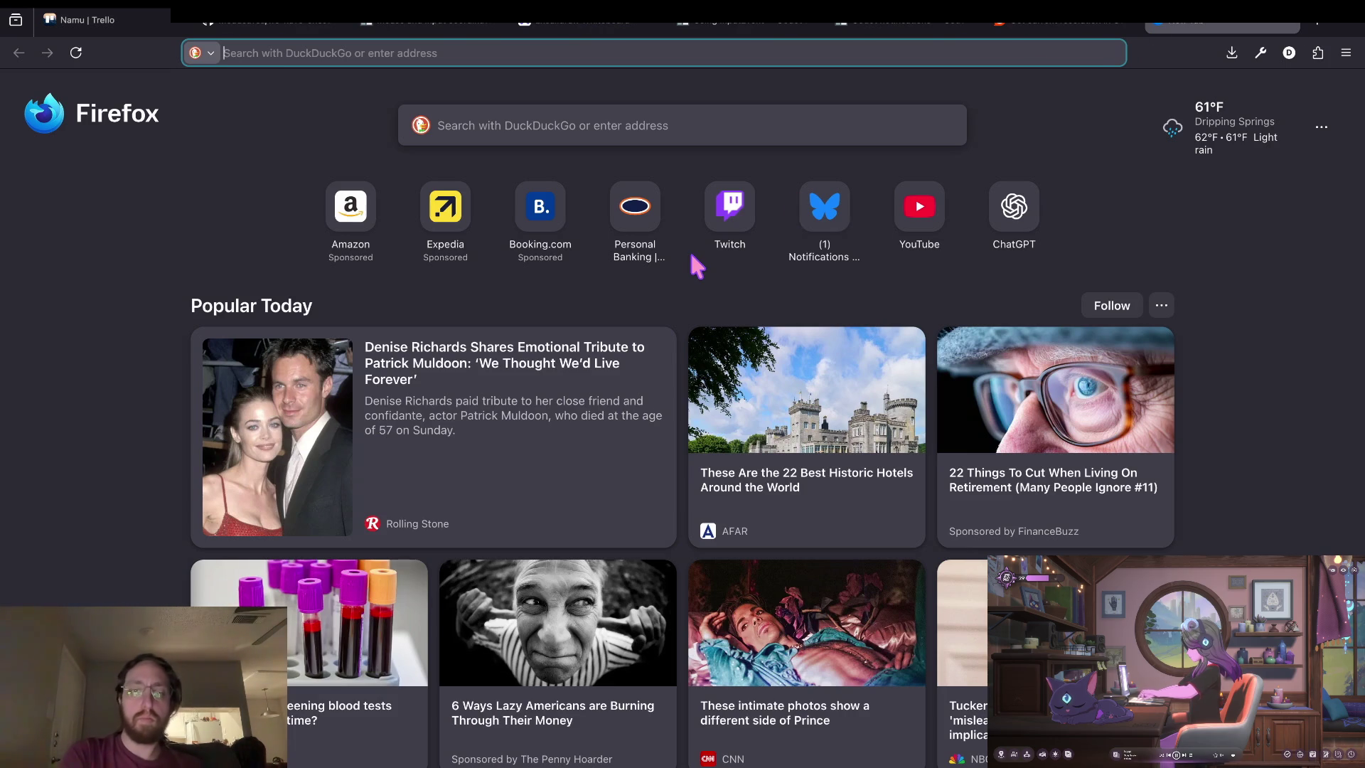
Search 'godot mouse click raycast 3d', open the Ray-casting docs, and select the 3D _physics_process example.
{"action": "type", "text": "godot mouse click raycast 3d"}
{"action": "key", "text": "Return"}
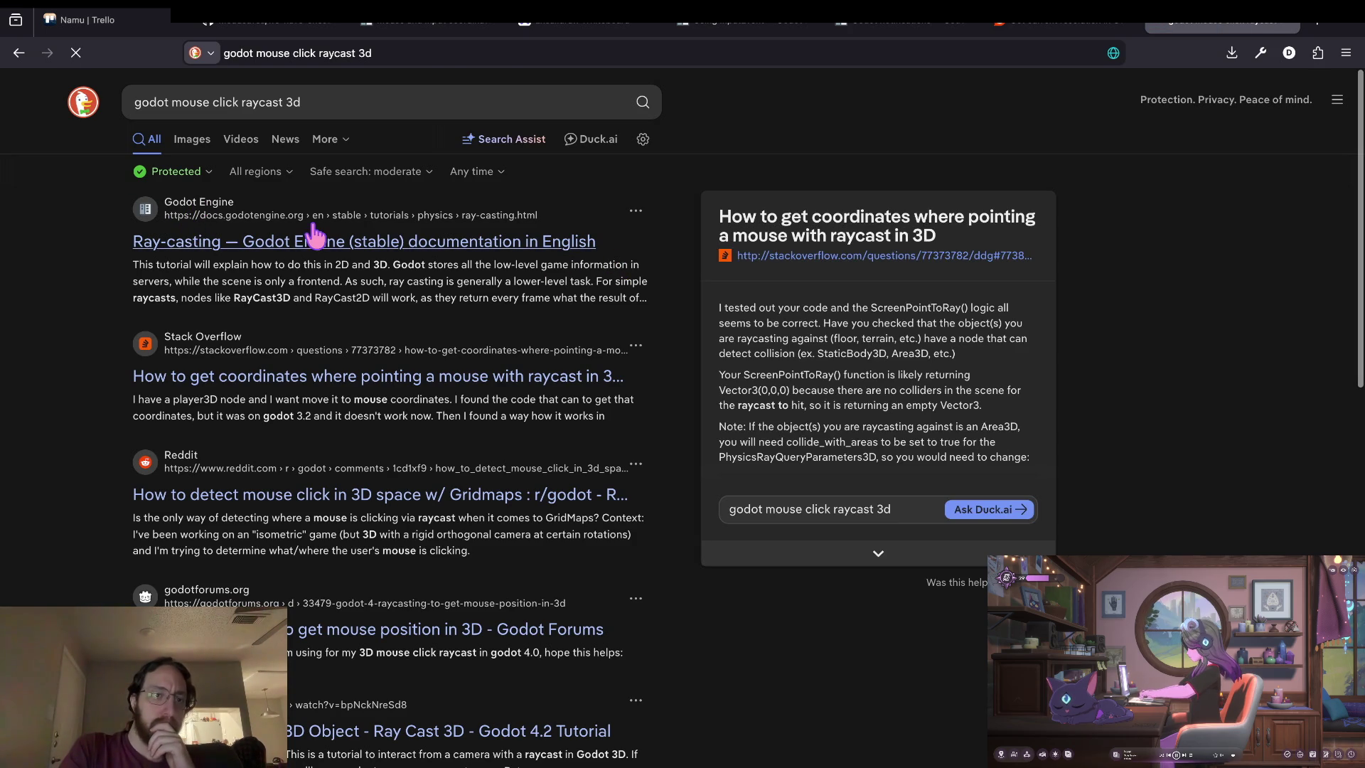
{"action": "left_click", "coordinate": [315, 237]}
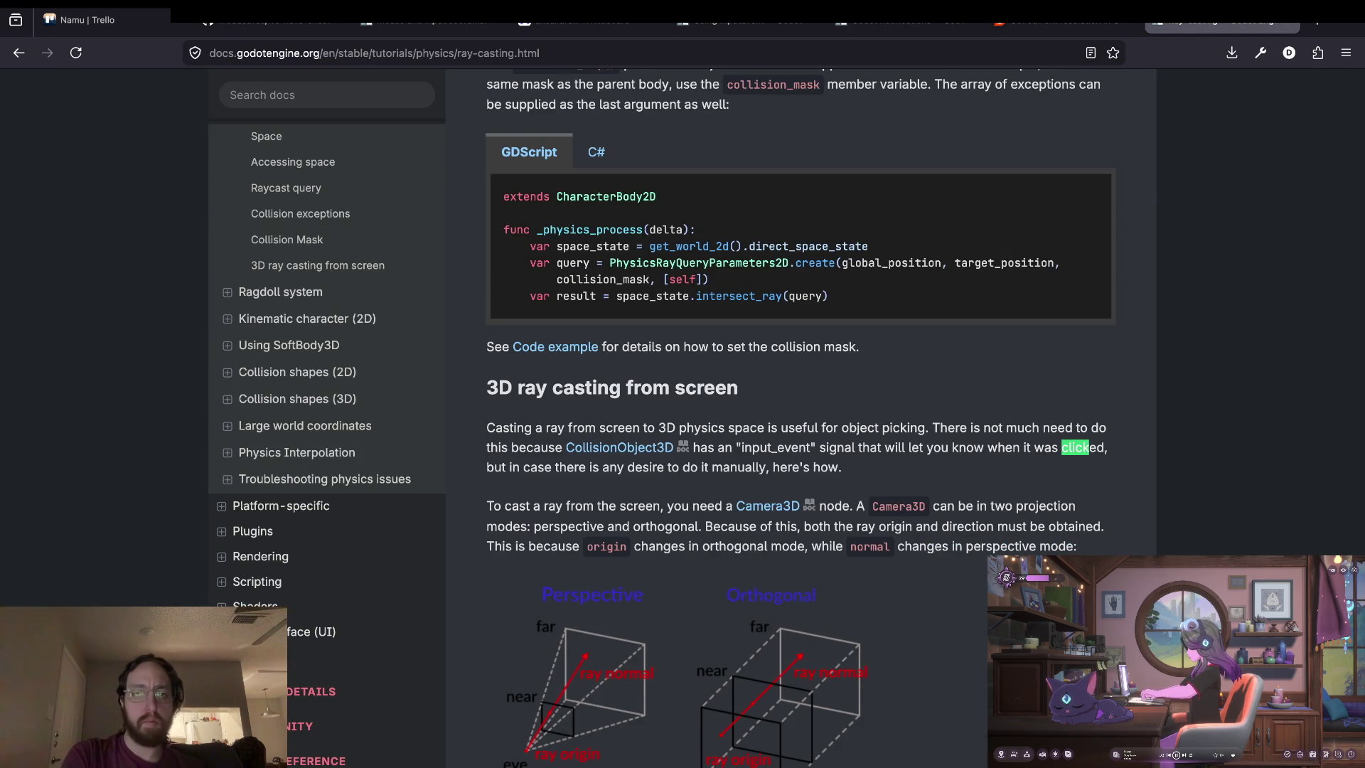
{"action": "type", "text": "mouse"}
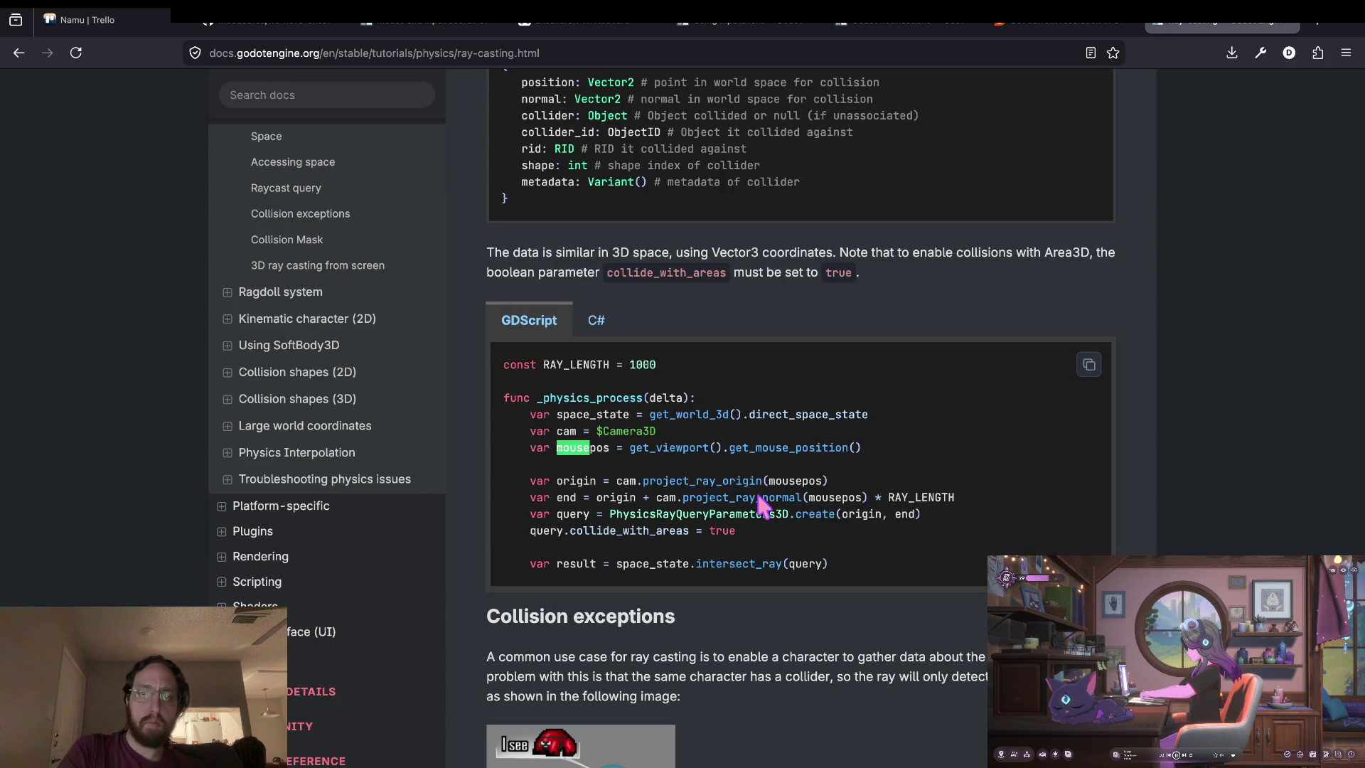
{"action": "left_click_drag", "start_coordinate": [743, 530], "coordinate": [552, 389]}
{"action": "mouse_move", "coordinate": [453, 340]}
{"action": "left_mouse_down"}
{"action": "mouse_move", "coordinate": [832, 522]}
{"action": "mouse_move", "coordinate": [832, 569]}
{"action": "left_mouse_up"}
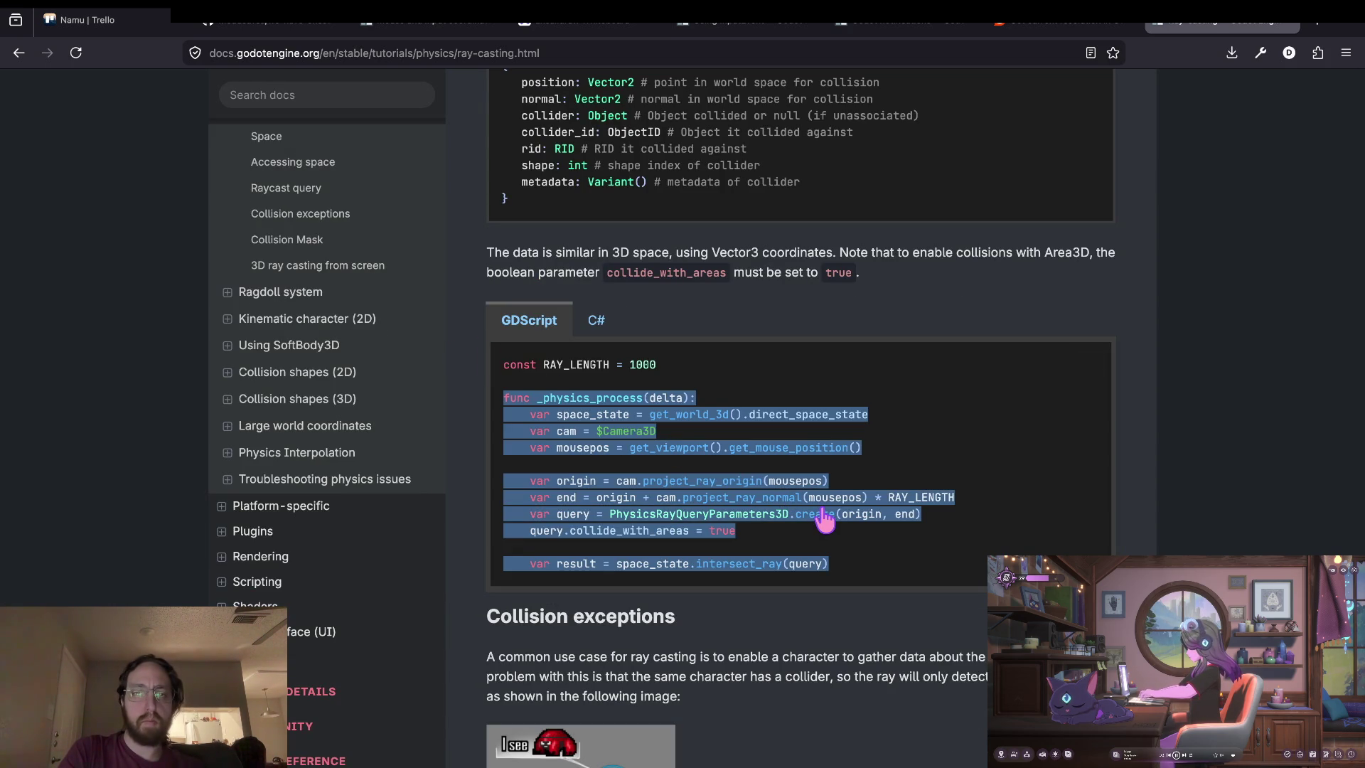
Paste the raycast _physics_process code below _ready in controlroot-event-handler.gd and save it.
{"action": "key", "text": "super+Tab"}
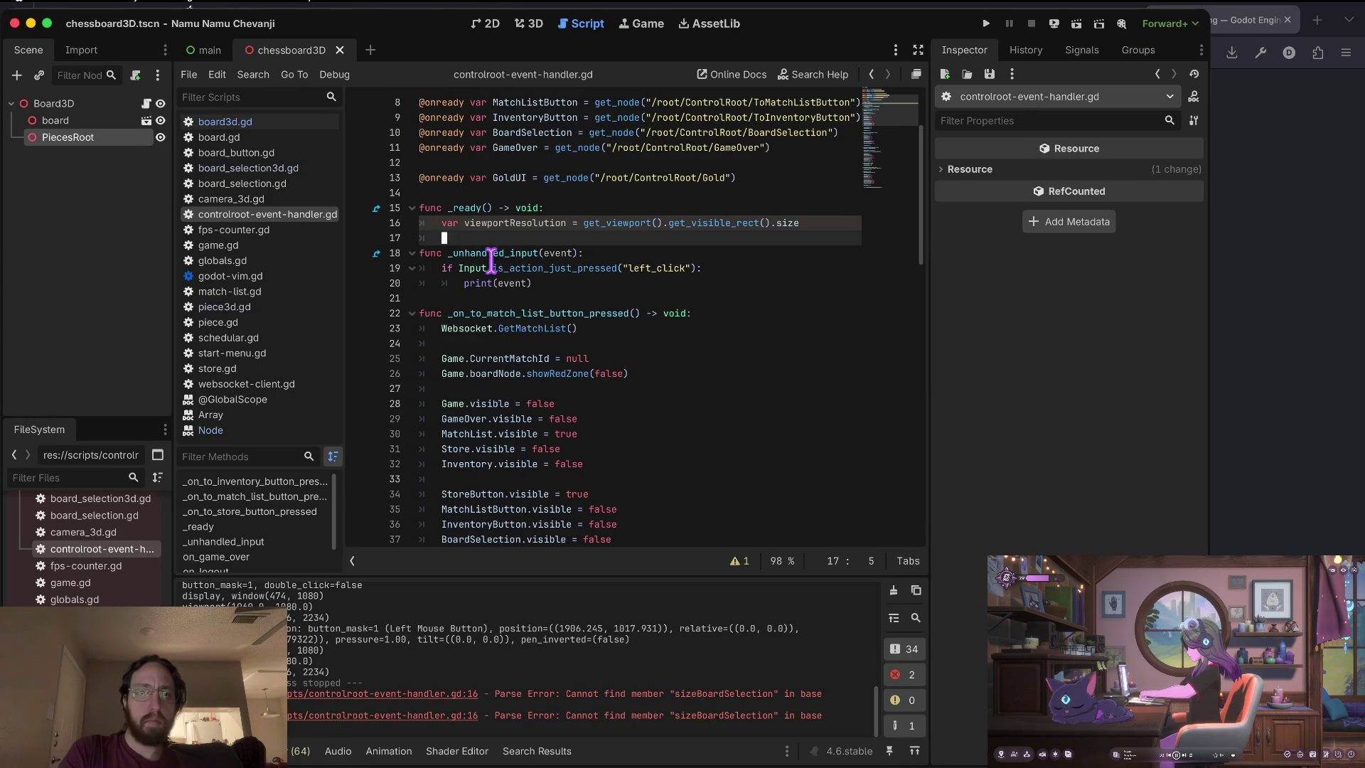
{"action": "key", "text": "Return"}
{"action": "type", "text": "func _physics_process(delta): \tvar space_state = get_world_3d().direct_space_state \tvar cam = $Camera3D \tvar mousepos = get_viewport().get_mouse_position()  \tvar origin = cam.project_ray_origin(mousepos) \tvar end = origin + cam.project_ray_normal(mousepos) * RAY_LENGTH \tvar query = PhysicsRayQueryParameters3D.create(origin, end) \tquery.collide_with_areas = true  \tvar result = space_state.intersect_ray(query)"}
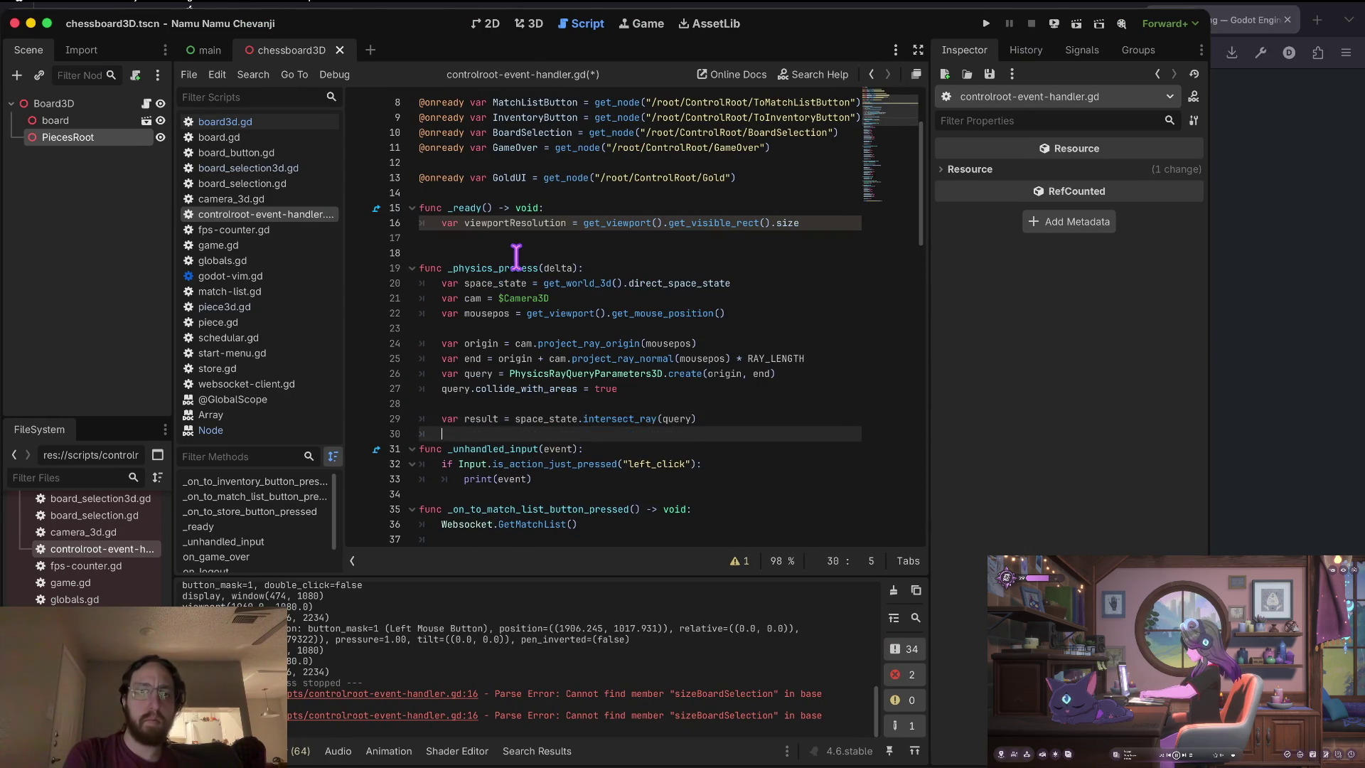
{"action": "key", "text": "Up"}
{"action": "key", "text": "Up"}
{"action": "key", "text": "Up"}
{"action": "key", "text": "ctrl+s"}
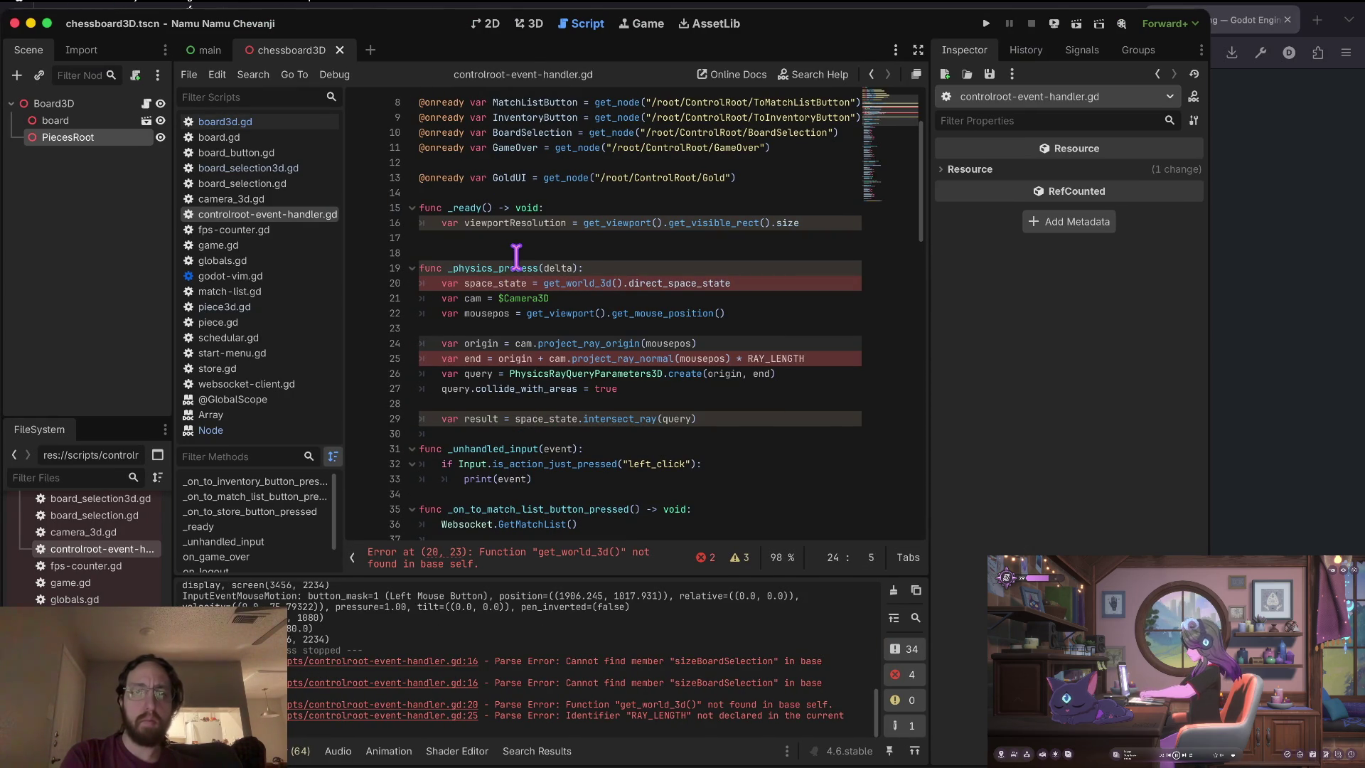
Inspect the pasted get_world_3d line and the undeclared RAY_LENGTH line 25.
{"action": "key", "text": "Up"}
{"action": "key", "text": "Up"}
{"action": "key", "text": "Up"}
{"action": "key", "text": "k"}
{"action": "key", "text": "w"}
{"action": "key", "text": "w"}
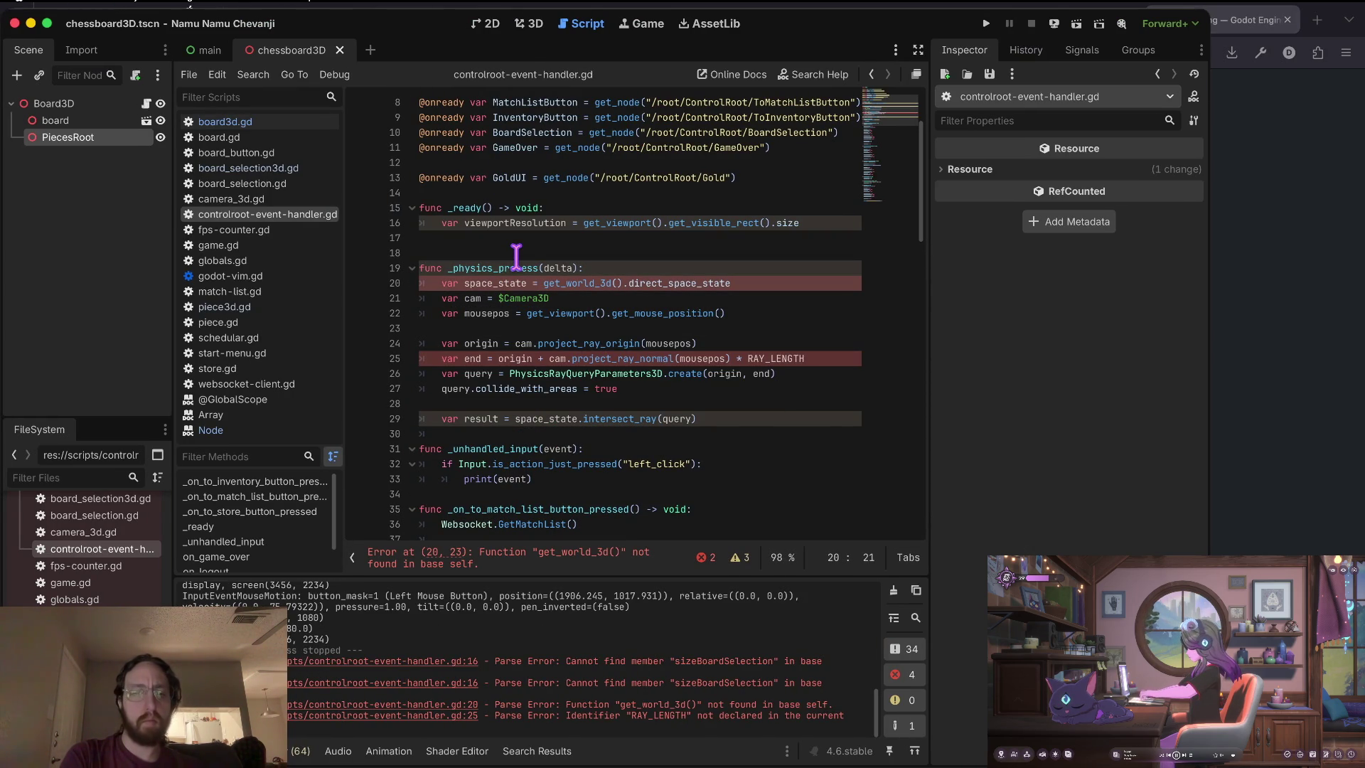
{"action": "key", "text": "w"}
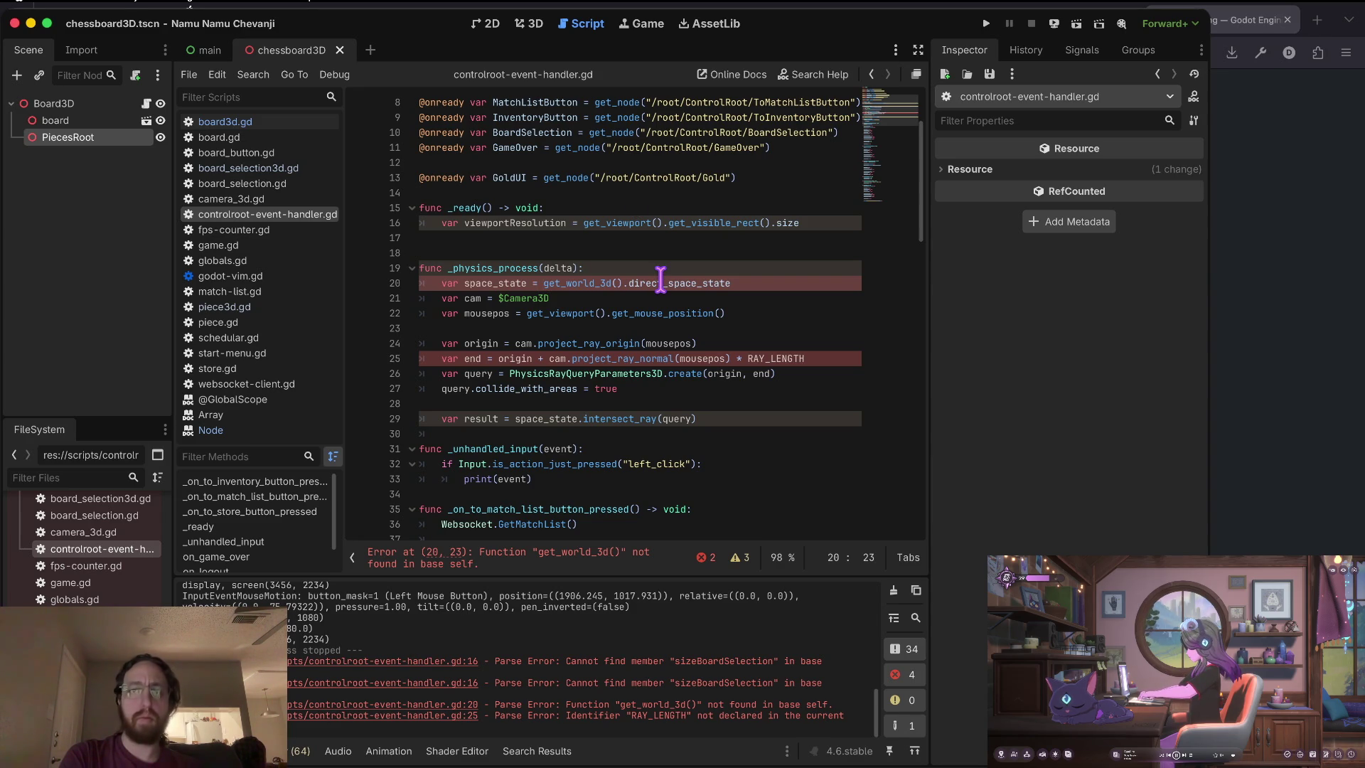
{"action": "key", "text": "j"}
{"action": "key", "text": "j"}
{"action": "key", "text": "j"}
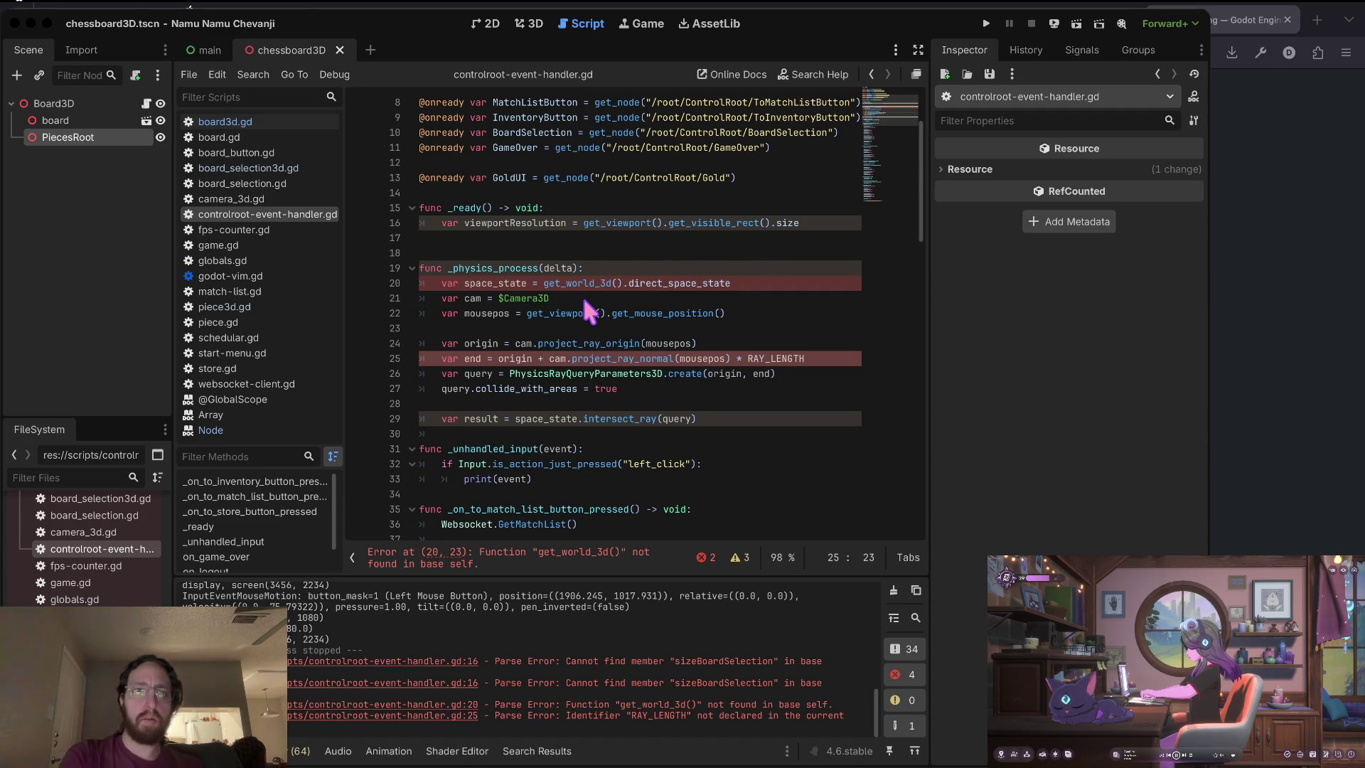
{"action": "key", "text": "super+Tab"}
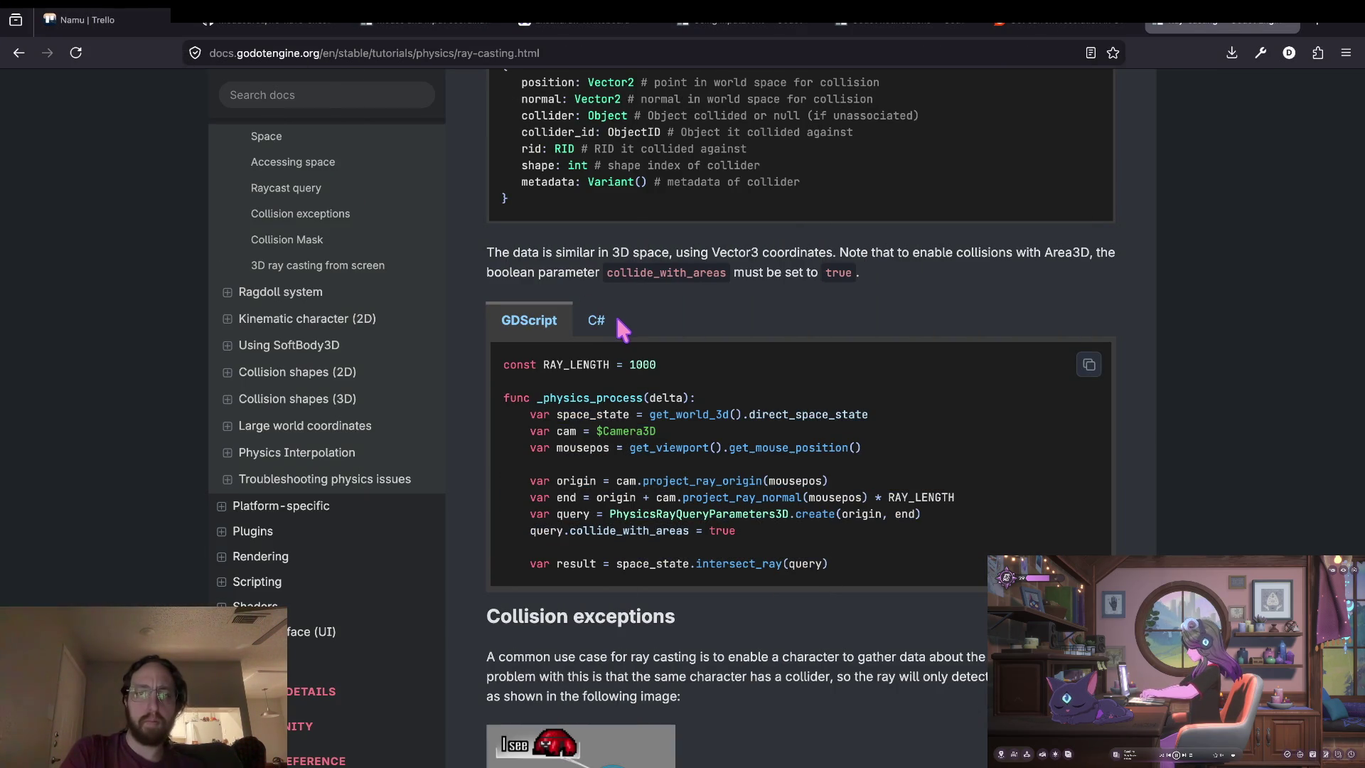
Check the docs' RAY_LENGTH constant and find that get_world_3d() comes from Node3D.
{"action": "triple_click", "coordinate": [576, 364]}
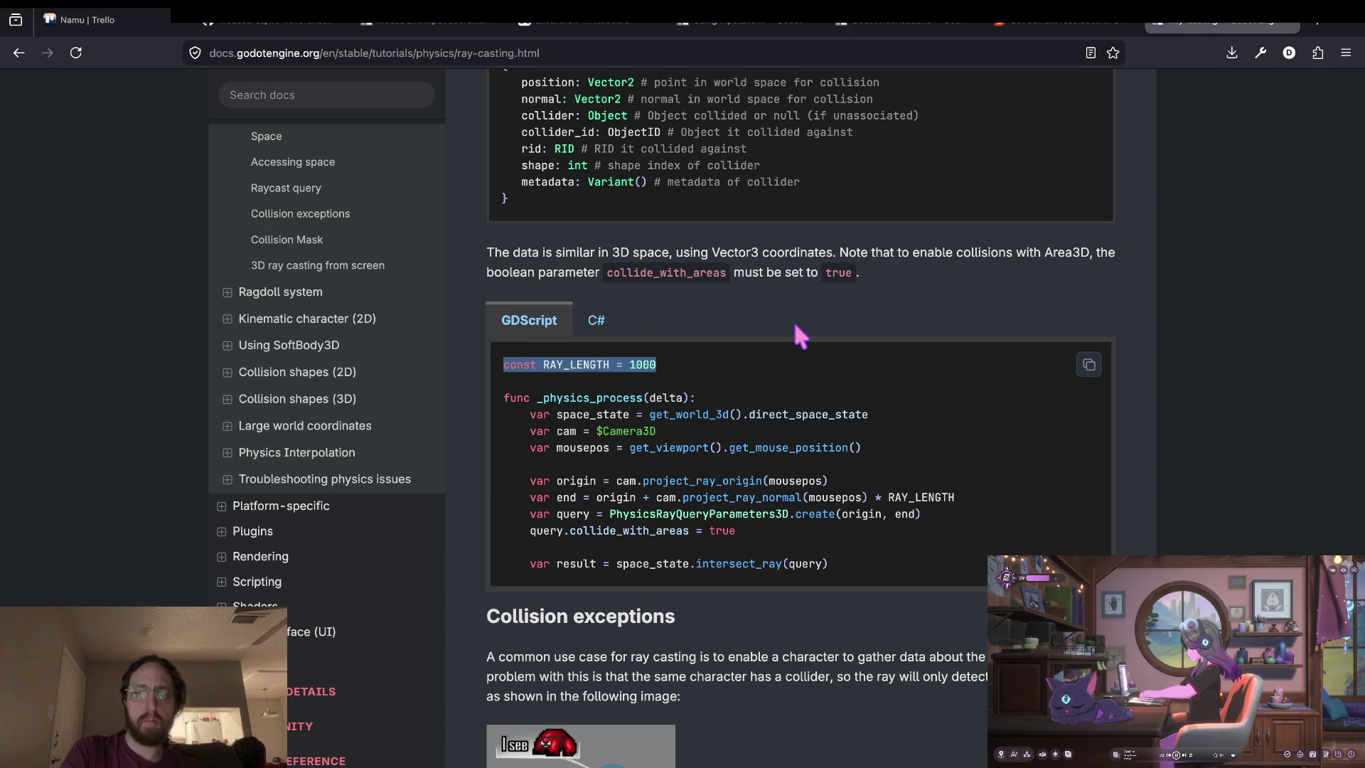
{"action": "left_click_drag", "start_coordinate": [649, 414], "coordinate": [663, 414]}
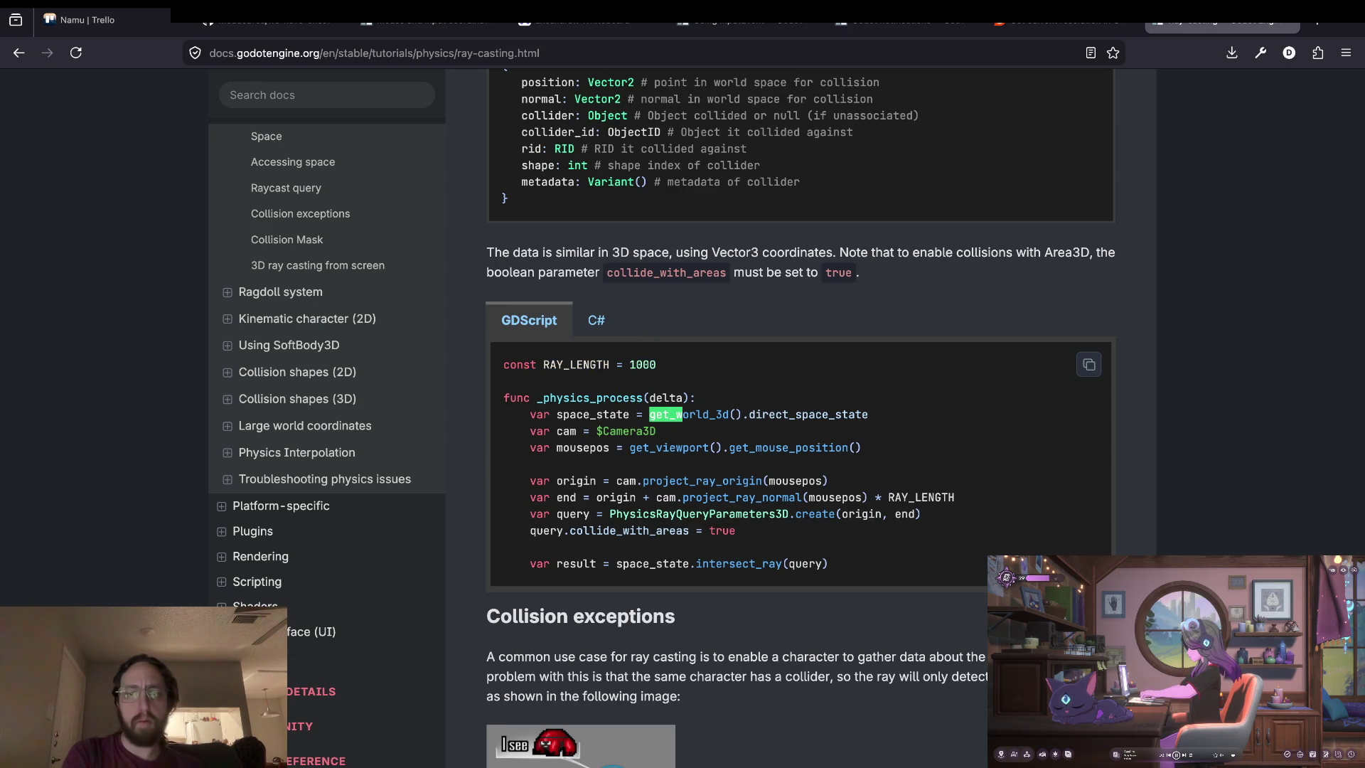
{"action": "type", "text": "d"}
{"action": "key", "text": "Return"}
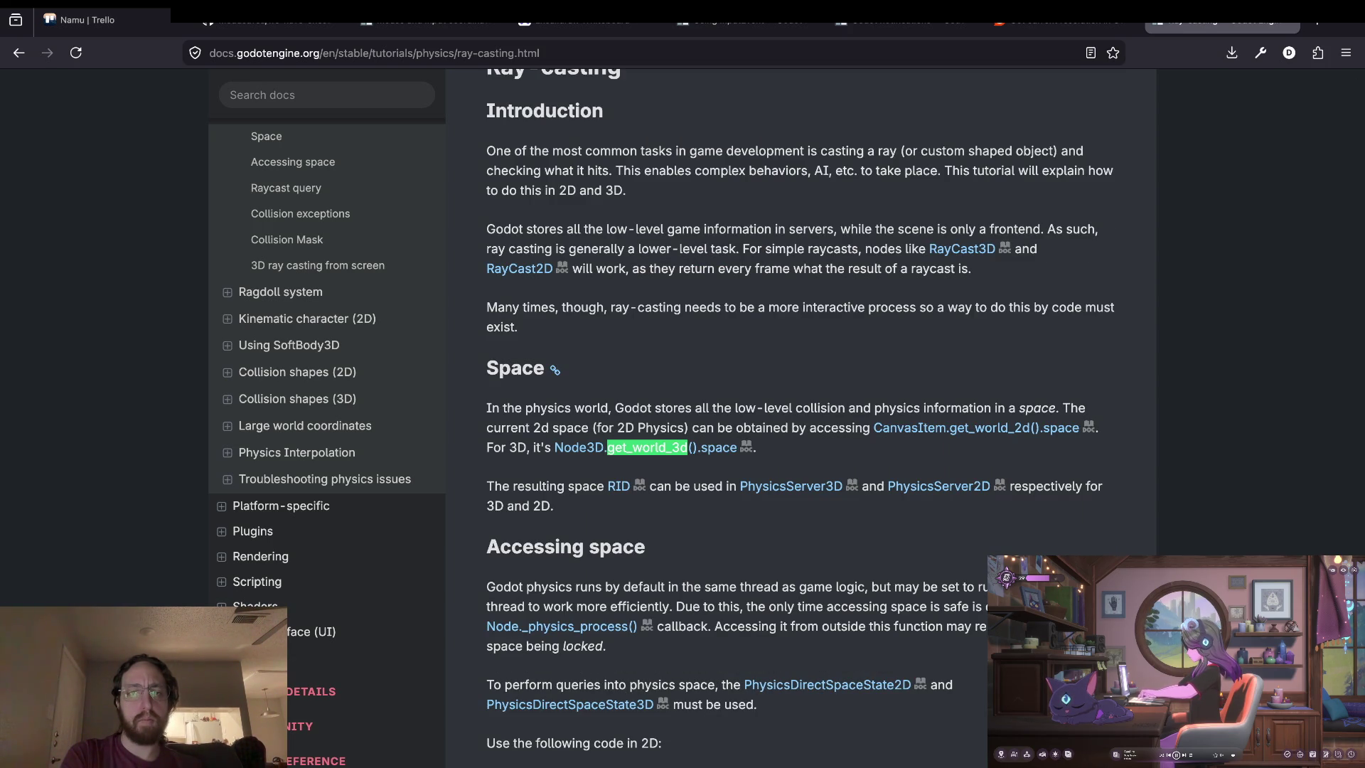
{"action": "key", "text": "super+Tab"}
{"action": "scroll", "coordinate": [720, 285], "scroll_direction": "up", "scroll_amount": 5}
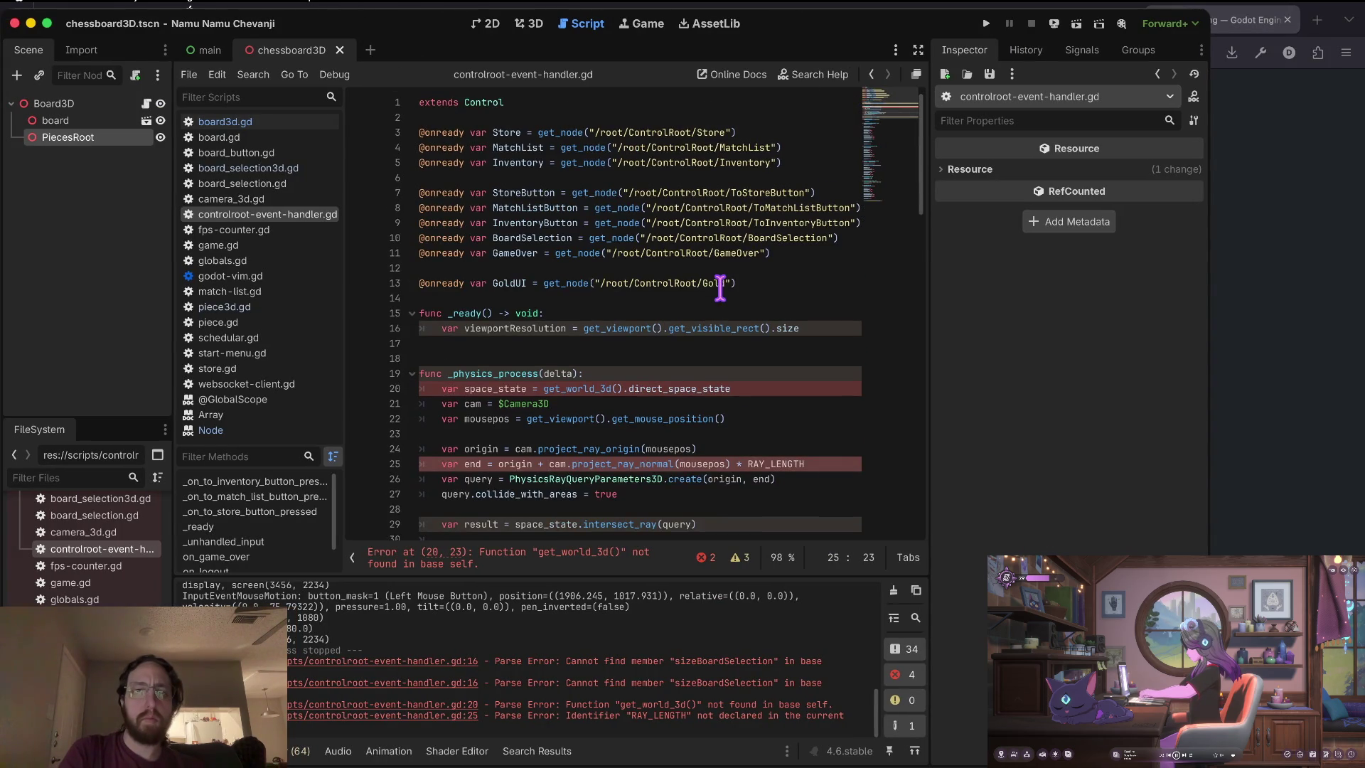
Add const RAY_LENGTH = 100 above the raycast function, cut the block, and save controlroot-event-handler.gd.
{"action": "double_click", "coordinate": [496, 101]}
{"action": "left_click", "coordinate": [523, 342]}
{"action": "key", "text": "shift+Down"}
{"action": "key", "text": "shift+Down"}
{"action": "key", "text": "shift+Down"}
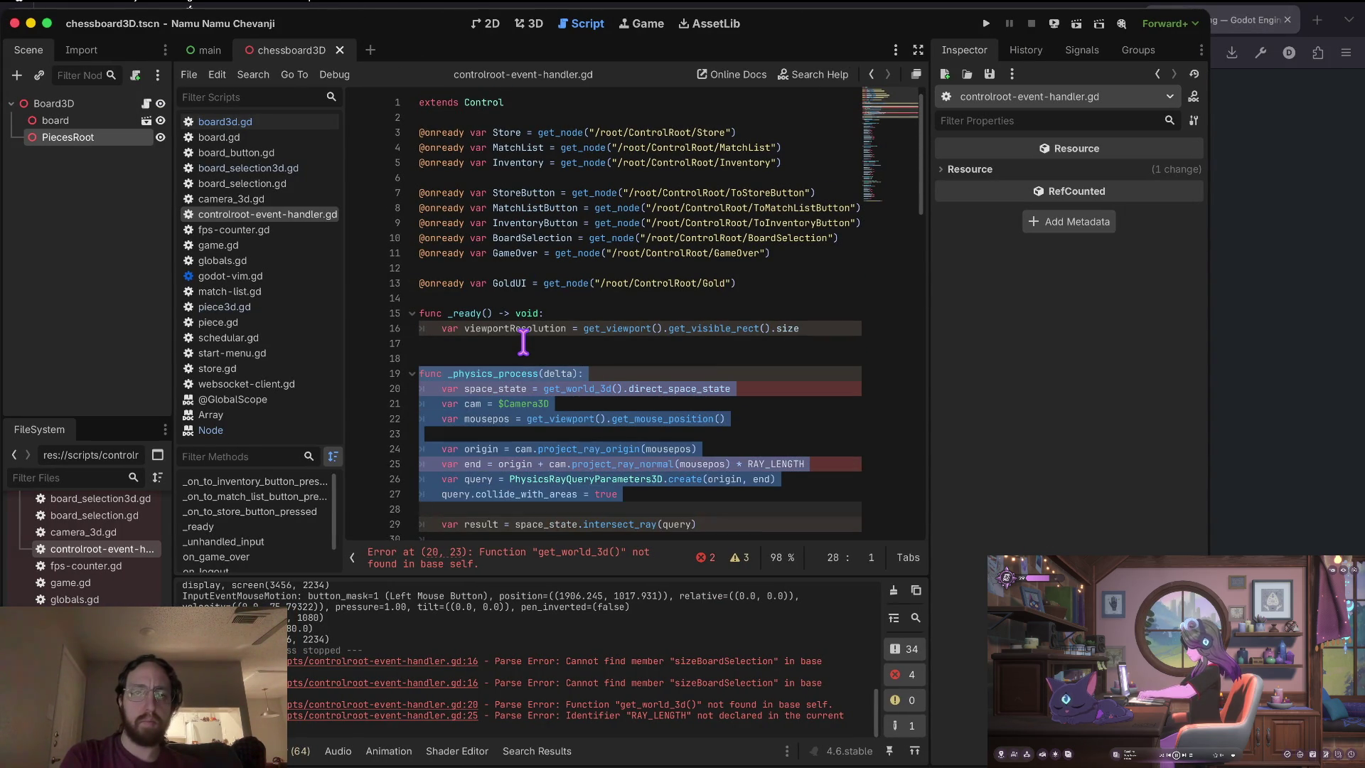
{"action": "key", "text": "Up"}
{"action": "key", "text": "Up"}
{"action": "key", "text": "Up"}
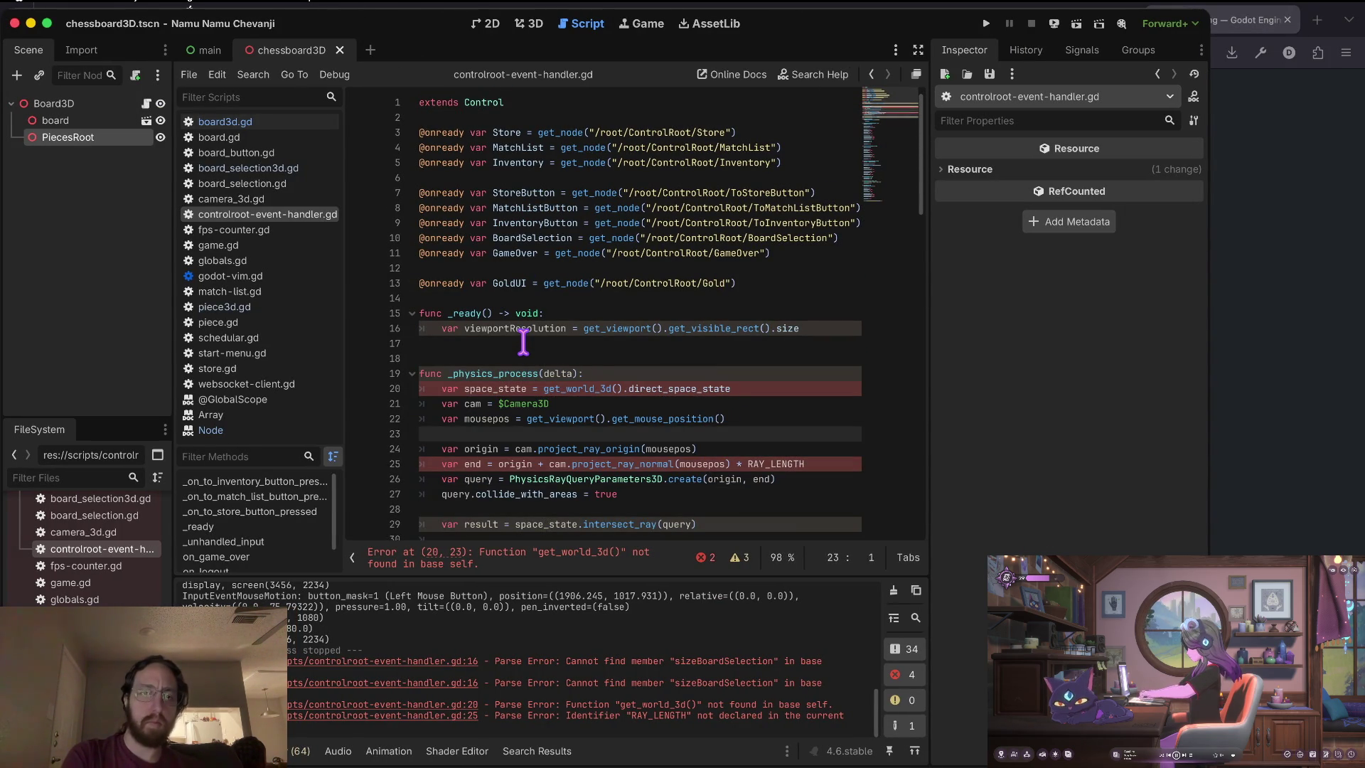
{"action": "key", "text": "Return"}
{"action": "type", "text": "const RAY_LENGTH = 100"}
{"action": "key", "text": "Home"}
{"action": "key", "text": "shift+Down"}
{"action": "key", "text": "shift+Down"}
{"action": "key", "text": "shift+Down"}
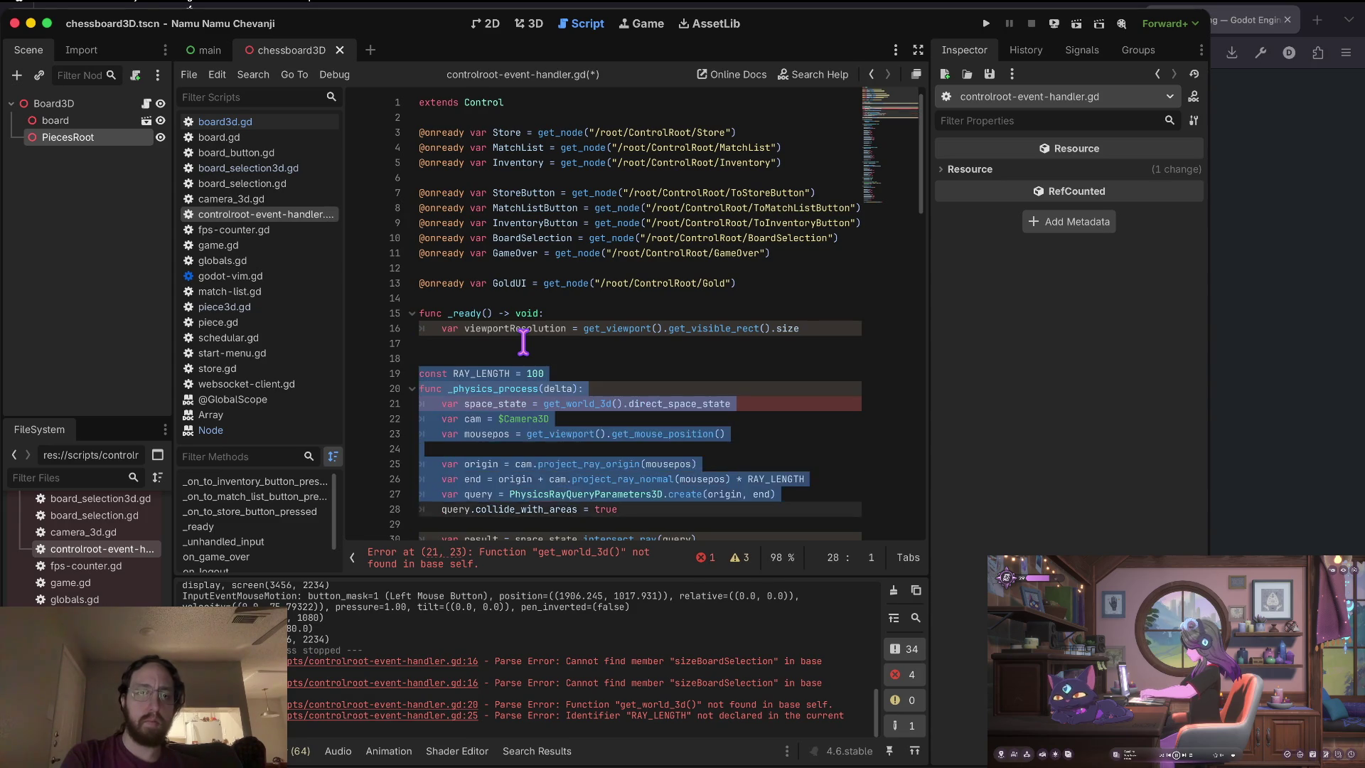
{"action": "key", "text": "ctrl+x"}
{"action": "key", "text": "ctrl+s"}
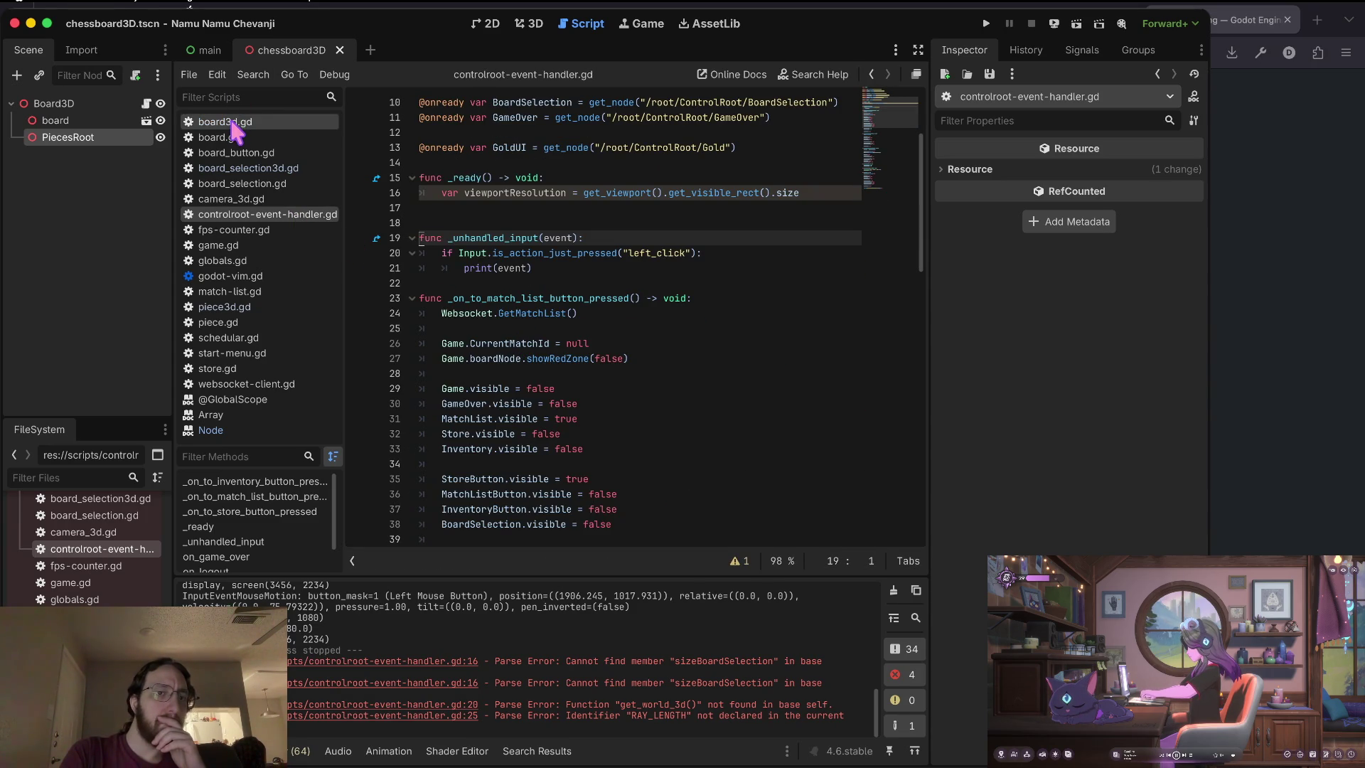
Paste the raycast block above BoardsUpdated in board_selection3d.gd, add print(result), and run the game.
{"action": "left_click", "coordinate": [258, 168]}
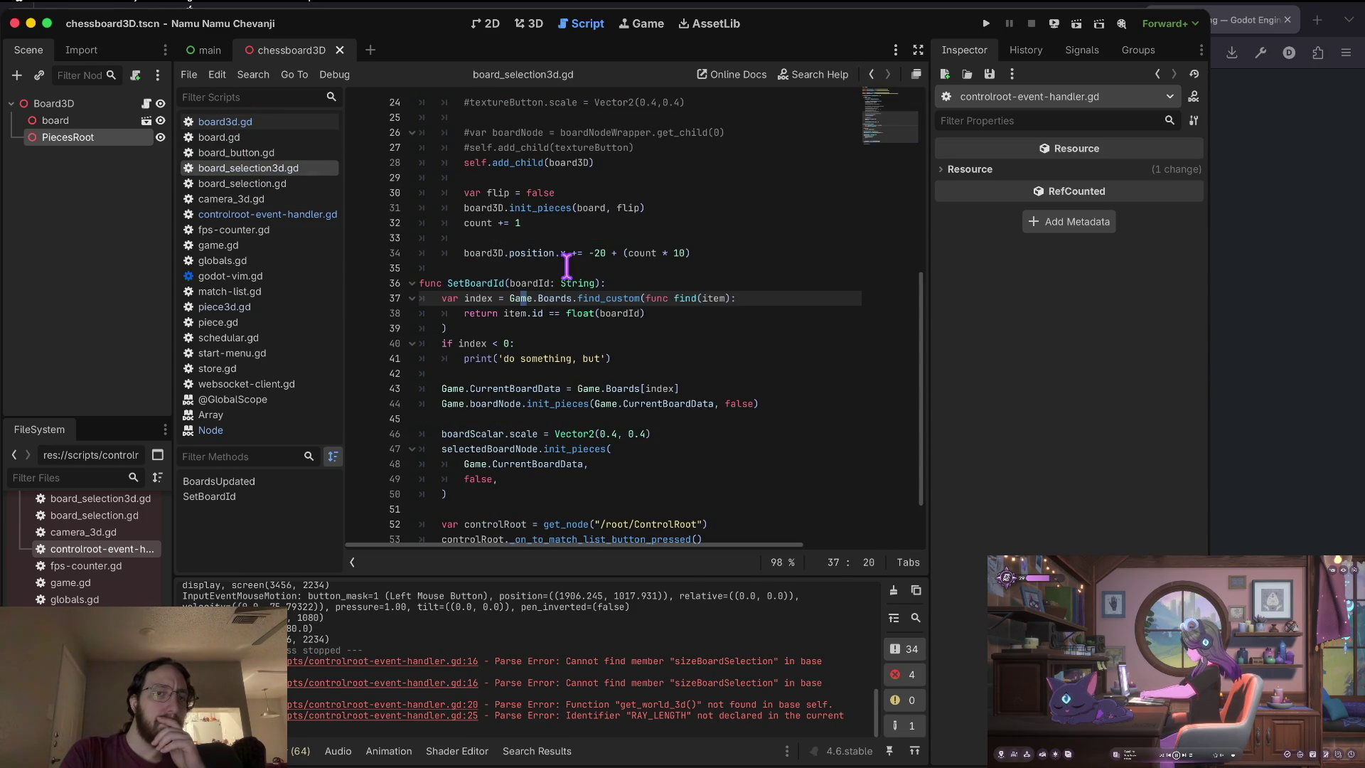
{"action": "scroll", "coordinate": [567, 267], "scroll_direction": "up", "scroll_amount": 8}
{"action": "left_click", "coordinate": [514, 222]}
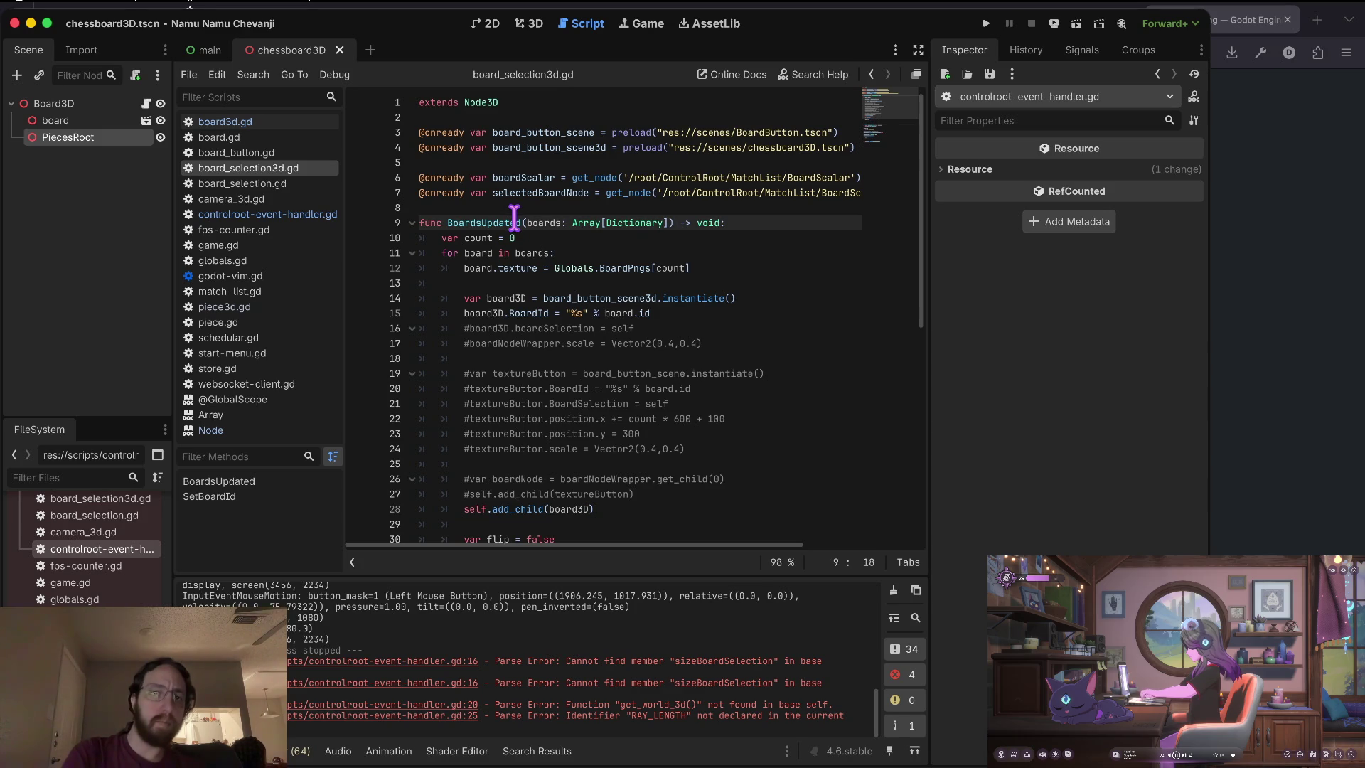
{"action": "key", "text": "ctrl+v"}
{"action": "key", "text": "Up"}
{"action": "key", "text": "Up"}
{"action": "key", "text": "Down"}
{"action": "key", "text": "End"}
{"action": "key", "text": "Return"}
{"action": "key", "text": "Return"}
{"action": "type", "text": "("}
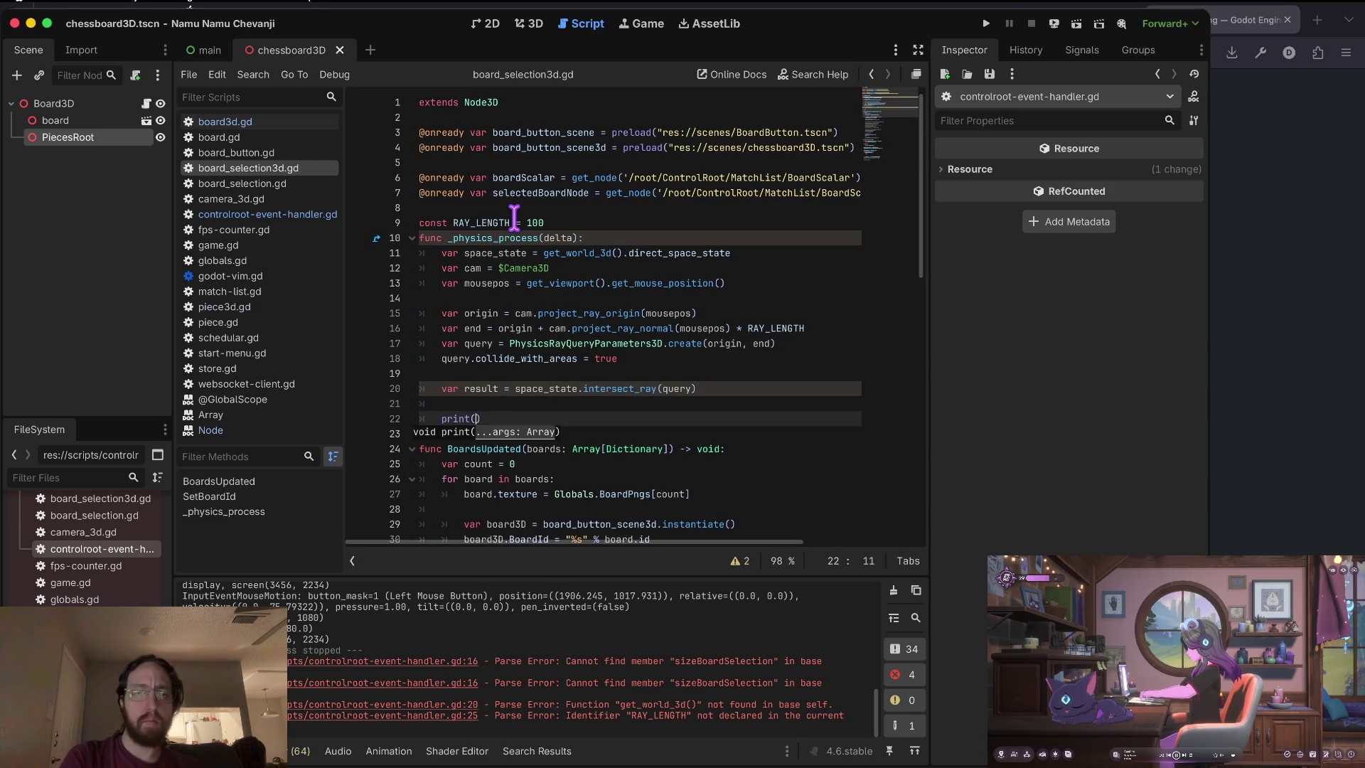
{"action": "type", "text": ")"}
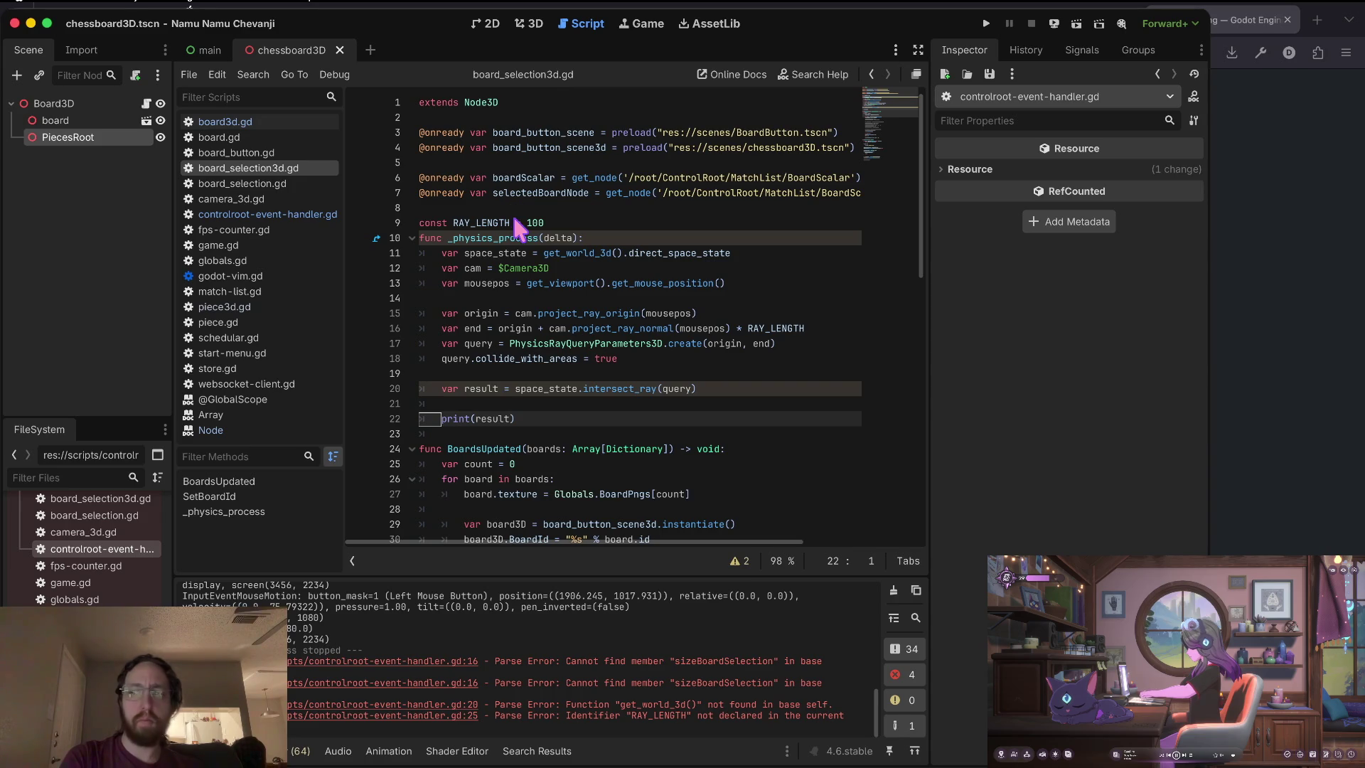
{"action": "key", "text": "super+b"}
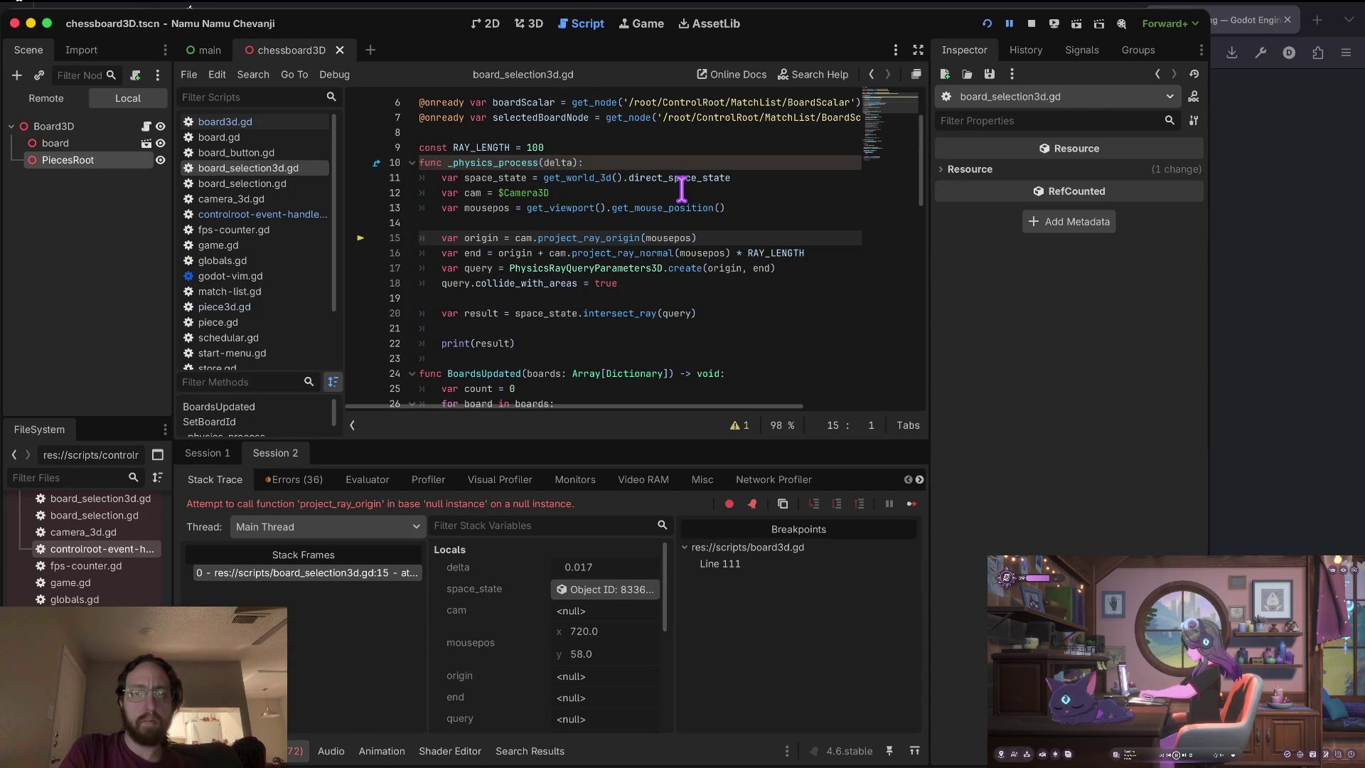
Stop the game, cut the RAY_LENGTH and raycast block from board_selection3d.gd, and switch to main.tscn.
{"action": "left_click", "coordinate": [1029, 23]}
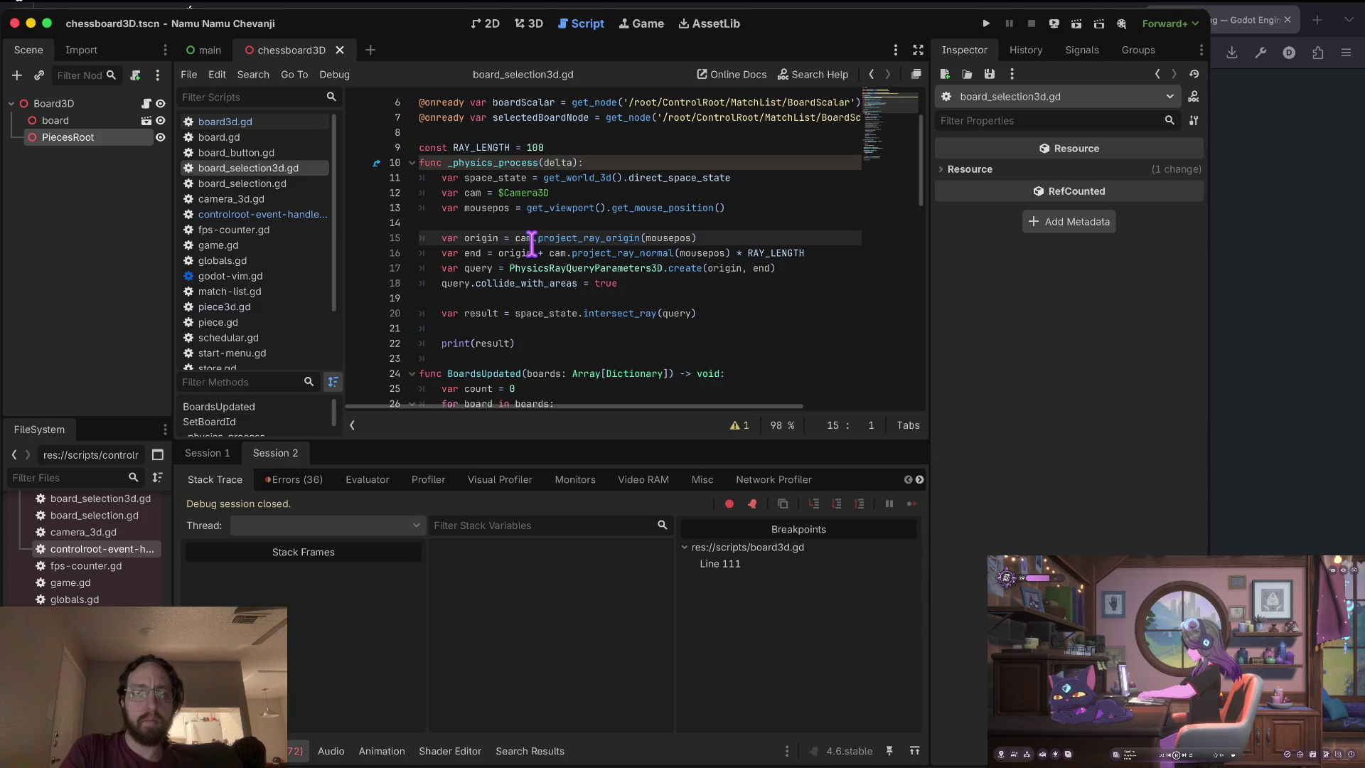
{"action": "scroll", "coordinate": [525, 242], "scroll_direction": "up", "scroll_amount": 1}
{"action": "left_click", "coordinate": [501, 207]}
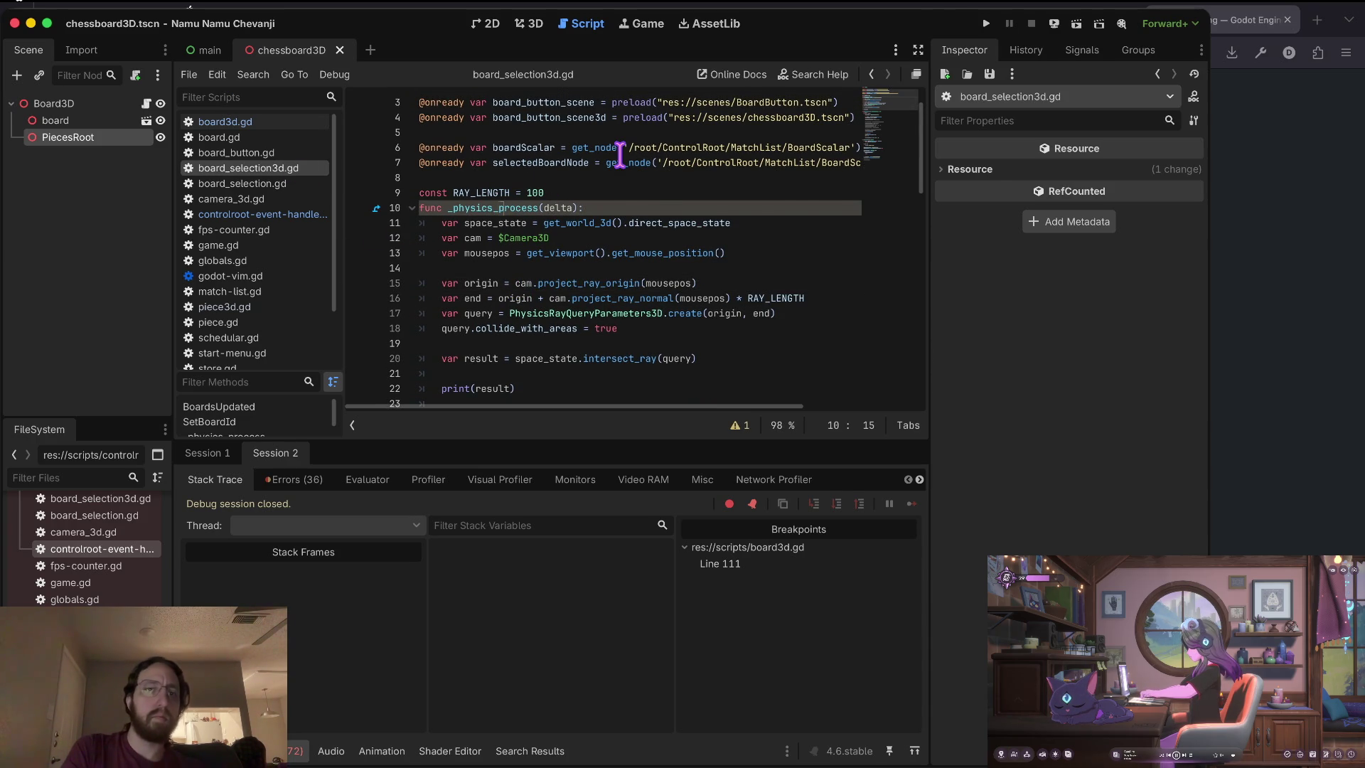
{"action": "key", "text": "Home"}
{"action": "key", "text": "shift+Up"}
{"action": "key", "text": "shift+Down"}
{"action": "key", "text": "shift+Down"}
{"action": "key", "text": "shift+Down"}
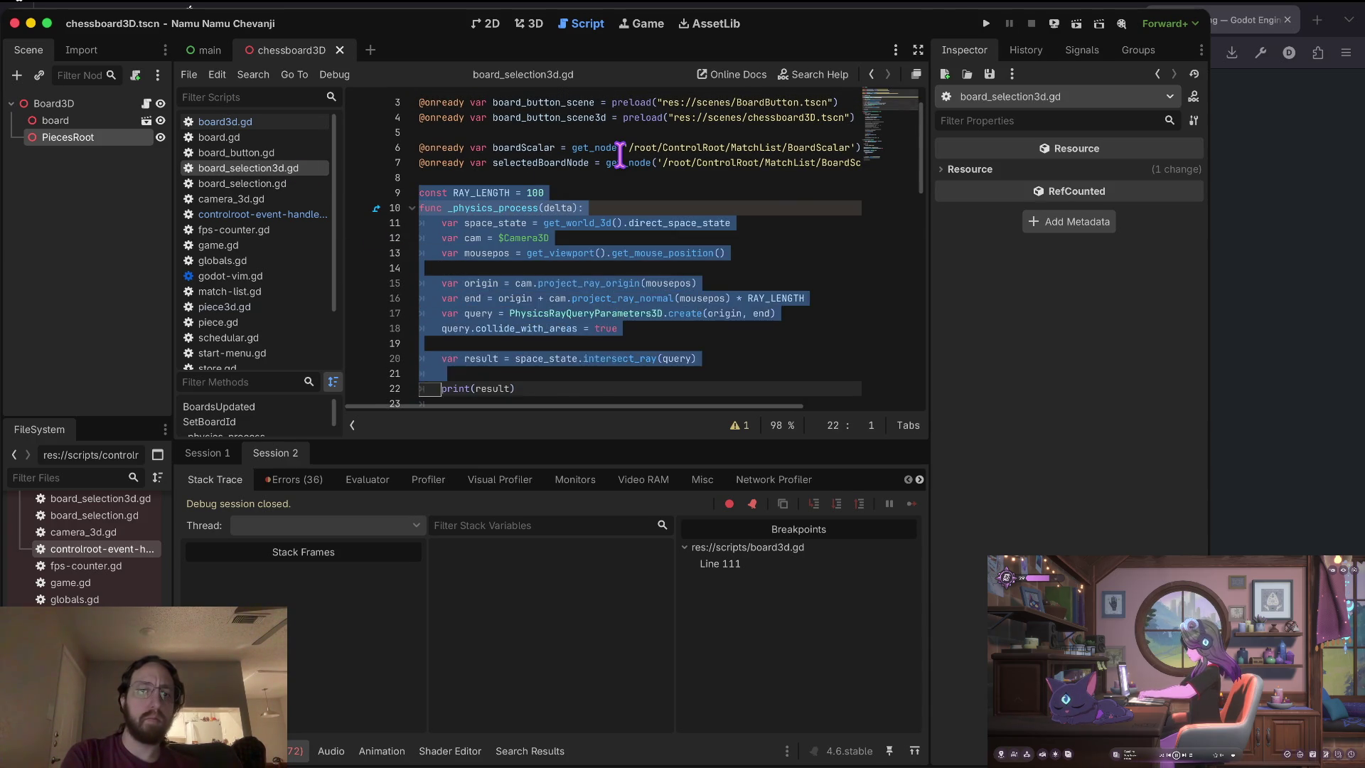
{"action": "key", "text": "ctrl+x"}
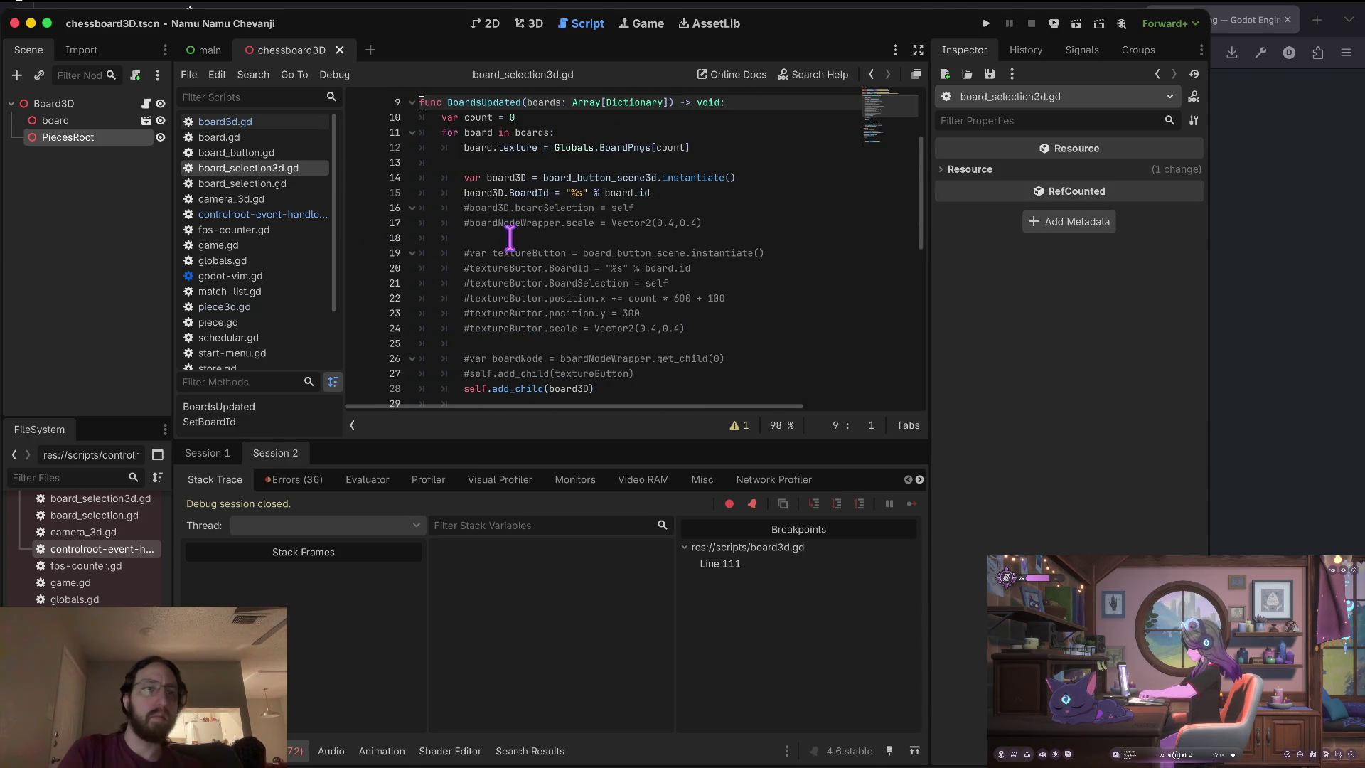
{"action": "scroll", "coordinate": [91, 569], "scroll_direction": "up", "scroll_amount": 10}
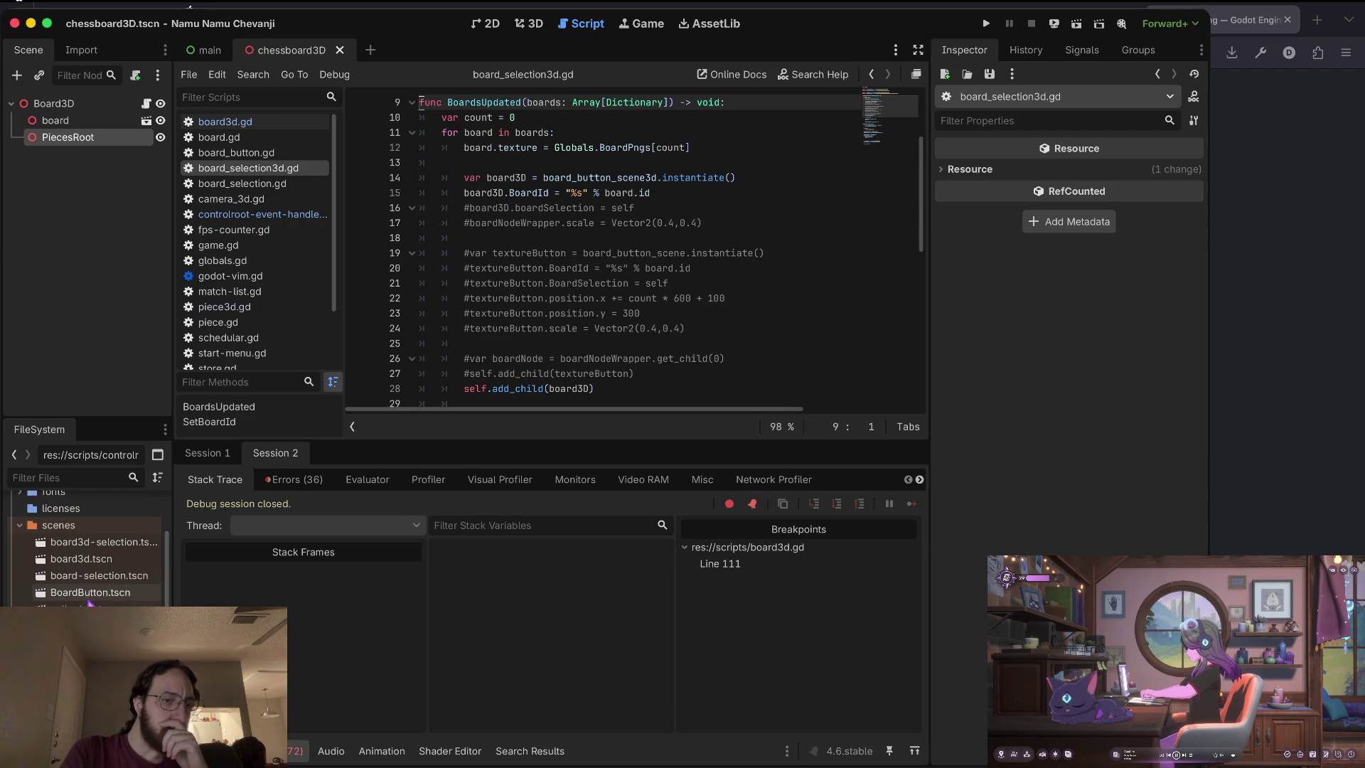
{"action": "key", "text": "ctrl+Tab"}
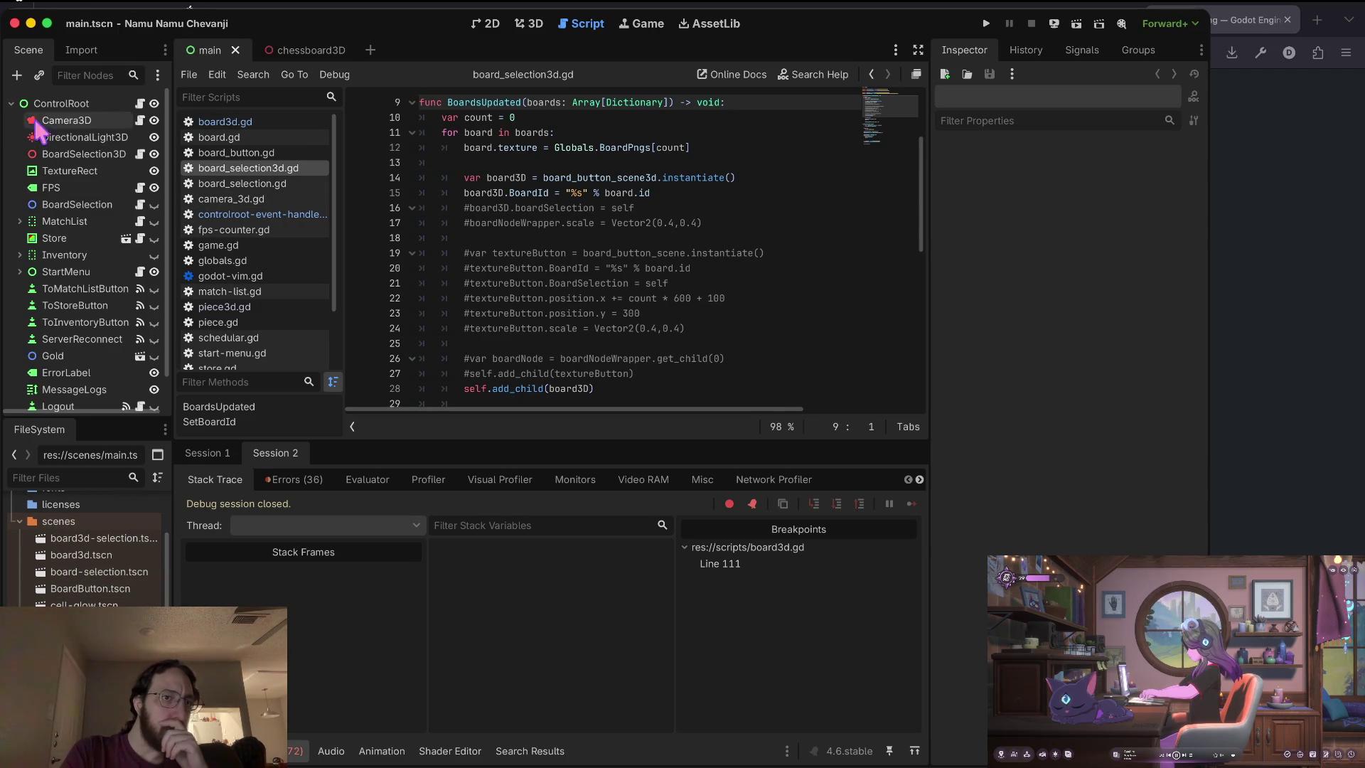
Add a Node3D child under ControlRoot and move it to the top of the tree.
{"action": "left_click", "coordinate": [35, 103]}
{"action": "right_click", "coordinate": [45, 101]}
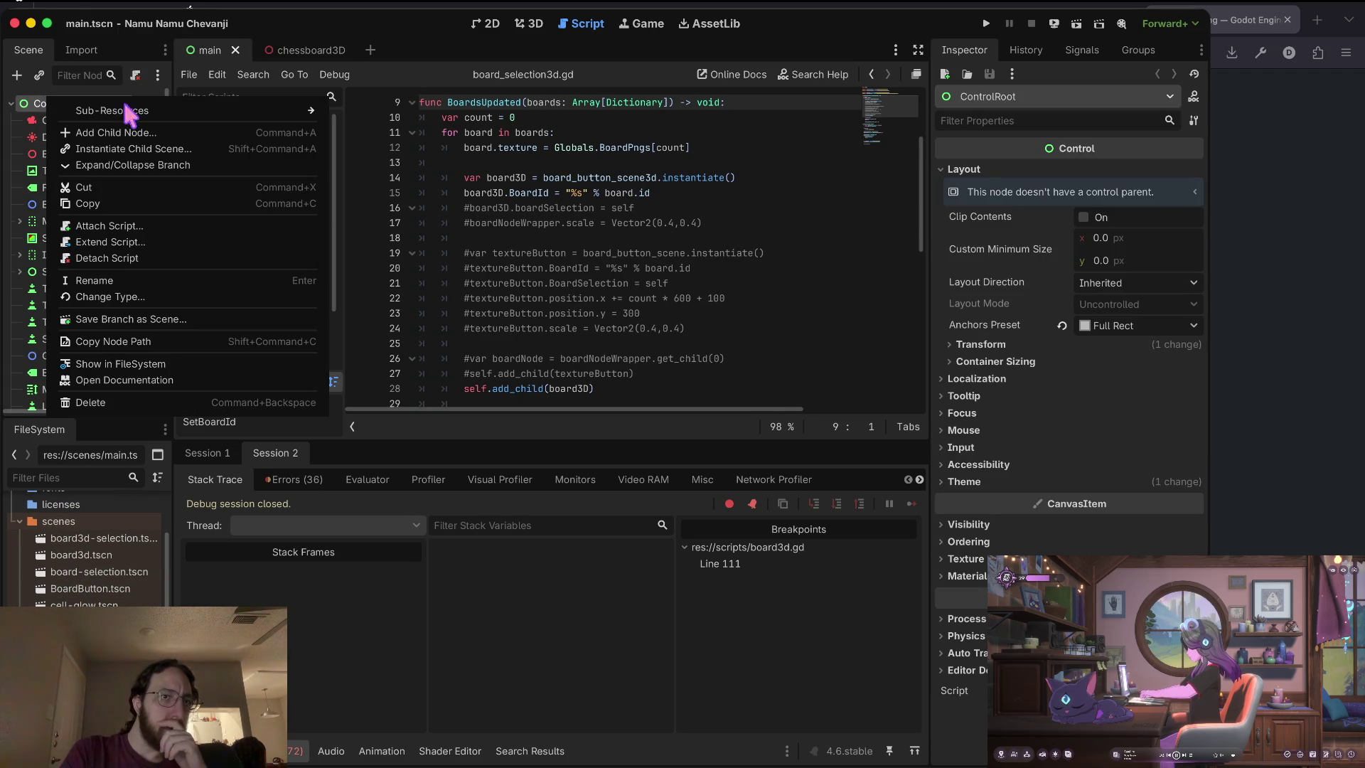
{"action": "left_click", "coordinate": [171, 131]}
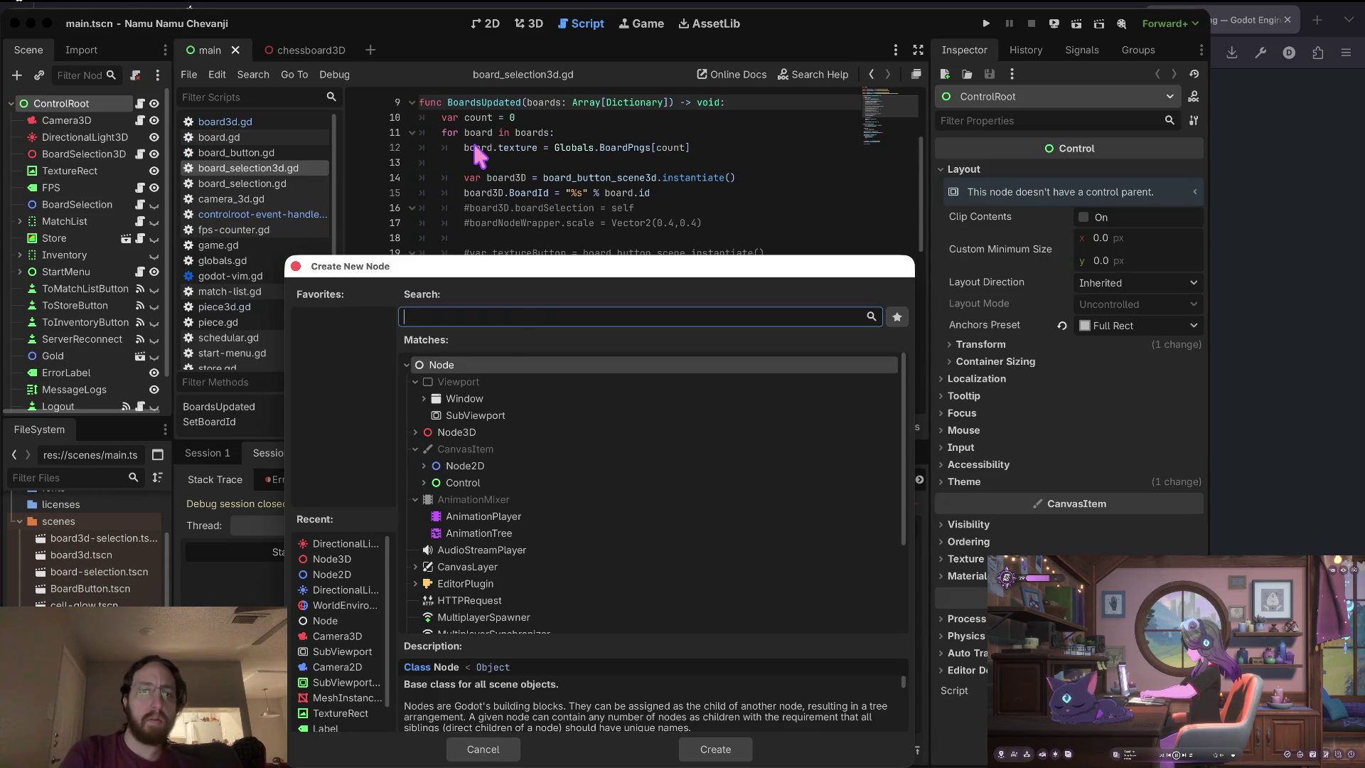
{"action": "left_click", "coordinate": [488, 428]}
{"action": "left_click", "coordinate": [715, 749]}
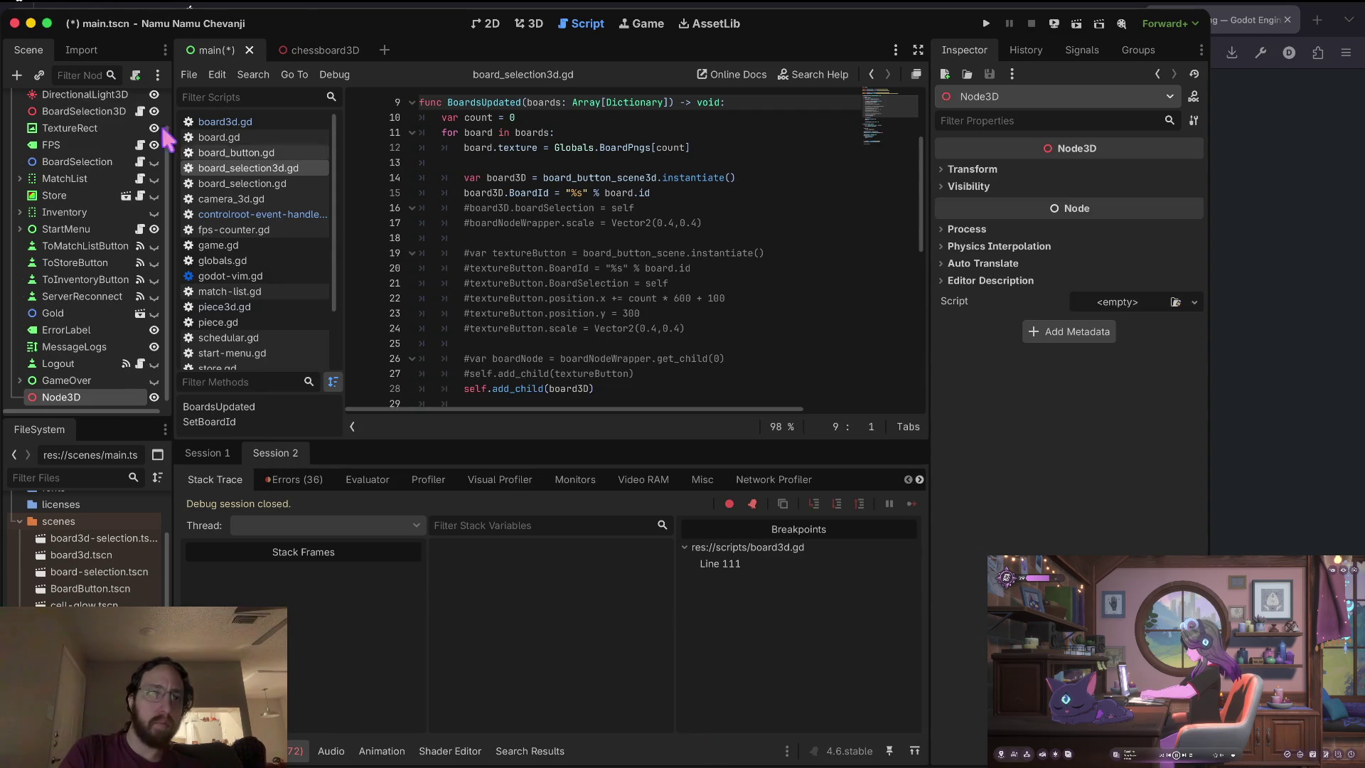
{"action": "scroll", "coordinate": [84, 177], "scroll_direction": "up", "scroll_amount": 3}
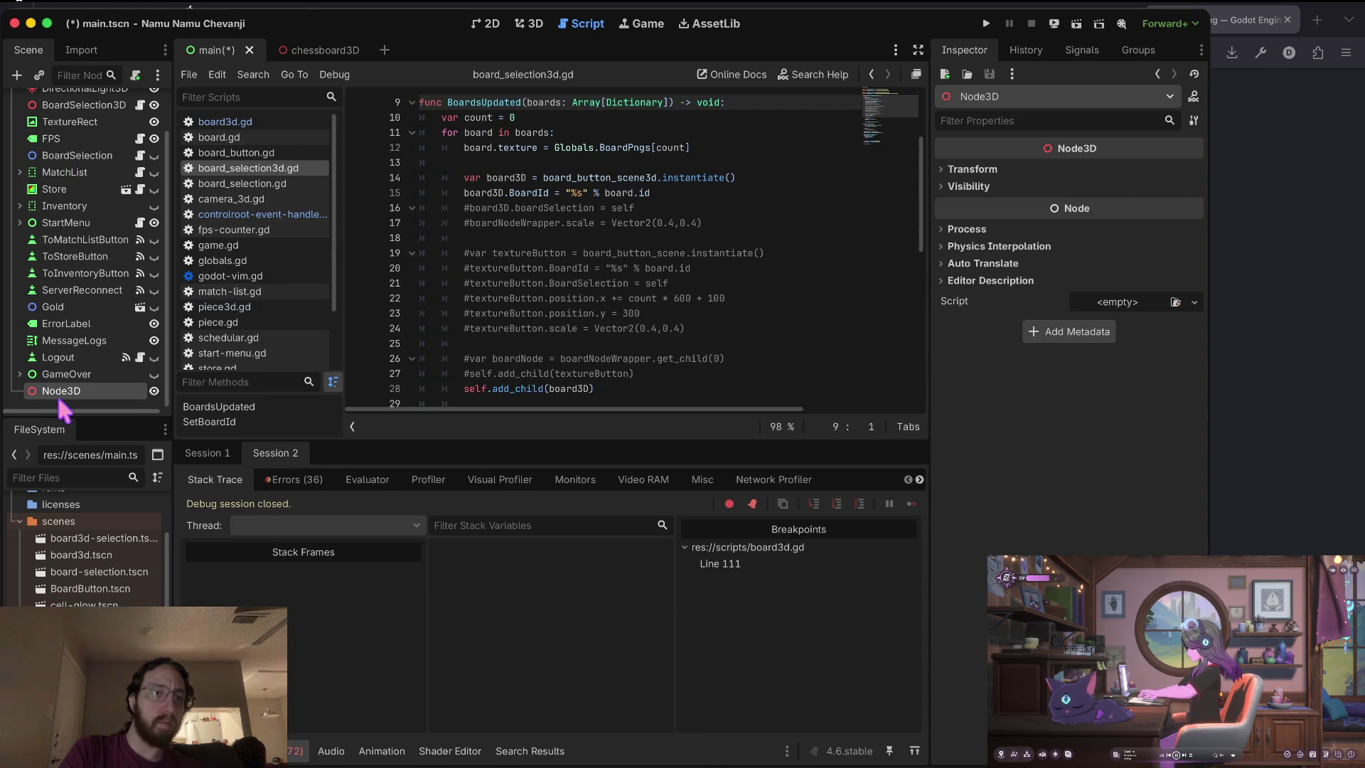
{"action": "scroll", "coordinate": [61, 402], "scroll_direction": "down", "scroll_amount": 1}
{"action": "mouse_move", "coordinate": [60, 410]}
{"action": "left_mouse_down"}
{"action": "mouse_move", "coordinate": [56, 89]}
{"action": "mouse_move", "coordinate": [53, 111]}
{"action": "left_mouse_up"}
Reparent Camera3D, DirectionalLight3D and BoardSelection3D under Node3D.
{"action": "left_click", "coordinate": [84, 139]}
{"action": "left_click", "coordinate": [85, 172], "text": "shift"}
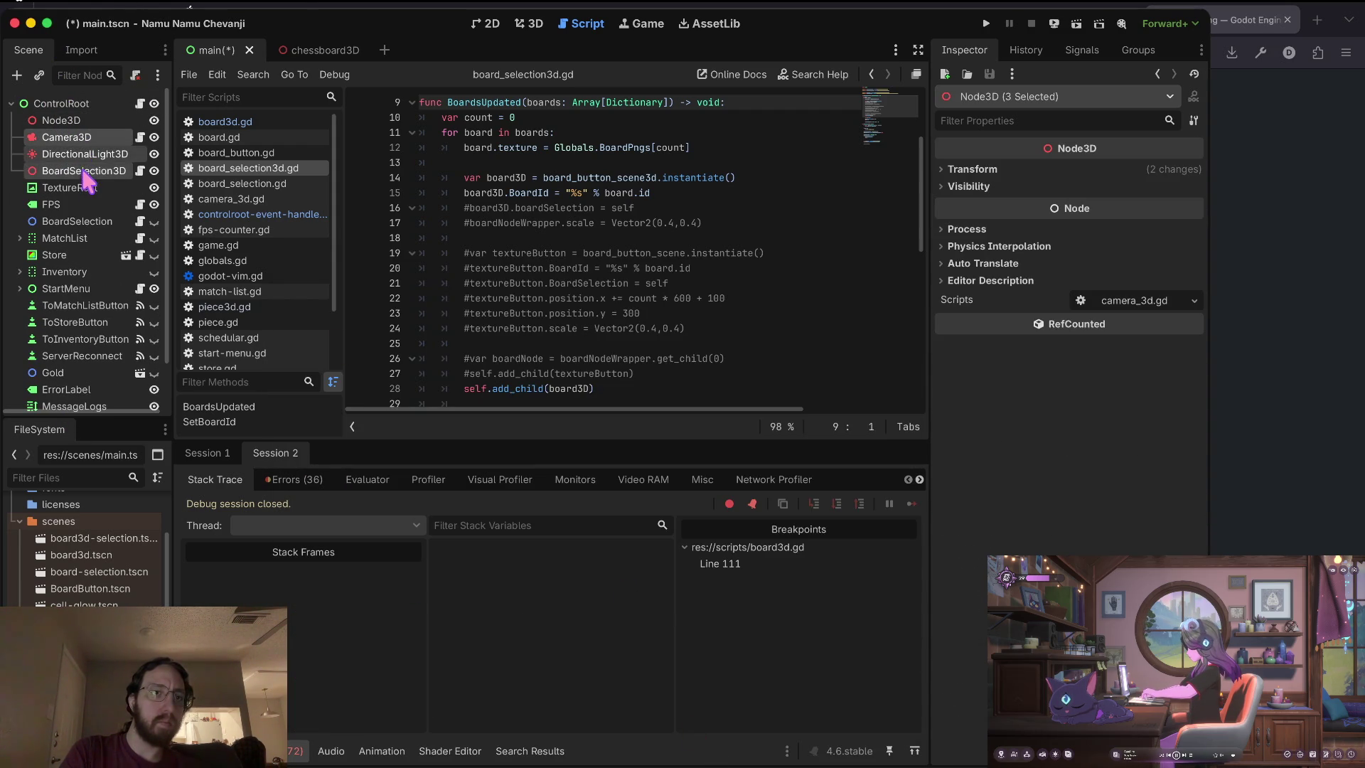
{"action": "left_click_drag", "start_coordinate": [98, 165], "coordinate": [78, 123]}
{"action": "left_click", "coordinate": [114, 121]}
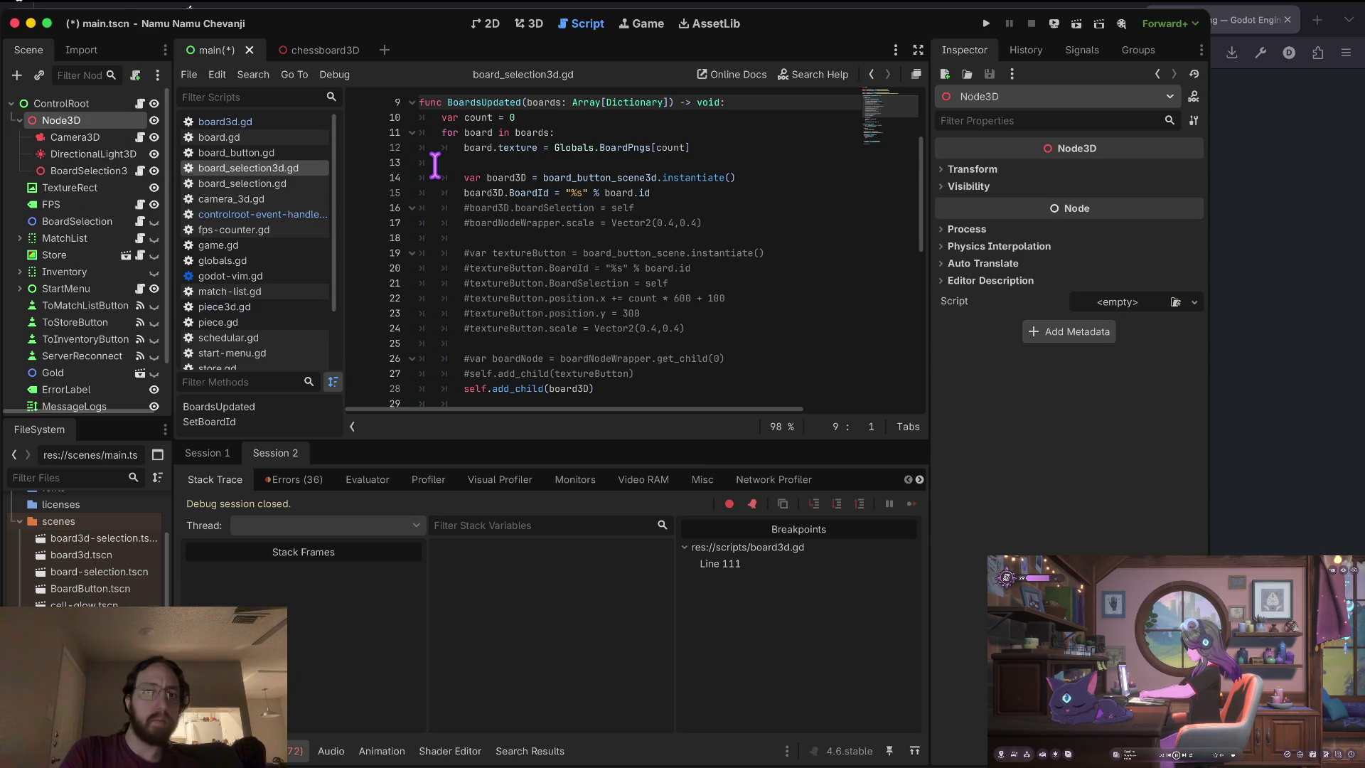
{"action": "right_click", "coordinate": [105, 125]}
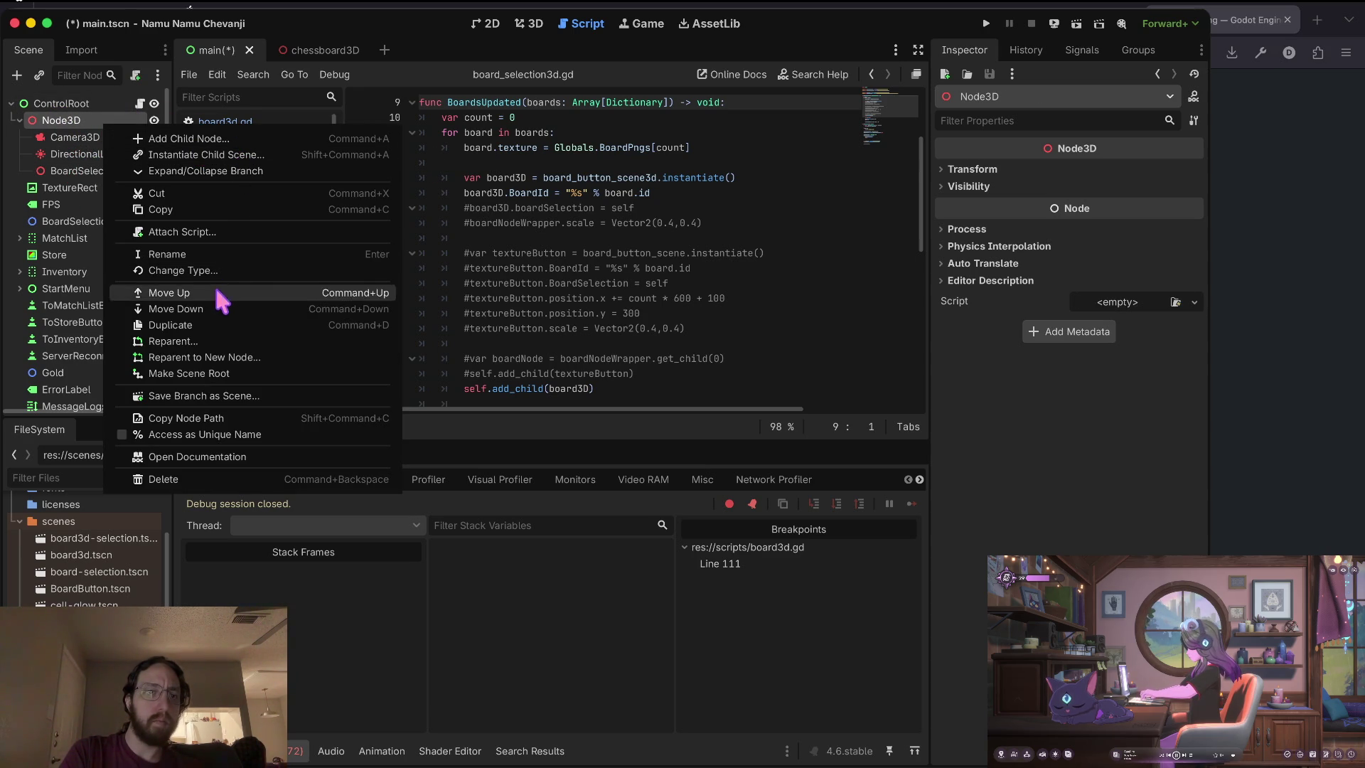
Attach a new script res://scripts/Events3D.gd to Node3D.
{"action": "left_click", "coordinate": [229, 240]}
{"action": "key", "text": "BackSpace"}
{"action": "key", "text": "BackSpace"}
{"action": "key", "text": "BackSpace"}
{"action": "type", "text": "ripts/3d"}
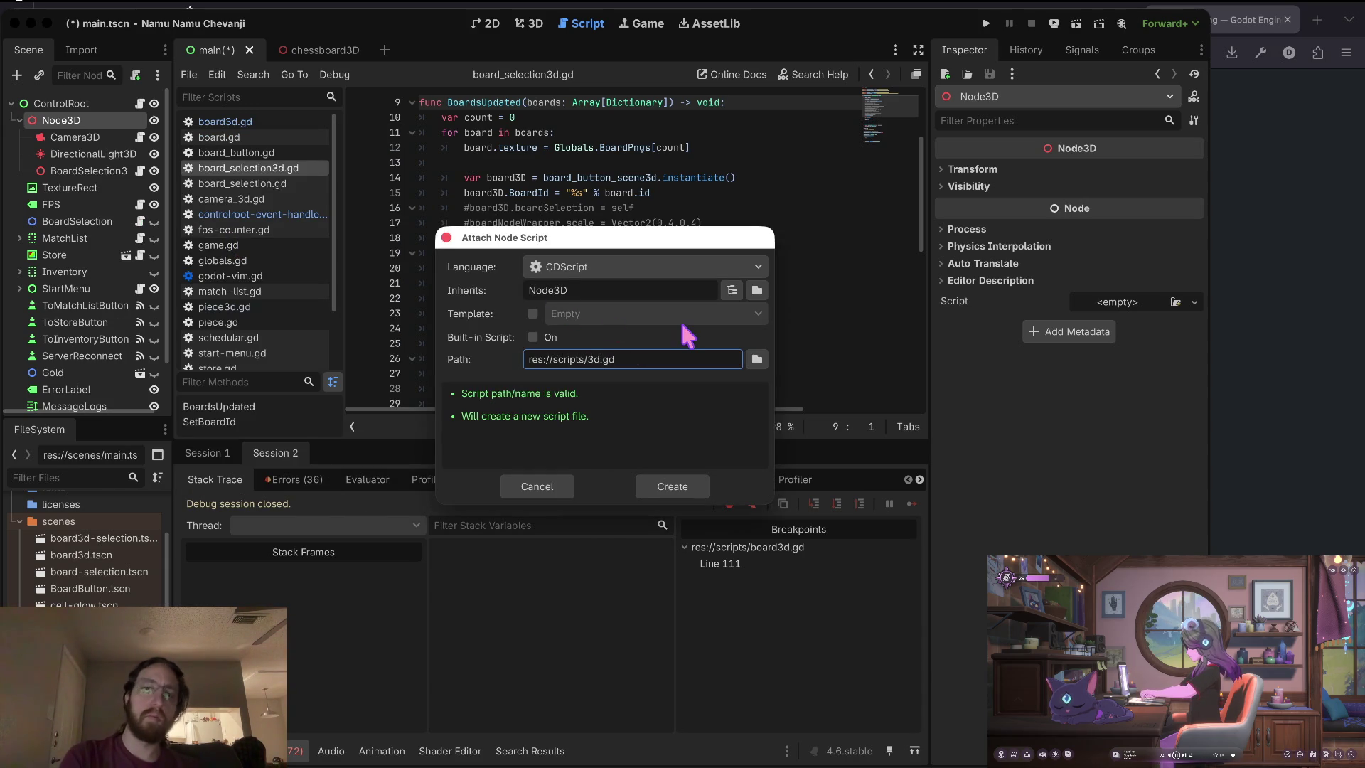
{"action": "key", "text": "BackSpace"}
{"action": "key", "text": "BackSpace"}
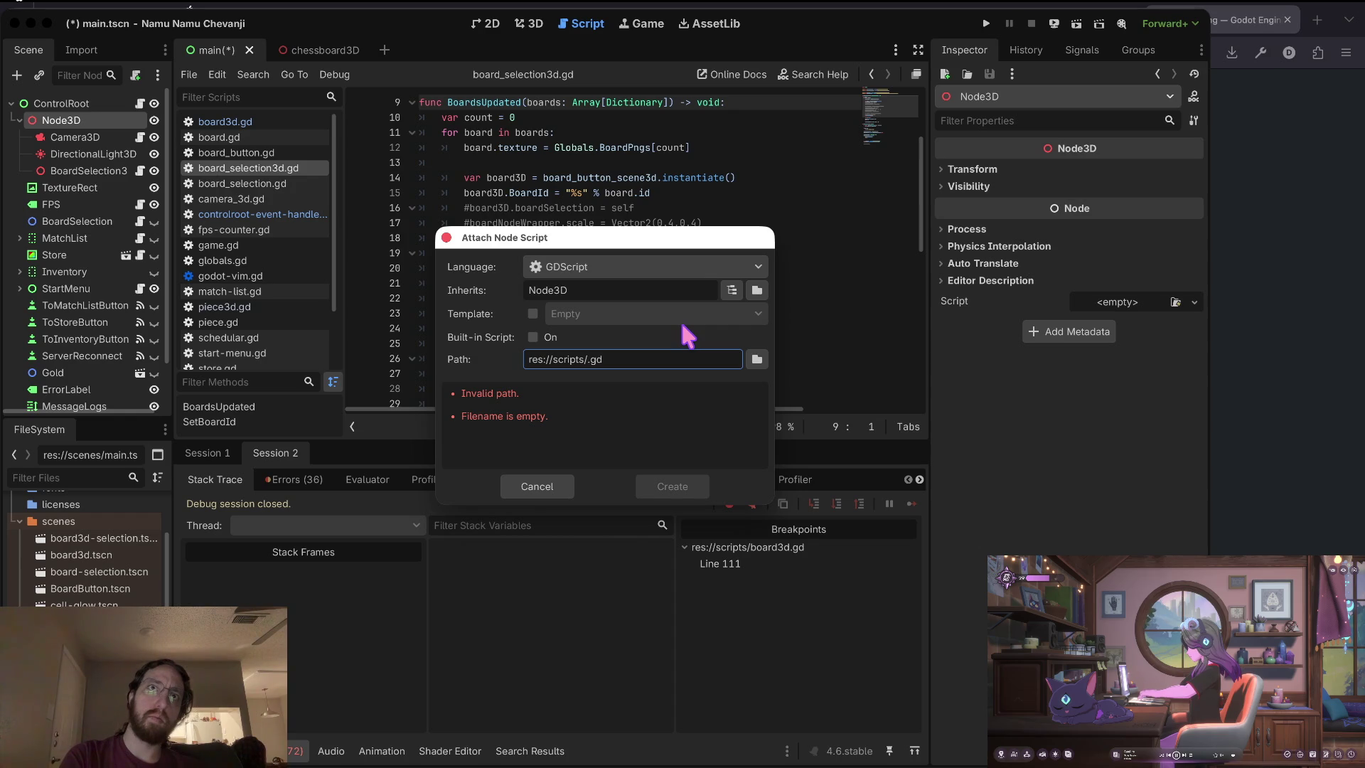
{"action": "type", "text": "Events3D"}
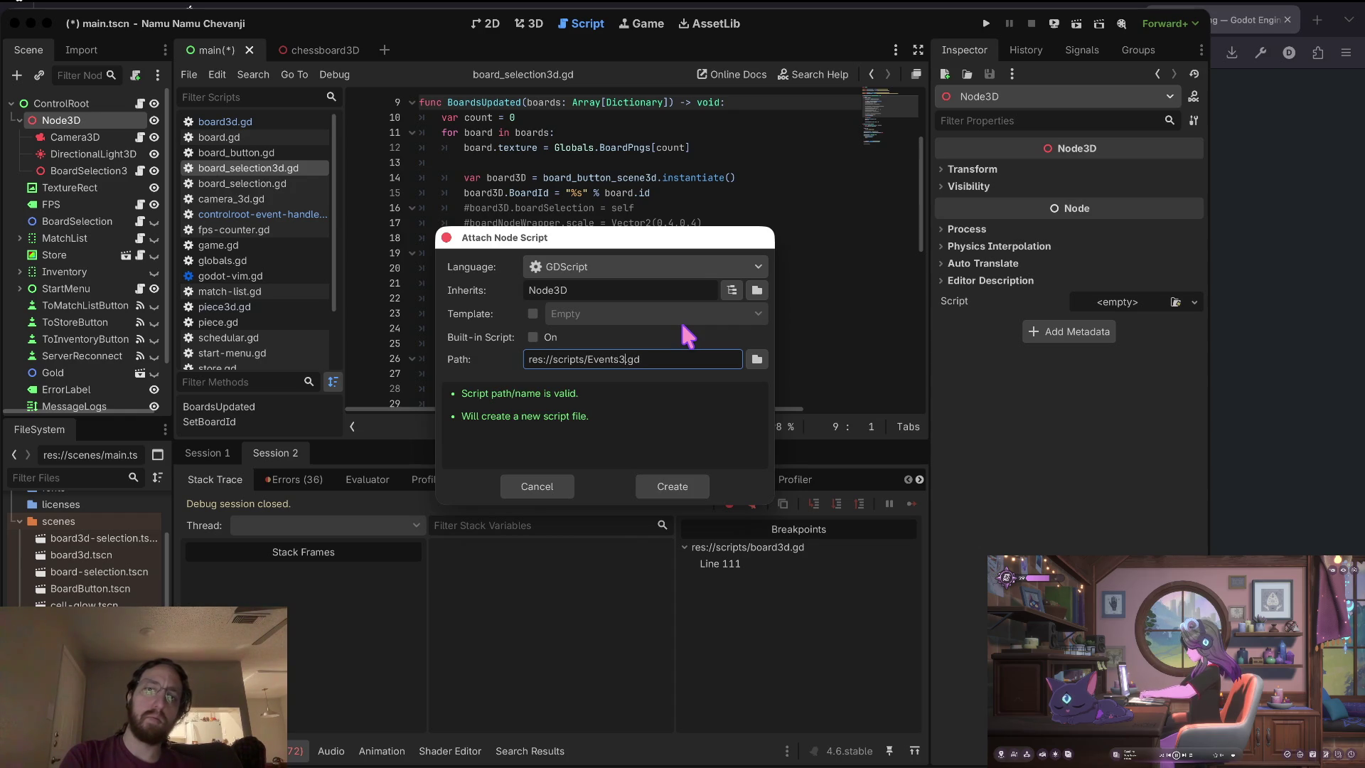
{"action": "left_click", "coordinate": [678, 495]}
{"action": "left_click", "coordinate": [680, 491]}
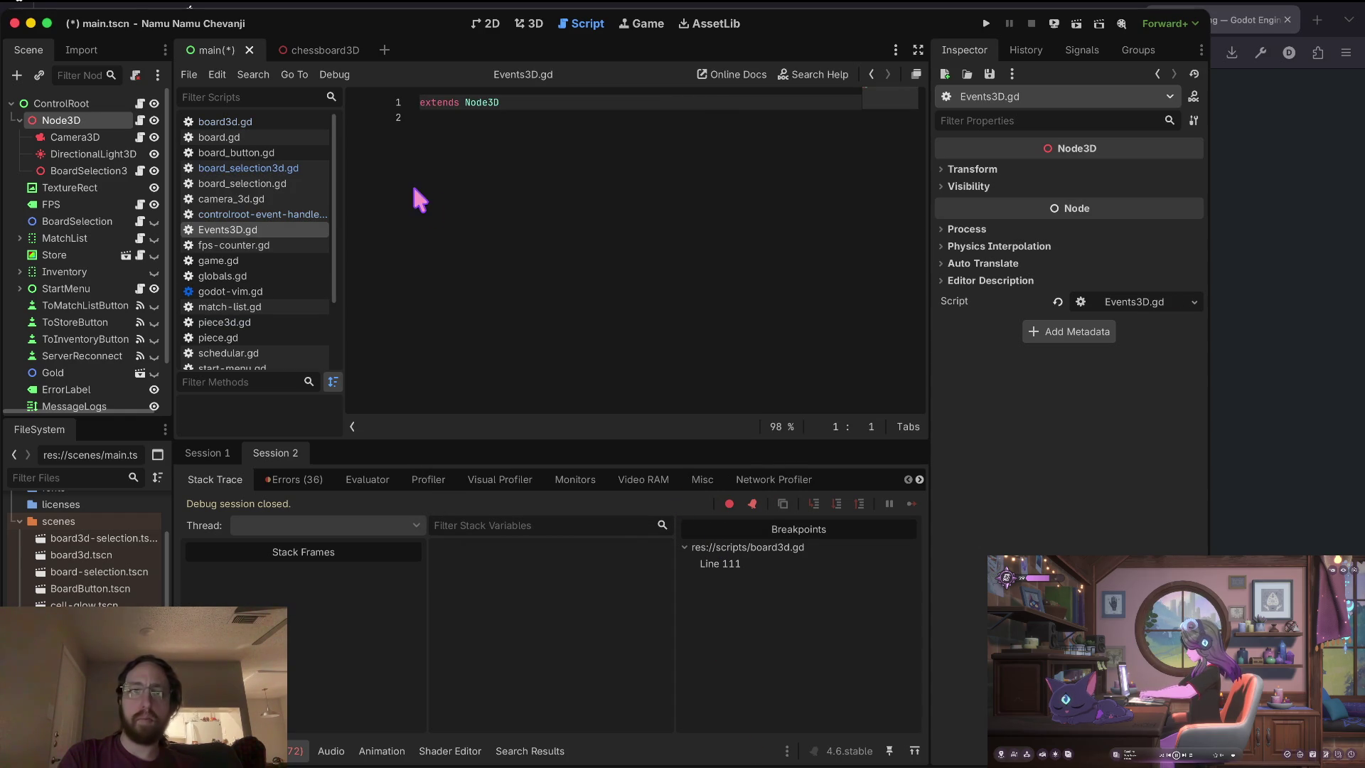
Paste the raycast code into Events3D.gd, tidy its blank lines, and save.
{"action": "left_click", "coordinate": [558, 182]}
{"action": "type", "text": "const RAY_LENGTH = 100 func _physics_process(delta): \tvar space_state = get_world_3d().direct_space_state \tvar cam = $Camera3D \tvar mousepos = get_viewport().get_mouse_position()  \tvar origin = cam.project_ray_origin(mousepos) \tvar end = origin + cam.project_ray_normal(mousepos) * RAY_LENGTH \tvar query = PhysicsRayQueryParameters3D.create(origin, end) \tquery.collide_with_areas = true  \tvar result = space_state.intersect_ray(query)  \tprint(result)"}
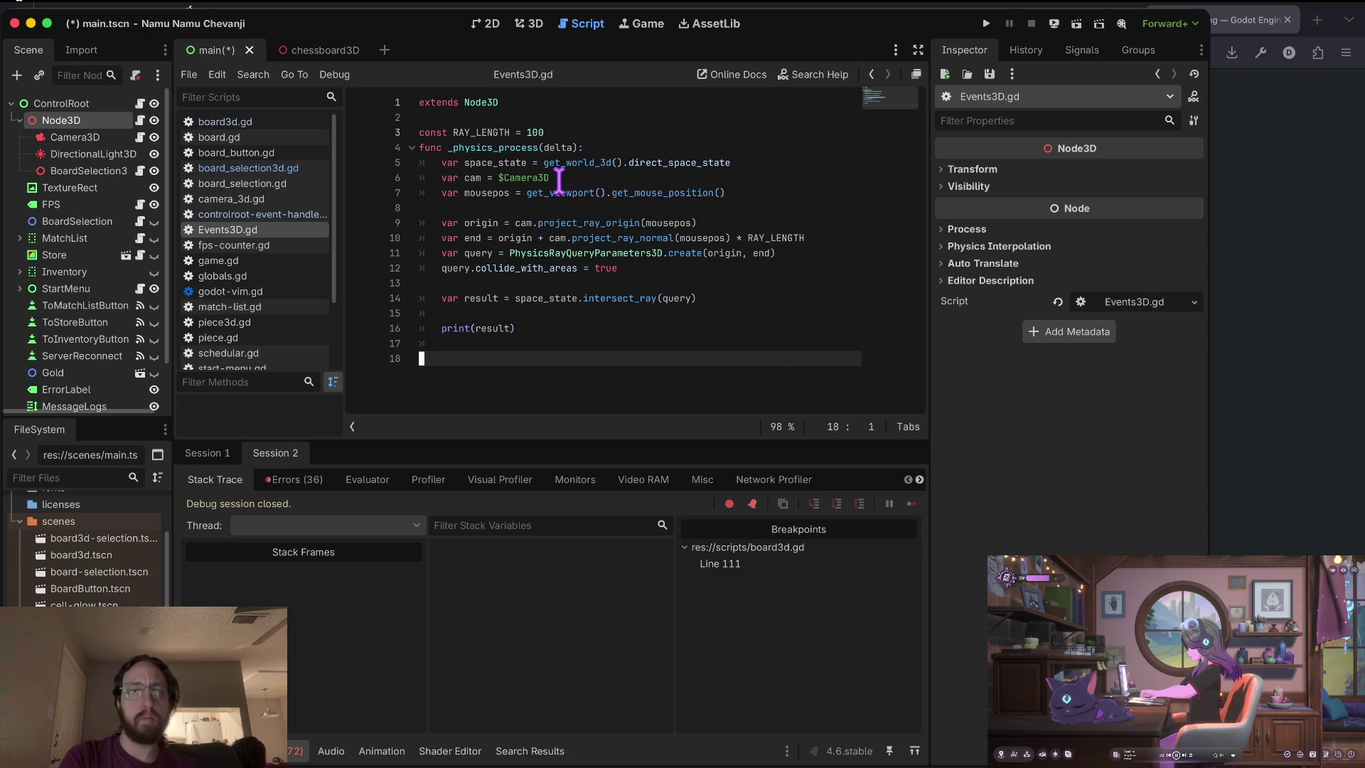
{"action": "key", "text": "ctrl+s"}
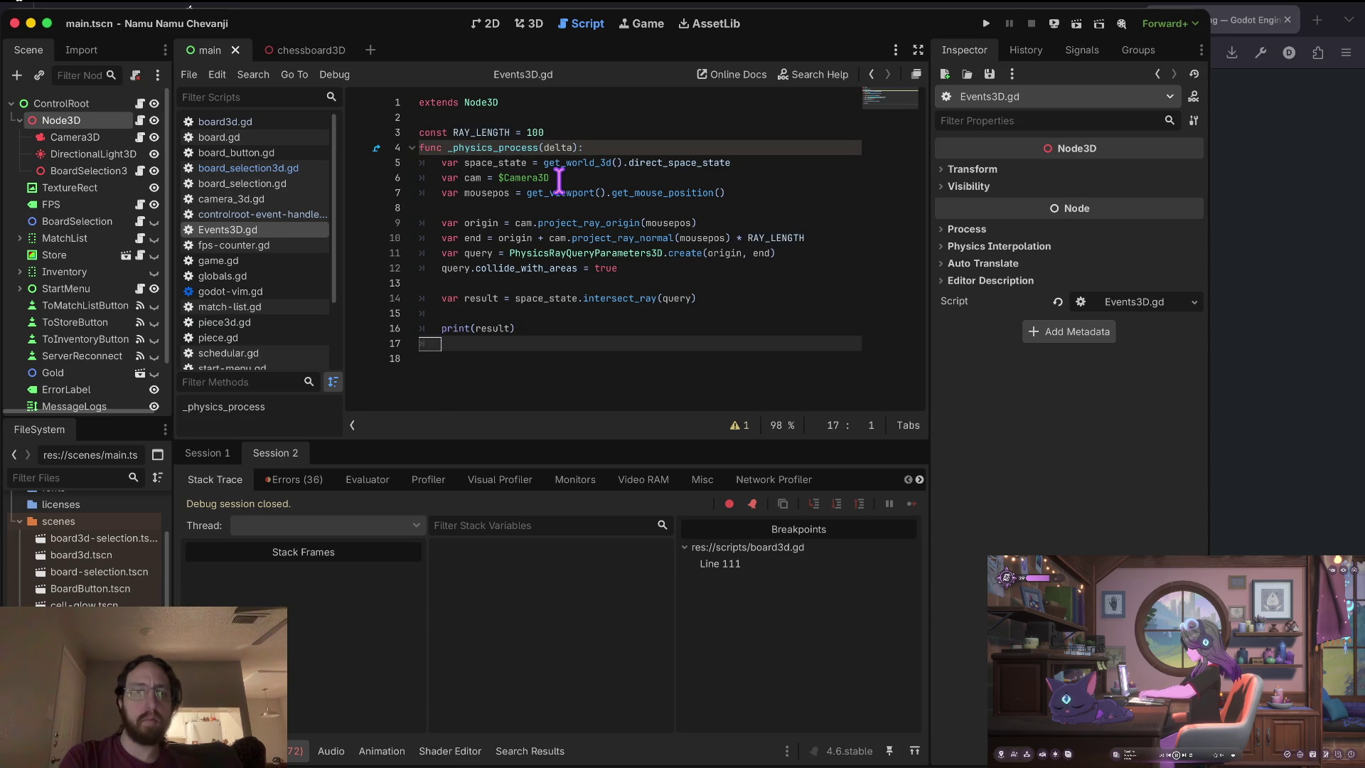
{"action": "key", "text": "BackSpace"}
{"action": "key", "text": "ctrl+s"}
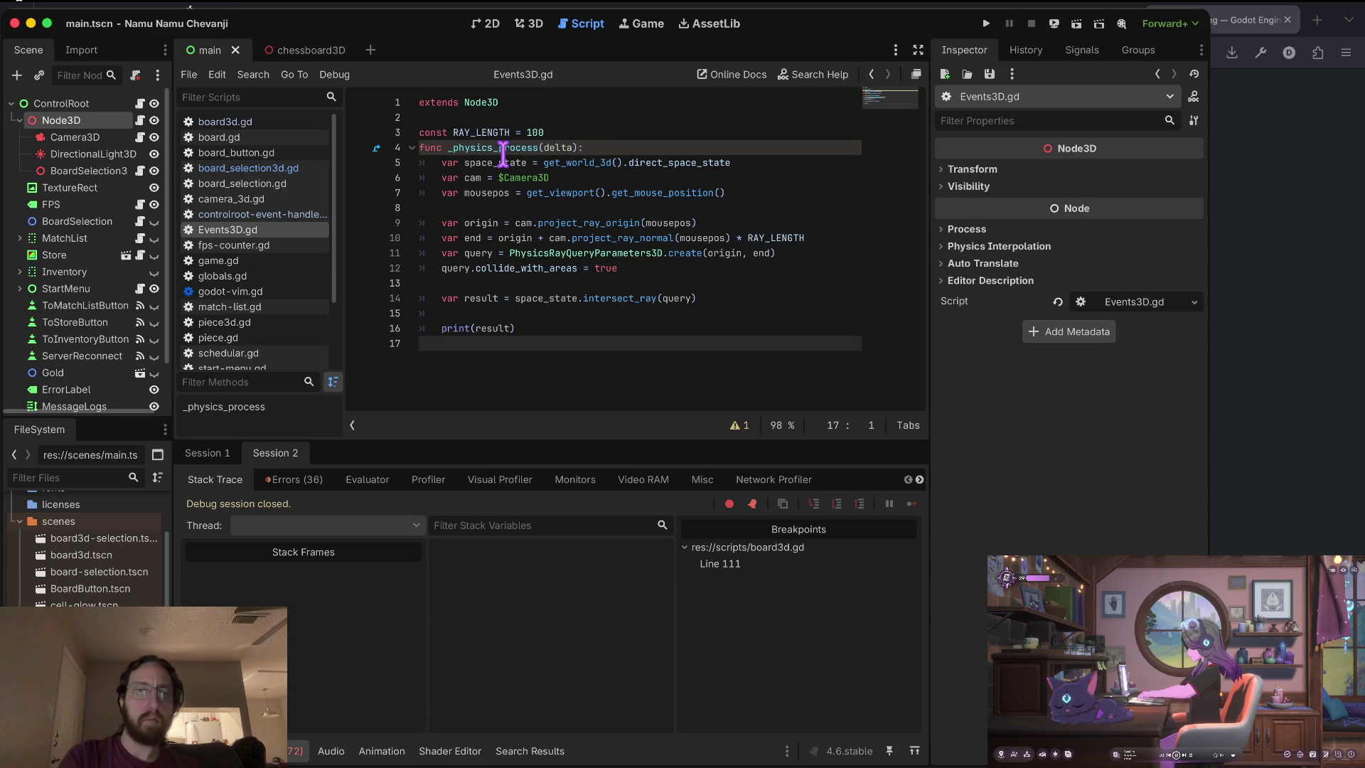
{"action": "left_click", "coordinate": [551, 149]}
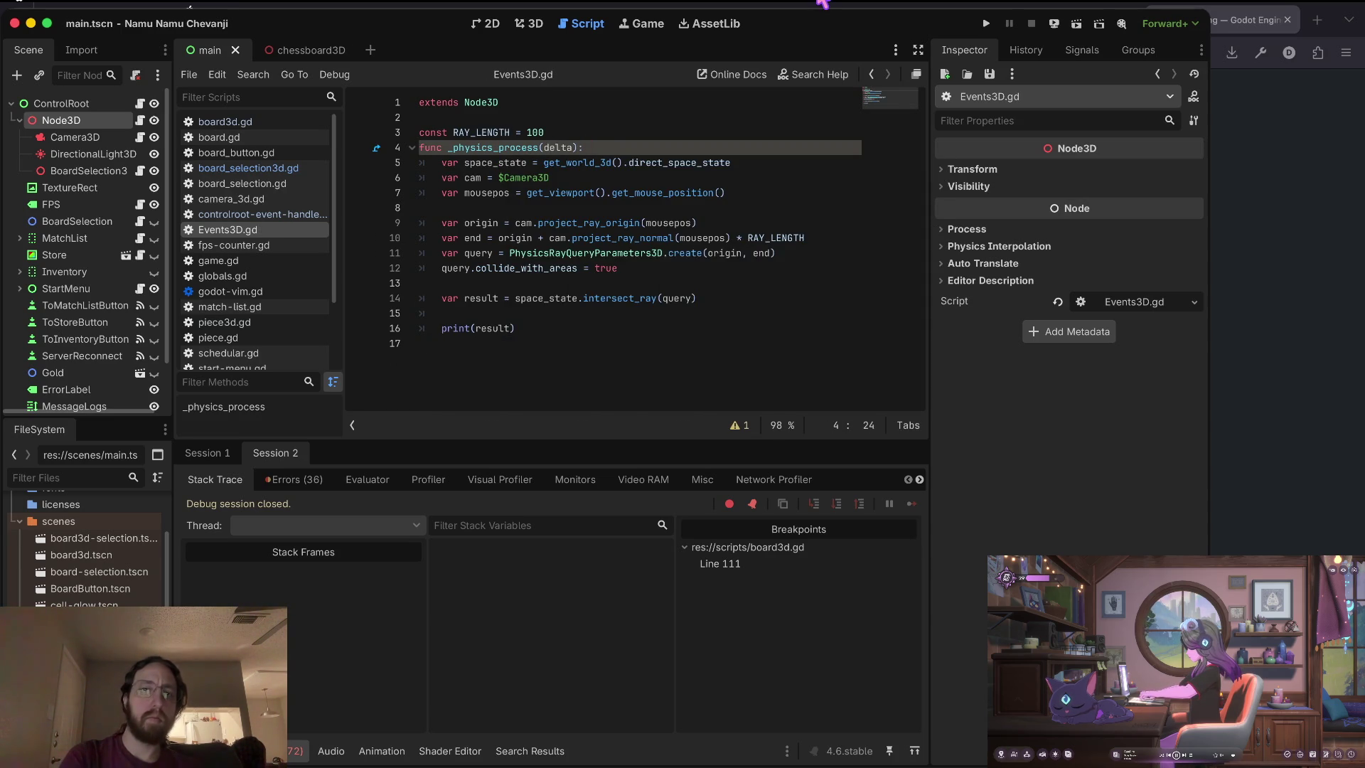
{"action": "type", "text": "_"}
{"action": "key", "text": "Home"}
{"action": "key", "text": "Return"}
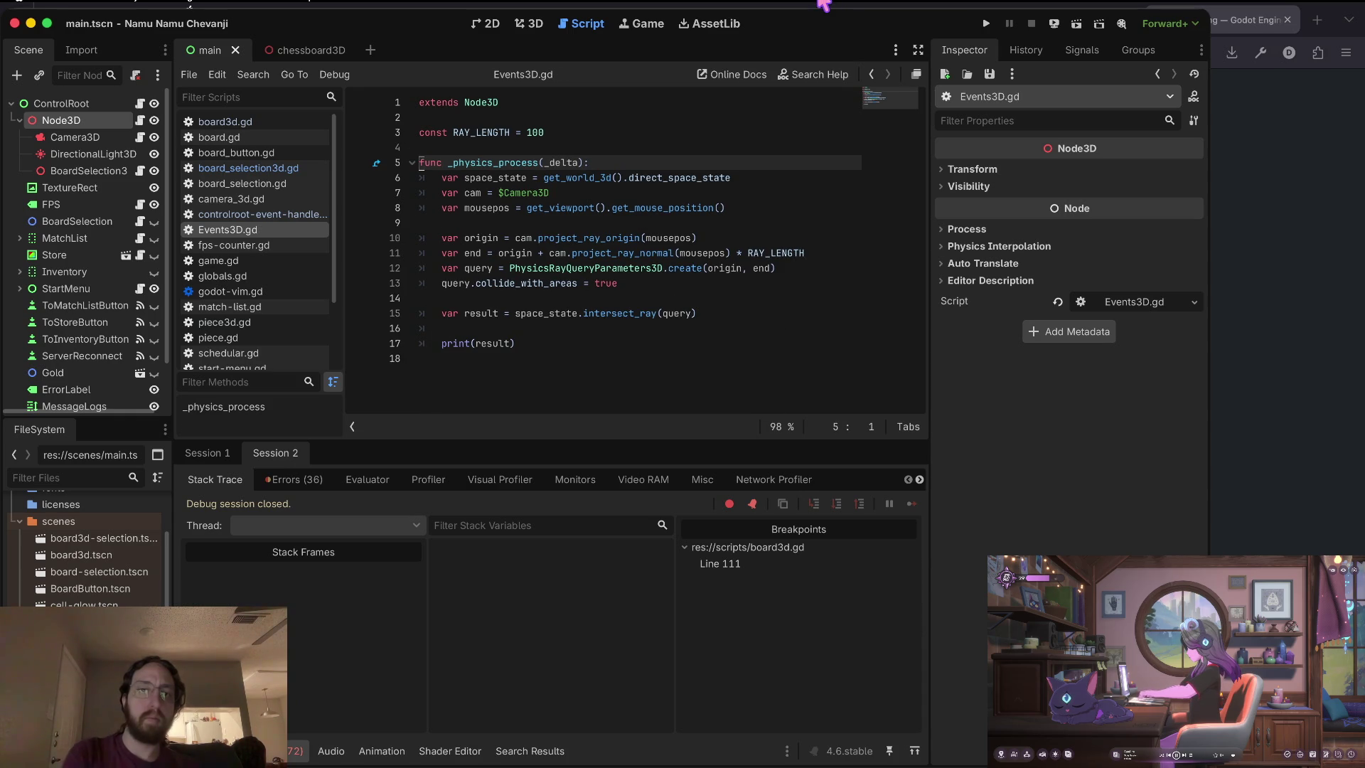
Run the game and log in with a username, hitting the websocket-client.gd error.
{"action": "key", "text": "super+b"}
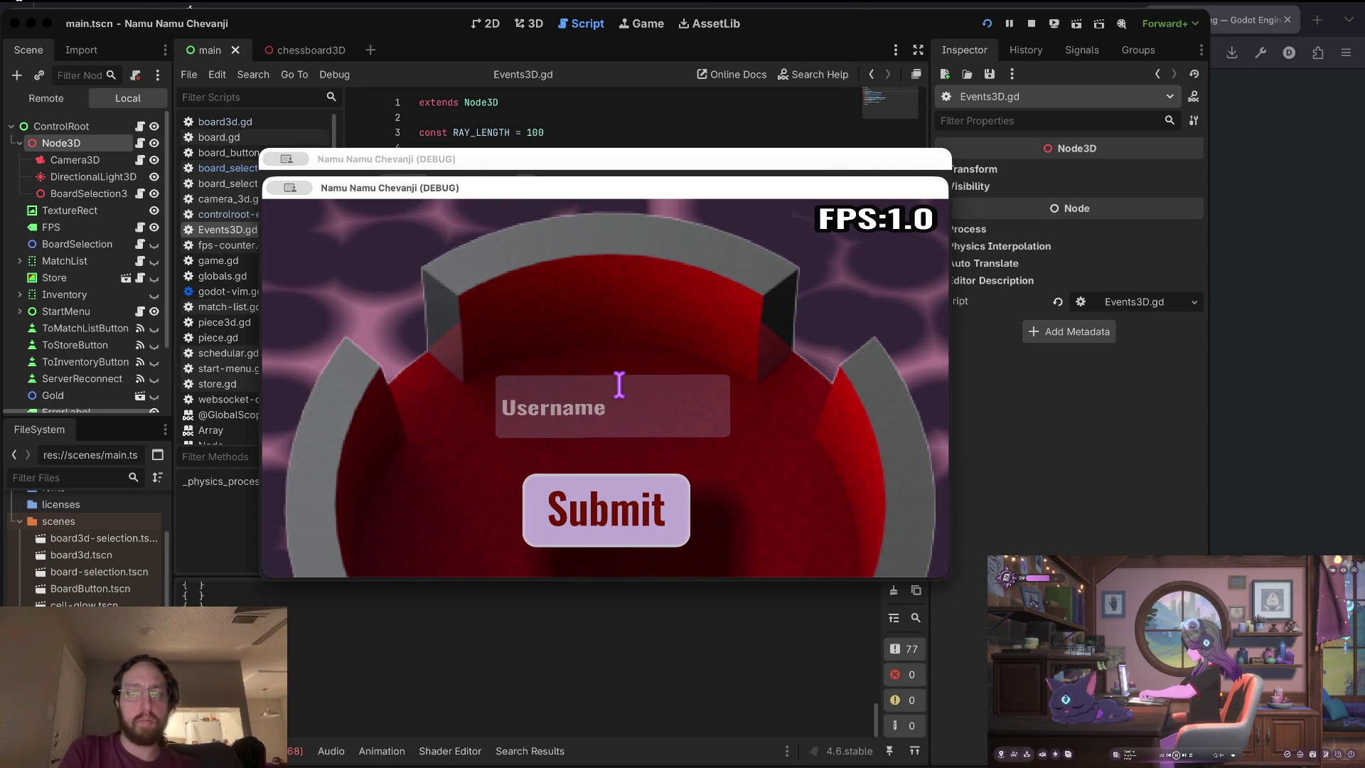
{"action": "left_click", "coordinate": [616, 392]}
{"action": "type", "text": "d"}
{"action": "left_click", "coordinate": [601, 505]}
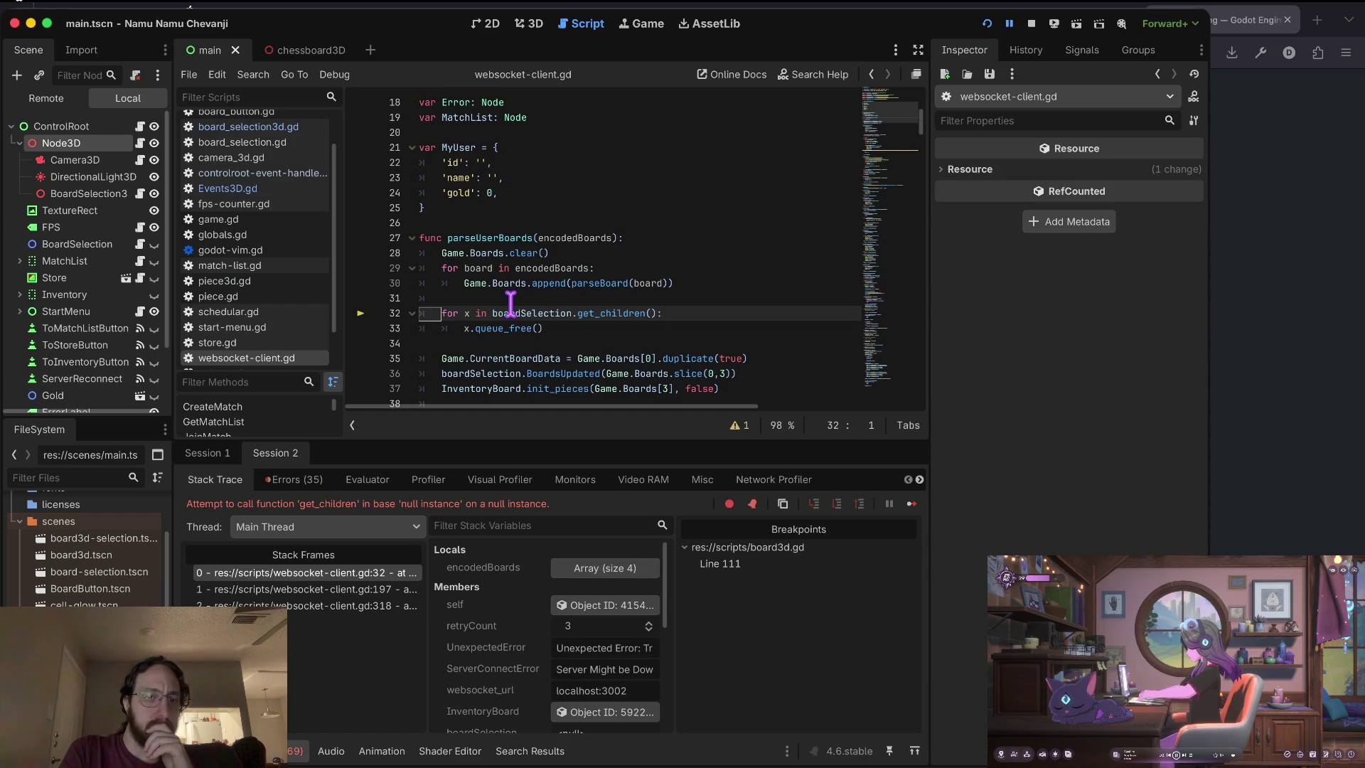
Change the boardSelection path to /root/ControlRoot/Node3D/BoardSelection3D, save, and relaunch the game.
{"action": "left_click", "coordinate": [1031, 24]}
{"action": "scroll", "coordinate": [739, 111], "scroll_direction": "up", "scroll_amount": 6}
{"action": "left_click", "coordinate": [704, 237]}
{"action": "key", "text": "Left"}
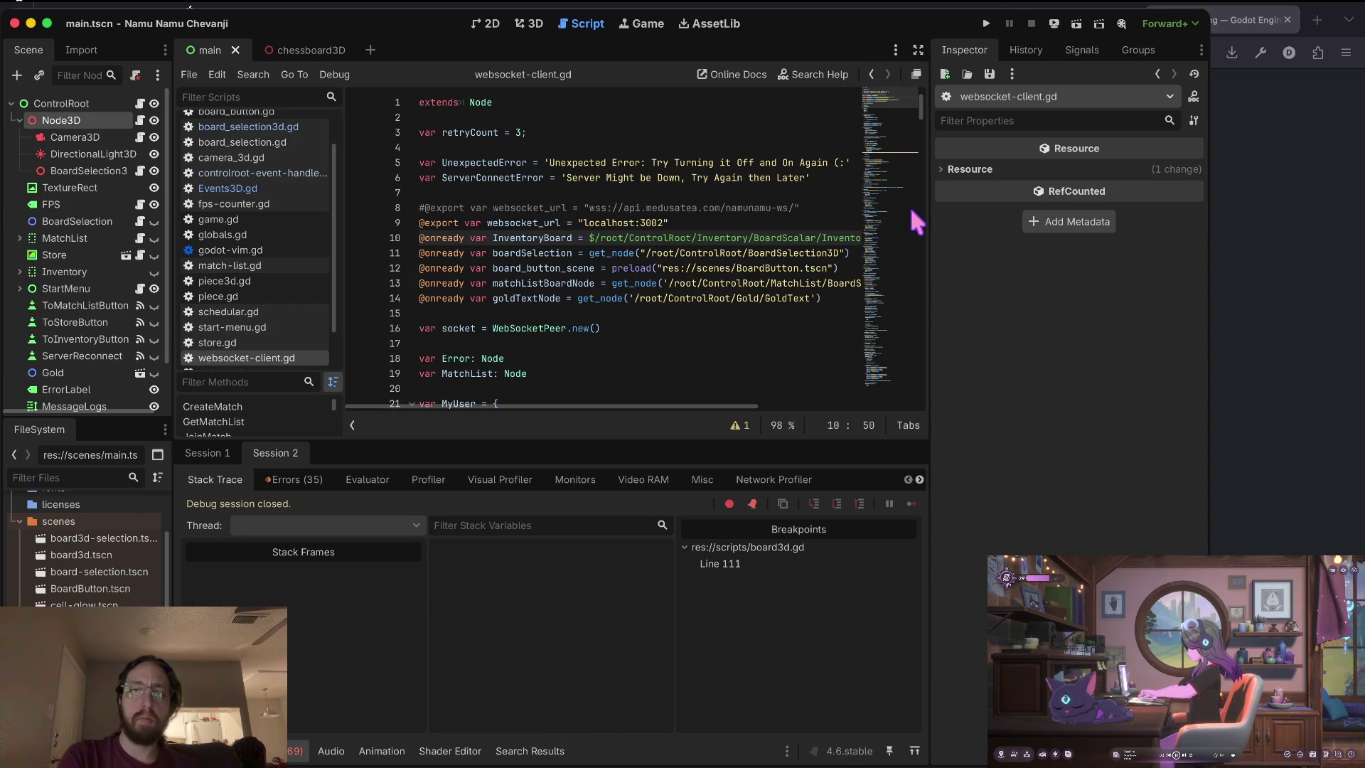
{"action": "key", "text": "Down"}
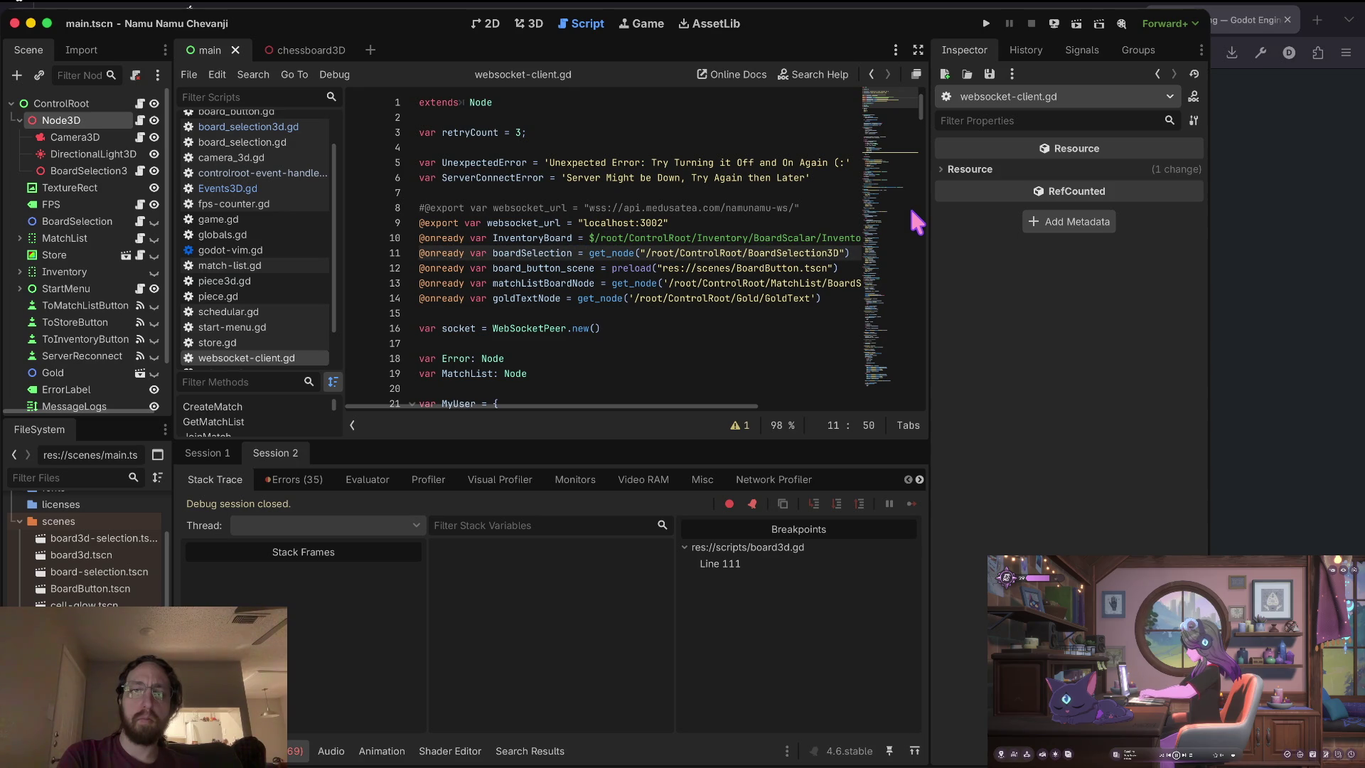
{"action": "key", "text": "Left"}
{"action": "key", "text": "Left"}
{"action": "key", "text": "Left"}
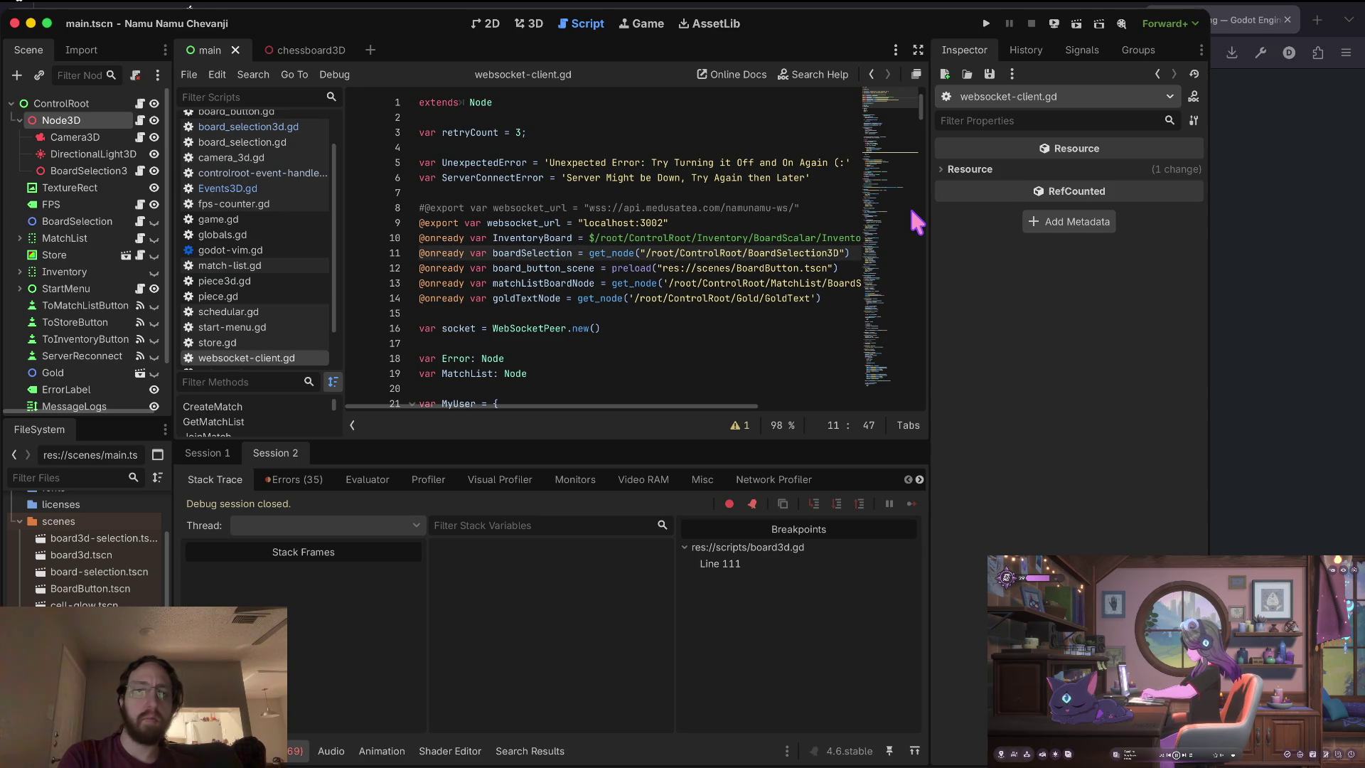
{"action": "type", "text": "Node"}
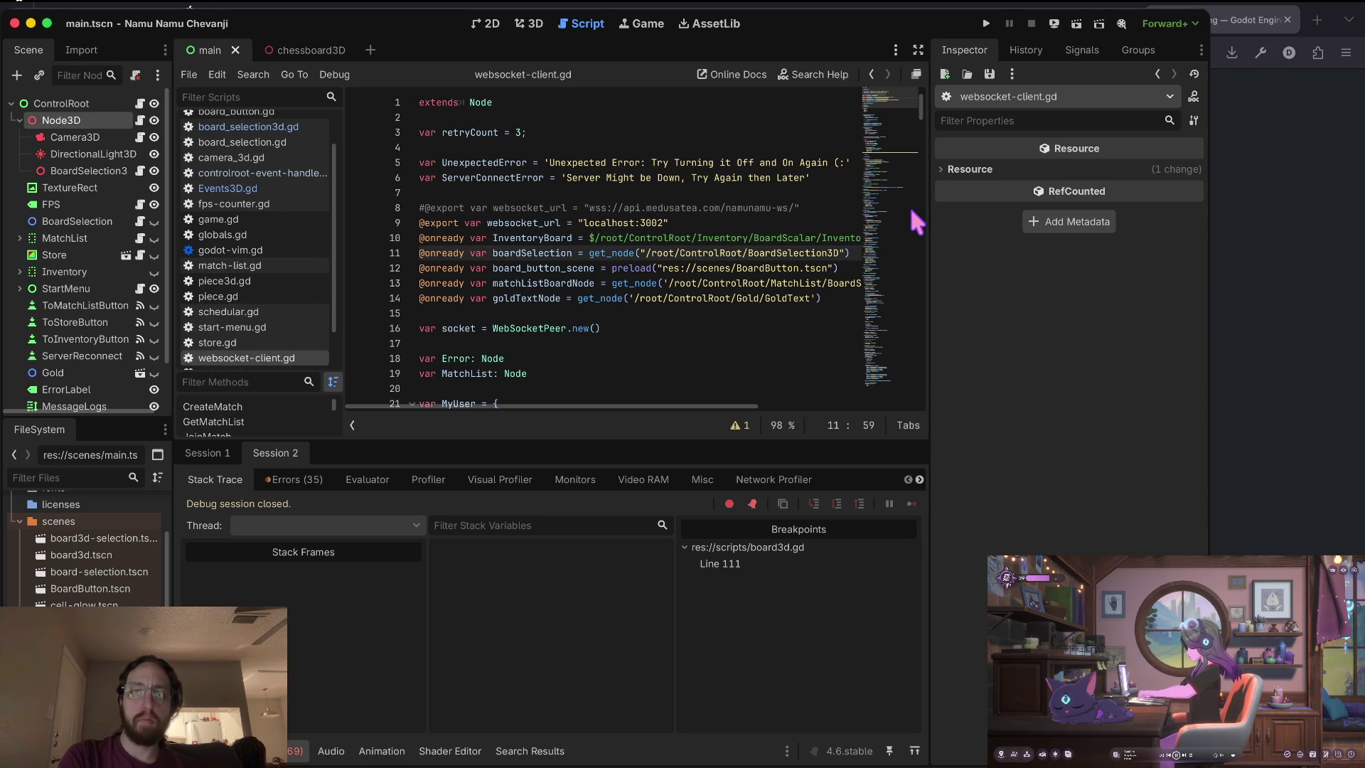
{"action": "type", "text": "3D/"}
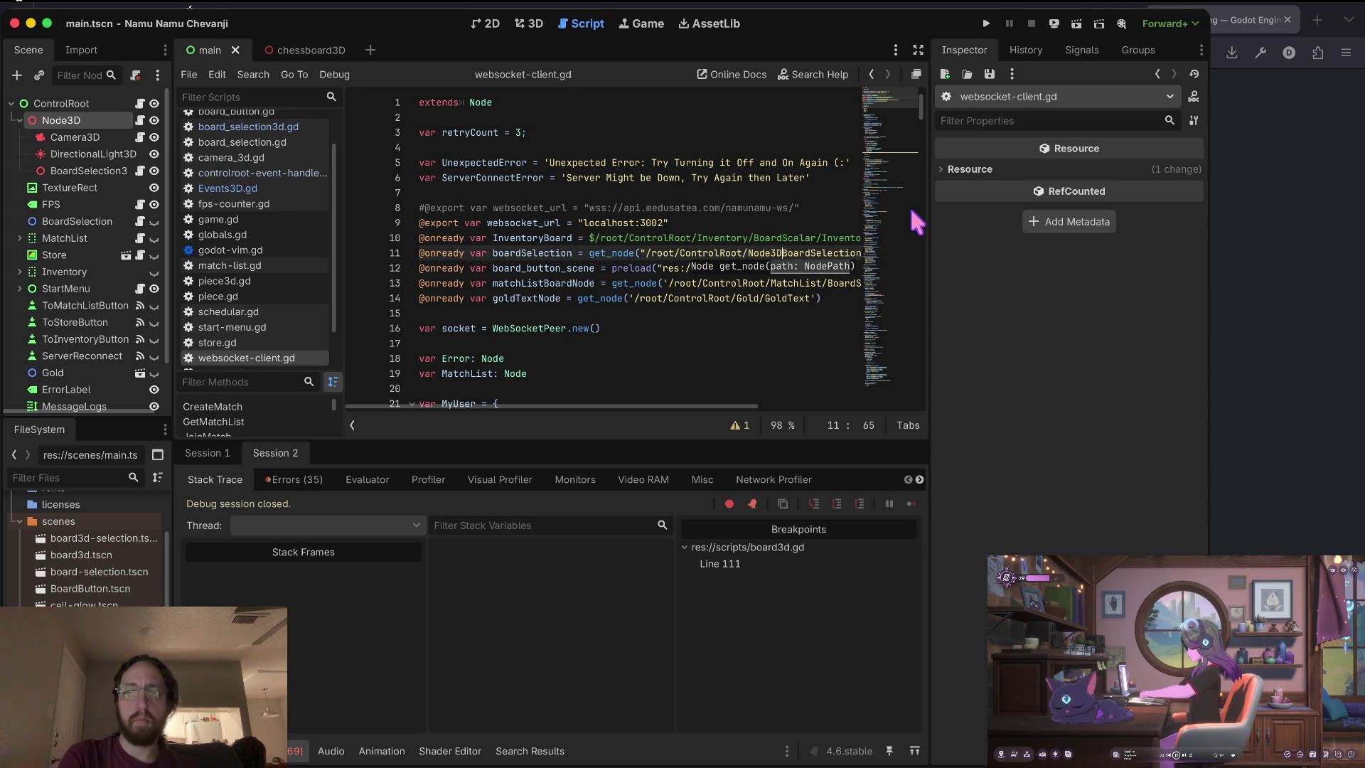
{"action": "key", "text": "ctrl+s"}
{"action": "key", "text": "j"}
{"action": "key", "text": "w"}
{"action": "key", "text": "w"}
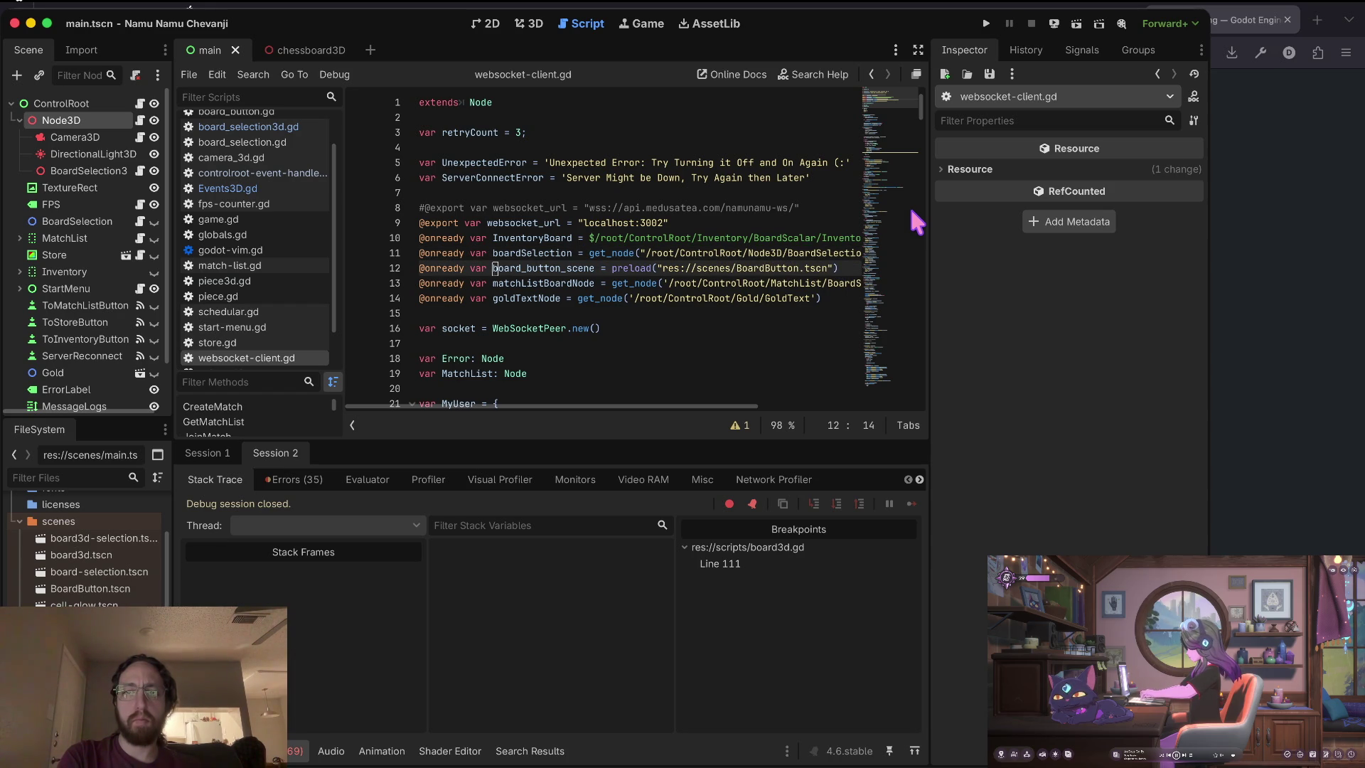
{"action": "key", "text": "j"}
{"action": "key", "text": "j"}
{"action": "key", "text": "super+b"}
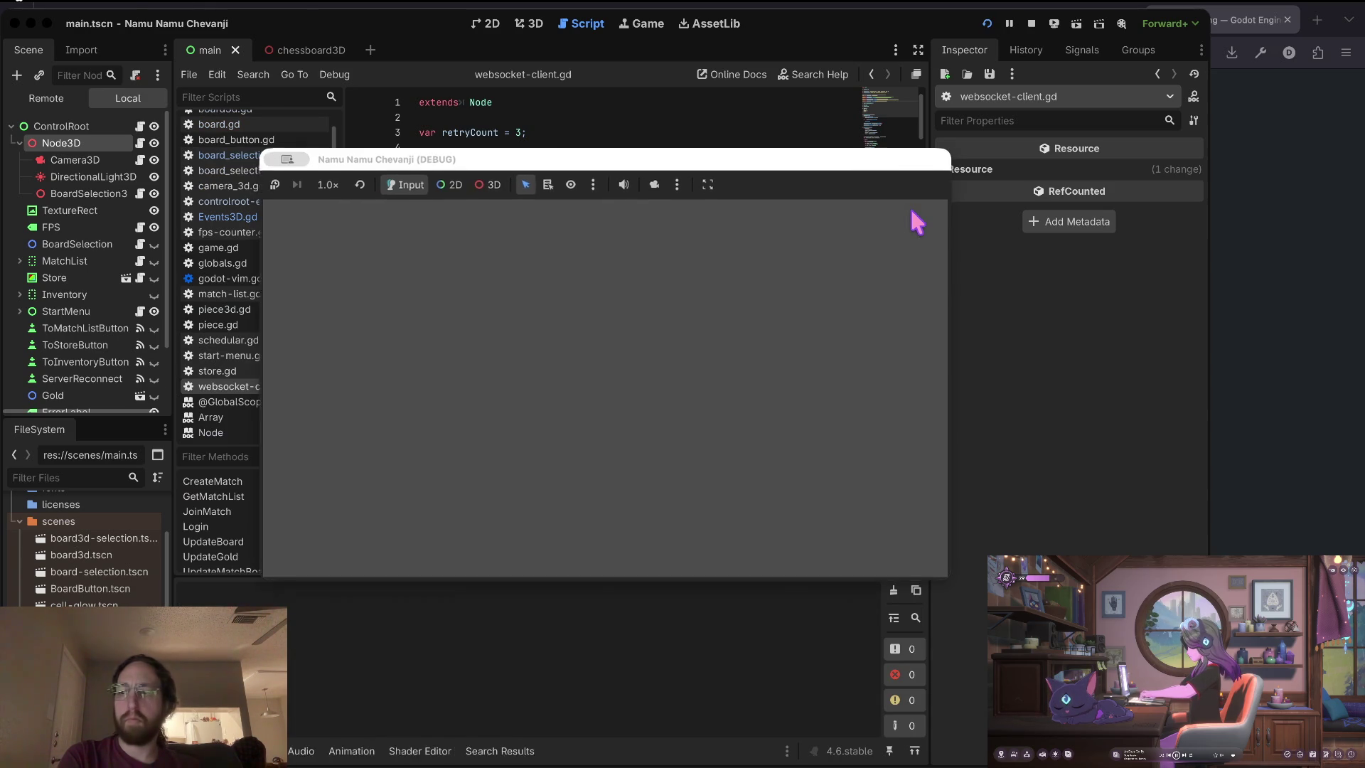
Log in to see the chessboards, stop the game, and reopen Node3D's Events3D.gd script.
{"action": "left_click", "coordinate": [647, 393]}
{"action": "type", "text": "d"}
{"action": "left_click", "coordinate": [625, 510]}
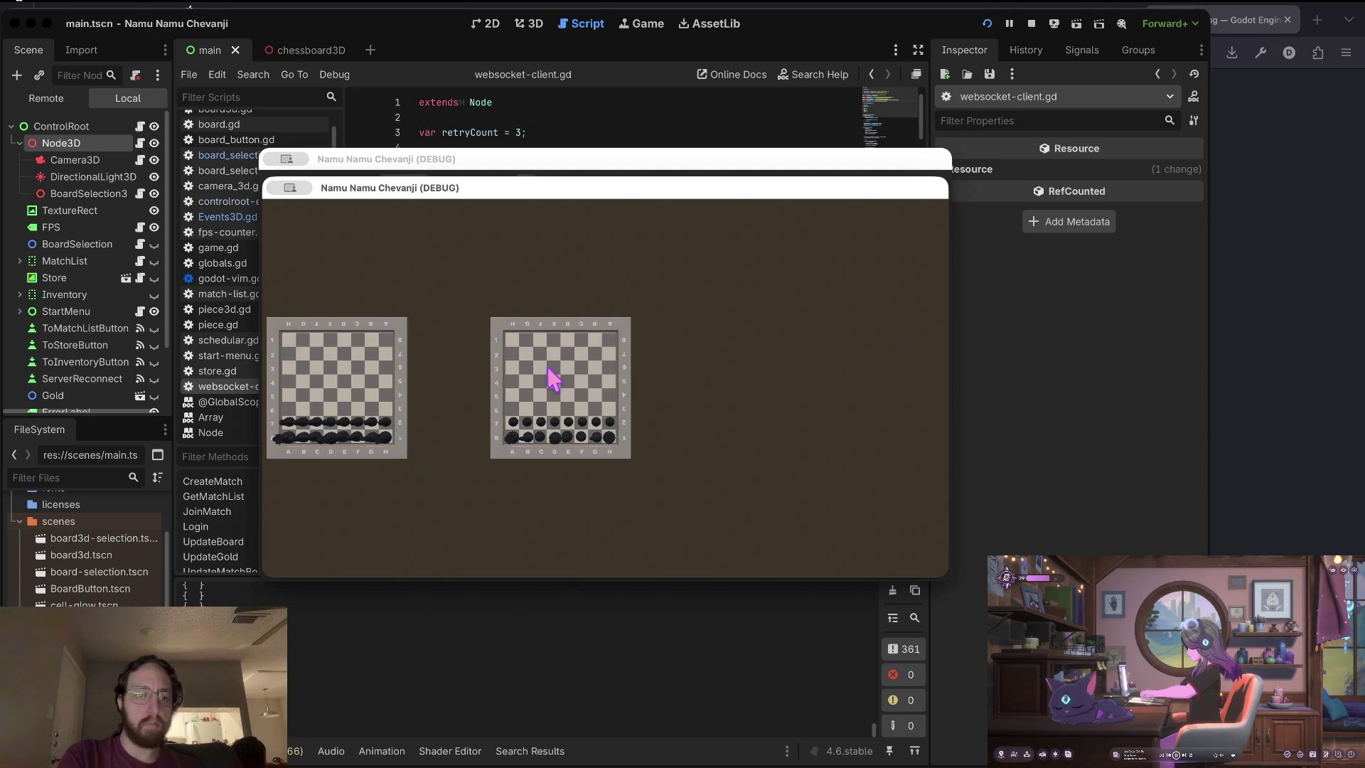
{"action": "left_click", "coordinate": [625, 646]}
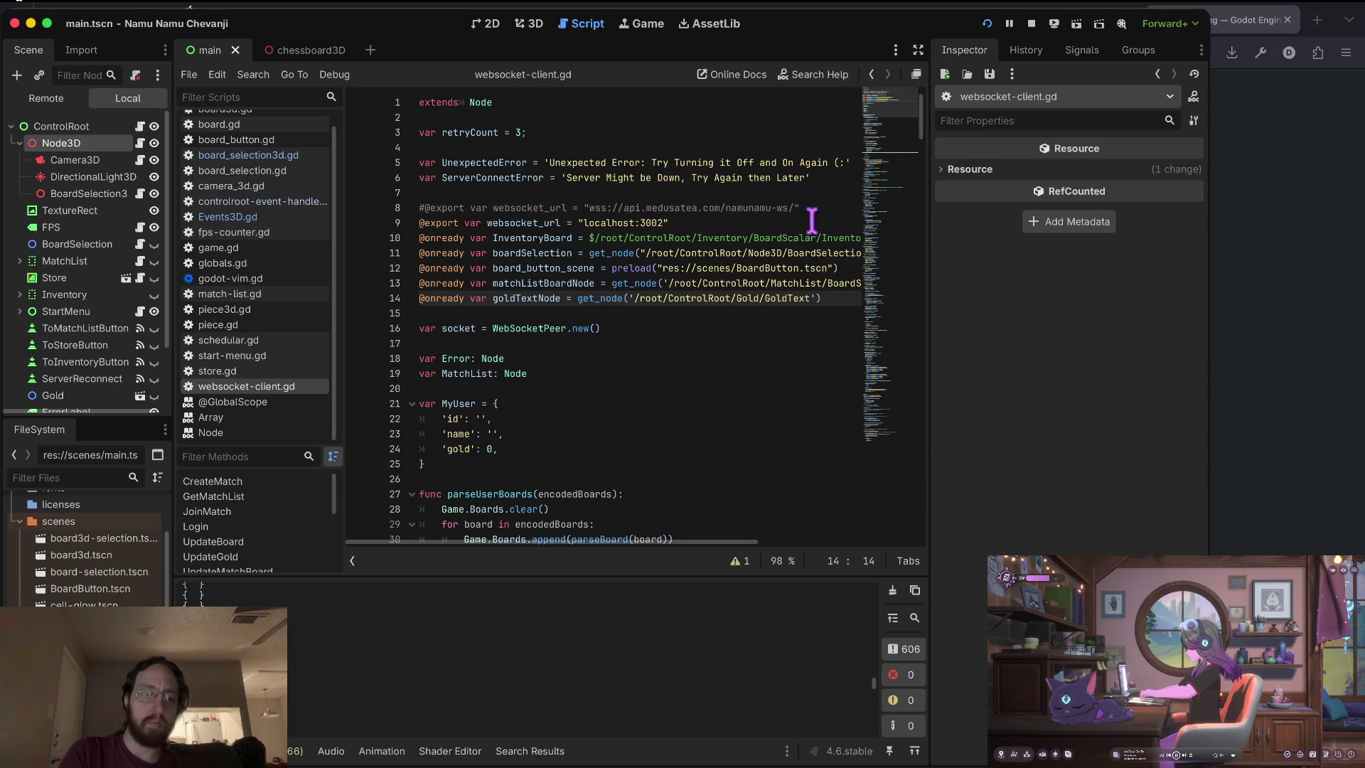
{"action": "left_click", "coordinate": [1033, 24]}
{"action": "scroll", "coordinate": [537, 396], "scroll_direction": "down", "scroll_amount": 2}
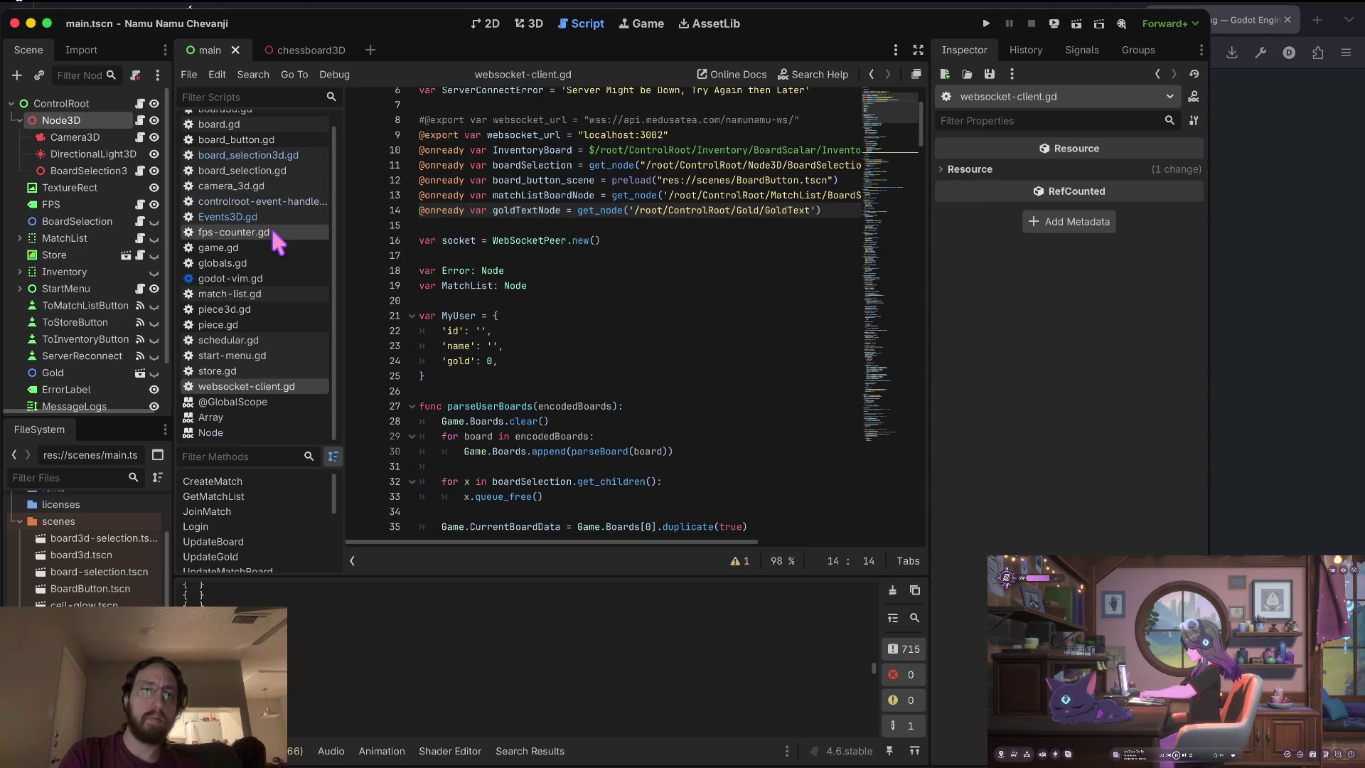
{"action": "scroll", "coordinate": [271, 223], "scroll_direction": "up", "scroll_amount": 1}
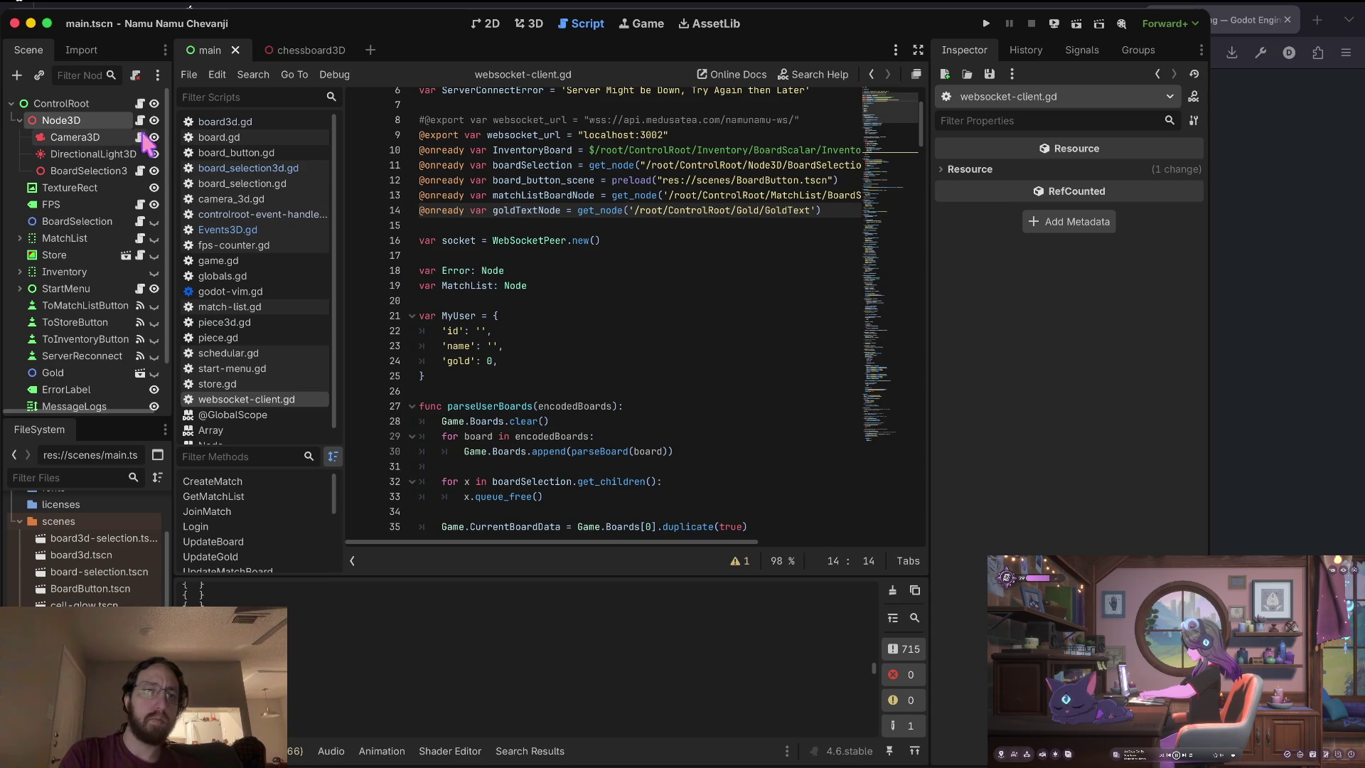
{"action": "left_click", "coordinate": [140, 120]}
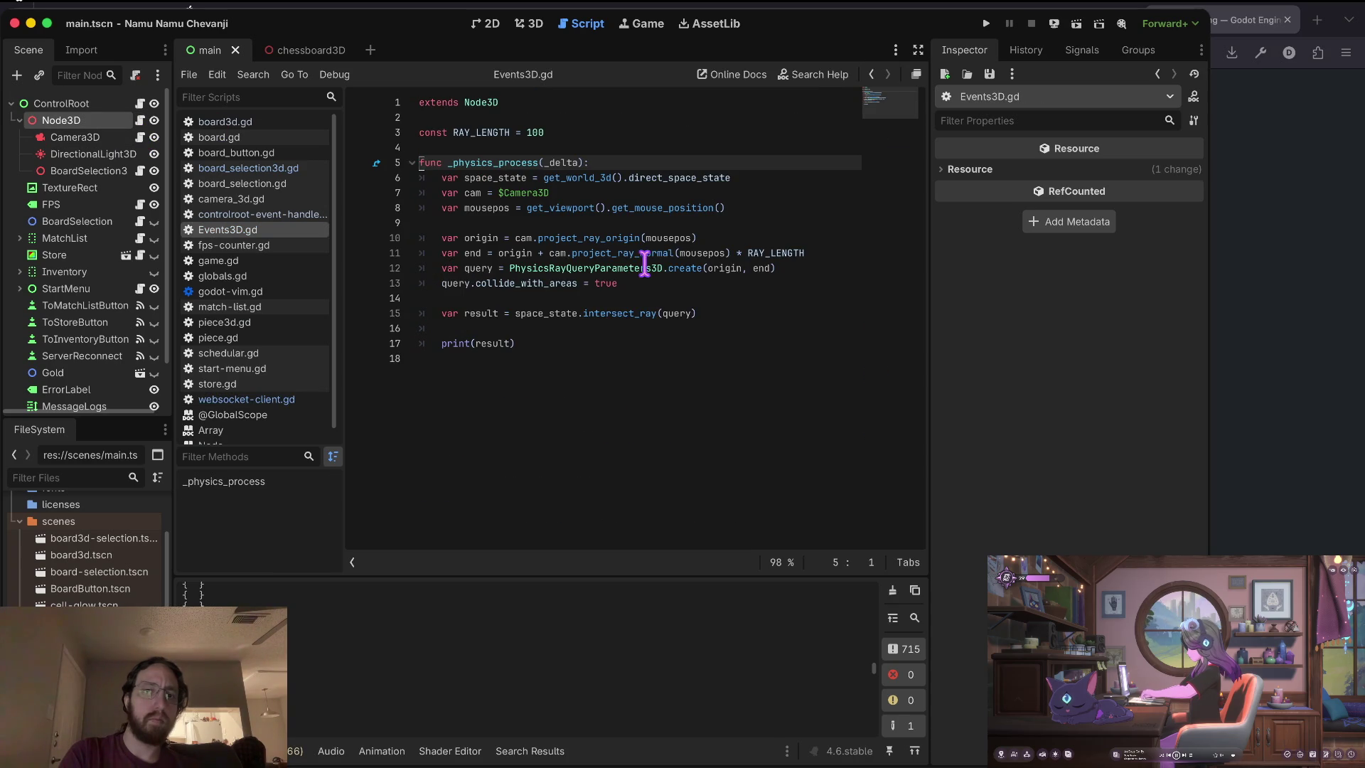
Wrap print(result) in Events3D.gd under a new 'if result:' check.
{"action": "left_click", "coordinate": [494, 329]}
{"action": "key", "text": "Return"}
{"action": "key", "text": "BackSpace"}
{"action": "key", "text": "BackSpace"}
{"action": "key", "text": "BackSpace"}
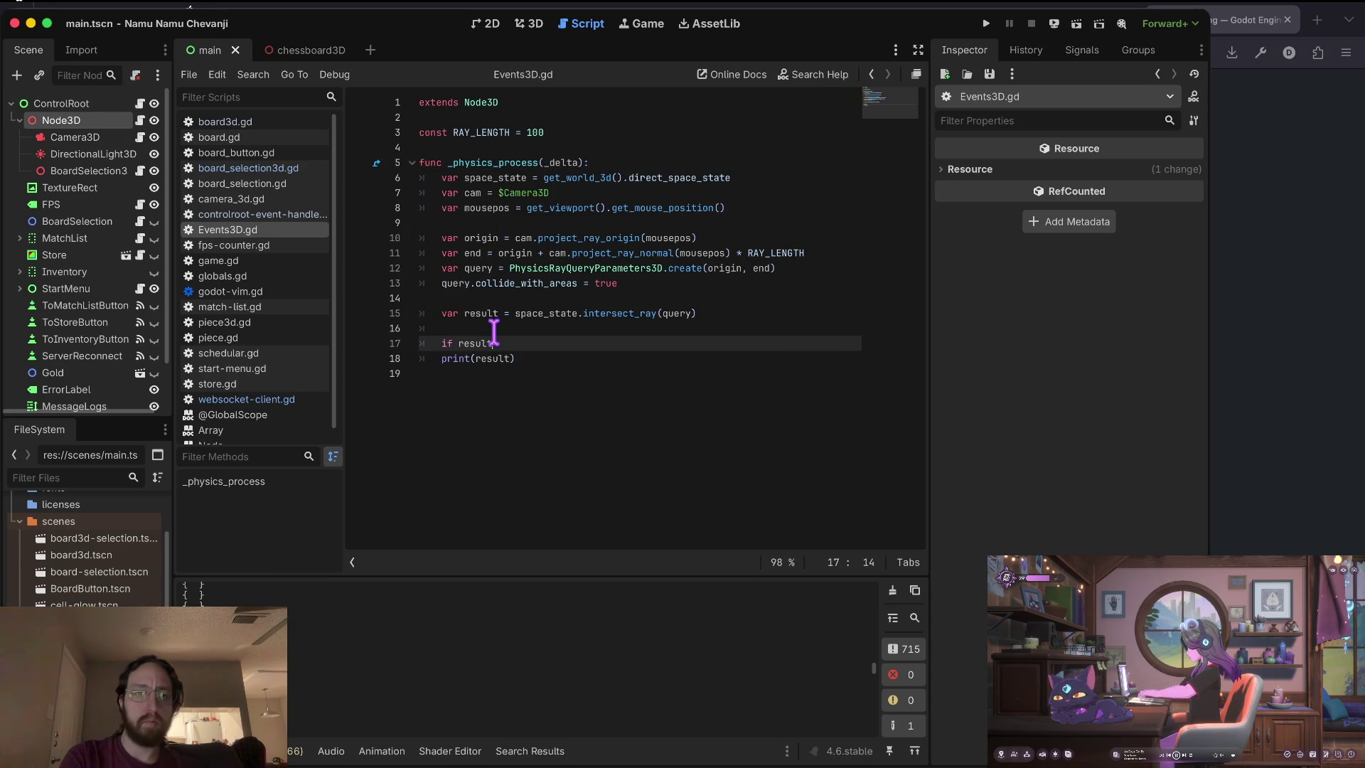
{"action": "key", "text": "Down"}
{"action": "key", "text": "Tab"}
Run the game, log in, and click both chessboards and empty space to test raycast hits.
{"action": "key", "text": "super+b"}
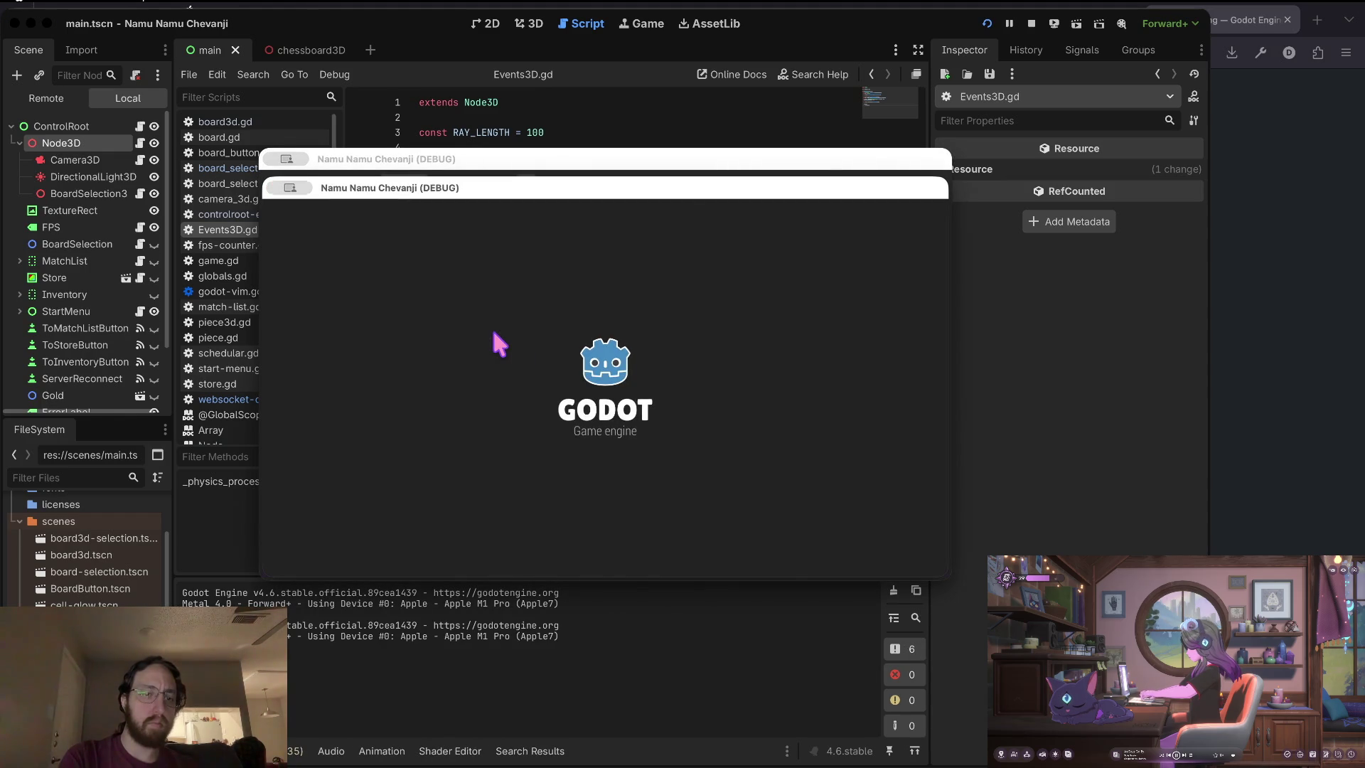
{"action": "left_click", "coordinate": [603, 497]}
{"action": "left_click", "coordinate": [567, 373]}
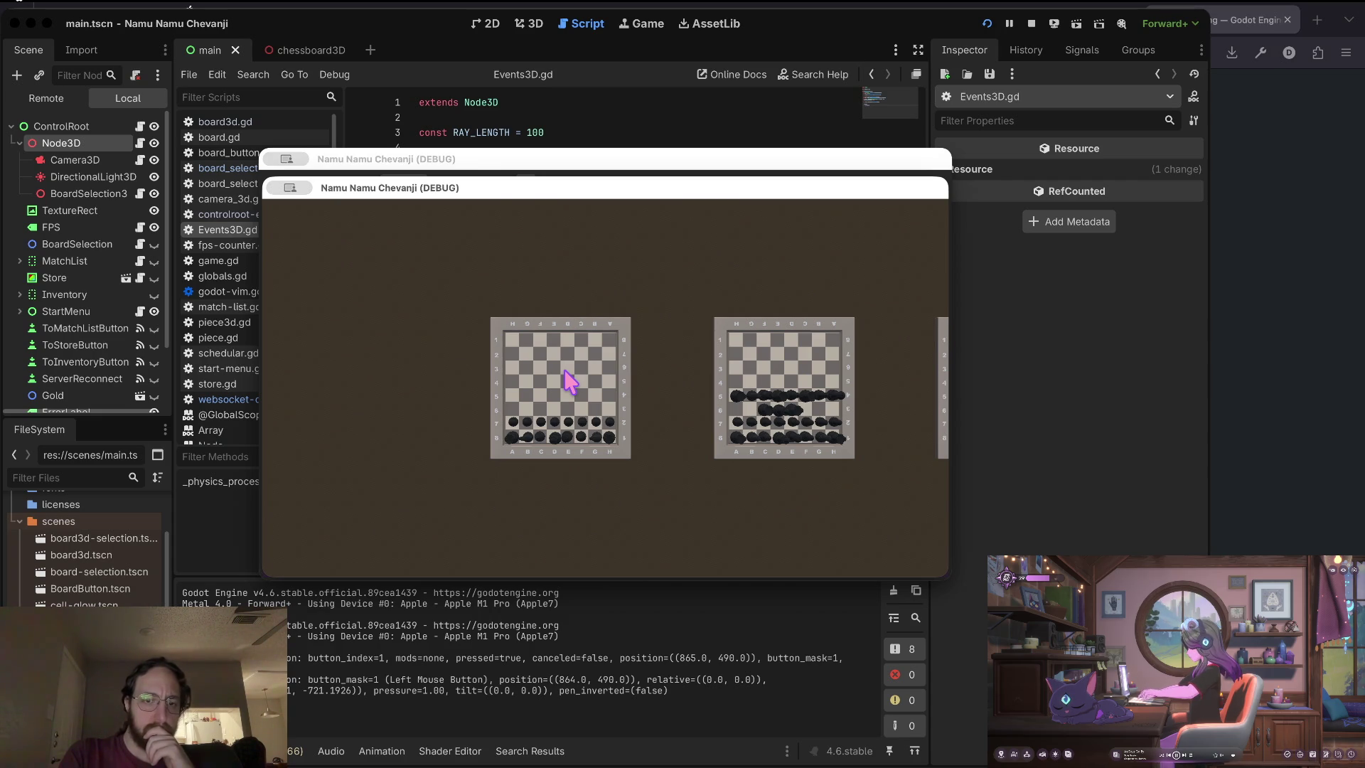
{"action": "left_click", "coordinate": [403, 404]}
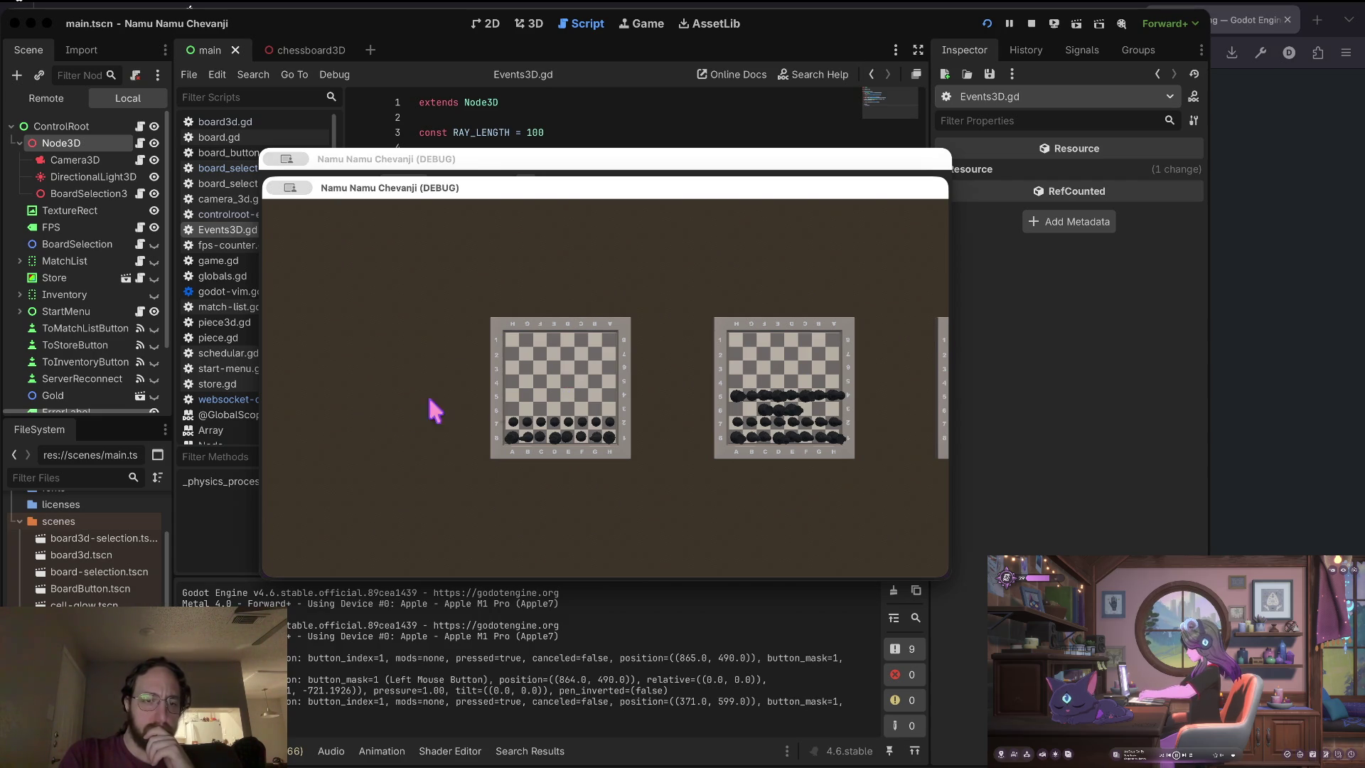
{"action": "left_click", "coordinate": [573, 379]}
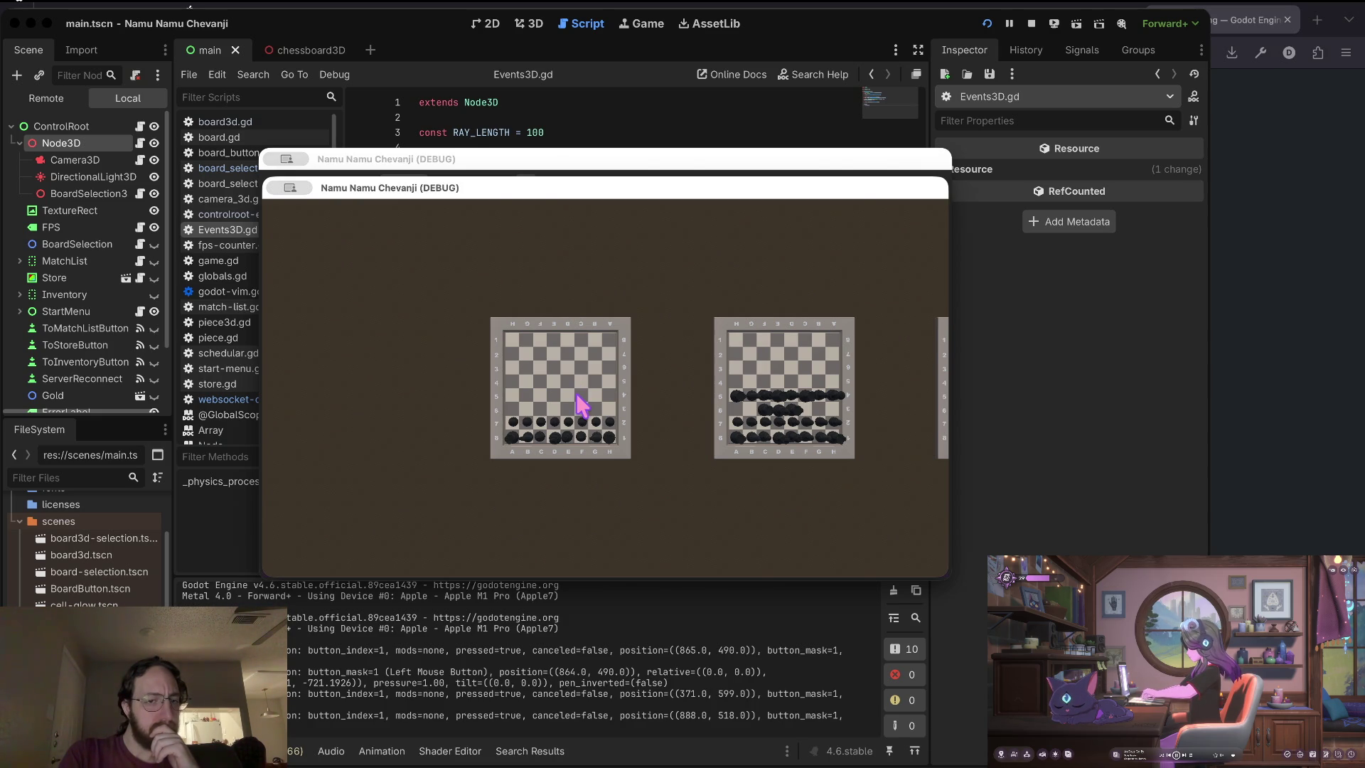
{"action": "left_click", "coordinate": [366, 347]}
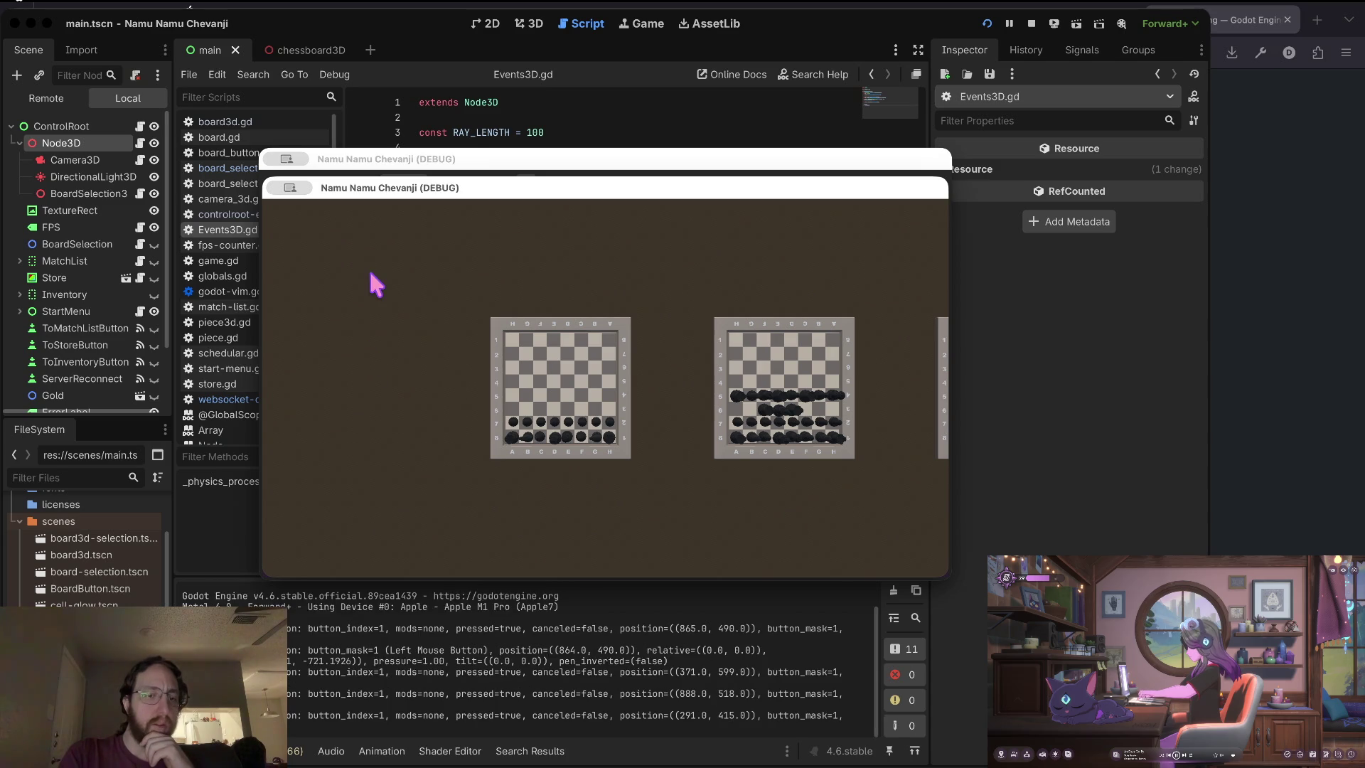
{"action": "left_click", "coordinate": [373, 275]}
{"action": "left_click", "coordinate": [356, 407]}
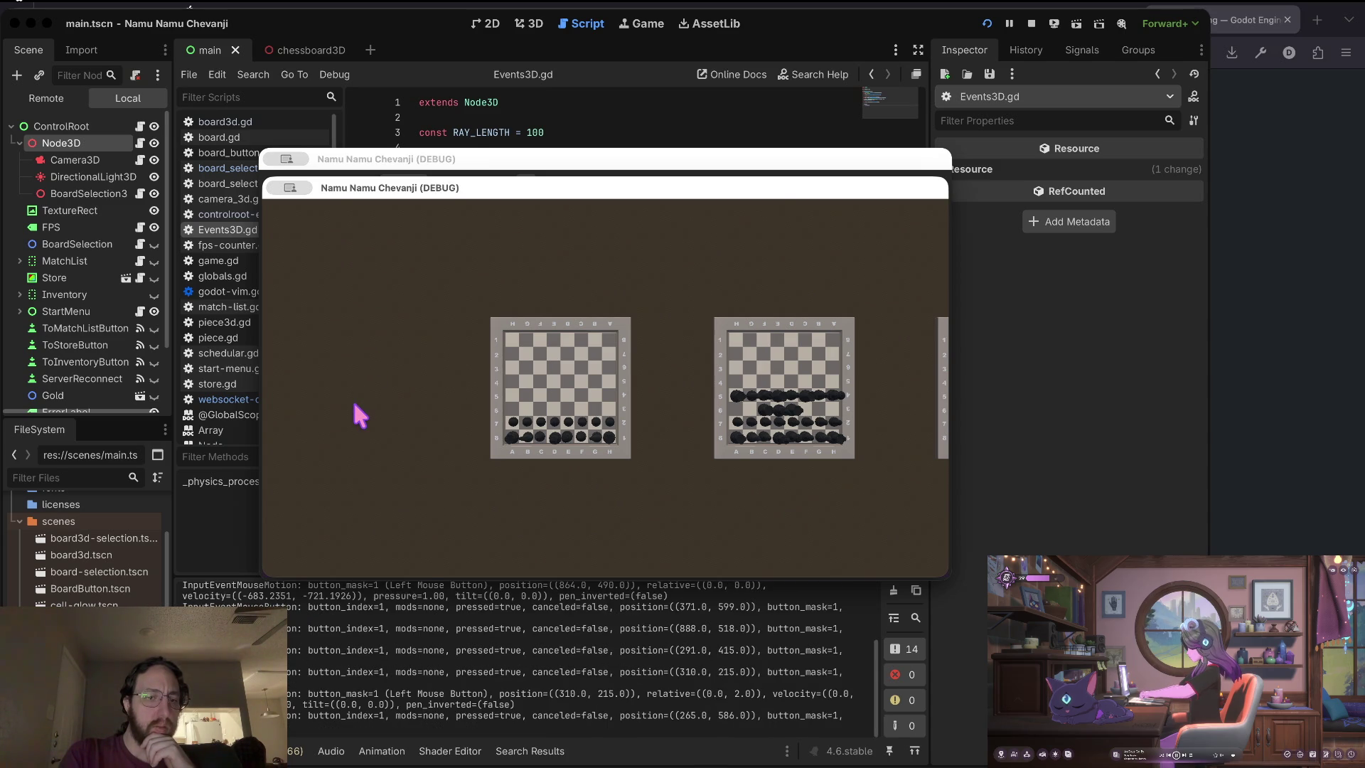
Click a piece on the left chessboard repeatedly, then stop the game and return to the script.
{"action": "left_click", "coordinate": [553, 379]}
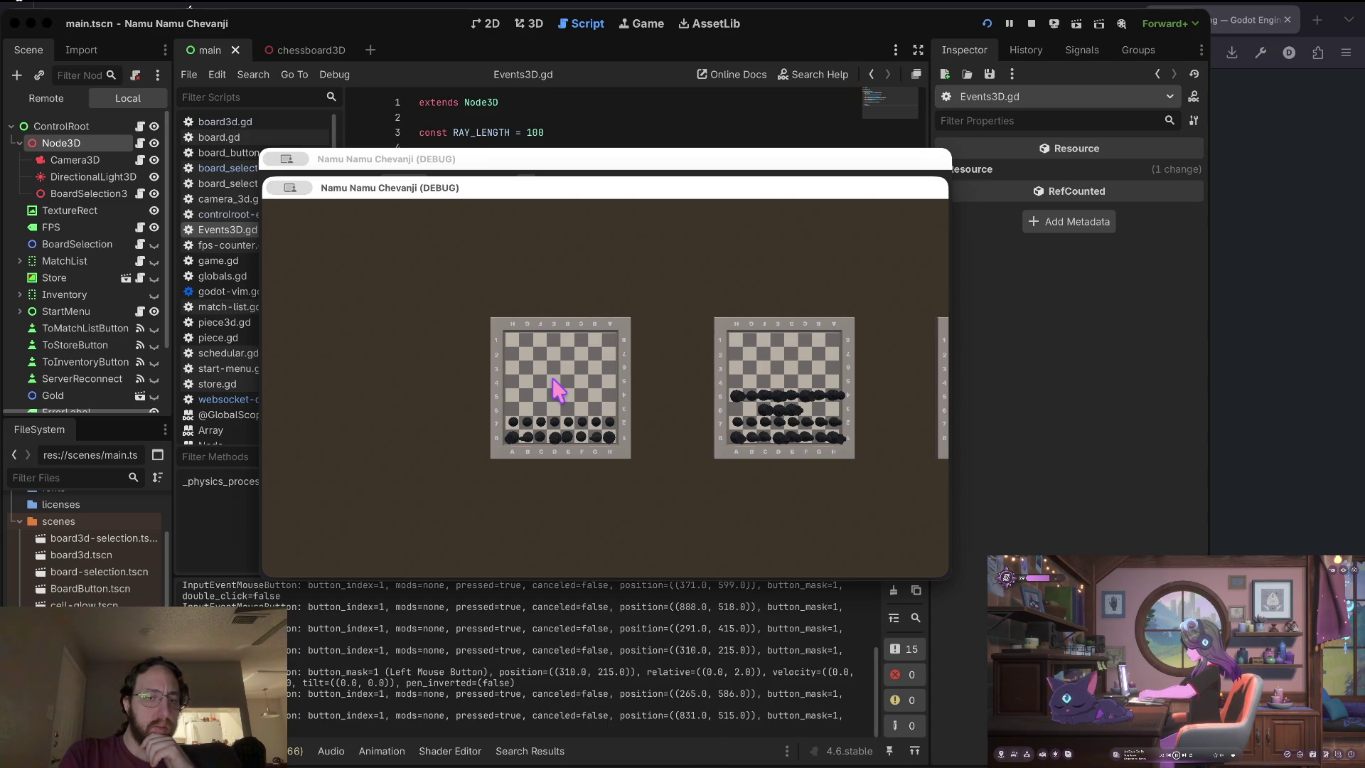
{"action": "left_click", "coordinate": [585, 398]}
{"action": "left_click", "coordinate": [585, 398]}
{"action": "left_click", "coordinate": [586, 398]}
{"action": "left_click", "coordinate": [585, 398]}
{"action": "left_click", "coordinate": [586, 398]}
{"action": "left_click", "coordinate": [586, 398]}
{"action": "left_click", "coordinate": [585, 398]}
{"action": "left_click", "coordinate": [585, 398]}
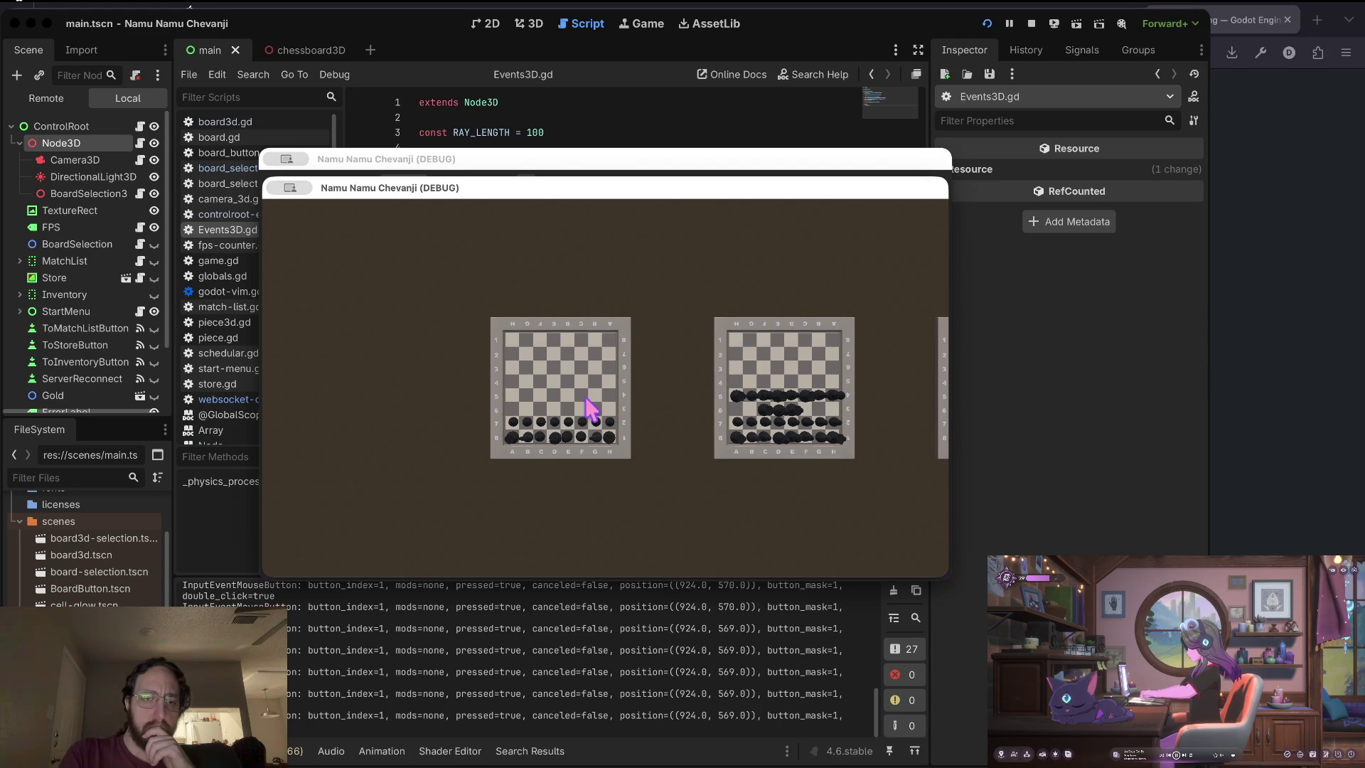
{"action": "left_click", "coordinate": [1032, 23]}
{"action": "left_click", "coordinate": [657, 256]}
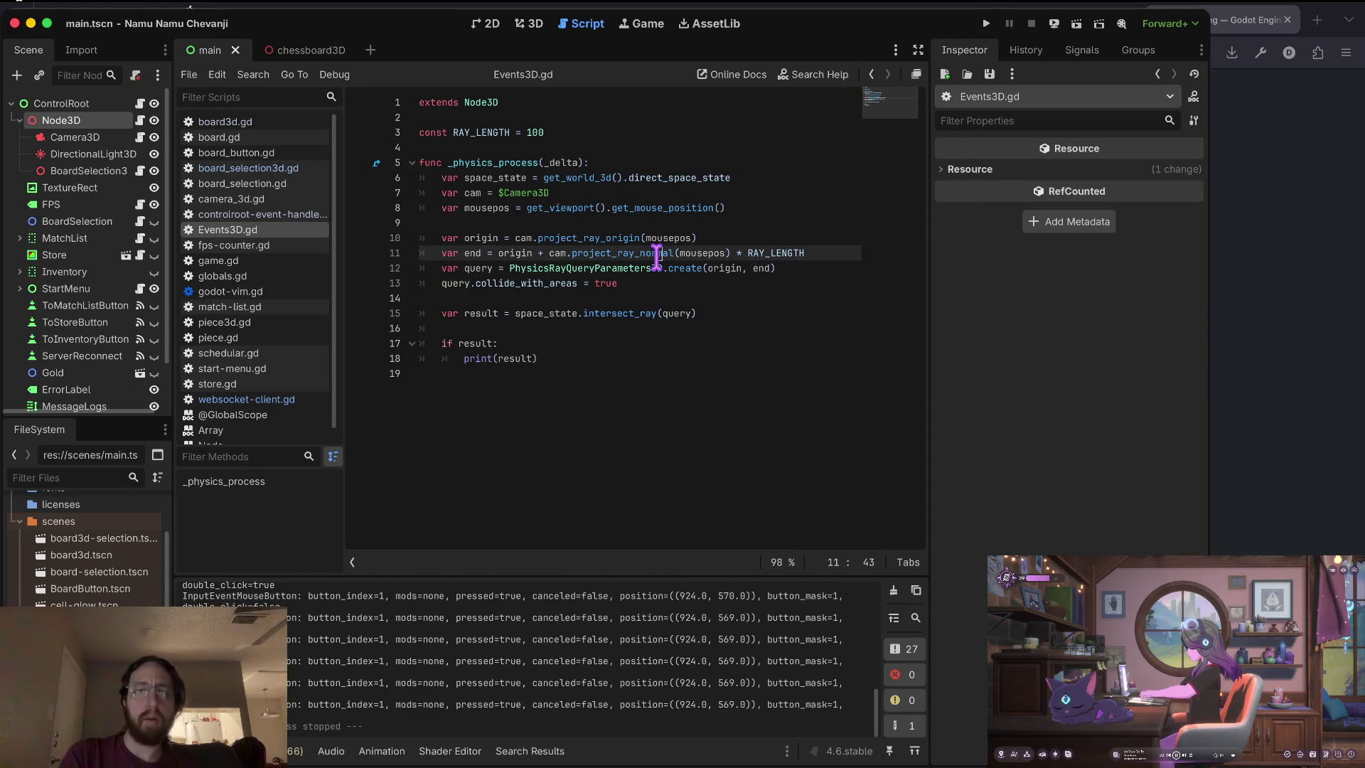
Search all project files for 'print(' and open the print(event) match in controlroot-event-handler.gd.
{"action": "key", "text": "ctrl+shift+f"}
{"action": "type", "text": "print("}
{"action": "key", "text": "Return"}
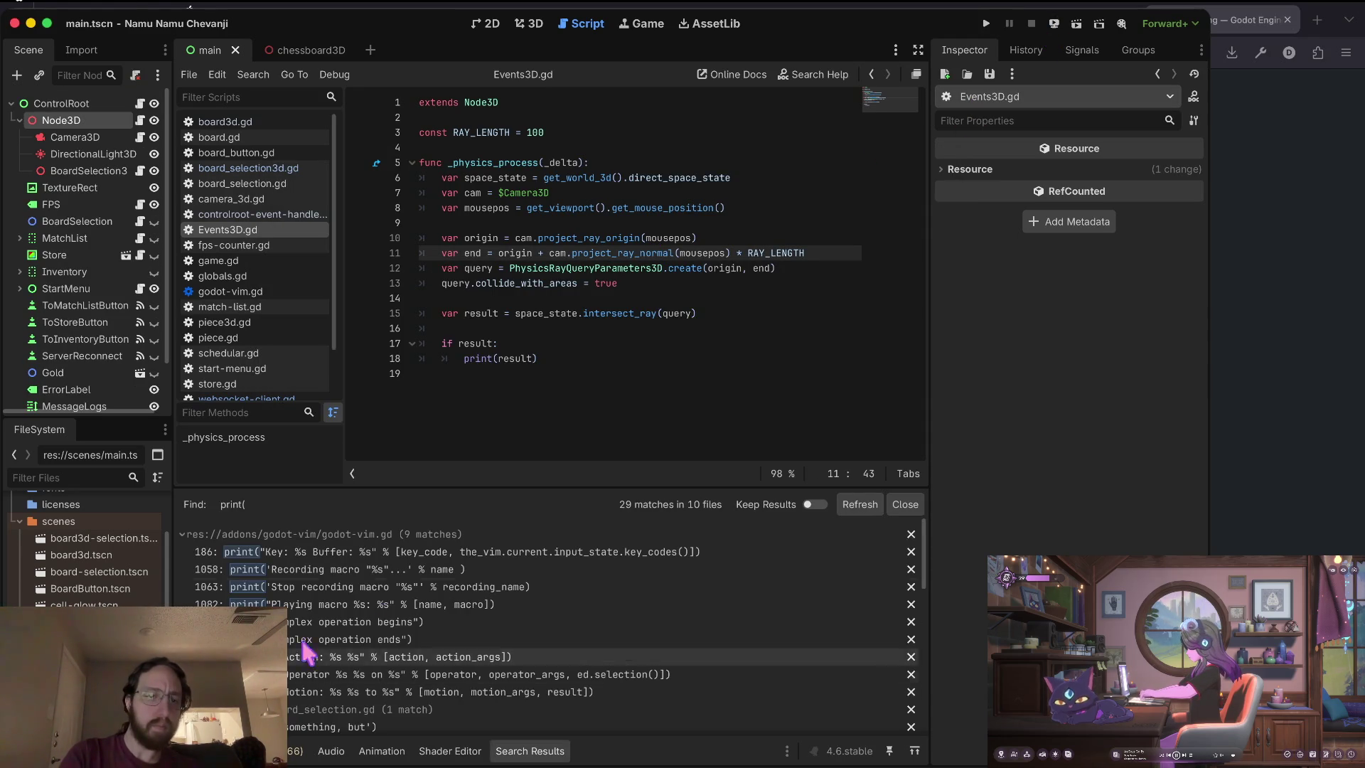
{"action": "scroll", "coordinate": [399, 664], "scroll_direction": "down", "scroll_amount": 10}
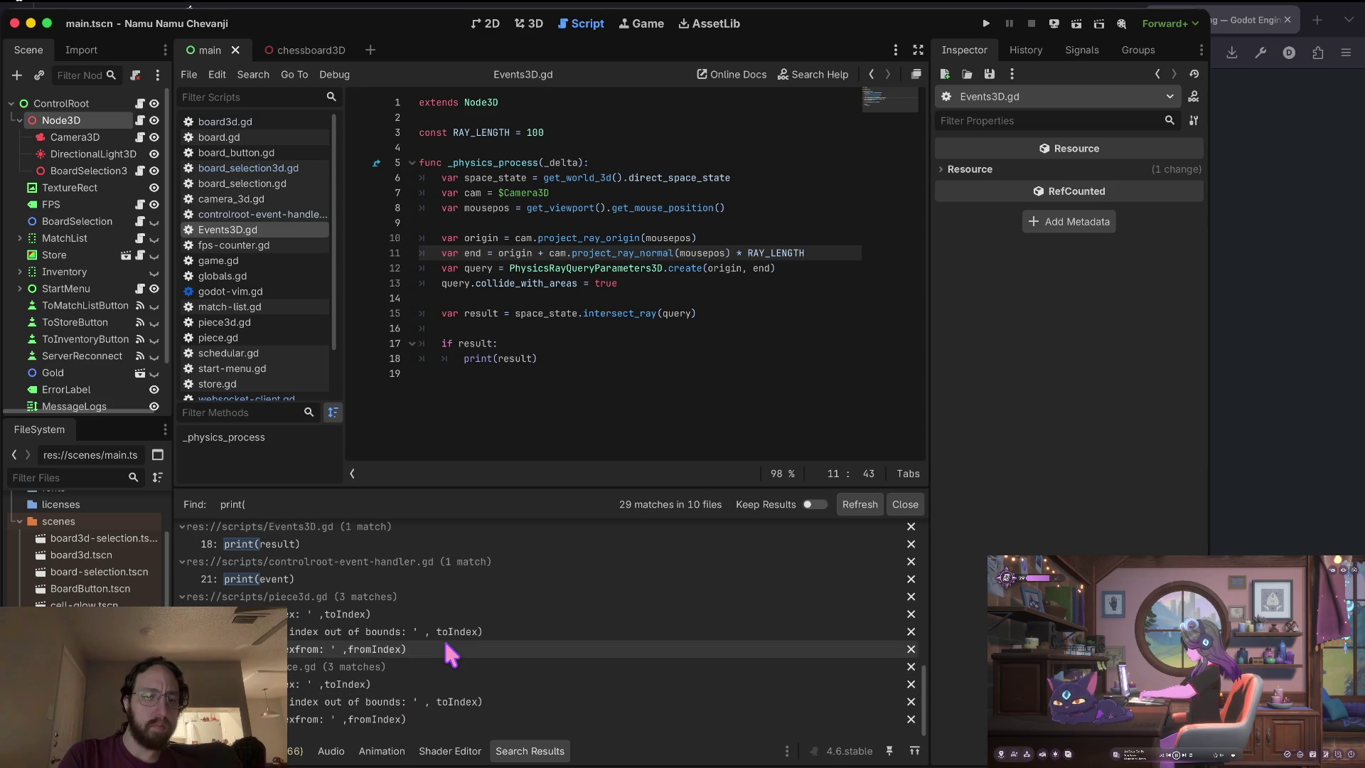
{"action": "scroll", "coordinate": [444, 638], "scroll_direction": "up", "scroll_amount": 1}
{"action": "scroll", "coordinate": [443, 639], "scroll_direction": "up", "scroll_amount": 2}
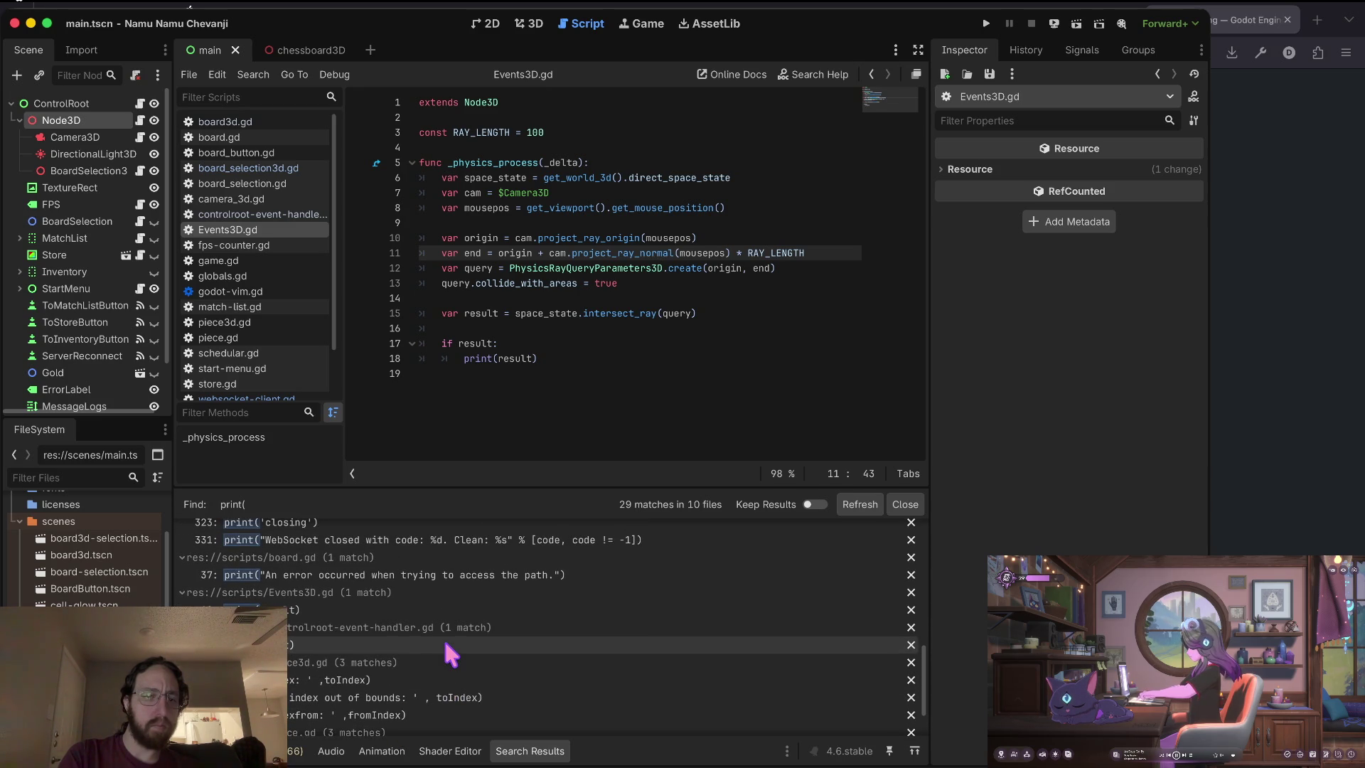
{"action": "left_click", "coordinate": [444, 638]}
Delete the _unhandled_input debug print function from controlroot-event-handler.gd.
{"action": "left_click", "coordinate": [491, 244]}
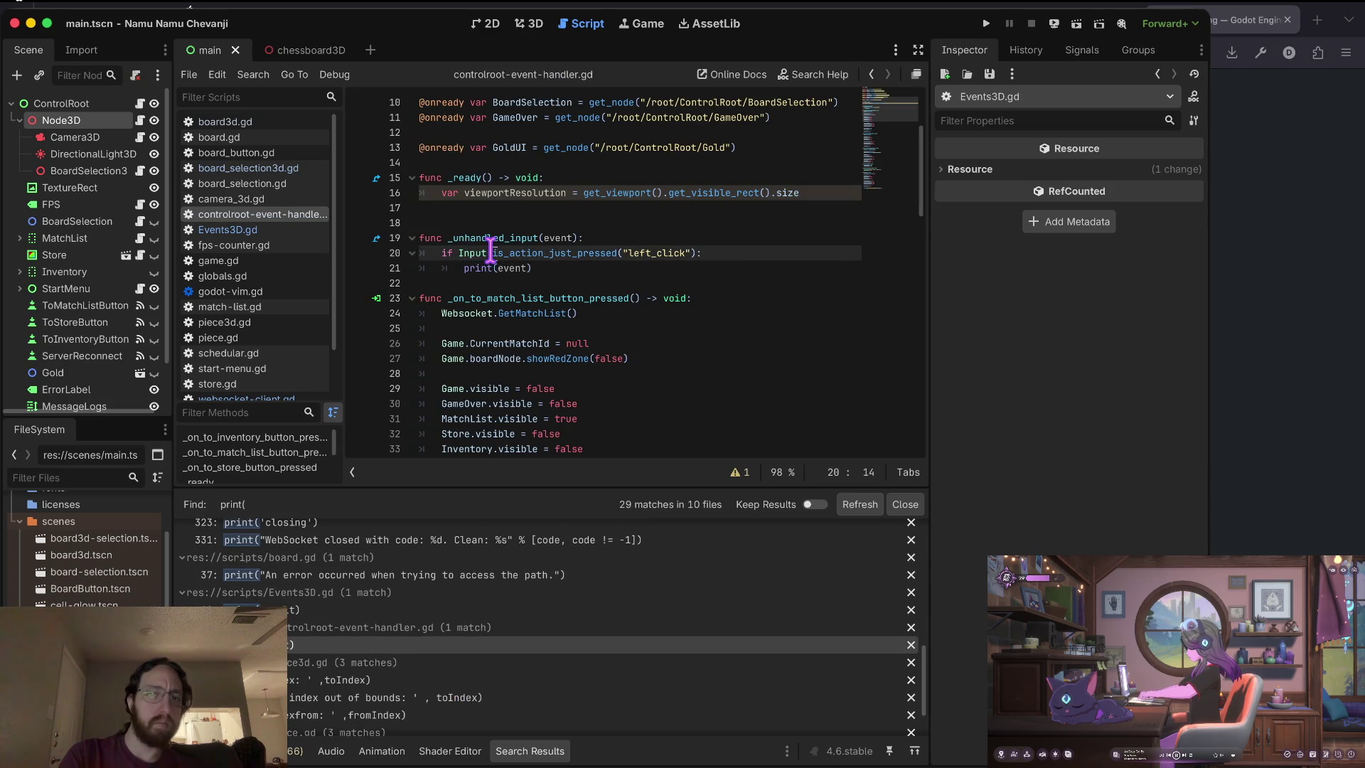
{"action": "key", "text": "shift+Down"}
{"action": "key", "text": "shift+Down"}
{"action": "key", "text": "shift+Down"}
{"action": "key", "text": "shift+Up"}
{"action": "key", "text": "shift+Up"}
{"action": "key", "text": "shift+Up"}
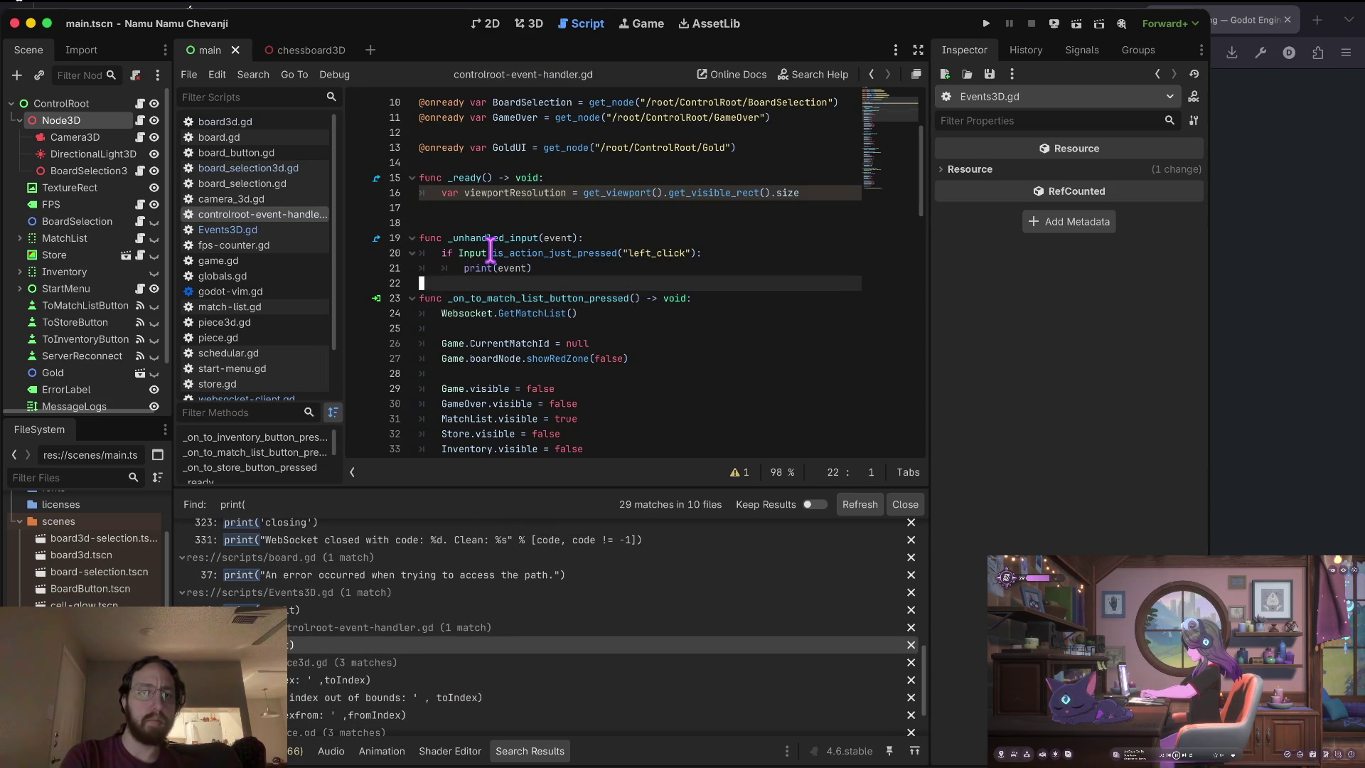
{"action": "key", "text": "BackSpace"}
{"action": "key", "text": "Up"}
{"action": "key", "text": "ctrl+shift+k"}
{"action": "key", "text": "ctrl+shift+k"}
{"action": "key", "text": "ctrl+shift+k"}
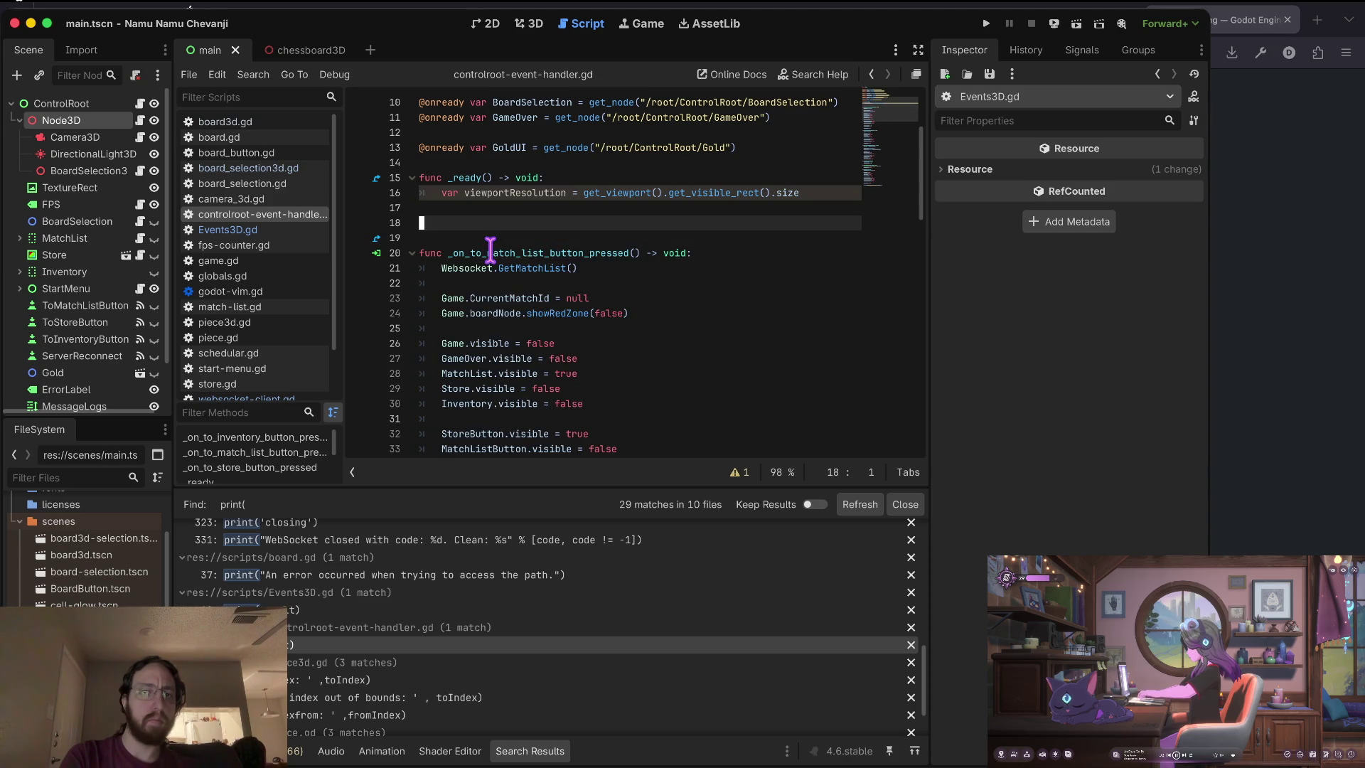
Move the viewportResolution line above _ready, comment it out, and delete the empty _ready function.
{"action": "key", "text": "Up"}
{"action": "key", "text": "Up"}
{"action": "key", "text": "Up"}
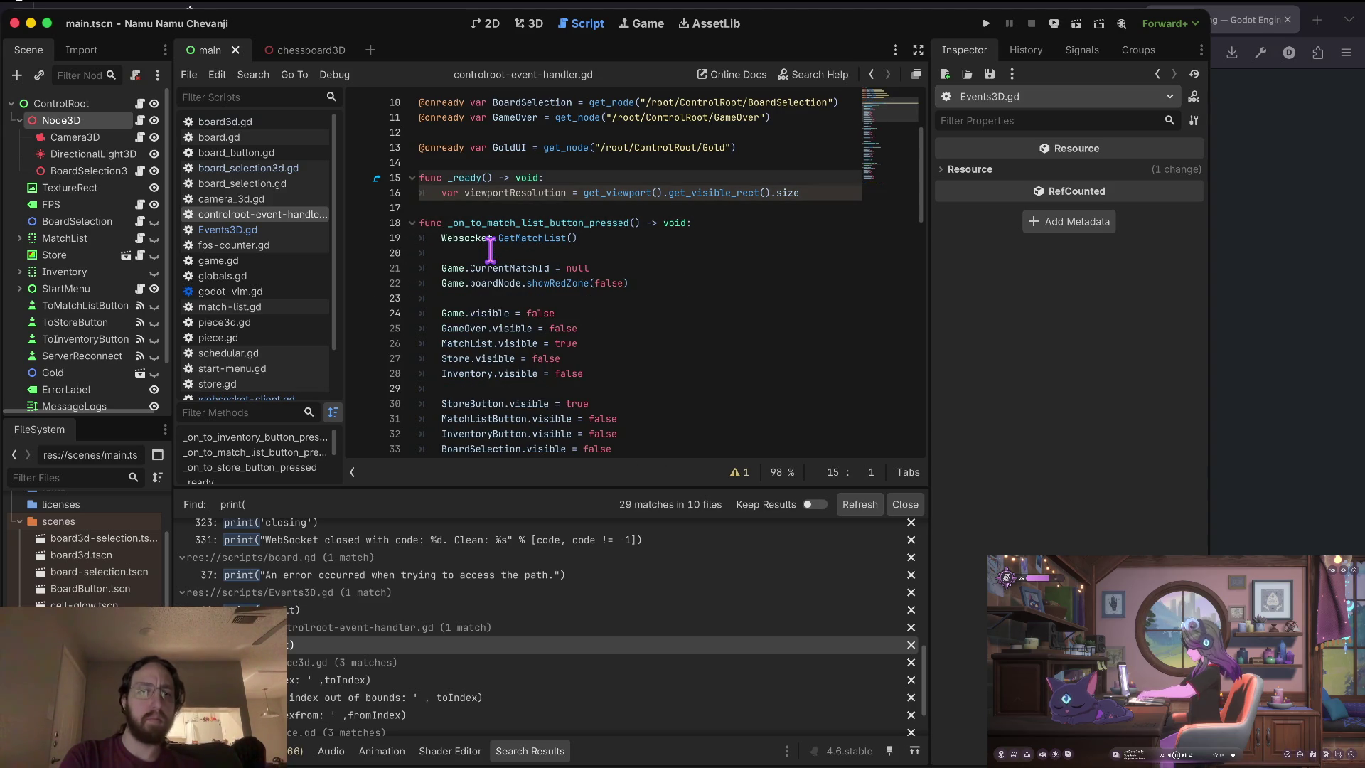
{"action": "key", "text": "Down"}
{"action": "key", "text": "Right"}
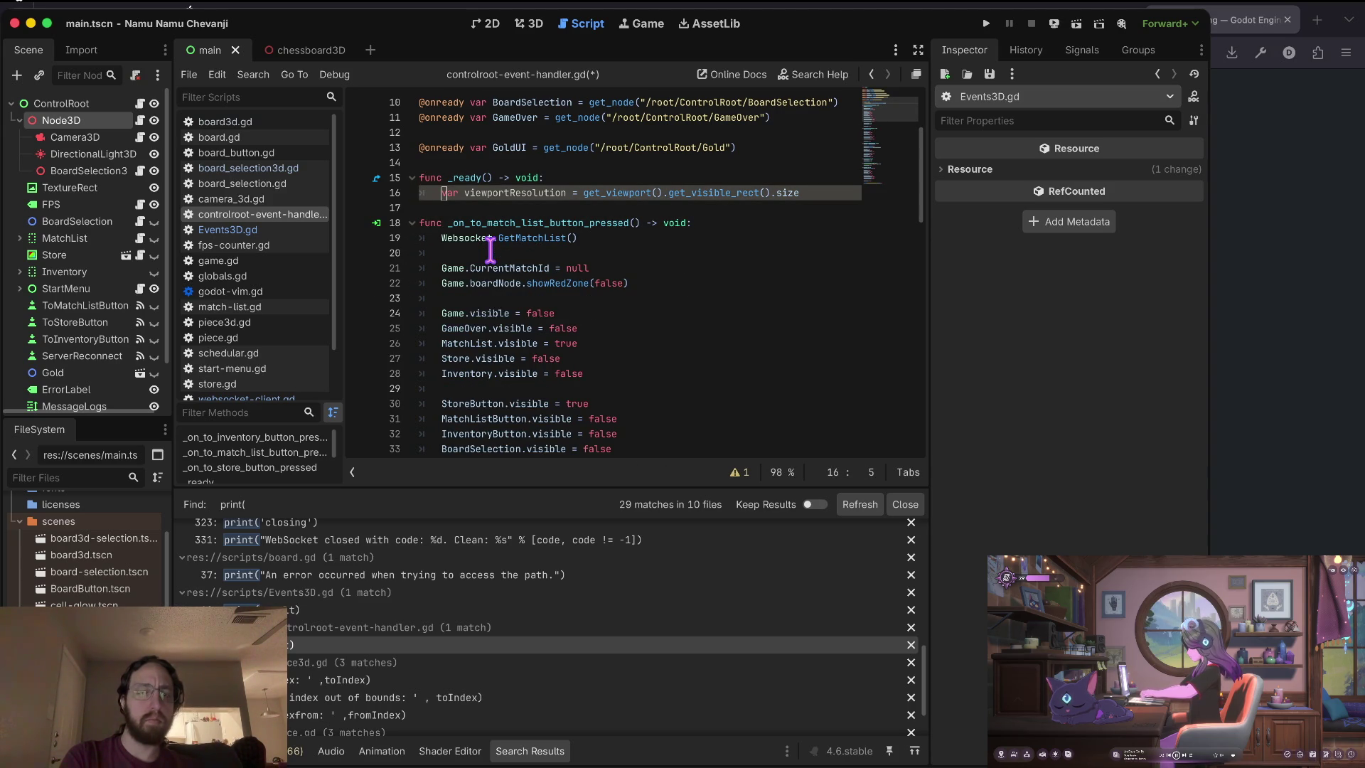
{"action": "key", "text": "ctrl+x"}
{"action": "key", "text": "Up"}
{"action": "key", "text": "ctrl+v"}
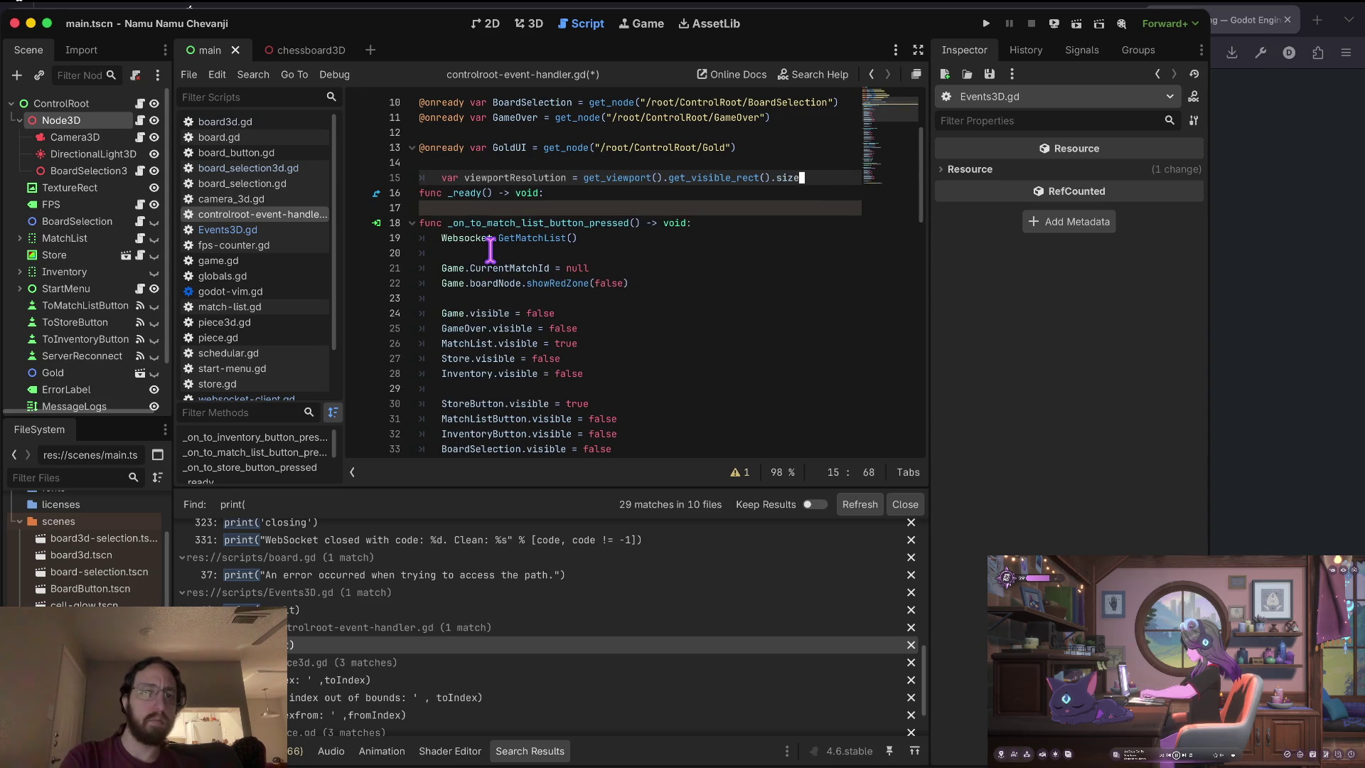
{"action": "type", "text": "#"}
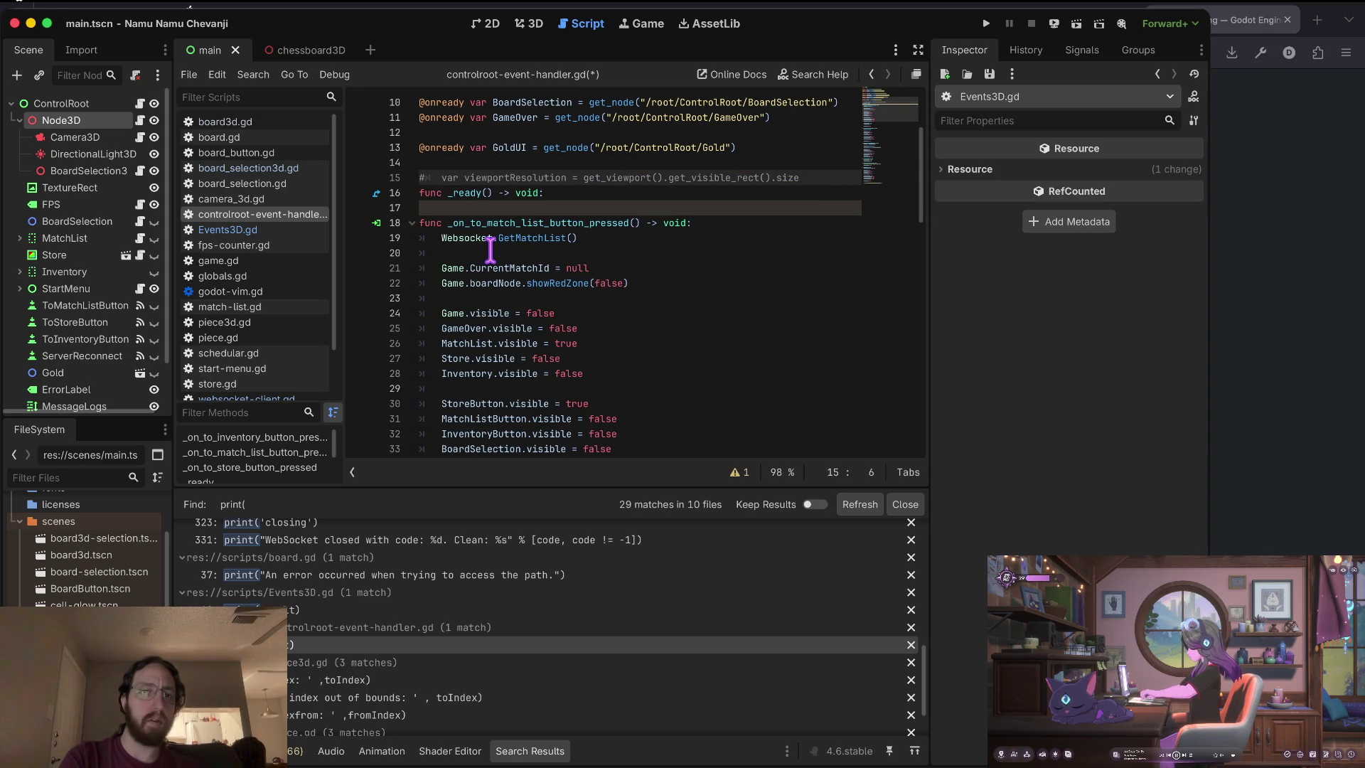
{"action": "key", "text": "Delete"}
{"action": "key", "text": "Down"}
{"action": "key", "text": "ctrl+shift+k"}
Save controlroot-event-handler.gd, run the game, and log in to load the chessboards.
{"action": "key", "text": "ctrl+s"}
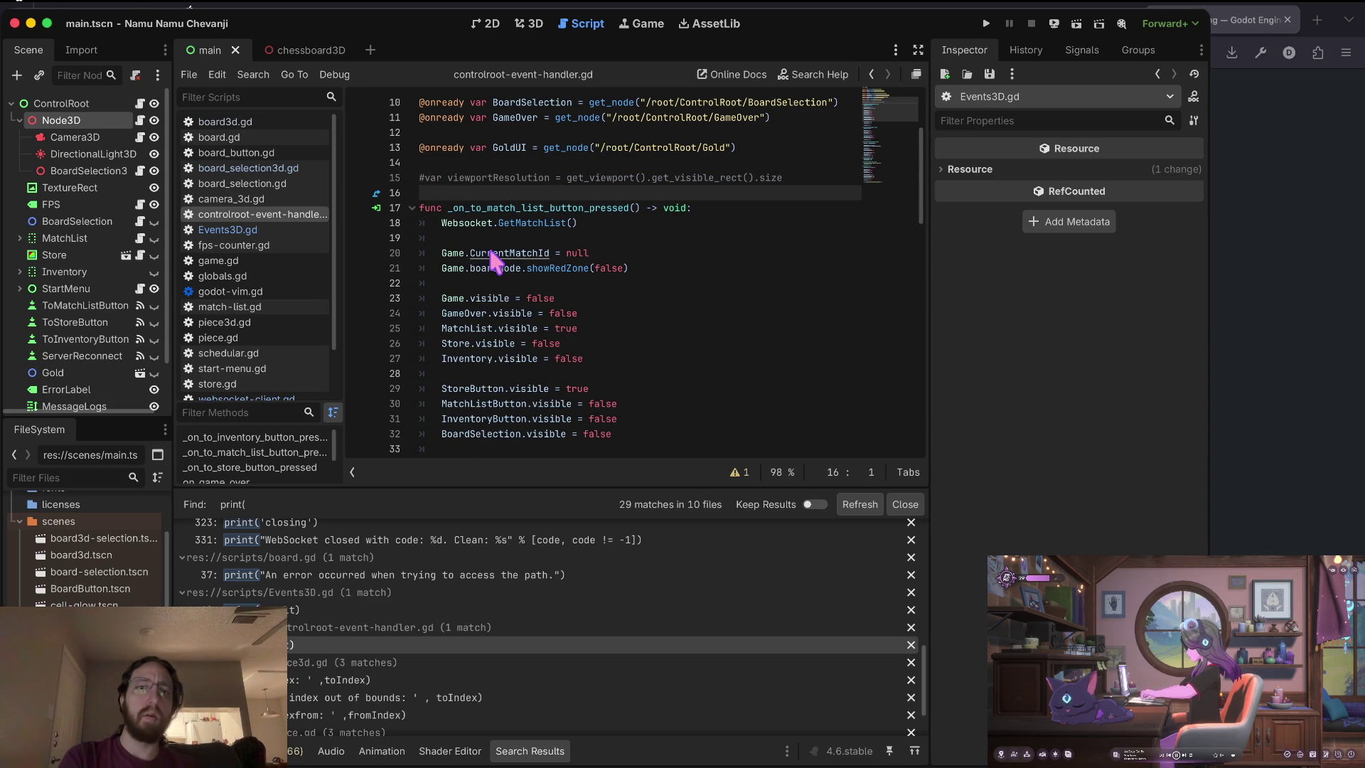
{"action": "key", "text": "super+b"}
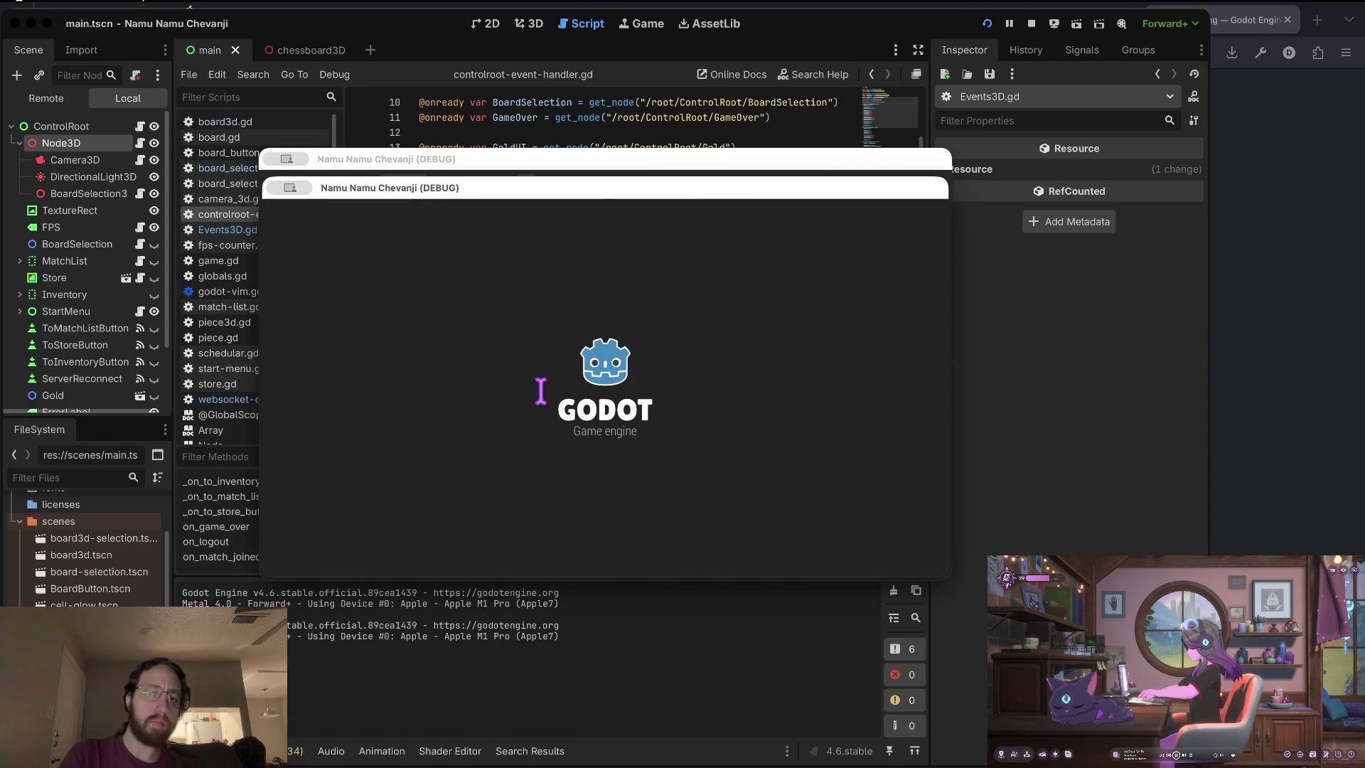
{"action": "type", "text": "d"}
{"action": "left_click", "coordinate": [540, 509]}
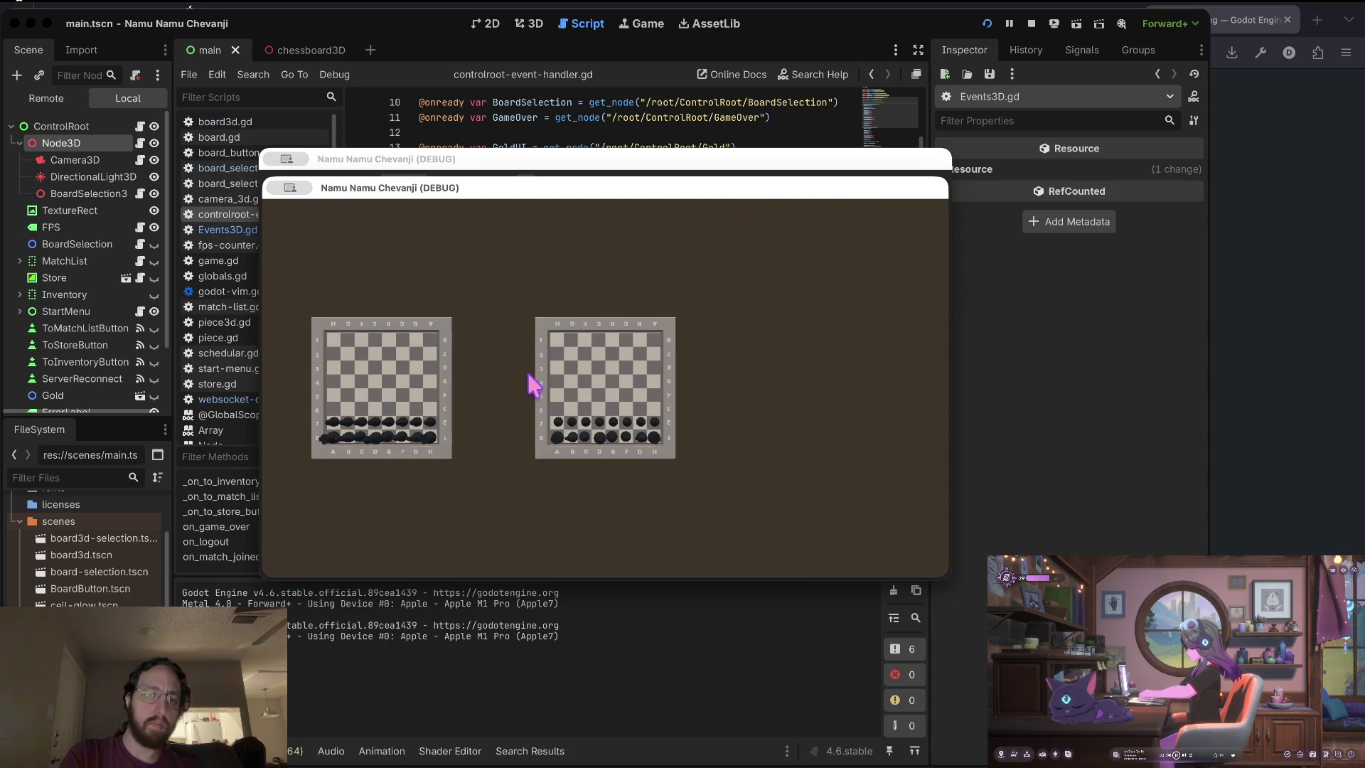
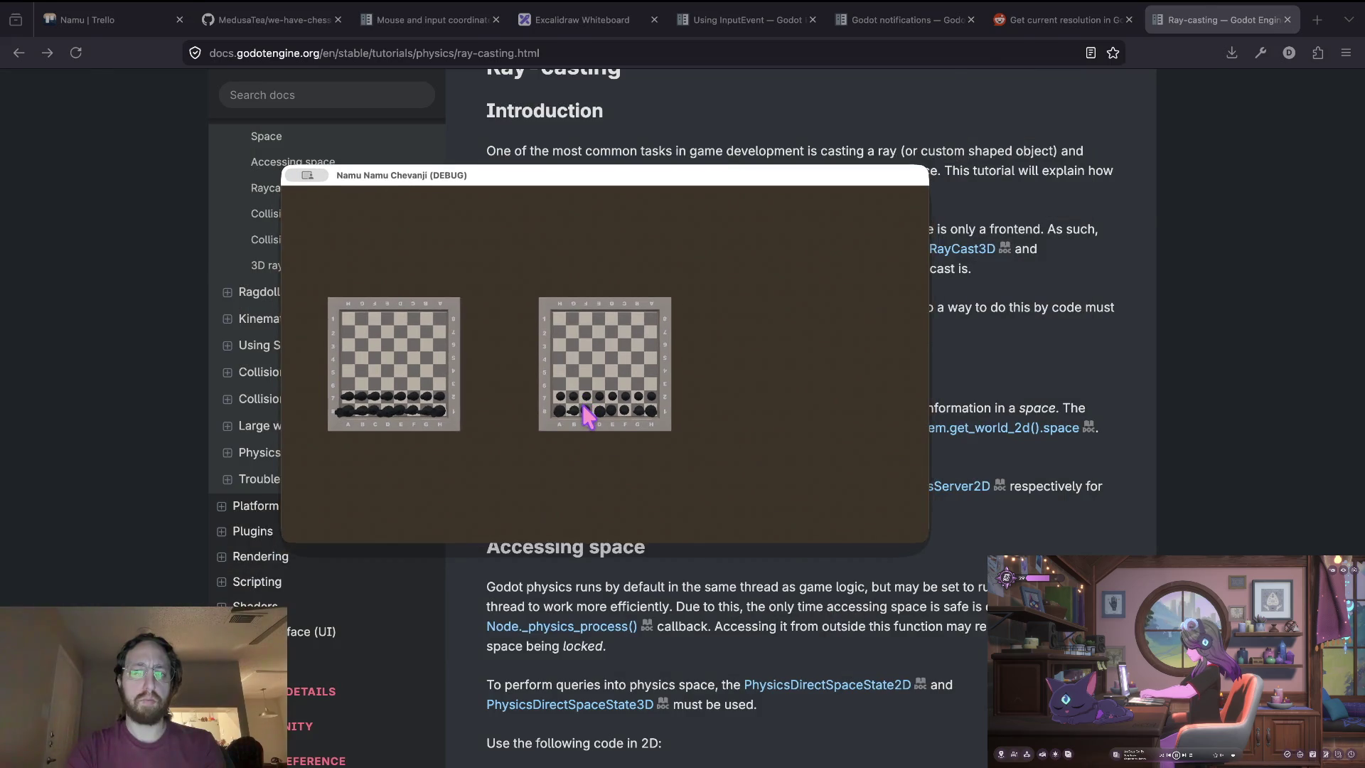
Stop the running game and open the Events3D.gd script.
{"action": "left_click", "coordinate": [588, 412]}
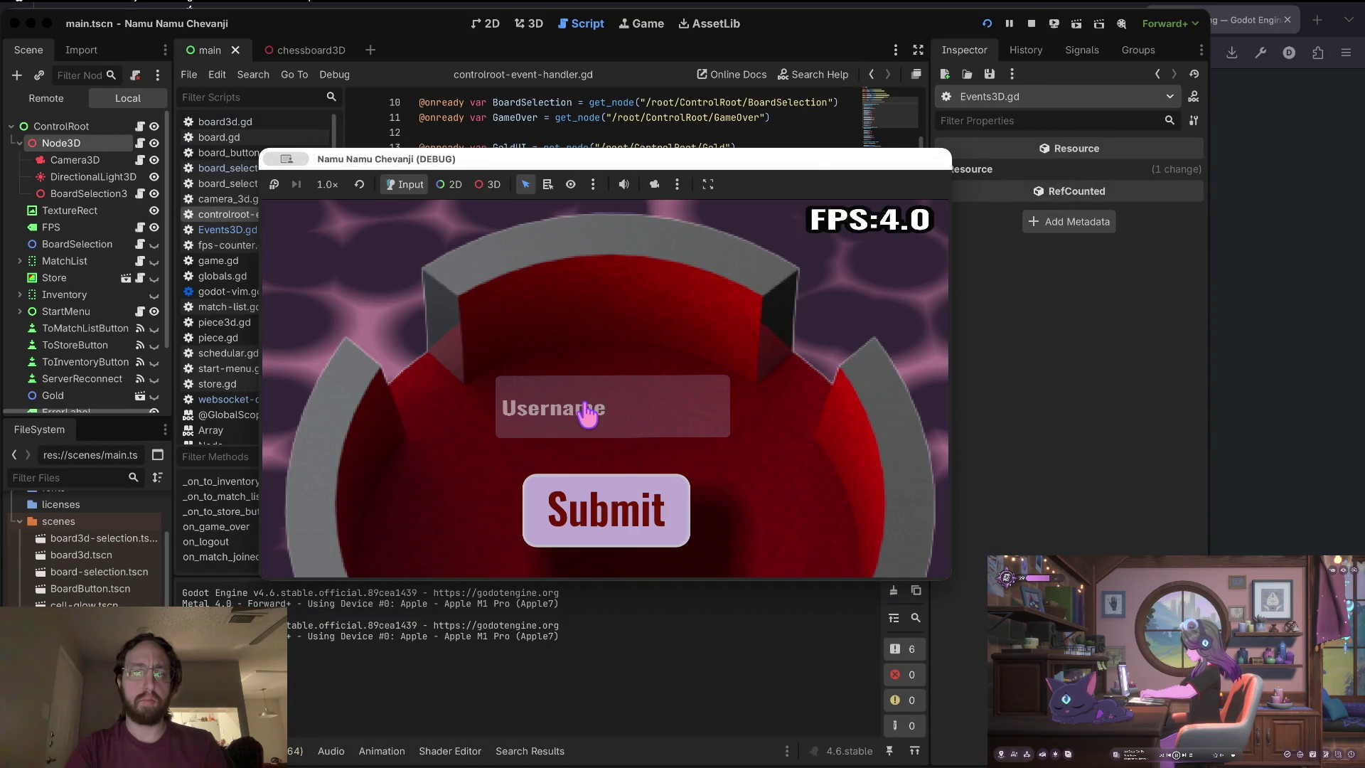
{"action": "left_click", "coordinate": [192, 400]}
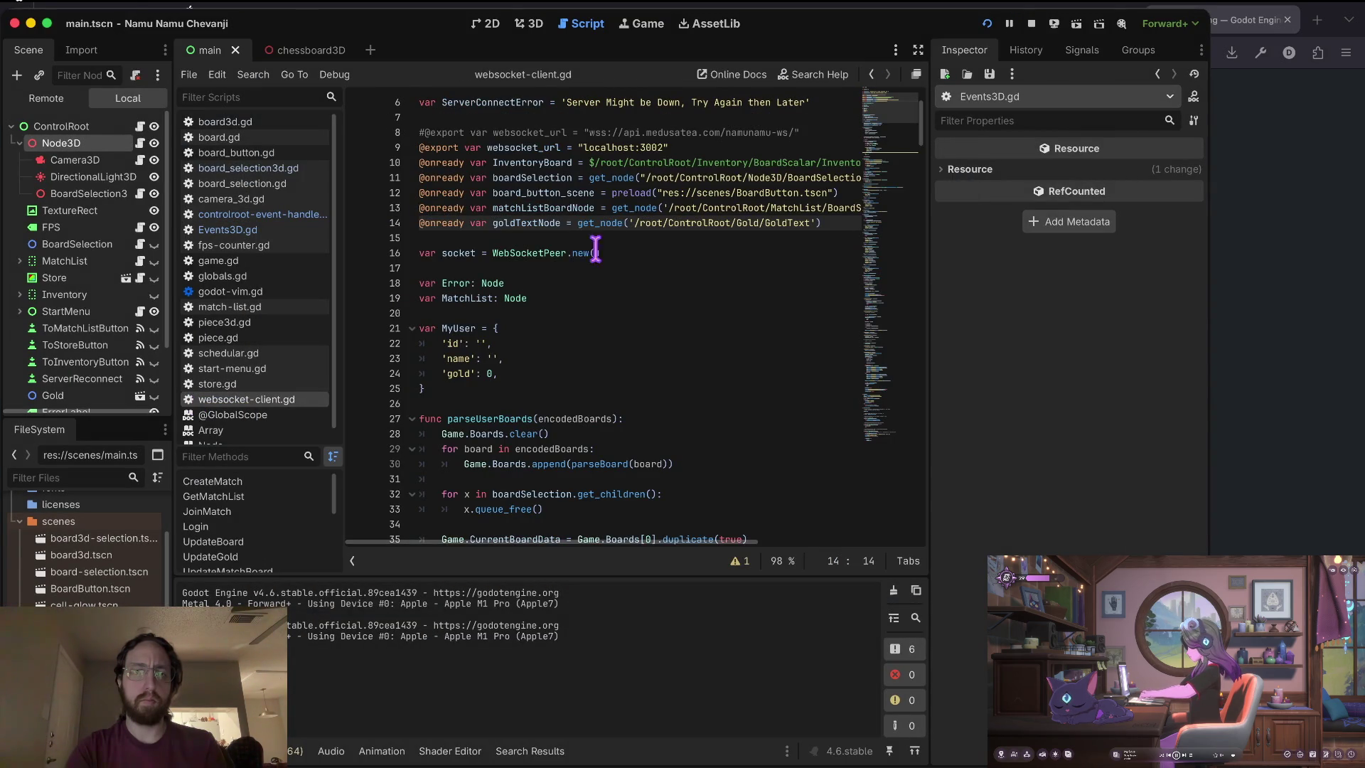
{"action": "left_click", "coordinate": [1032, 23]}
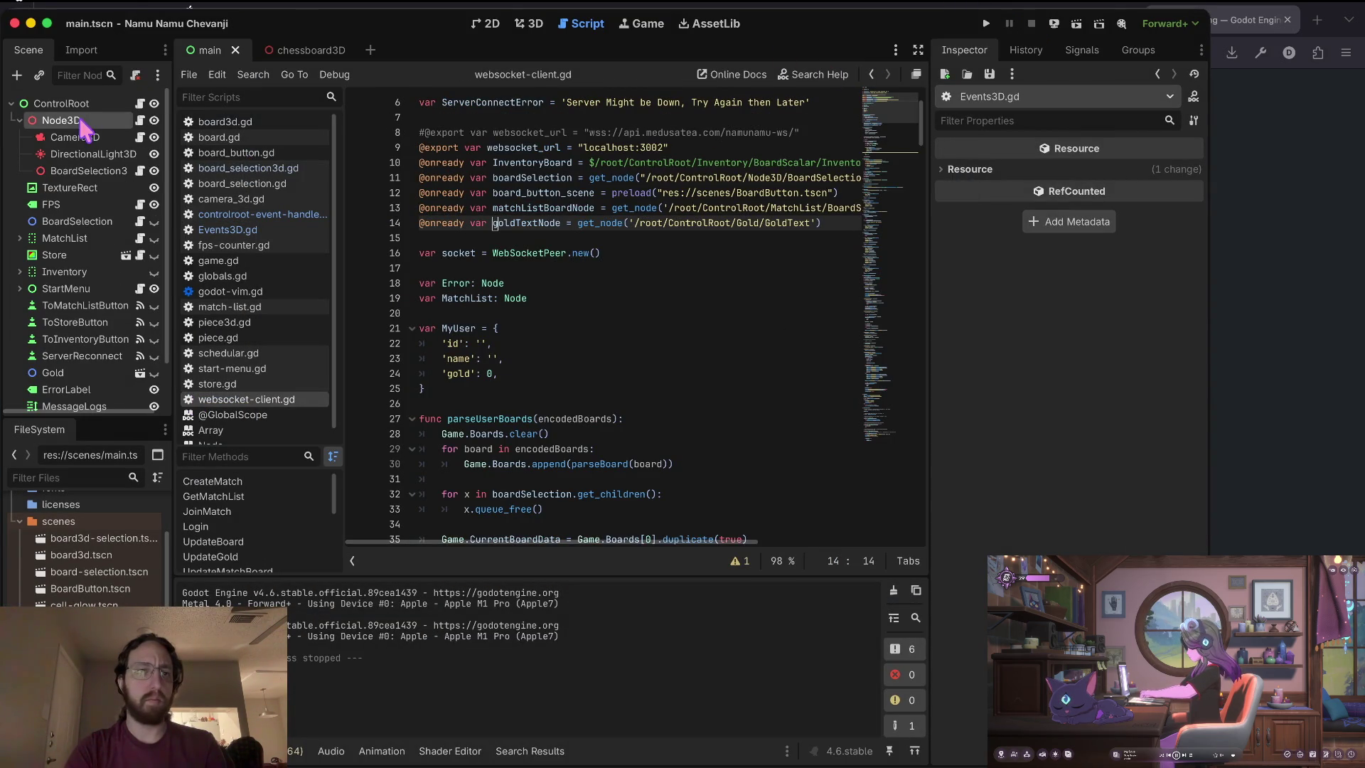
{"action": "left_click", "coordinate": [140, 120]}
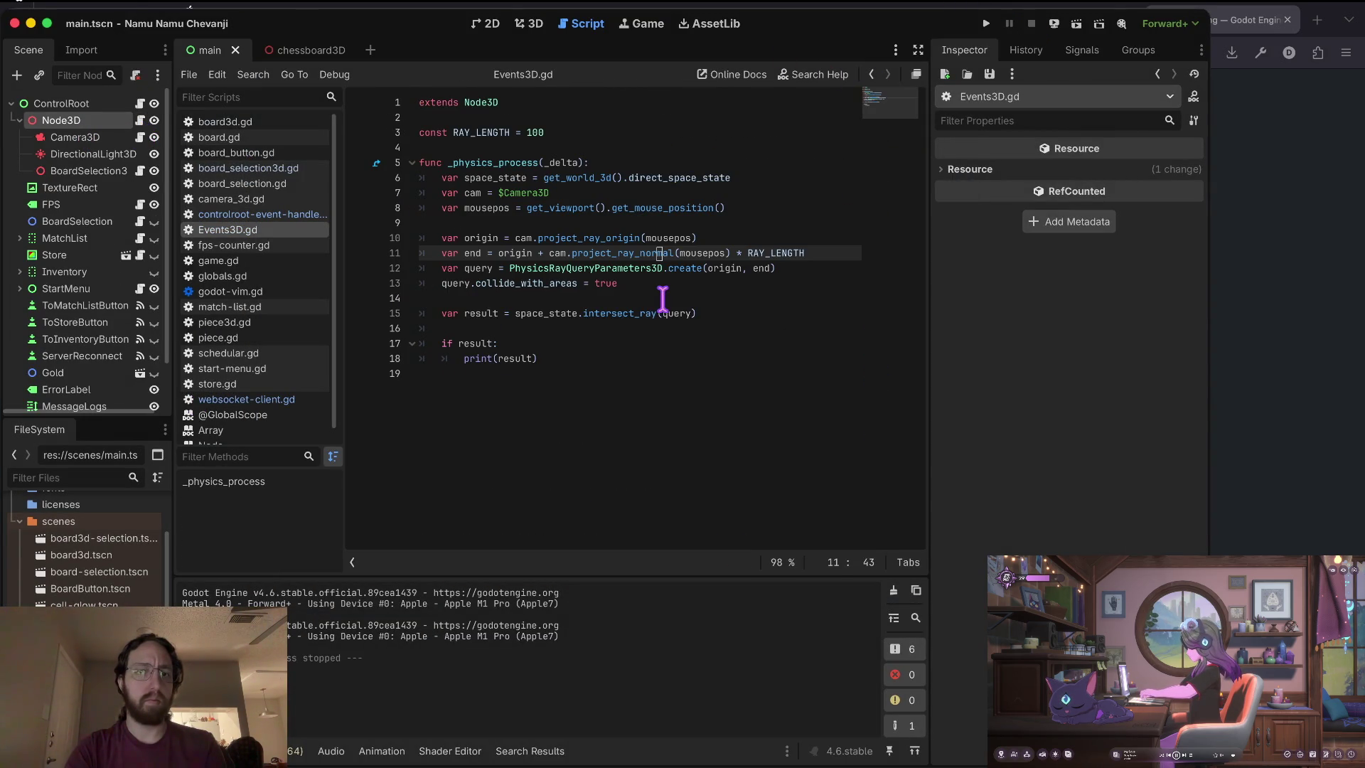
{"action": "left_click", "coordinate": [461, 344]}
Delete the 'if result:' line, dedent print(result), and rerun the game.
{"action": "left_click", "coordinate": [524, 358]}
{"action": "mouse_move", "coordinate": [610, 243]}
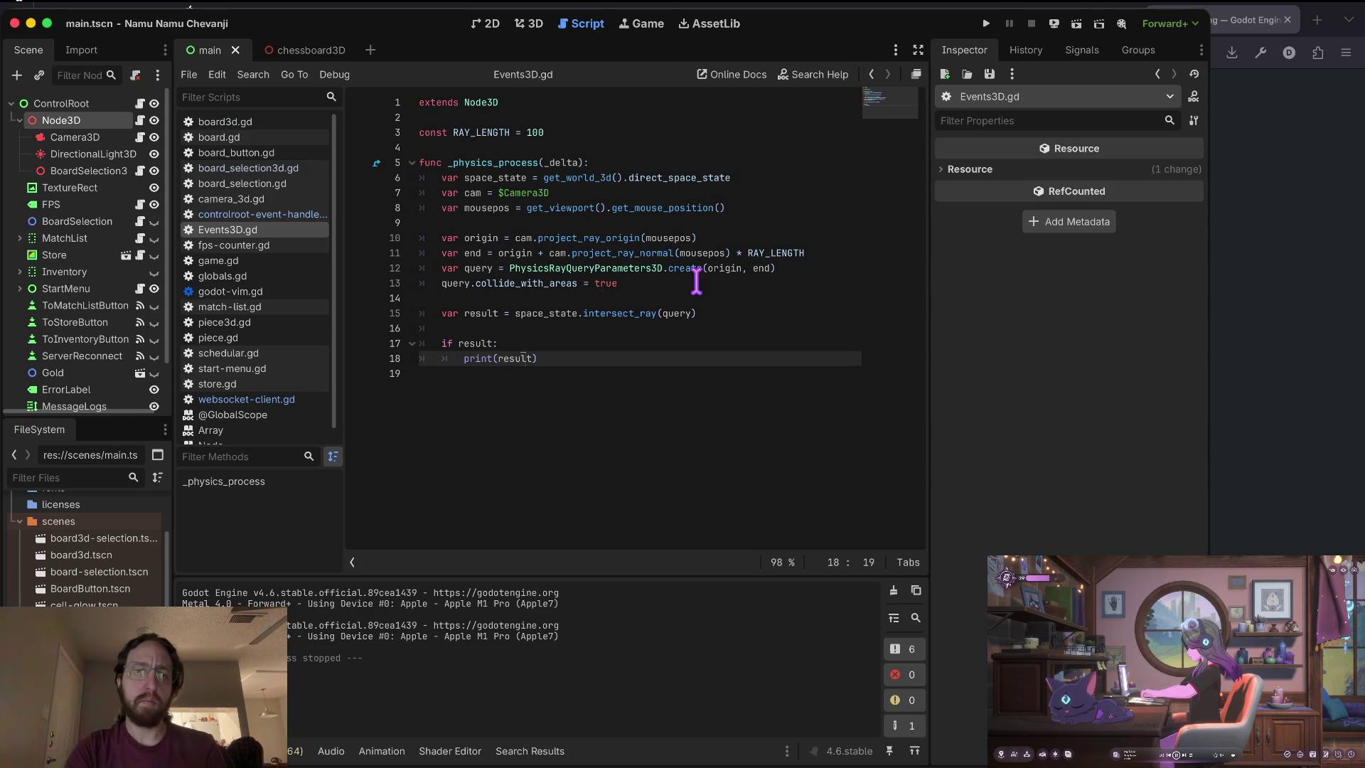
{"action": "left_click", "coordinate": [560, 313]}
{"action": "left_click", "coordinate": [482, 343]}
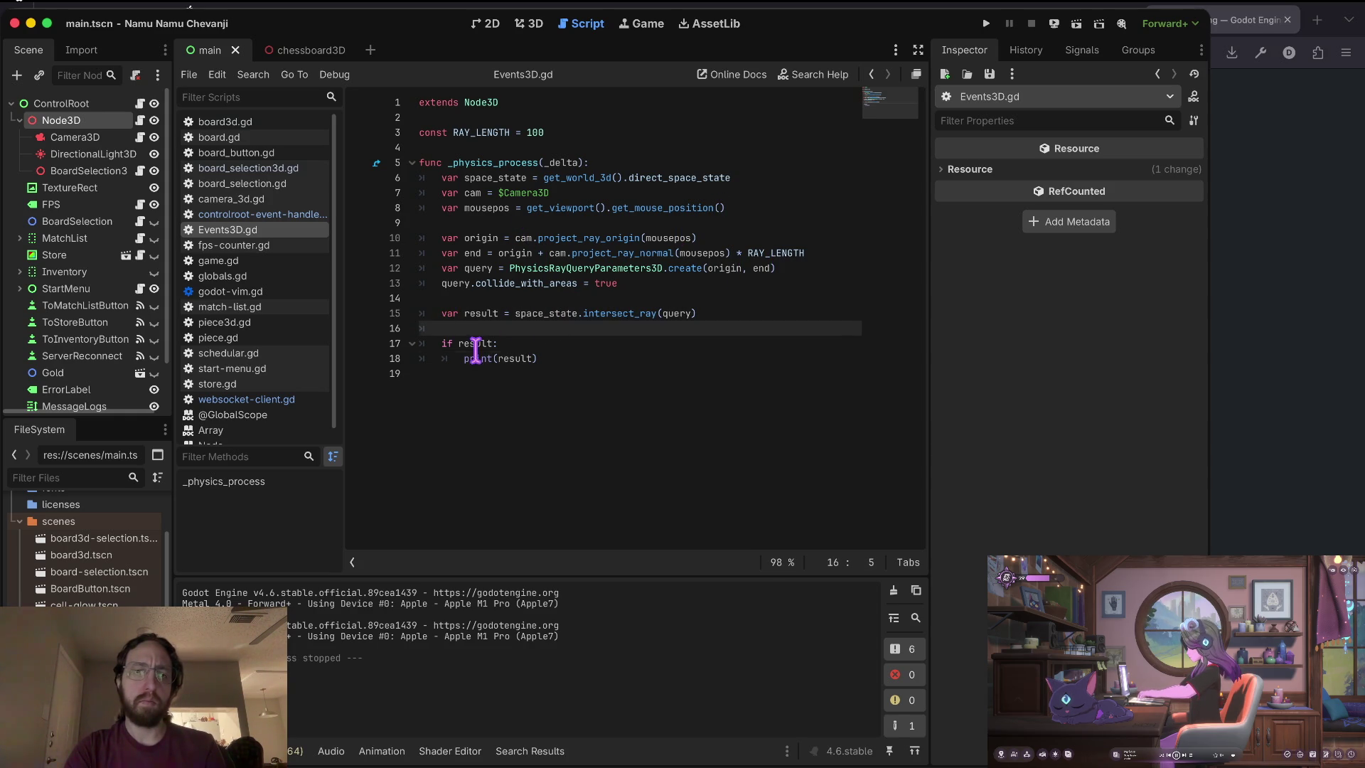
{"action": "key", "text": "d"}
{"action": "key", "text": "d"}
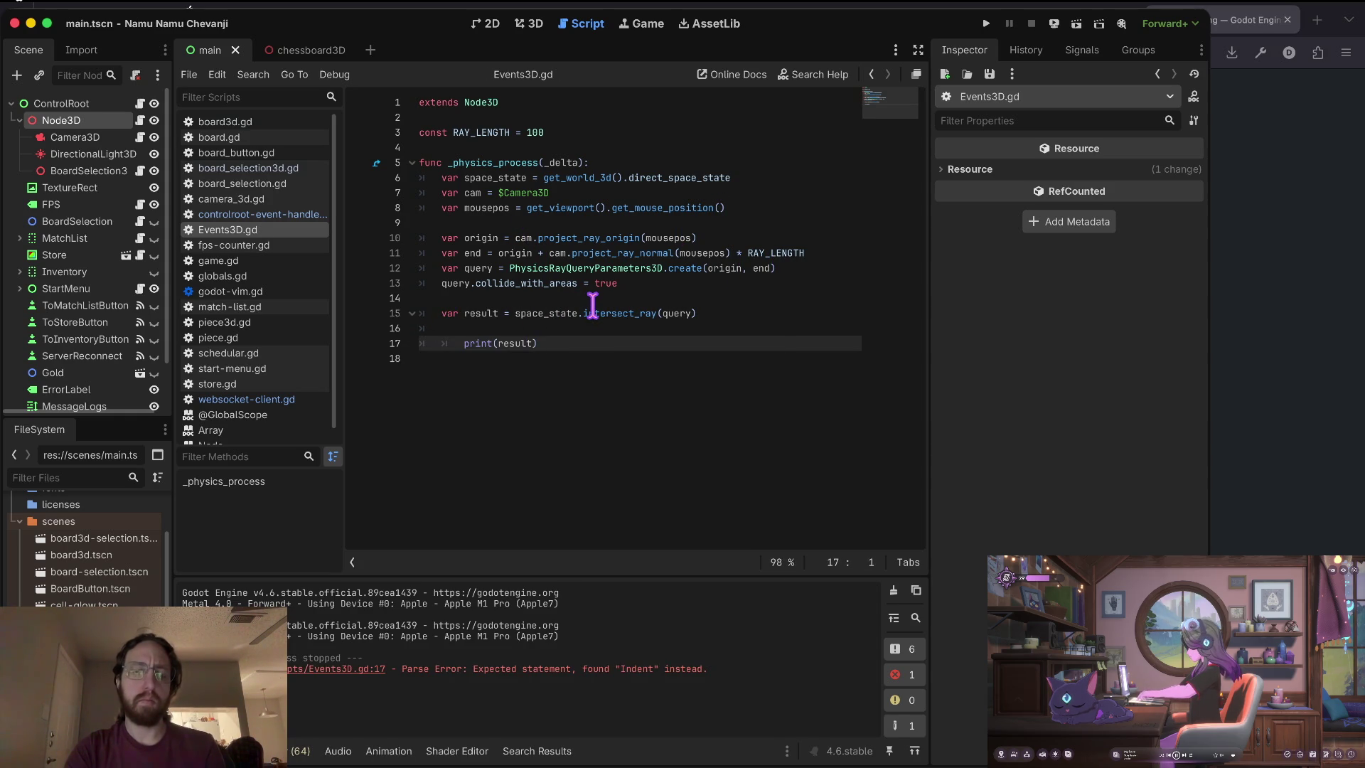
{"action": "key", "text": "less"}
{"action": "key", "text": "less"}
{"action": "key", "text": "u"}
{"action": "key", "text": "u"}
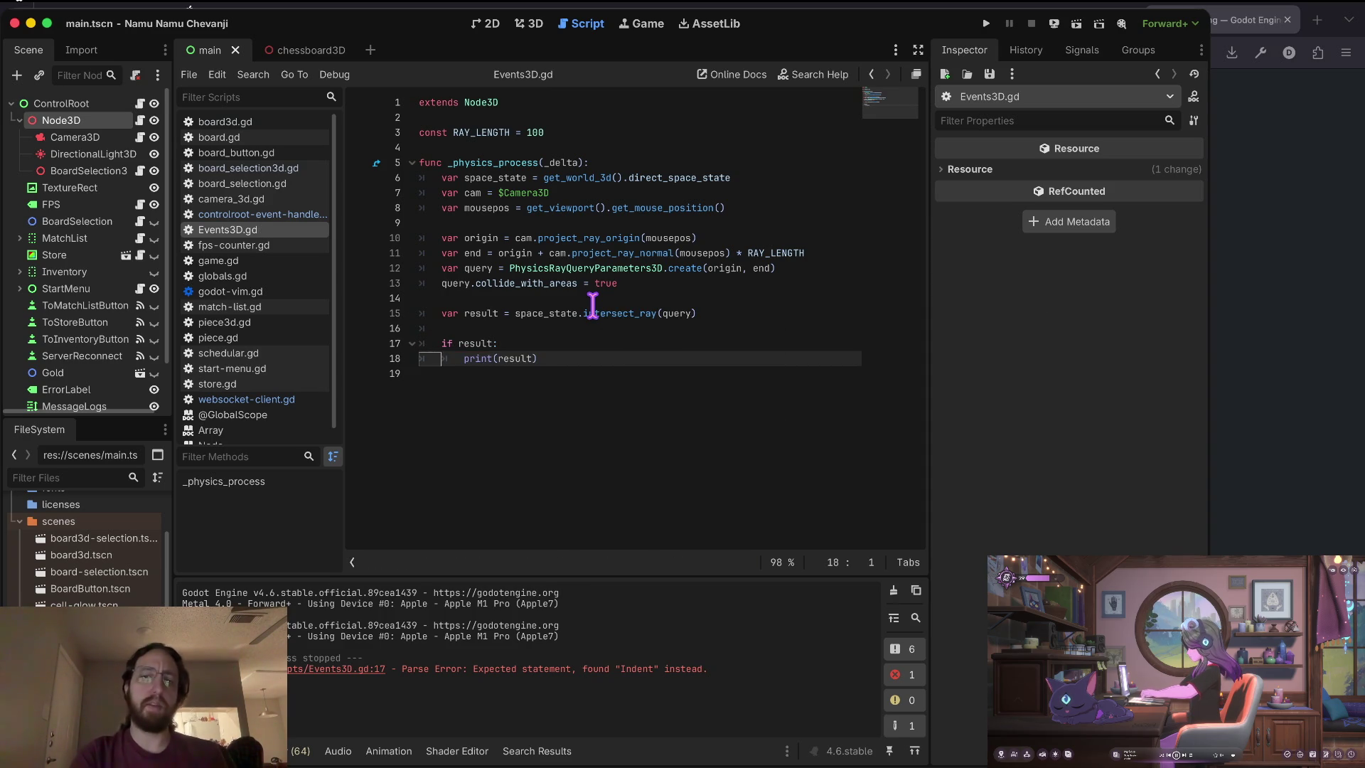
{"action": "key", "text": "k"}
{"action": "key", "text": "k"}
{"action": "key", "text": "j"}
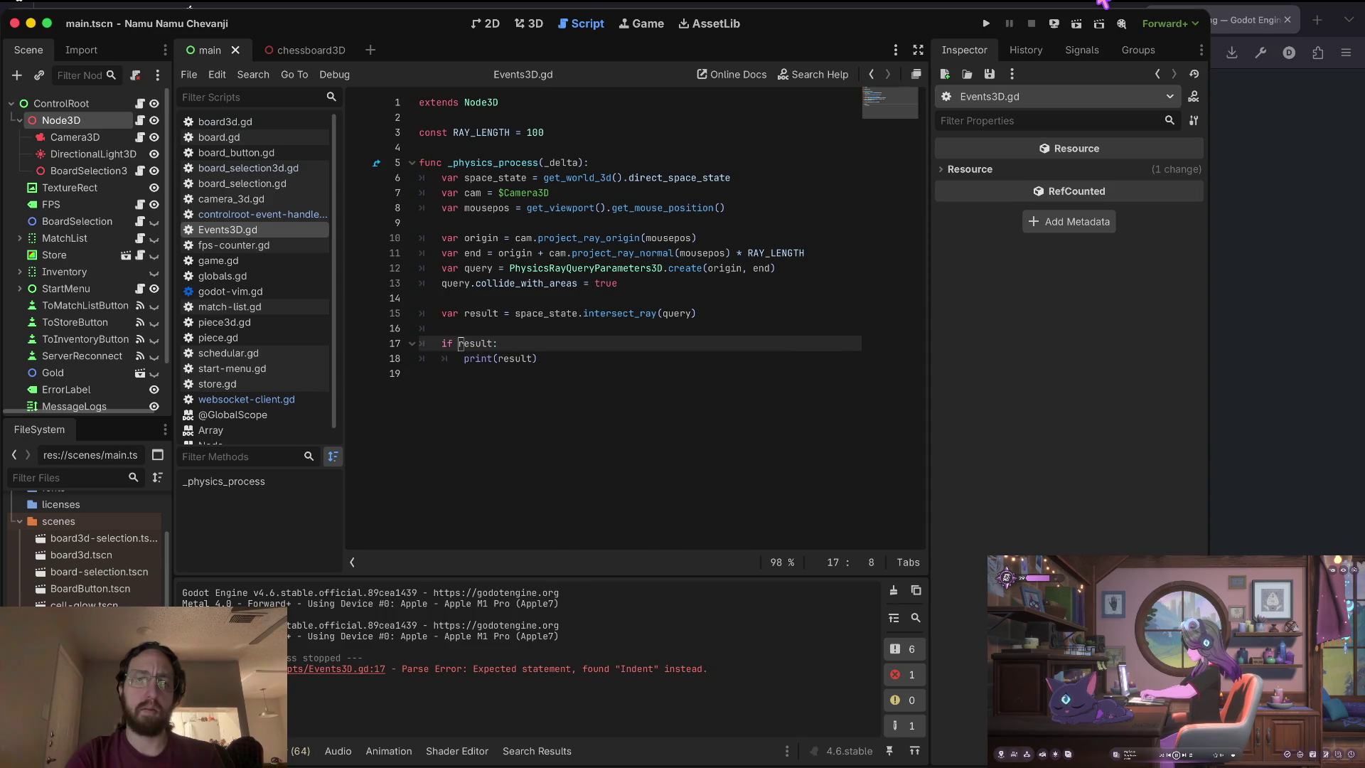
{"action": "type", "text": "ea"}
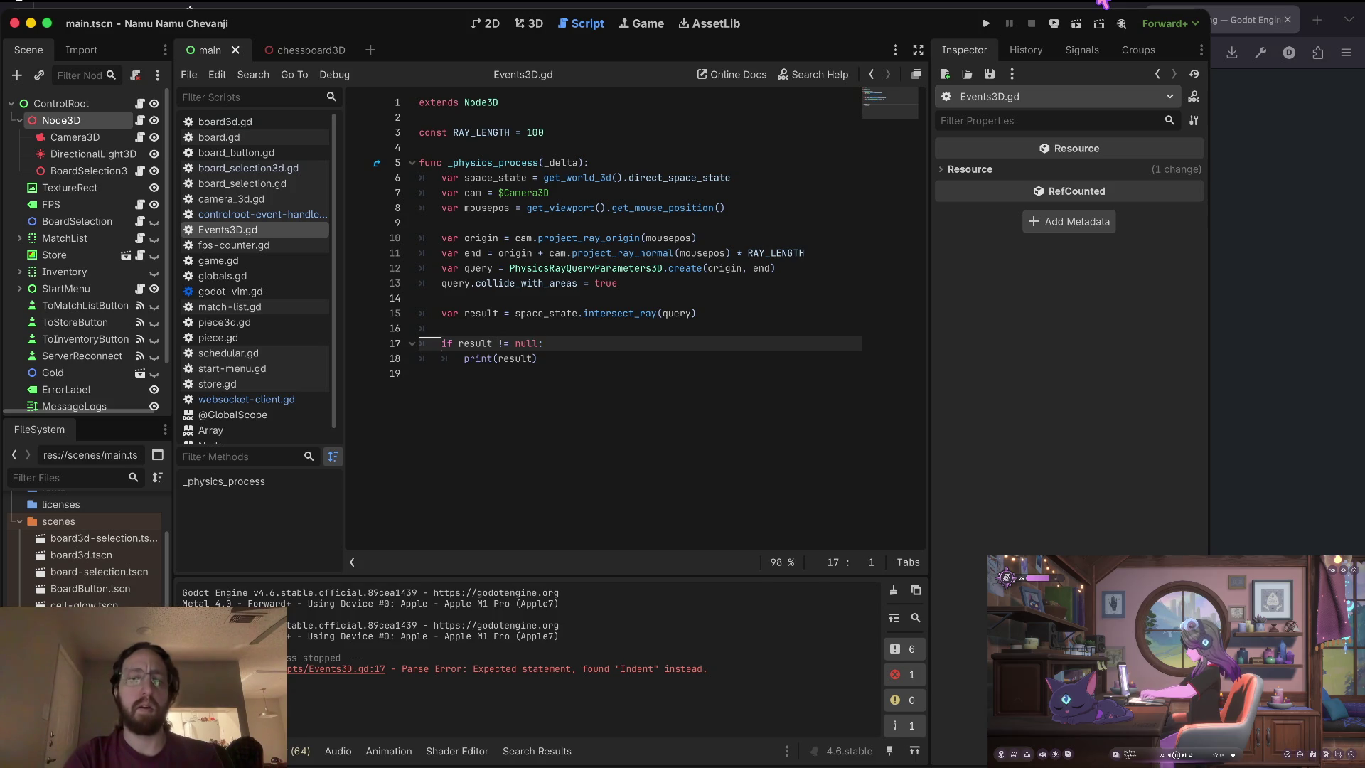
{"action": "key", "text": "d"}
{"action": "key", "text": "d"}
{"action": "key", "text": "less"}
{"action": "key", "text": "less"}
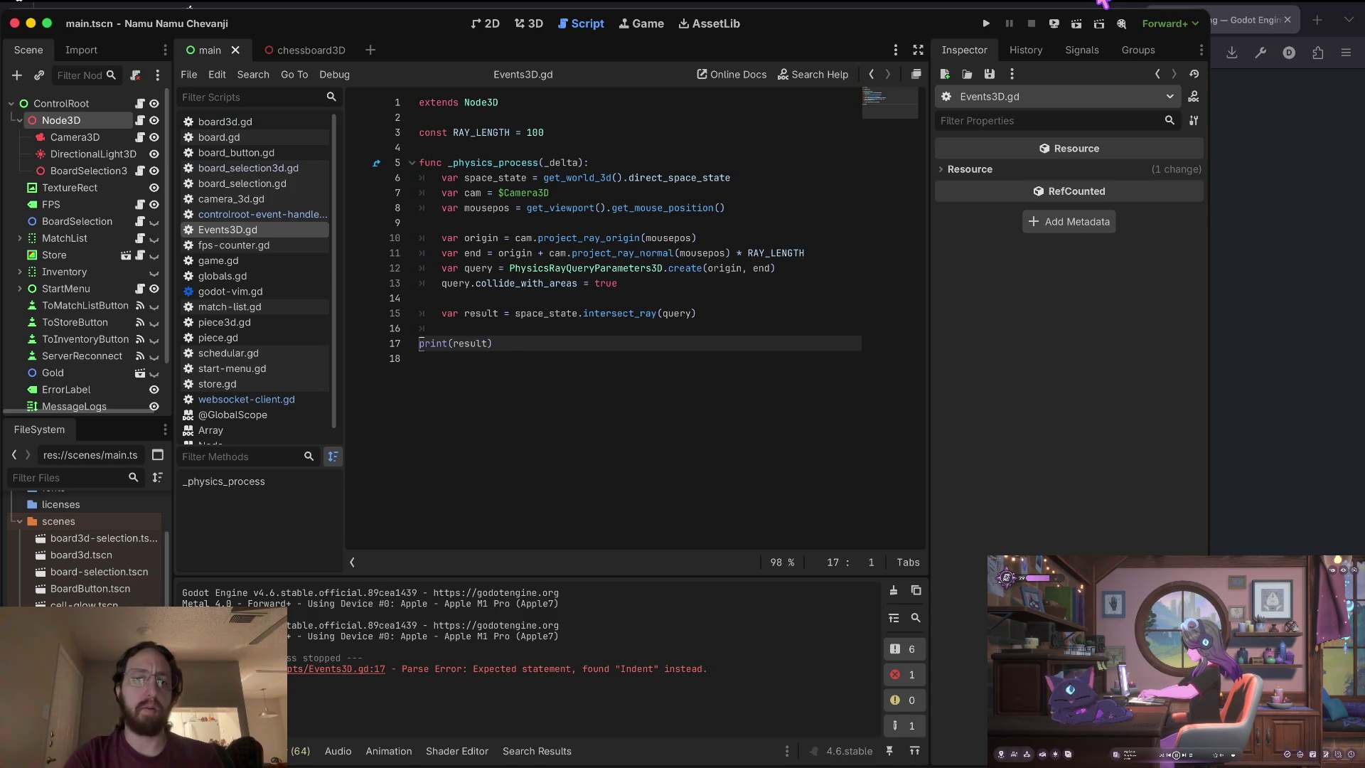
{"action": "left_click", "coordinate": [986, 23]}
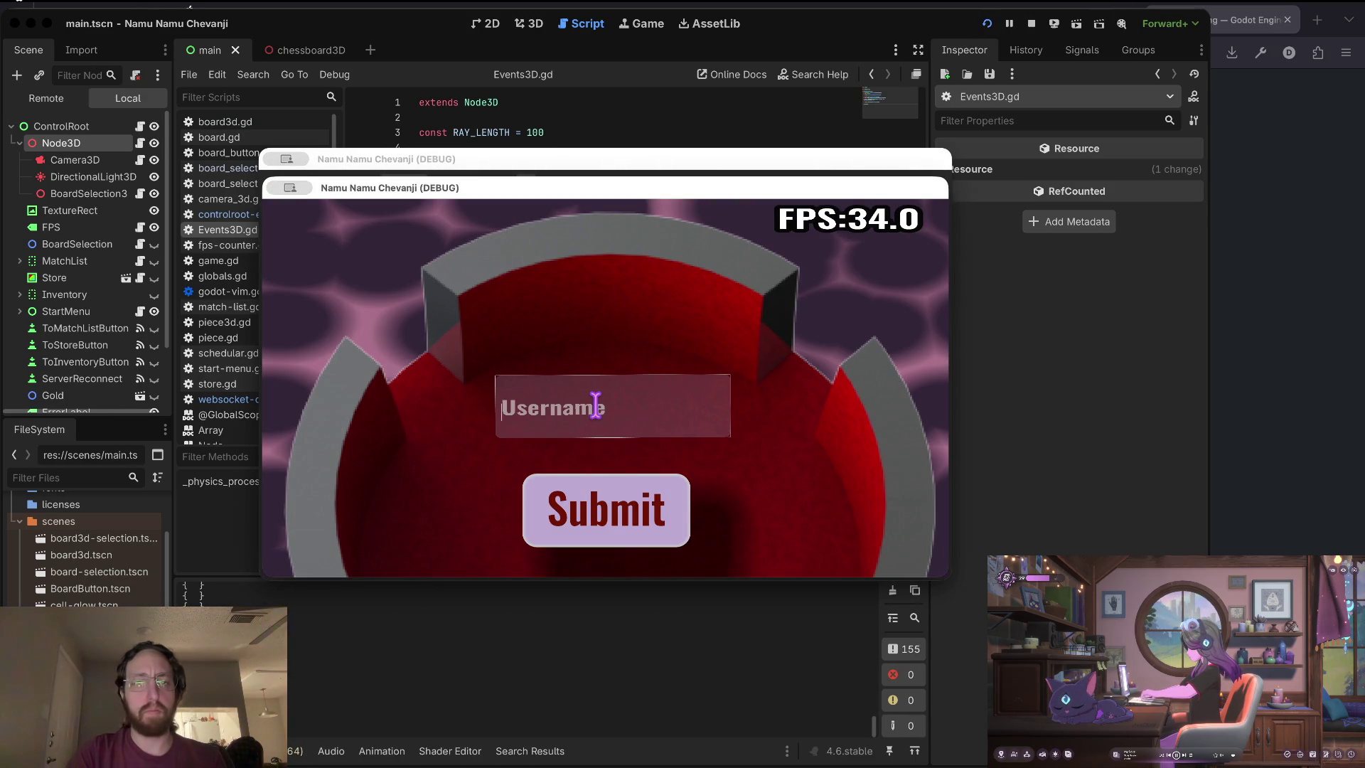
{"action": "type", "text": "d"}
{"action": "left_click", "coordinate": [626, 519]}
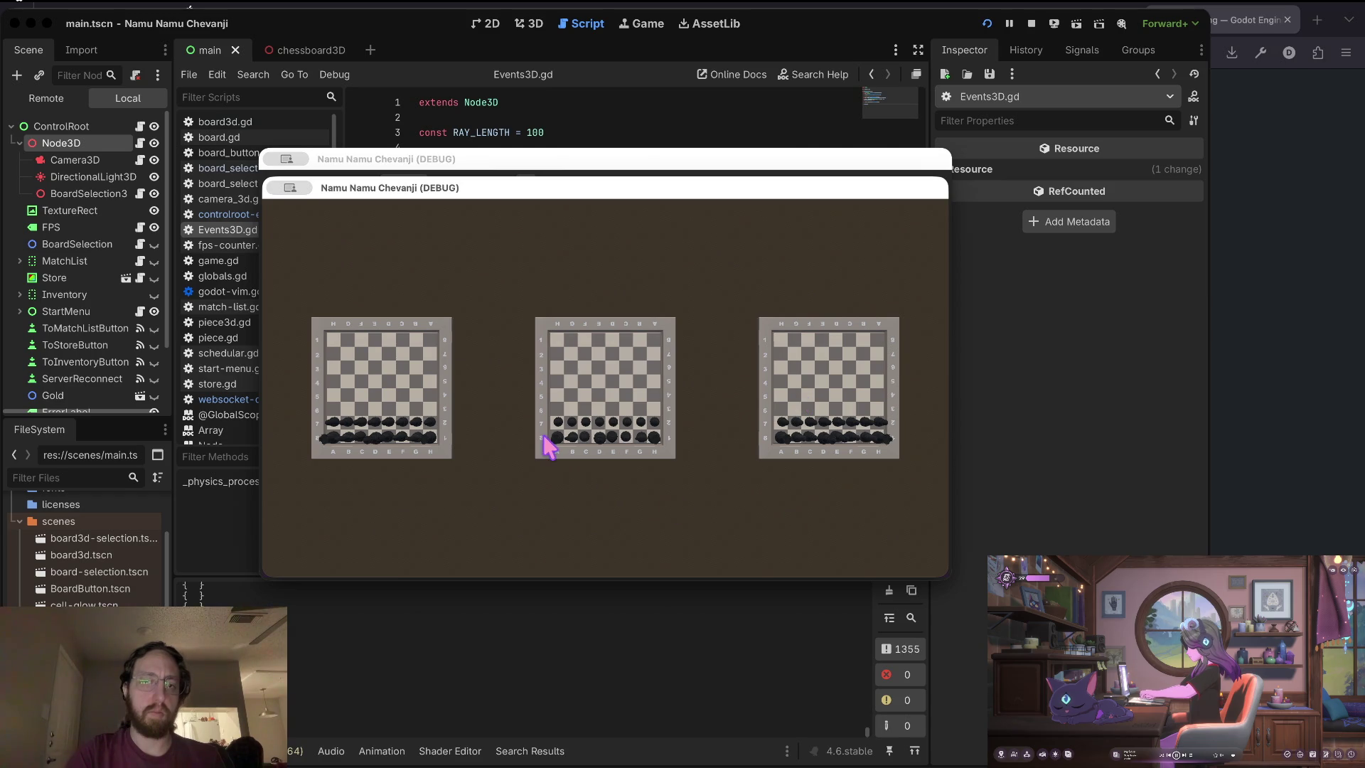
{"action": "left_click", "coordinate": [1031, 24]}
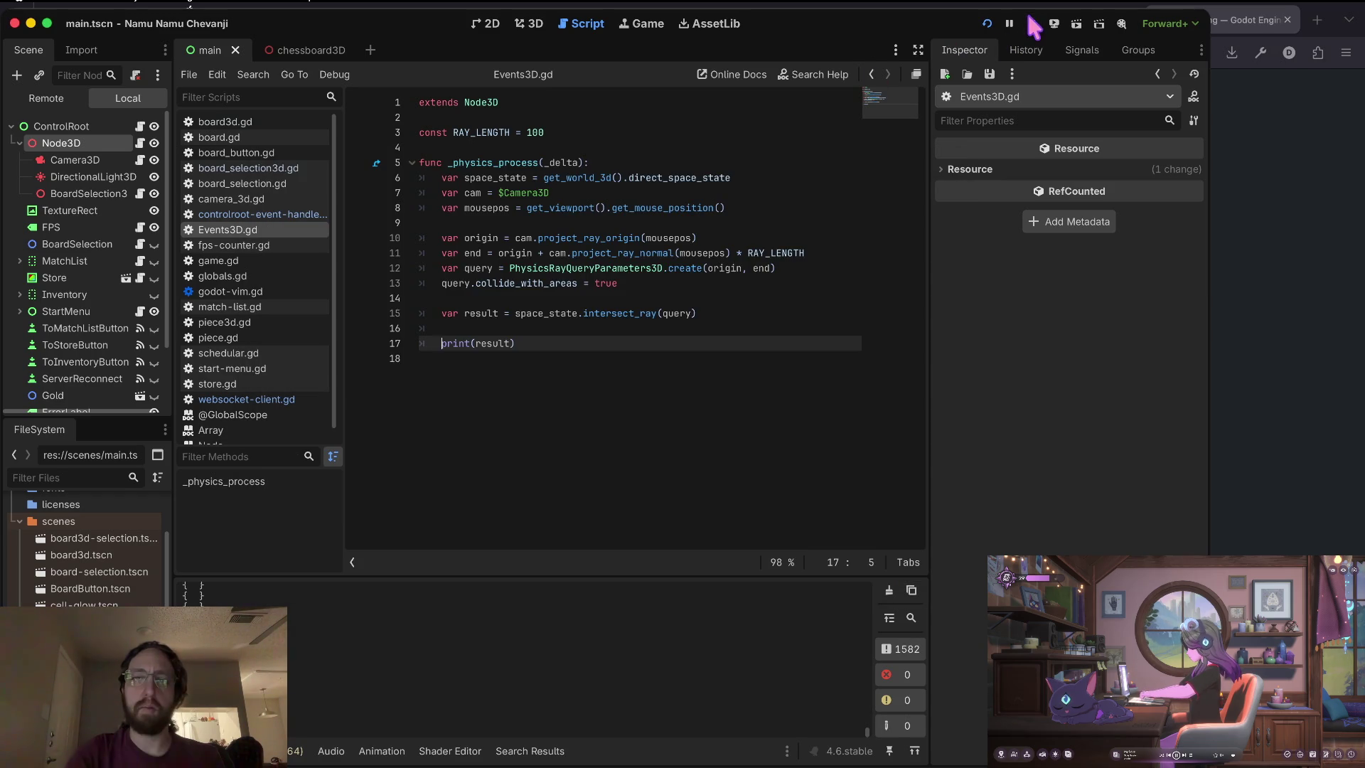
{"action": "left_click", "coordinate": [444, 220]}
{"action": "left_click", "coordinate": [482, 237]}
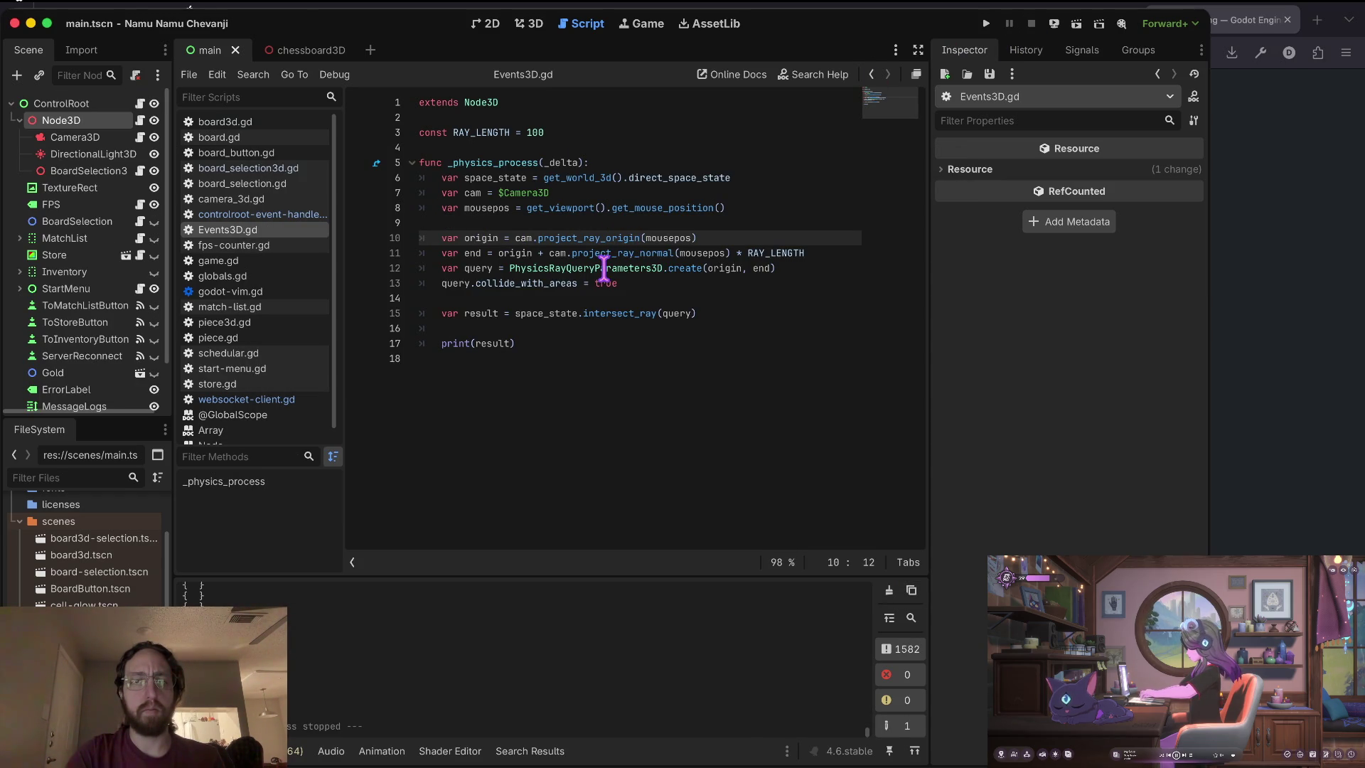
{"action": "key", "text": "super+Tab"}
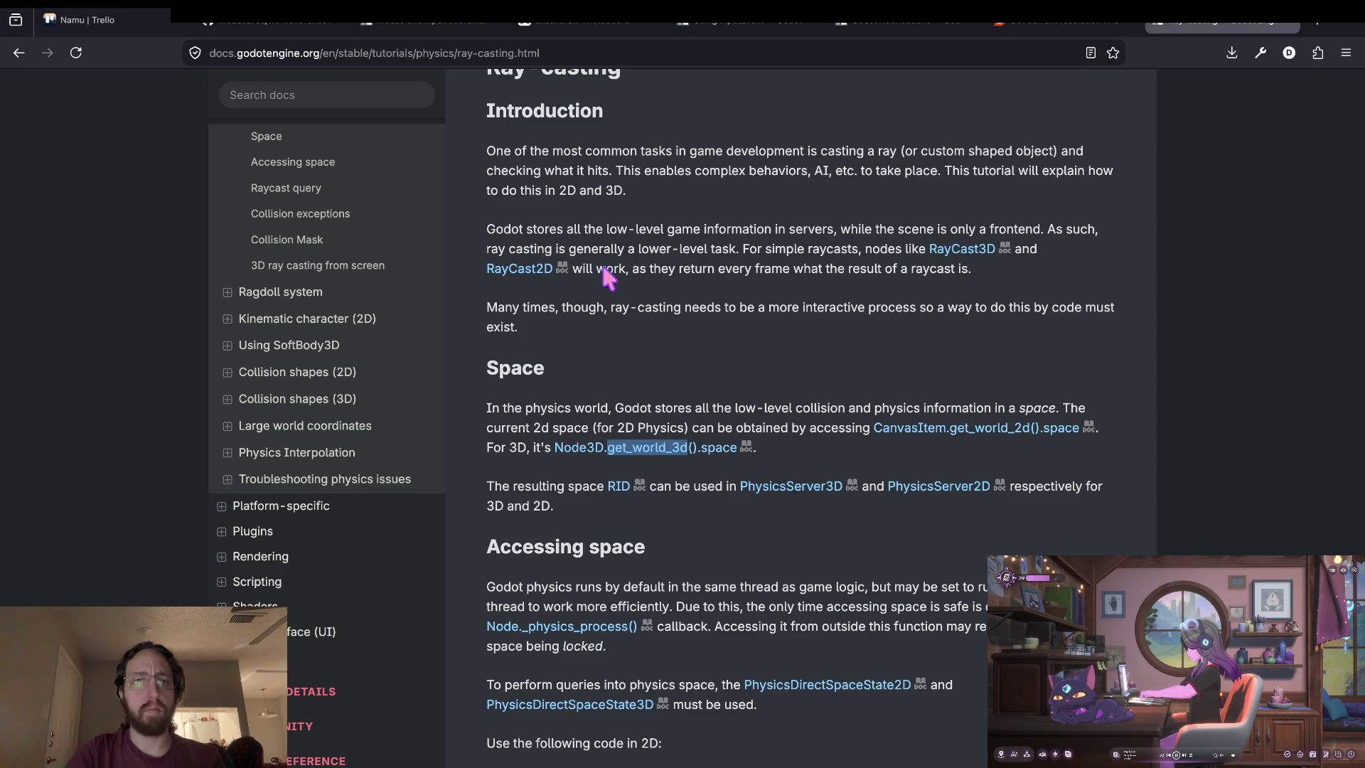
{"action": "scroll", "coordinate": [608, 280], "scroll_direction": "down", "scroll_amount": 10}
{"action": "scroll", "coordinate": [603, 273], "scroll_direction": "down", "scroll_amount": 12}
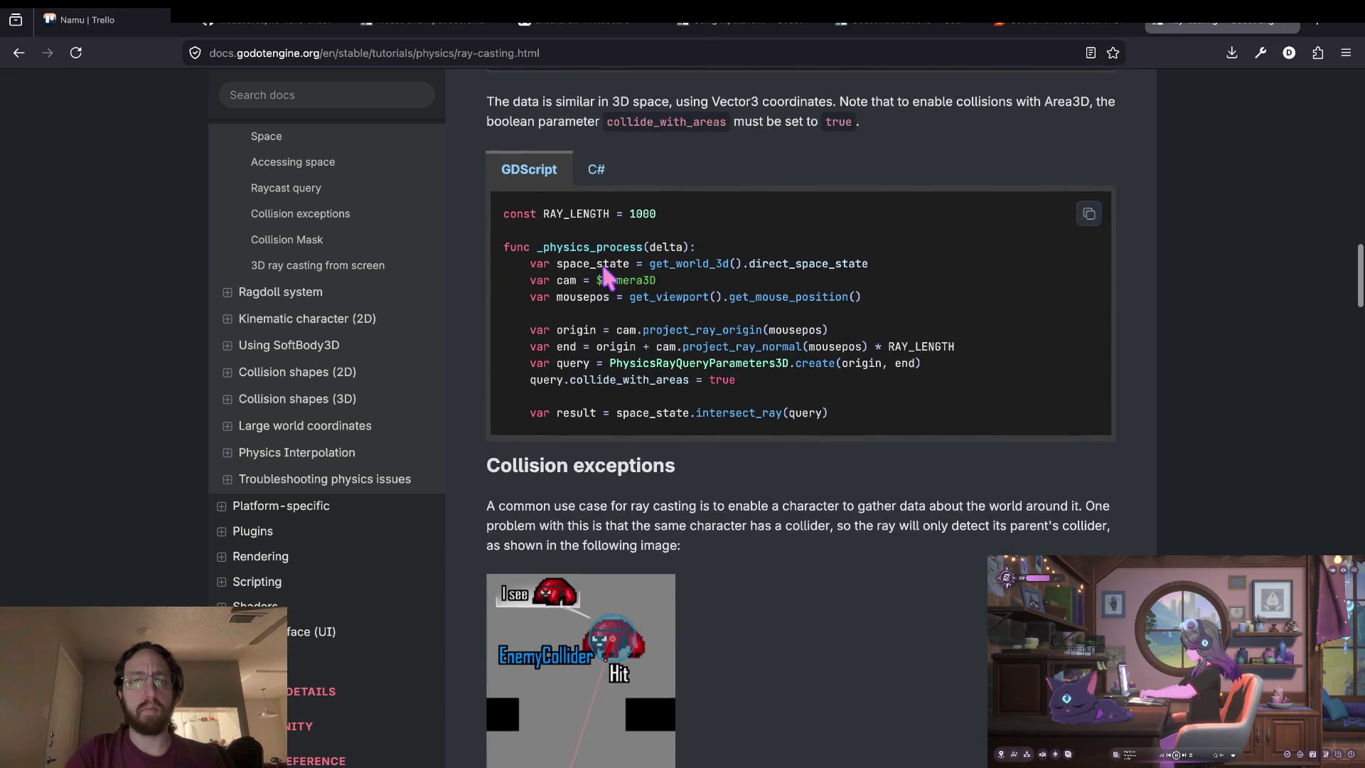
{"action": "scroll", "coordinate": [601, 266], "scroll_direction": "up", "scroll_amount": 3}
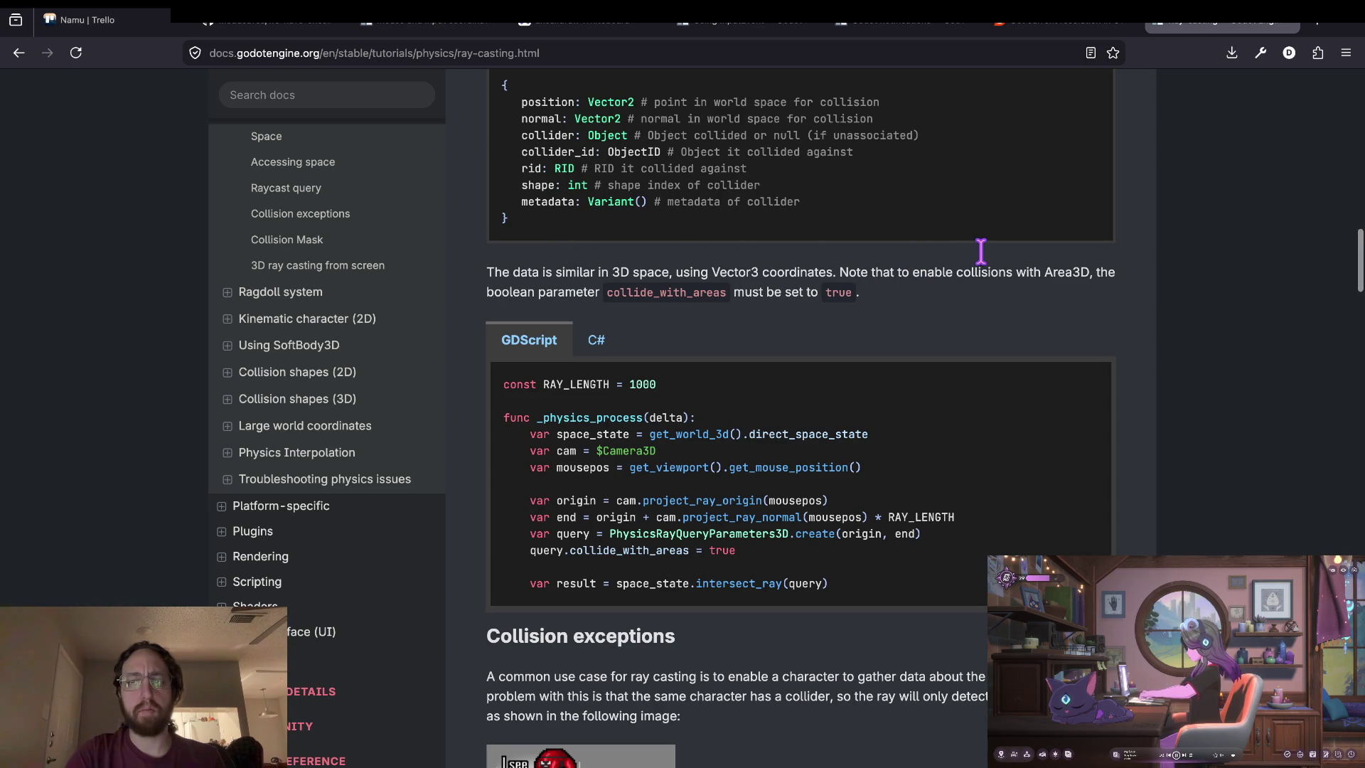
{"action": "triple_click", "coordinate": [739, 273]}
{"action": "left_click", "coordinate": [734, 273]}
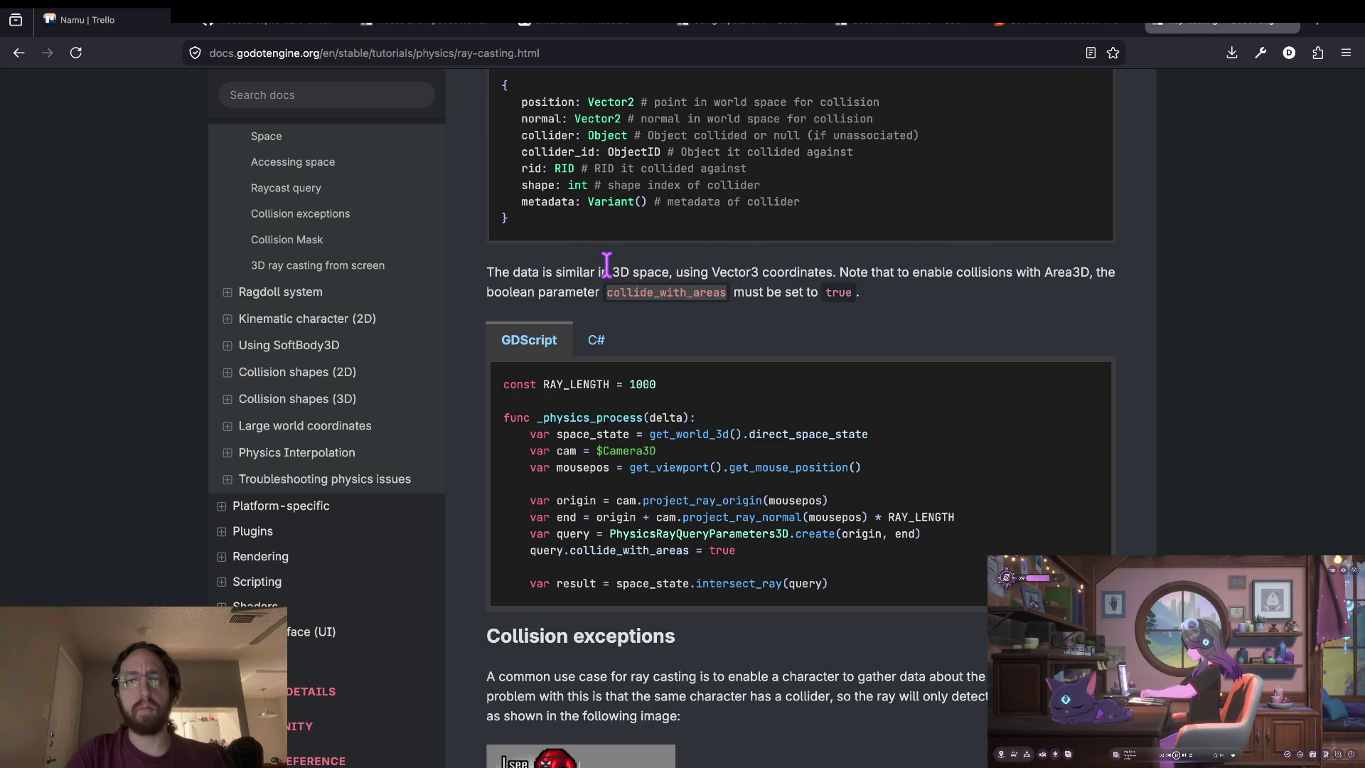
{"action": "key", "text": "Return"}
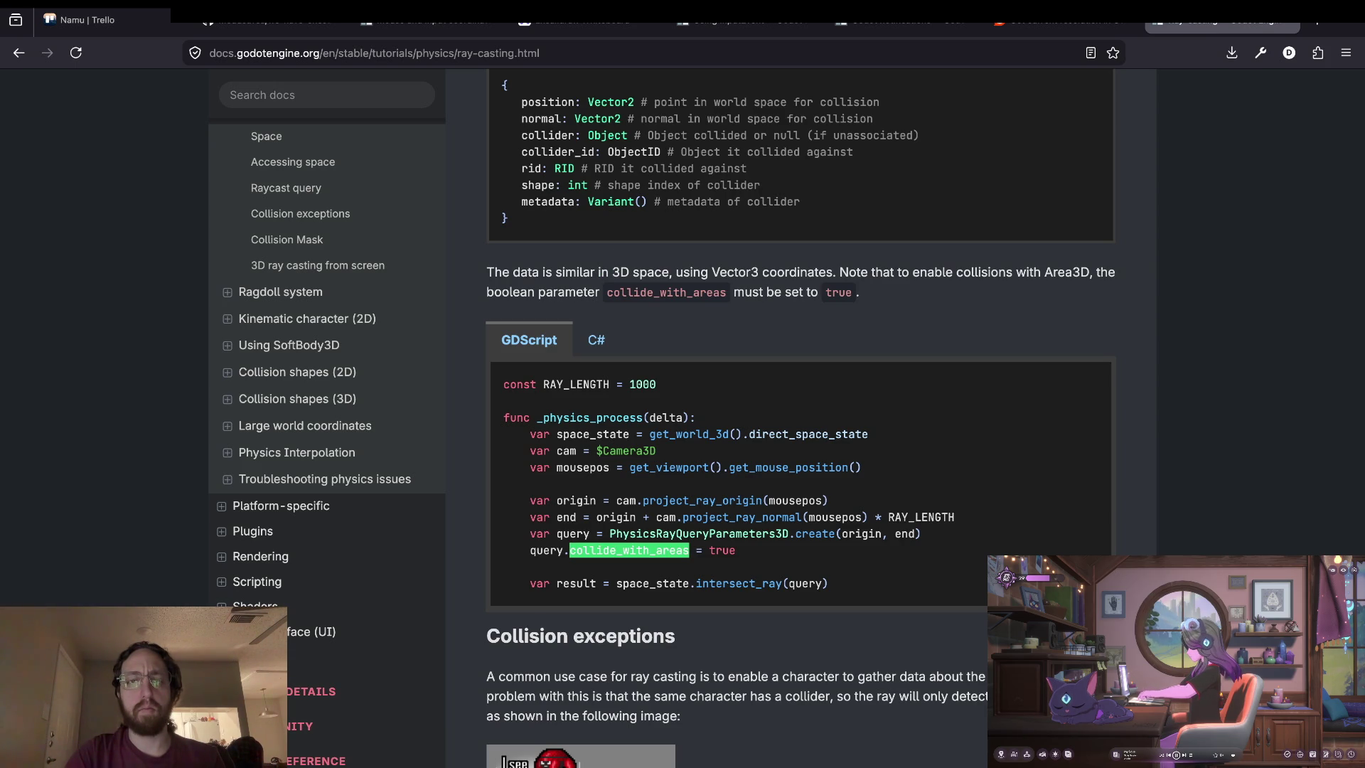
{"action": "key", "text": "Return"}
{"action": "key", "text": "Return"}
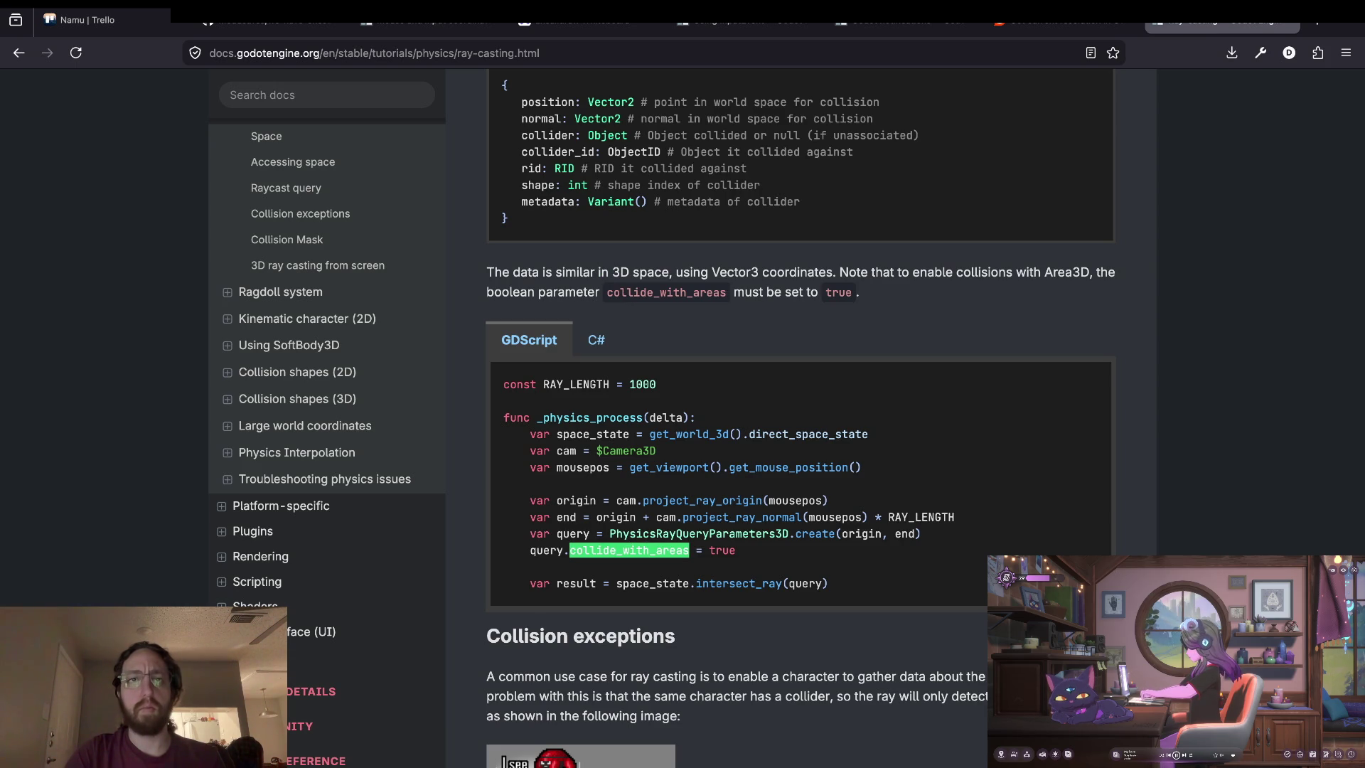
{"action": "key", "text": "super+Tab"}
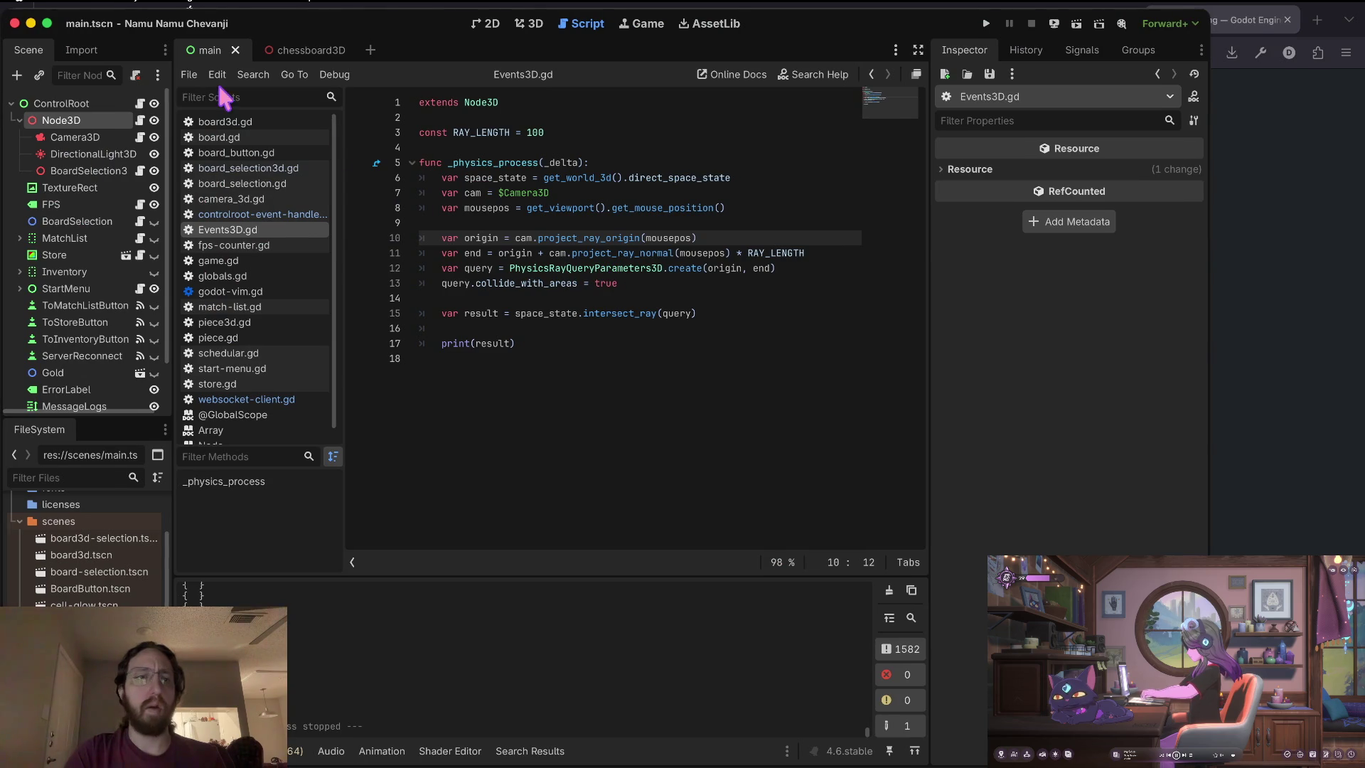
Open board3d.tscn and add a RigidBody3D child under the board node.
{"action": "left_click", "coordinate": [530, 23]}
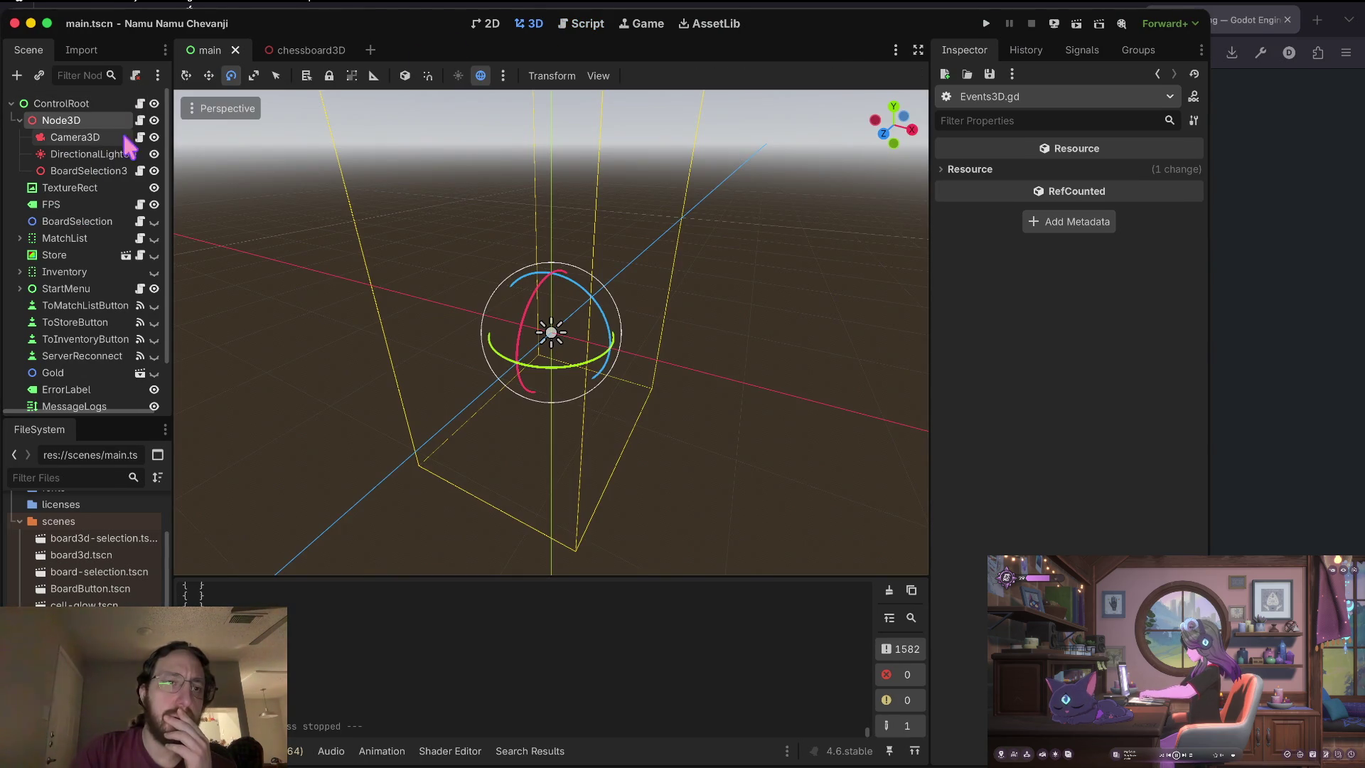
{"action": "double_click", "coordinate": [79, 555]}
{"action": "left_click", "coordinate": [91, 104]}
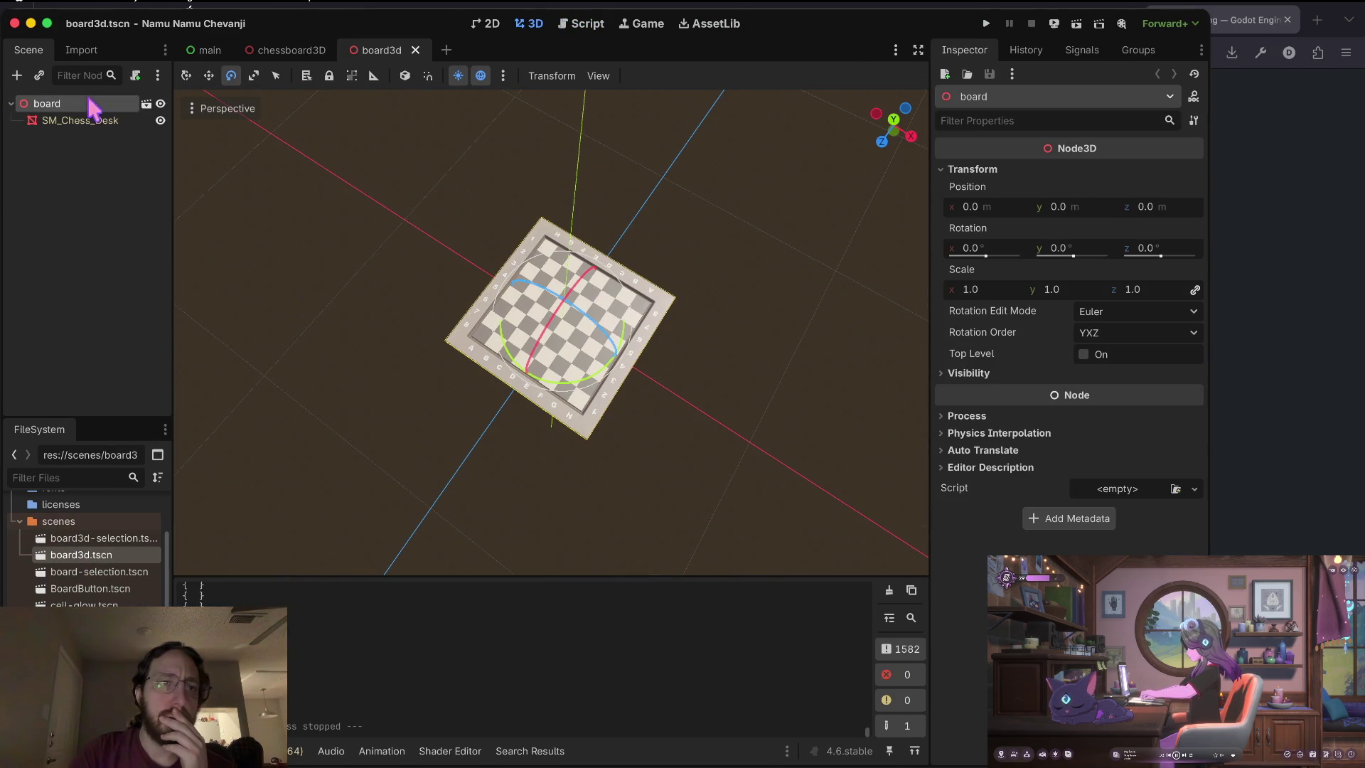
{"action": "left_click", "coordinate": [57, 120]}
{"action": "left_click", "coordinate": [57, 105]}
{"action": "right_click", "coordinate": [57, 107]}
{"action": "left_click", "coordinate": [170, 121]}
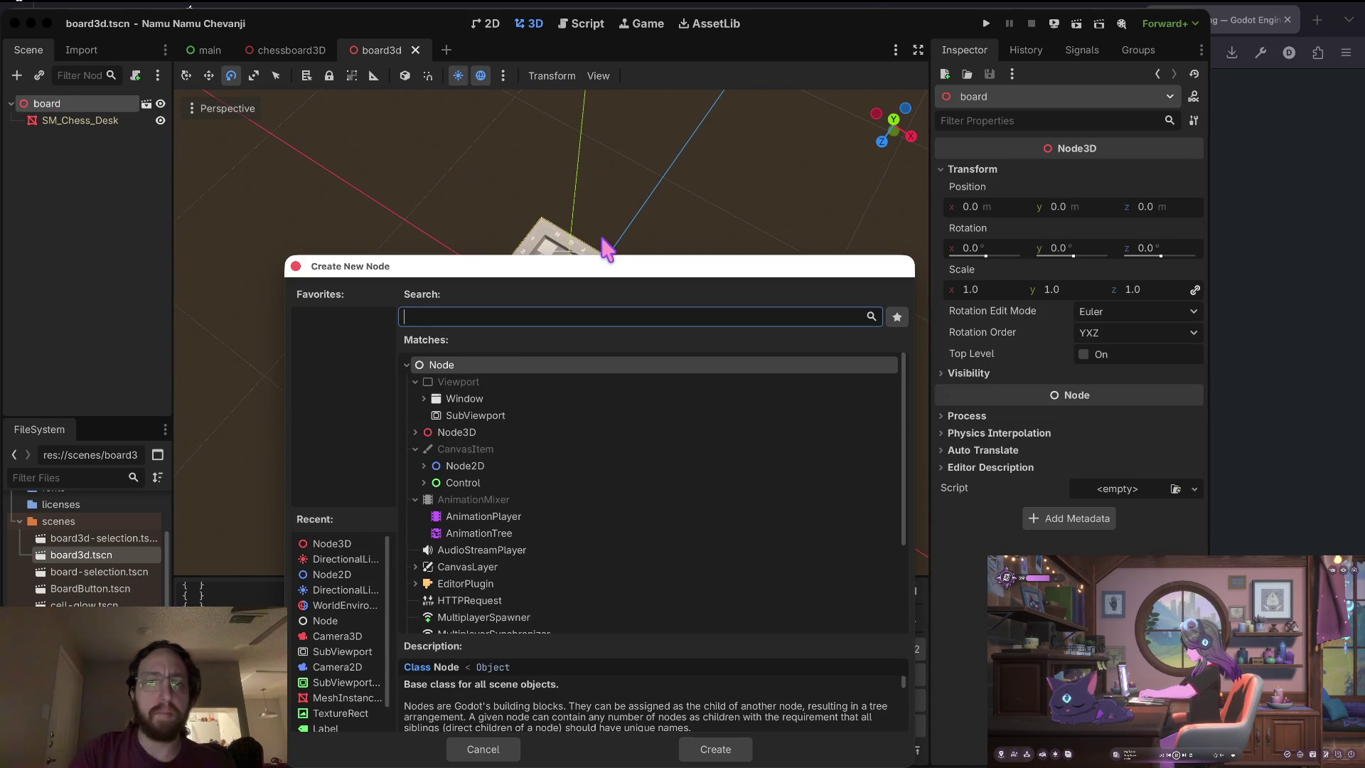
{"action": "type", "text": "rigid"}
{"action": "key", "text": "Return"}
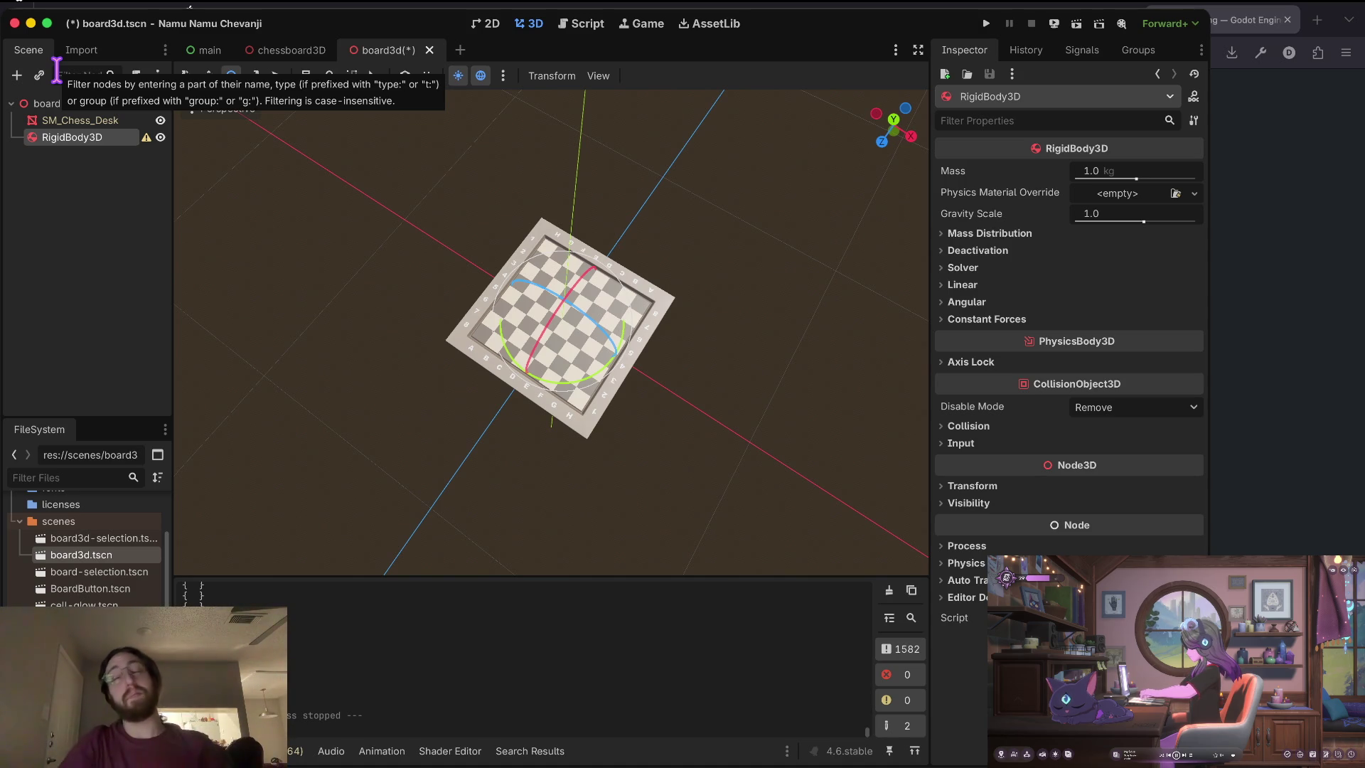
Try moving SM_Chess_Desk under RigidBody3D, dismiss the inherited-node alerts, then undo.
{"action": "double_click", "coordinate": [68, 138]}
{"action": "left_click_drag", "start_coordinate": [69, 122], "coordinate": [77, 138]}
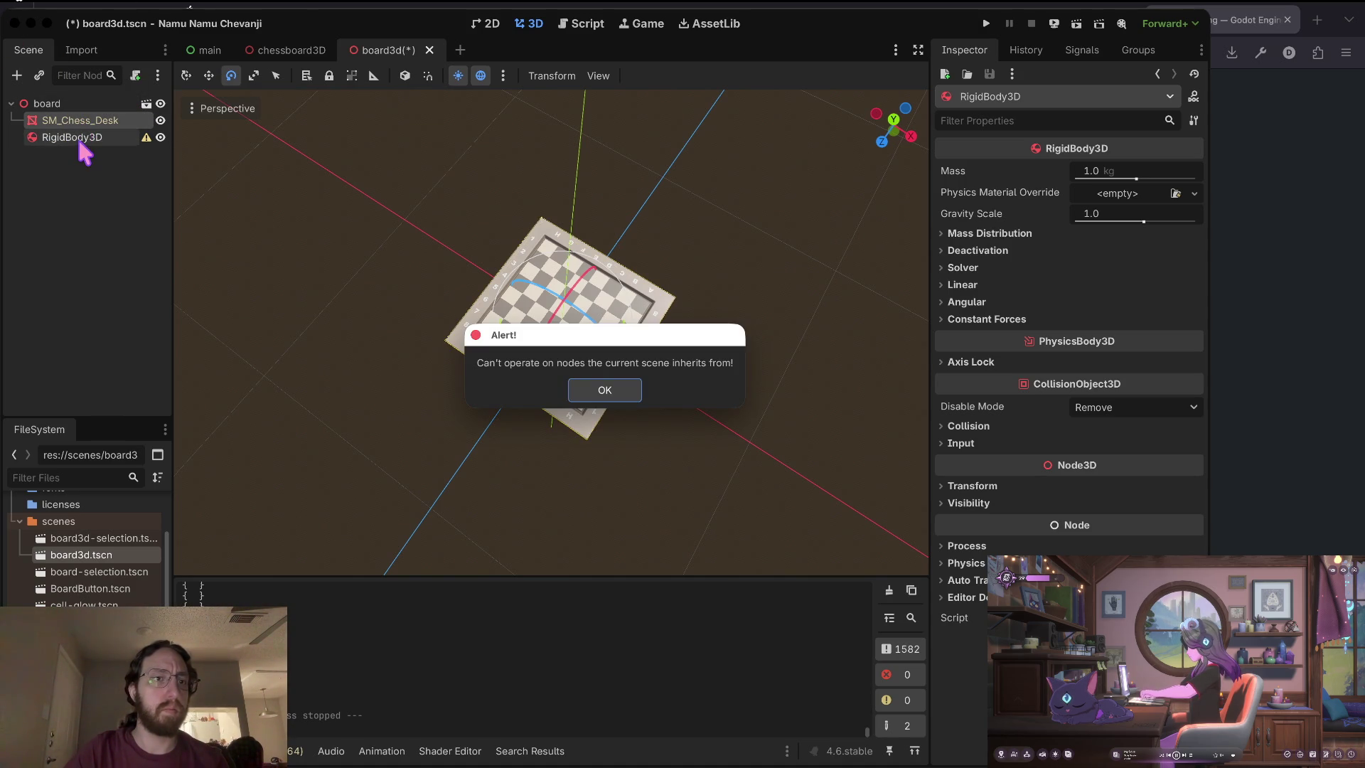
{"action": "left_click", "coordinate": [607, 390]}
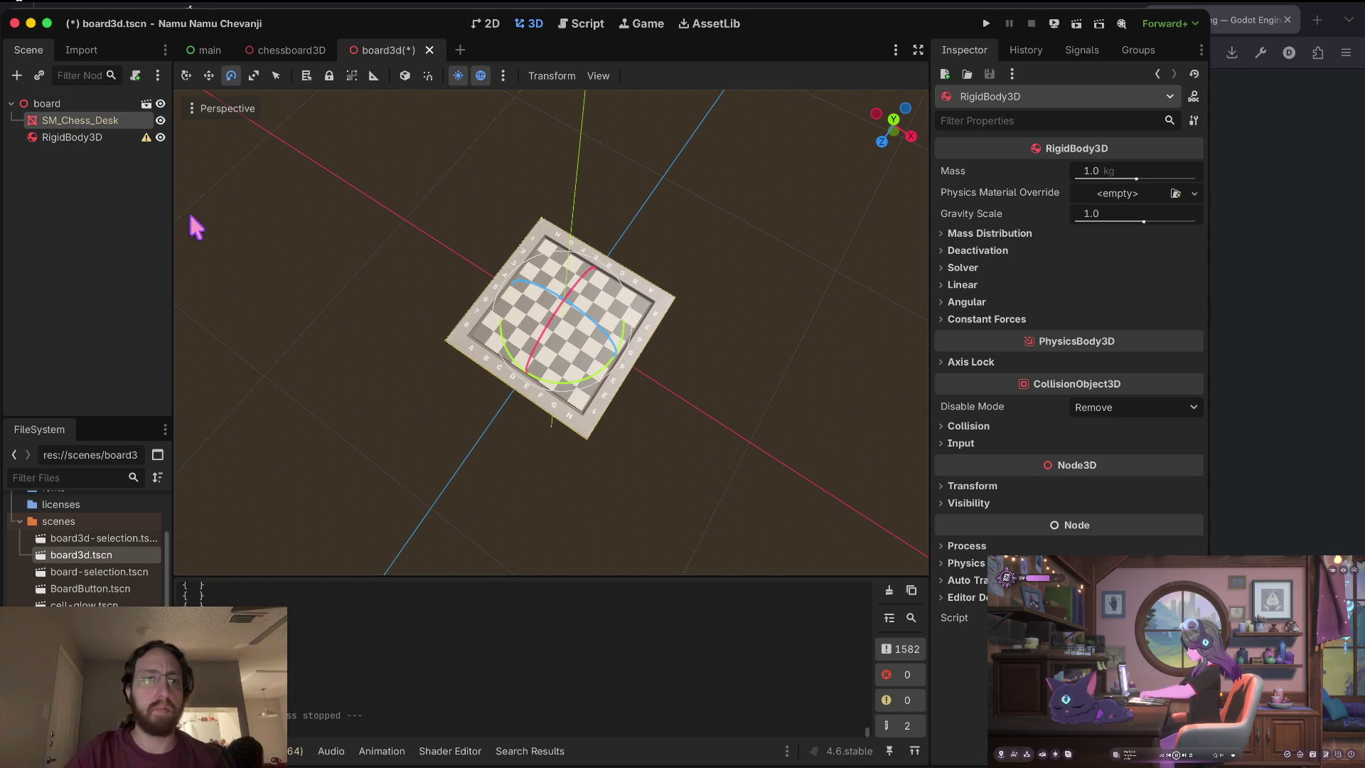
{"action": "left_click_drag", "start_coordinate": [68, 120], "coordinate": [73, 139]}
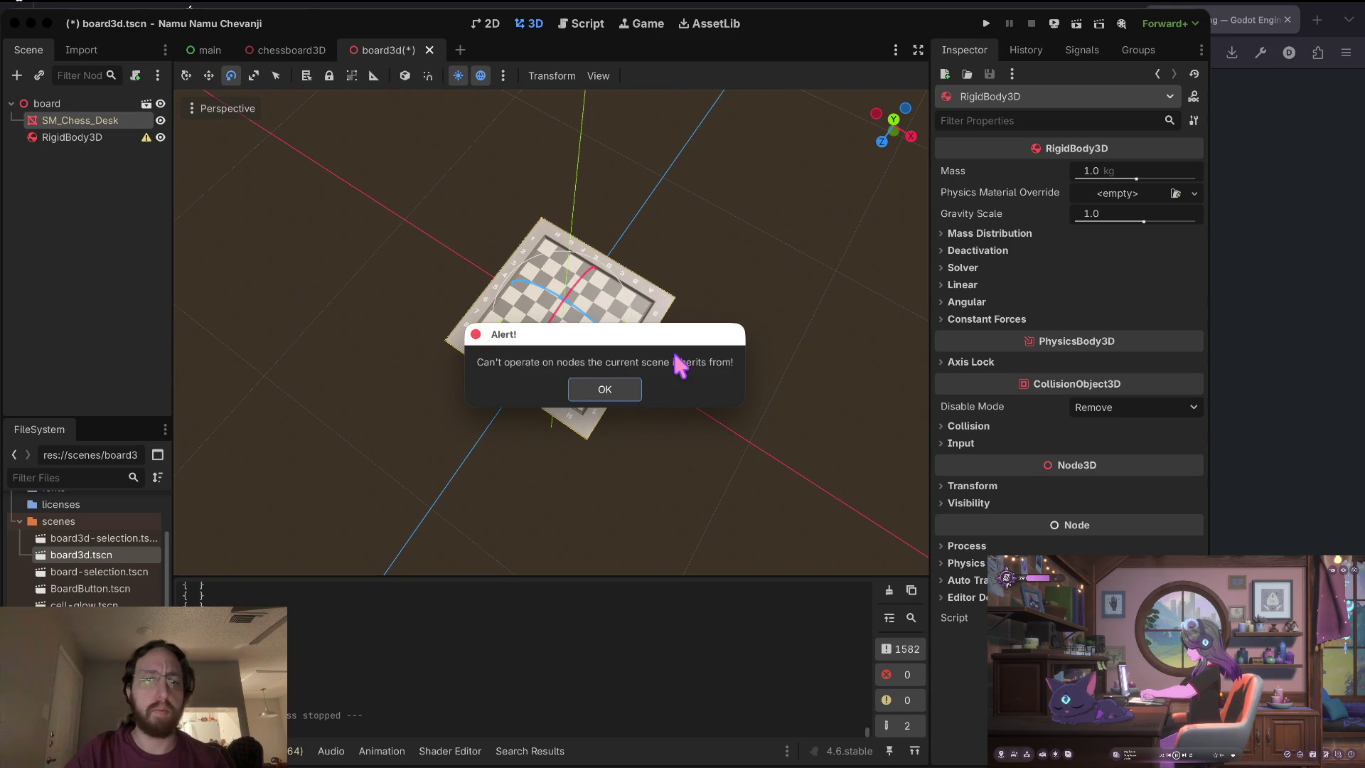
{"action": "left_click", "coordinate": [616, 383]}
{"action": "left_click", "coordinate": [64, 104]}
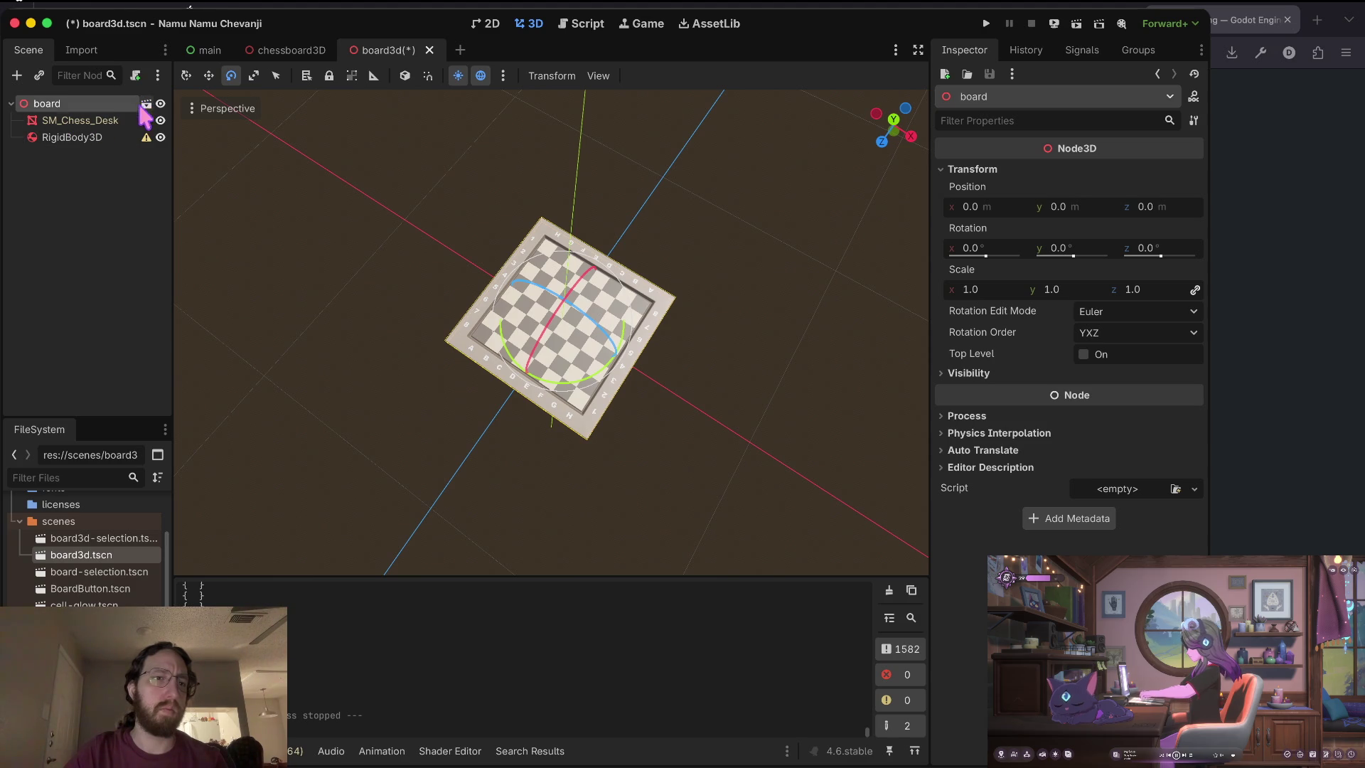
{"action": "key", "text": "ctrl+z"}
Try reparenting SM_Chess_Desk to a new node, dismissing the inherited-node alert.
{"action": "left_click", "coordinate": [147, 105]}
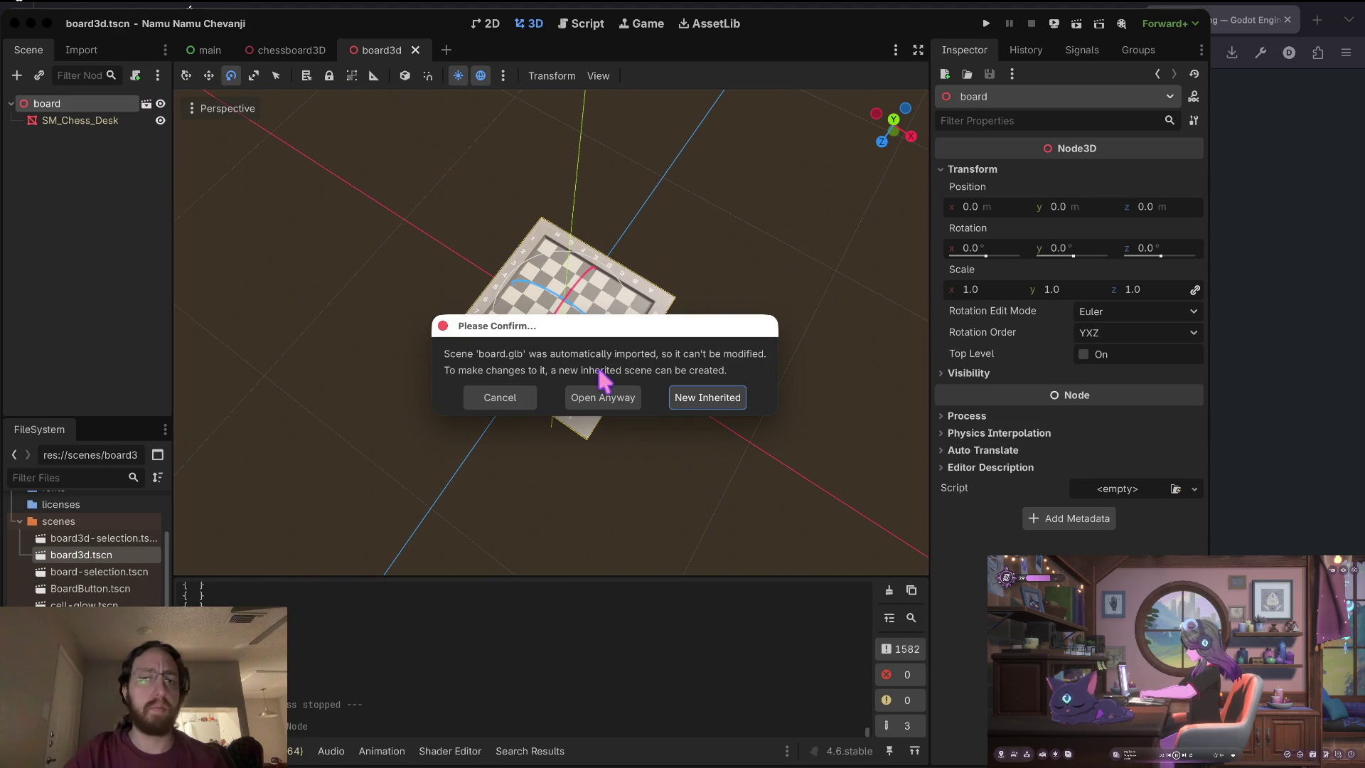
{"action": "left_click", "coordinate": [487, 401]}
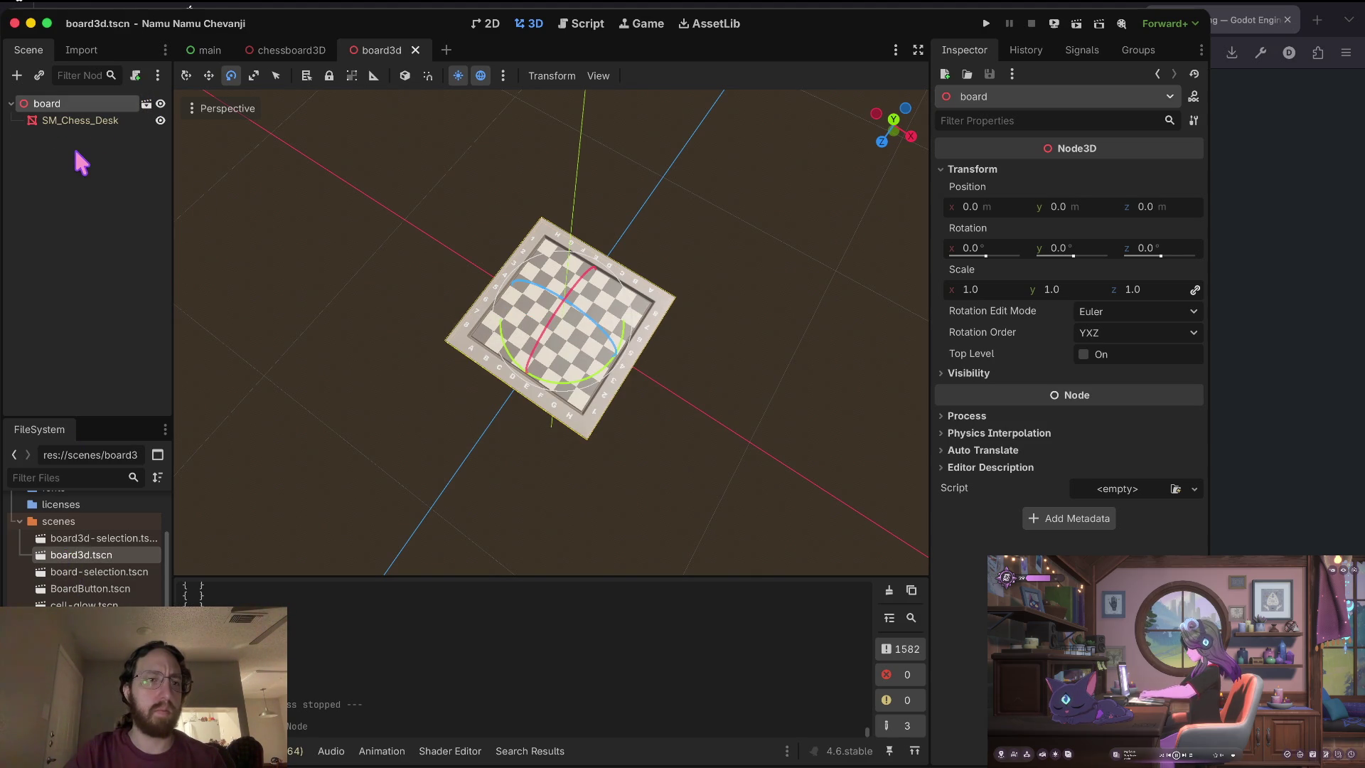
{"action": "left_click", "coordinate": [71, 121]}
{"action": "right_click", "coordinate": [72, 121]}
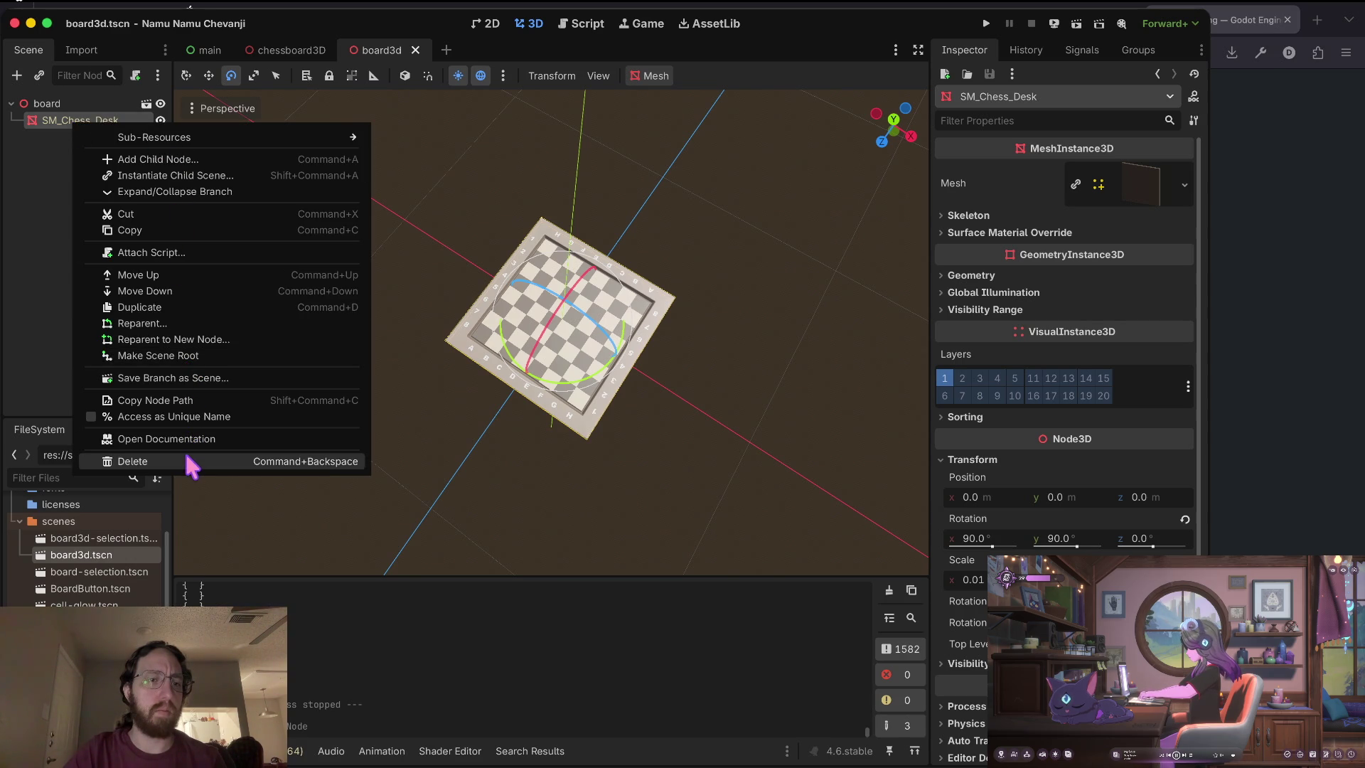
{"action": "left_click", "coordinate": [40, 259]}
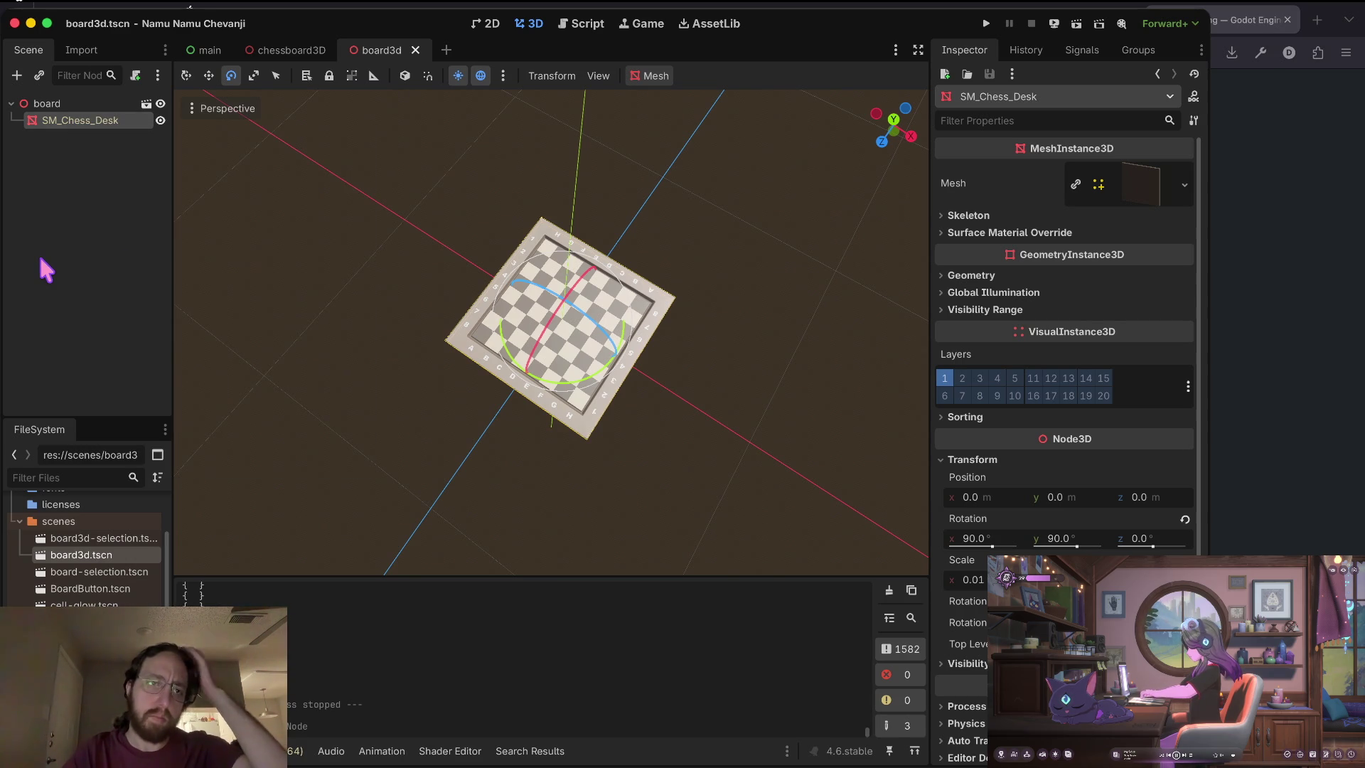
{"action": "right_click", "coordinate": [79, 122]}
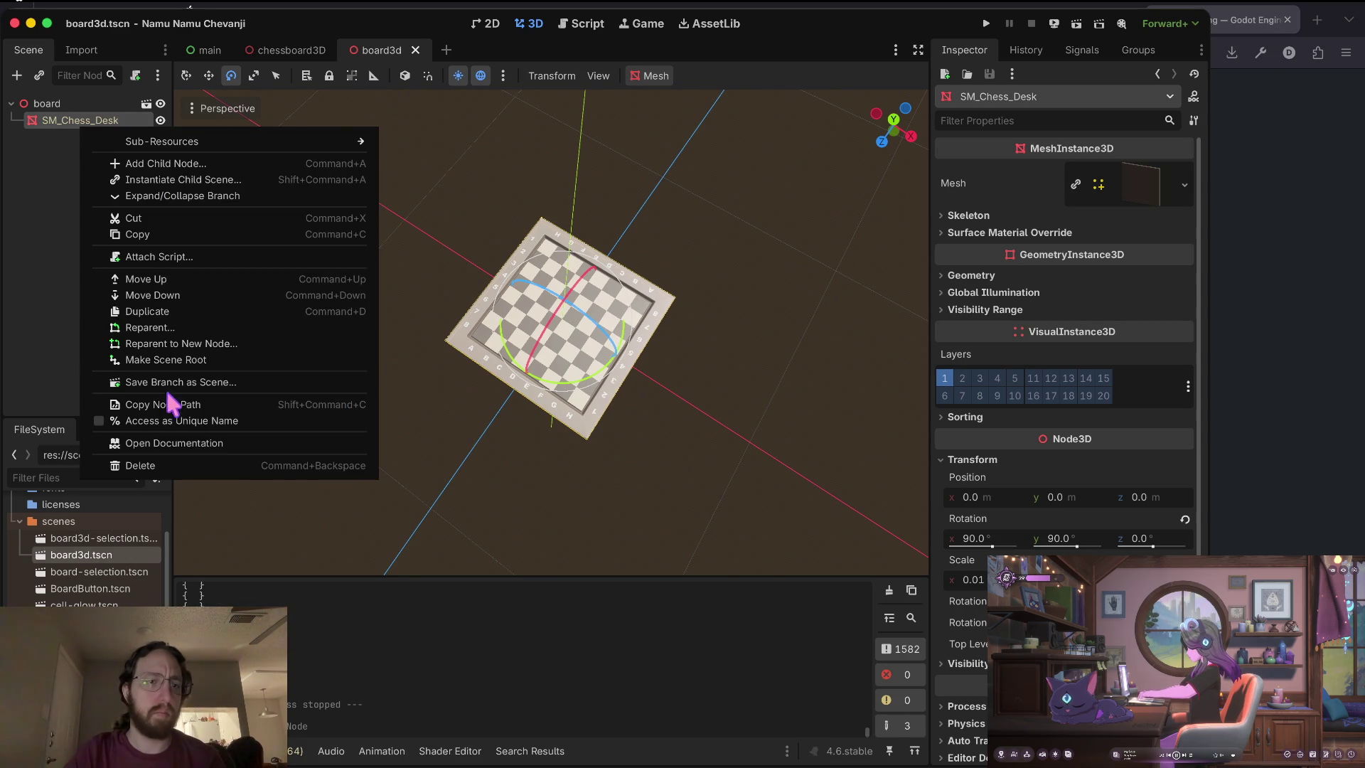
{"action": "left_click", "coordinate": [182, 345]}
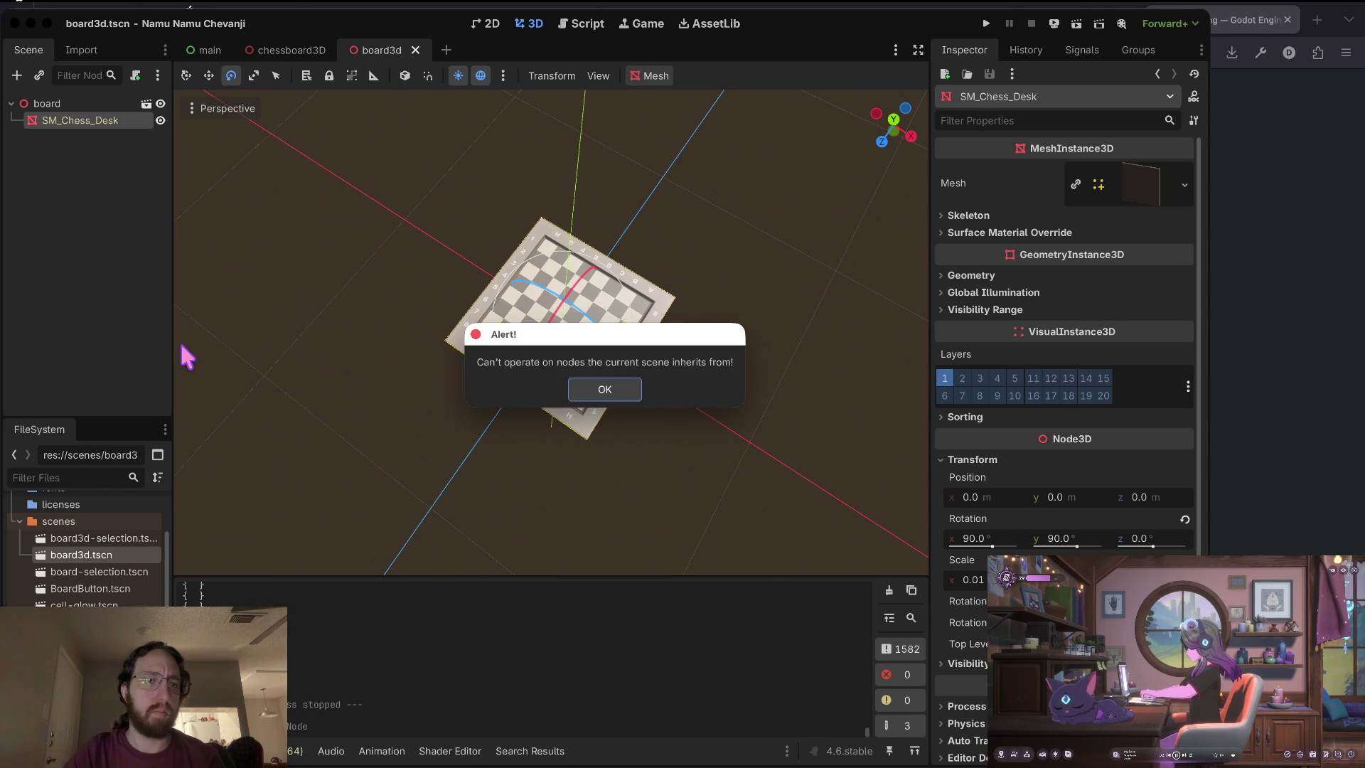
{"action": "left_click", "coordinate": [601, 389]}
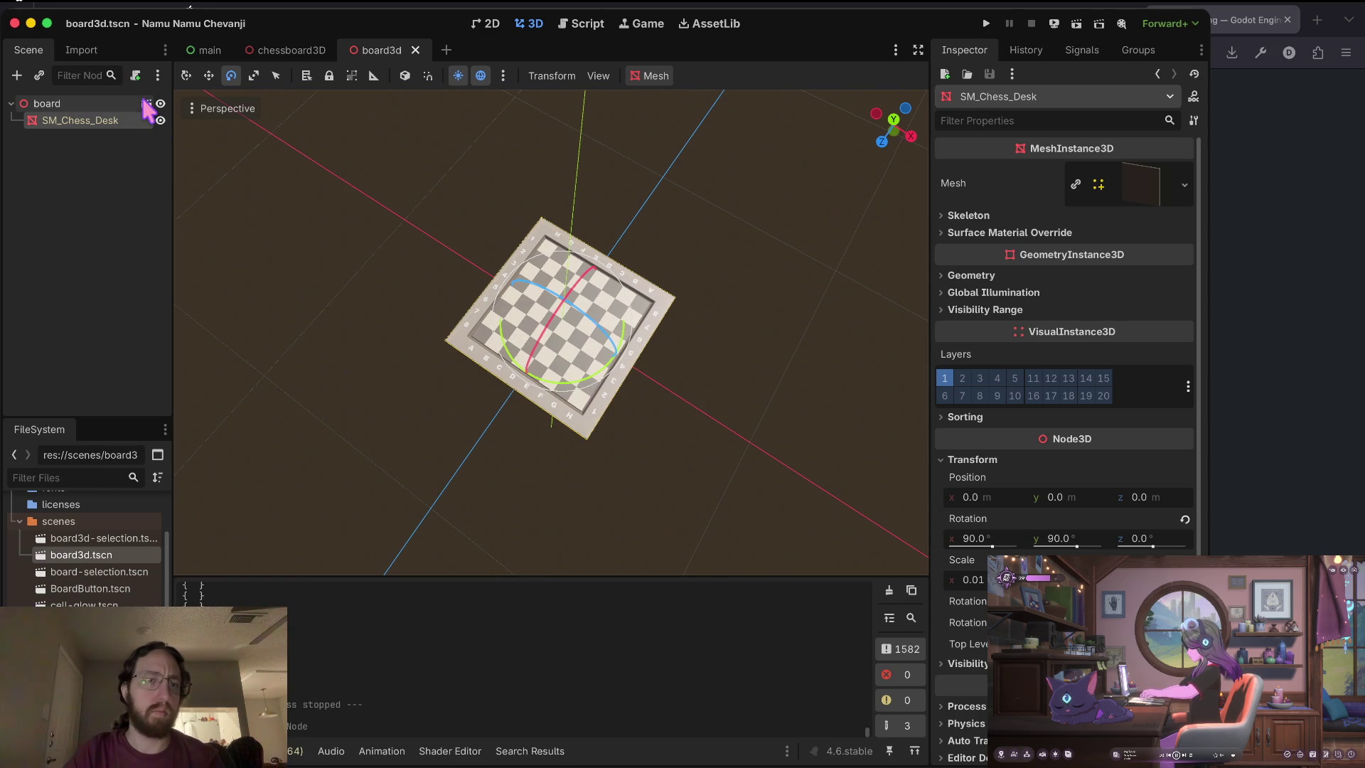
Make a scratch inherited scene from board.glb with a RigidBody3D, then discard it unsaved.
{"action": "left_click", "coordinate": [146, 104]}
{"action": "left_click", "coordinate": [713, 401]}
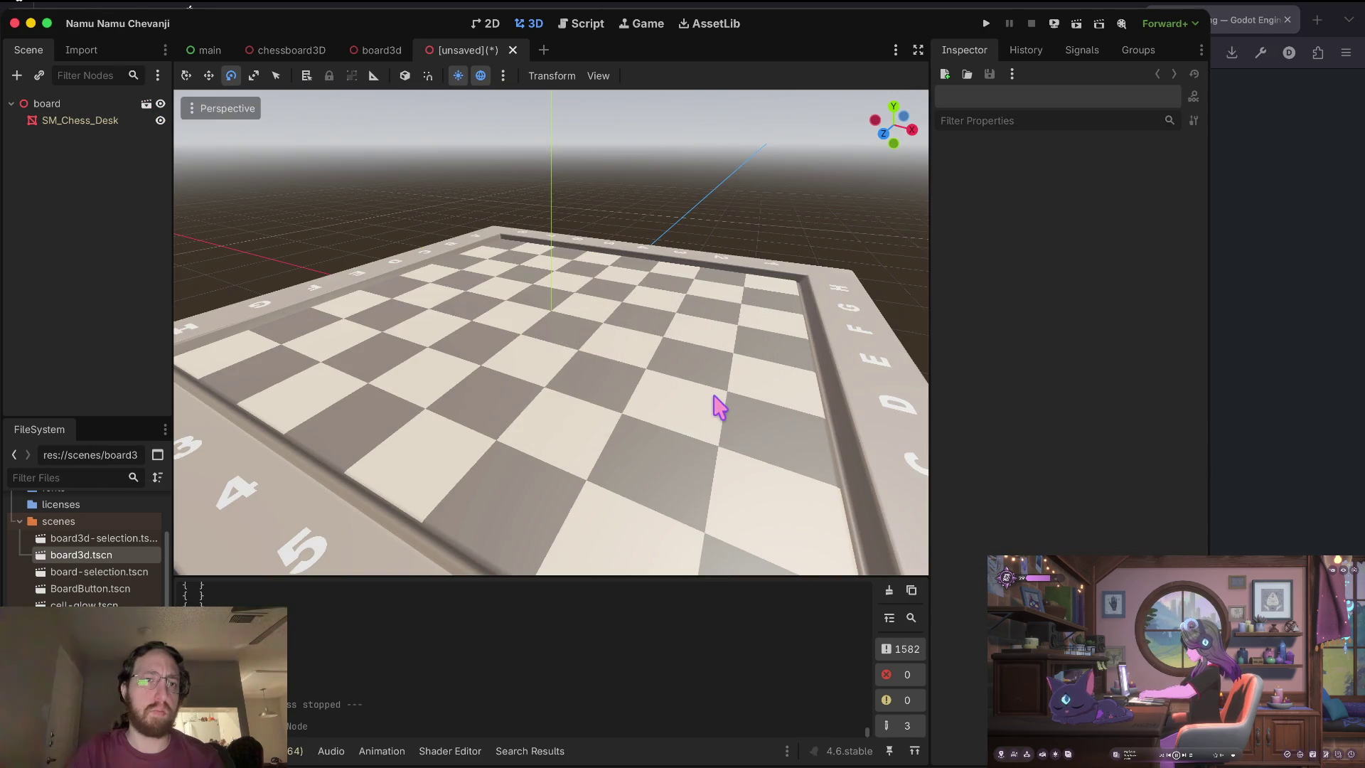
{"action": "left_click", "coordinate": [87, 121]}
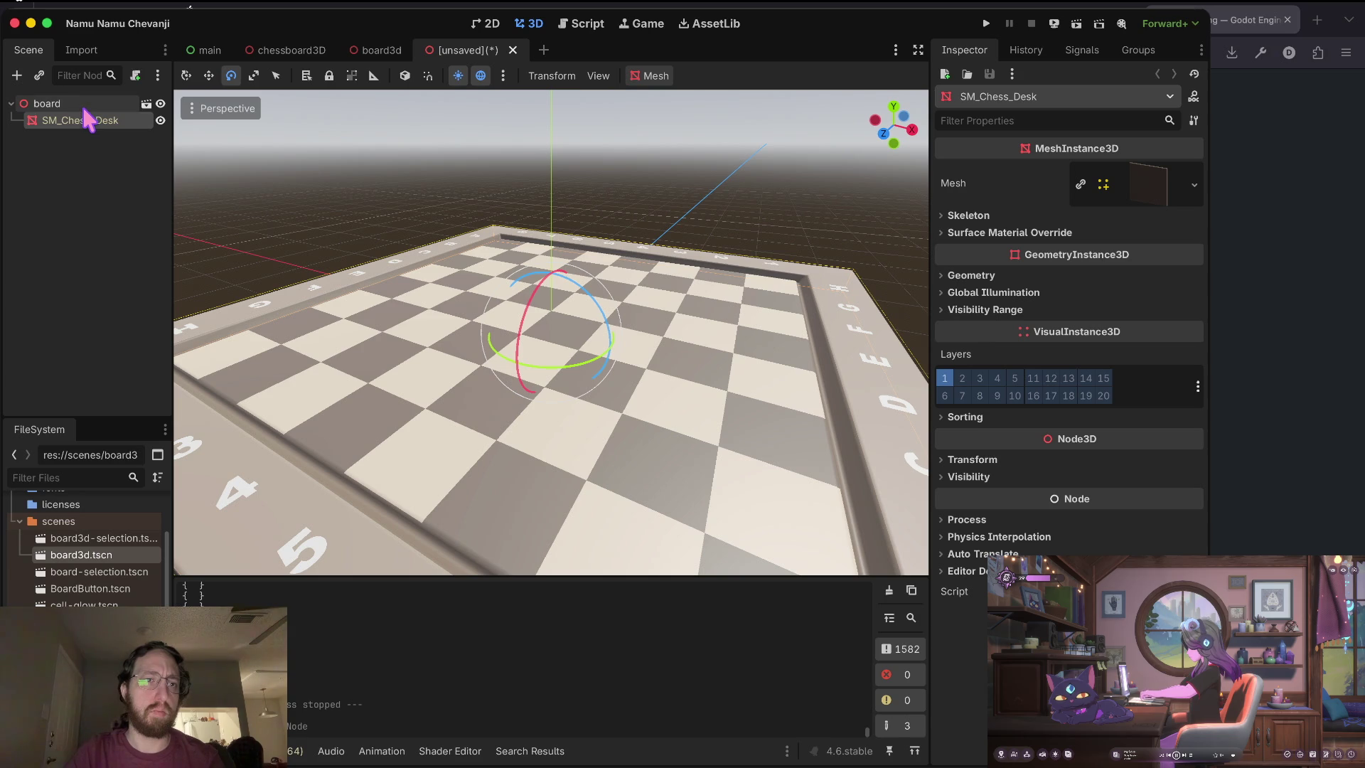
{"action": "right_click", "coordinate": [80, 105]}
{"action": "left_click", "coordinate": [107, 120]}
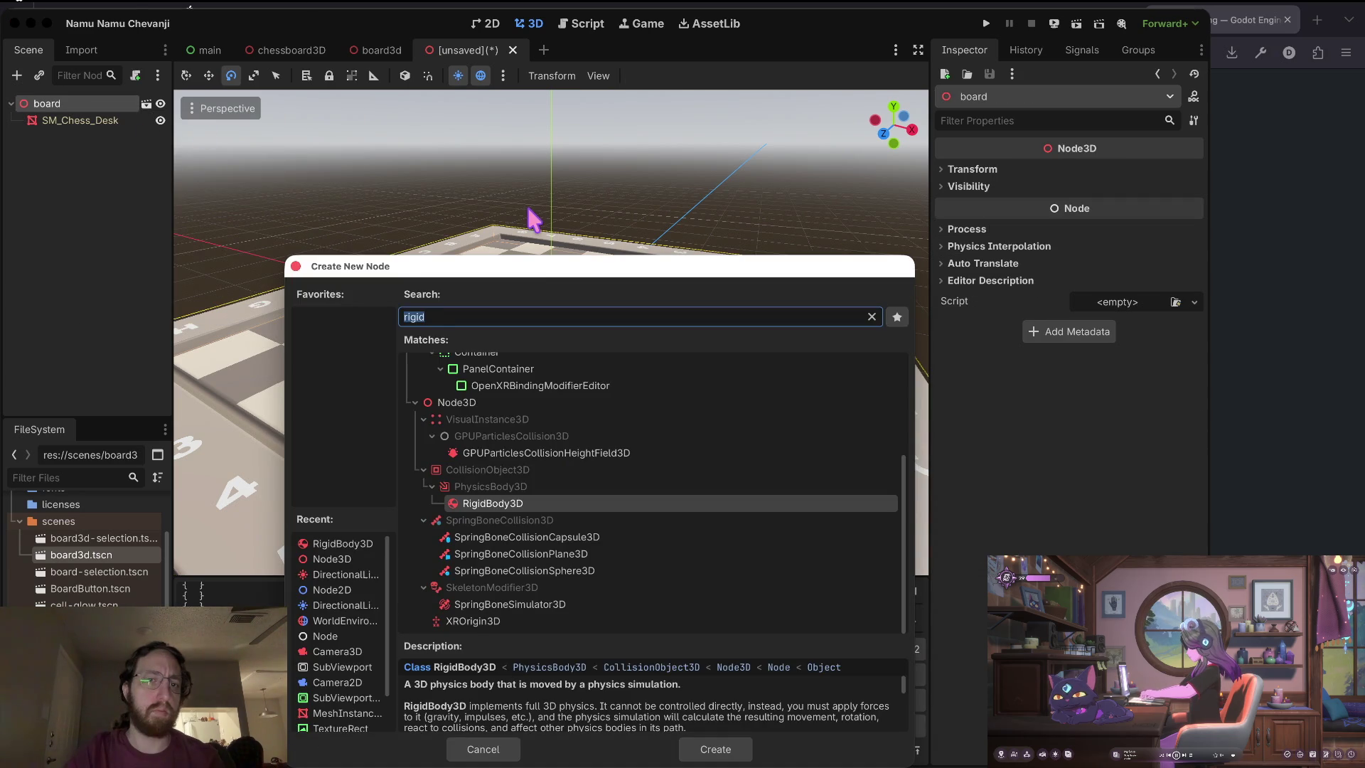
{"action": "double_click", "coordinate": [524, 502]}
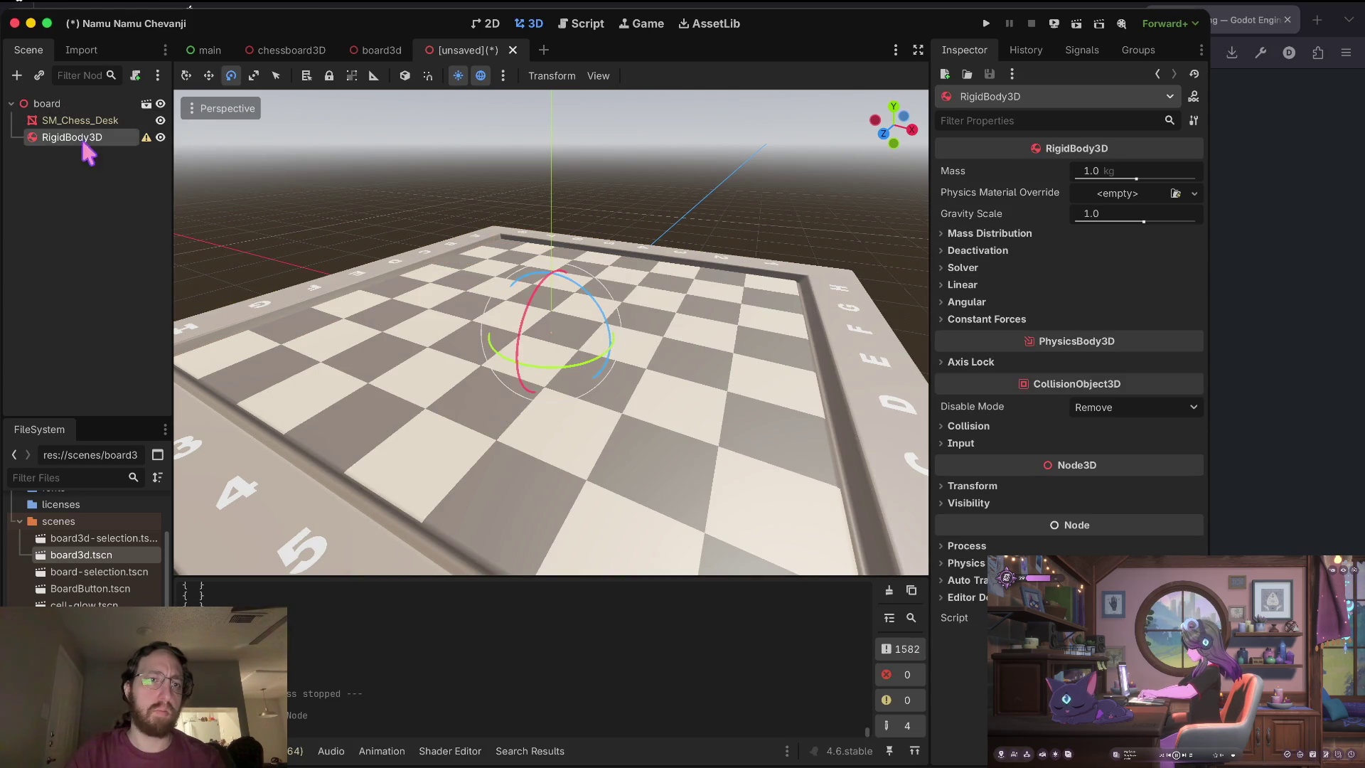
{"action": "left_click_drag", "start_coordinate": [76, 130], "coordinate": [74, 121]}
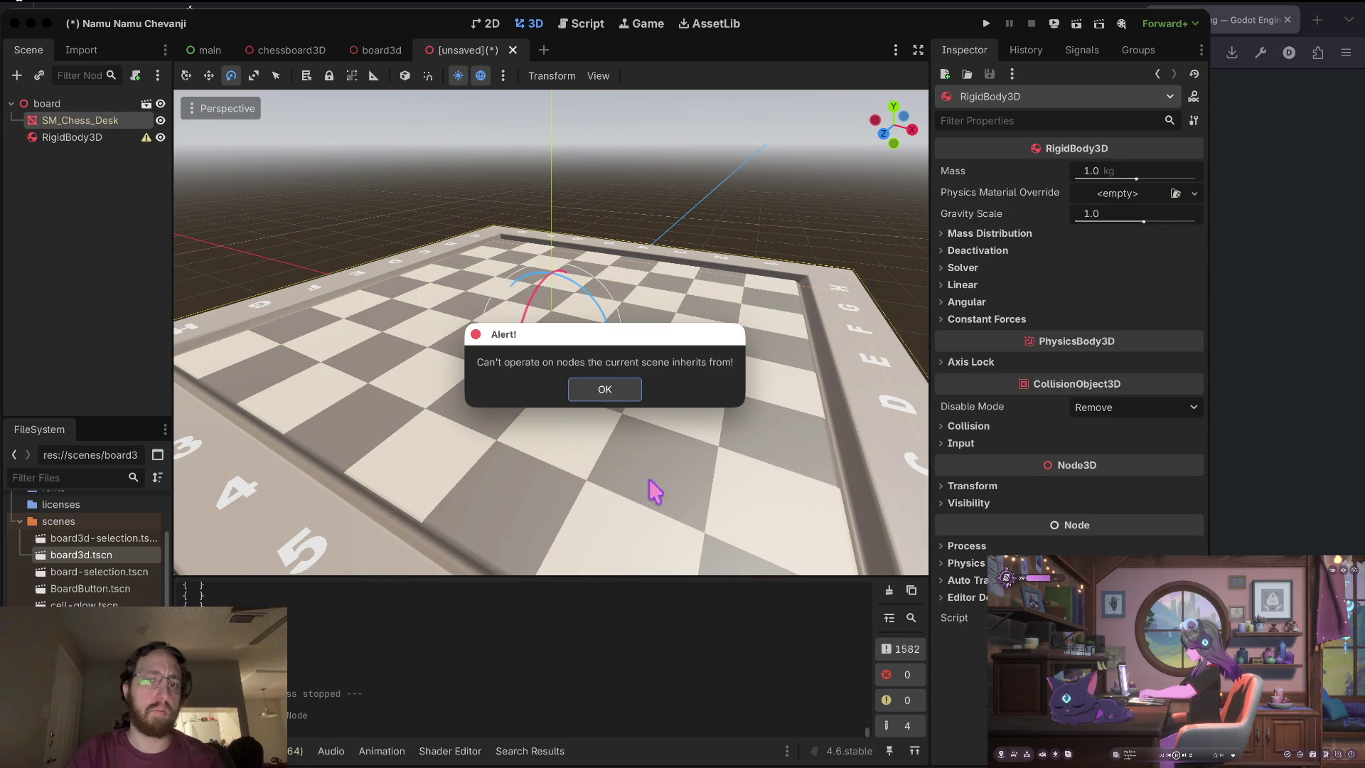
{"action": "left_click", "coordinate": [585, 386]}
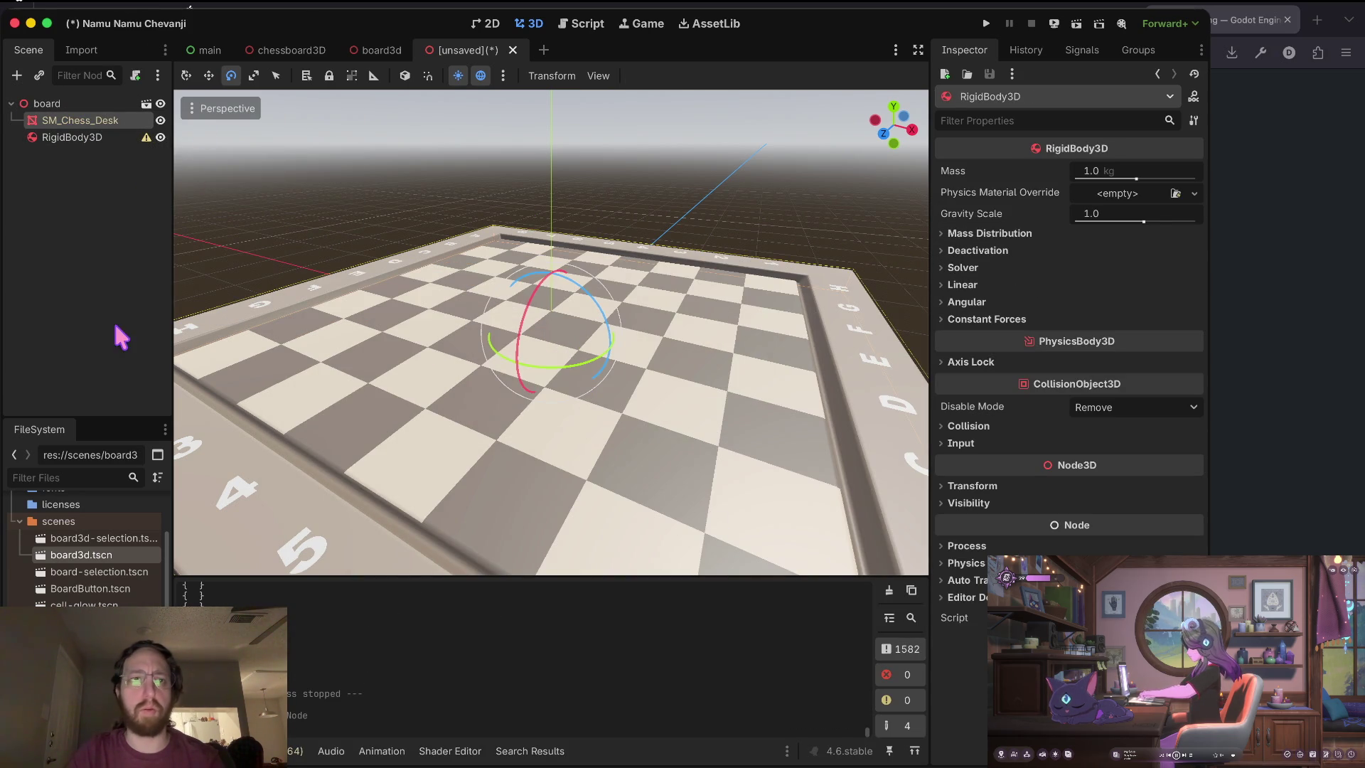
{"action": "left_click", "coordinate": [512, 49]}
{"action": "left_click", "coordinate": [519, 407]}
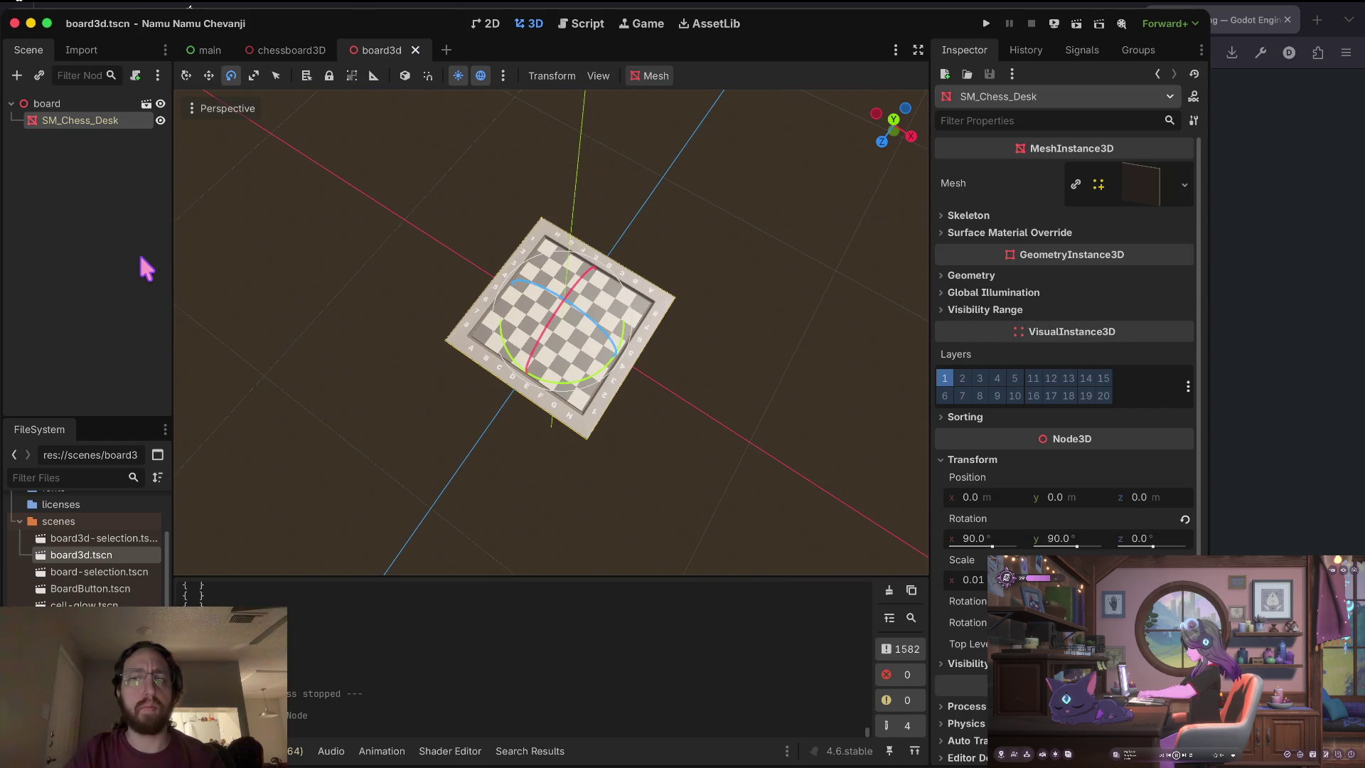
Add a RigidBody3D under board, nest a CollisionShape3D in it, and list its shape types.
{"action": "right_click", "coordinate": [77, 102]}
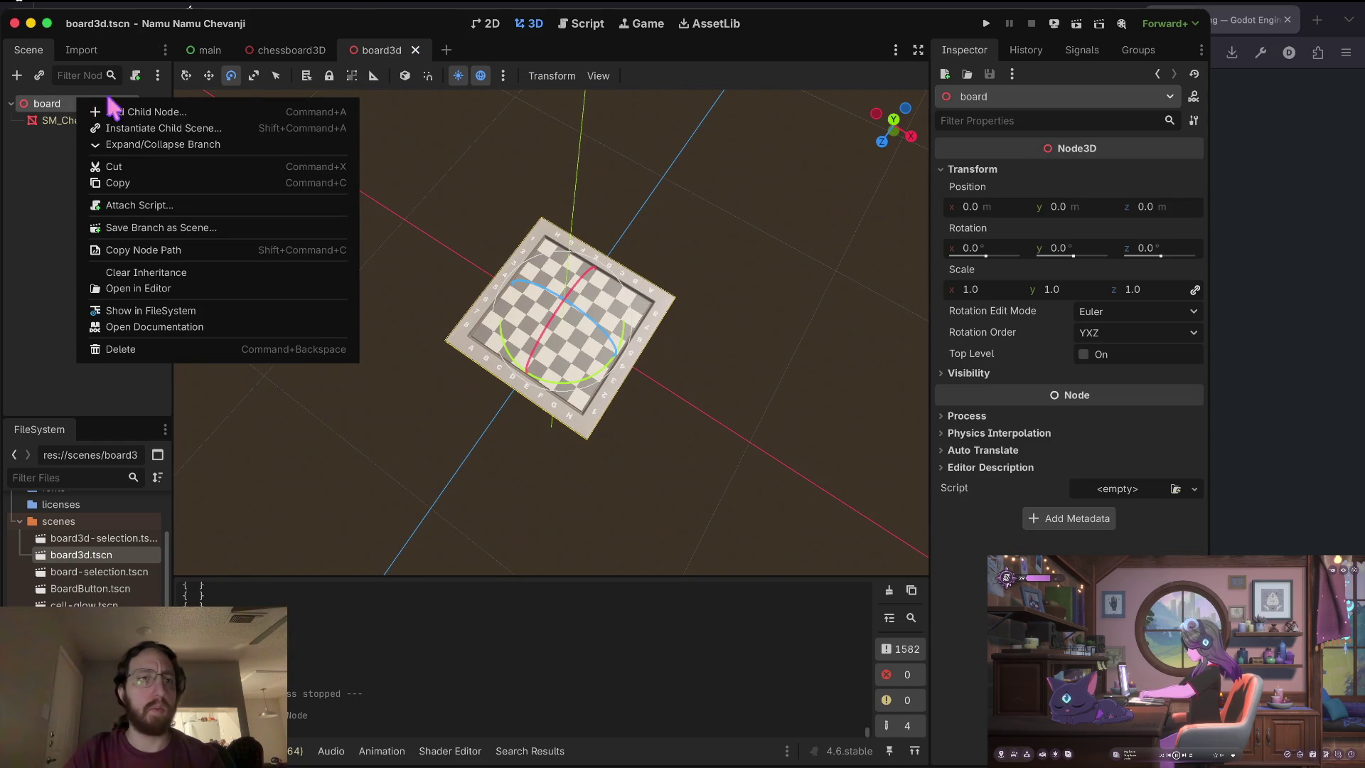
{"action": "left_click", "coordinate": [183, 112]}
{"action": "type", "text": "rgid"}
{"action": "key", "text": "Return"}
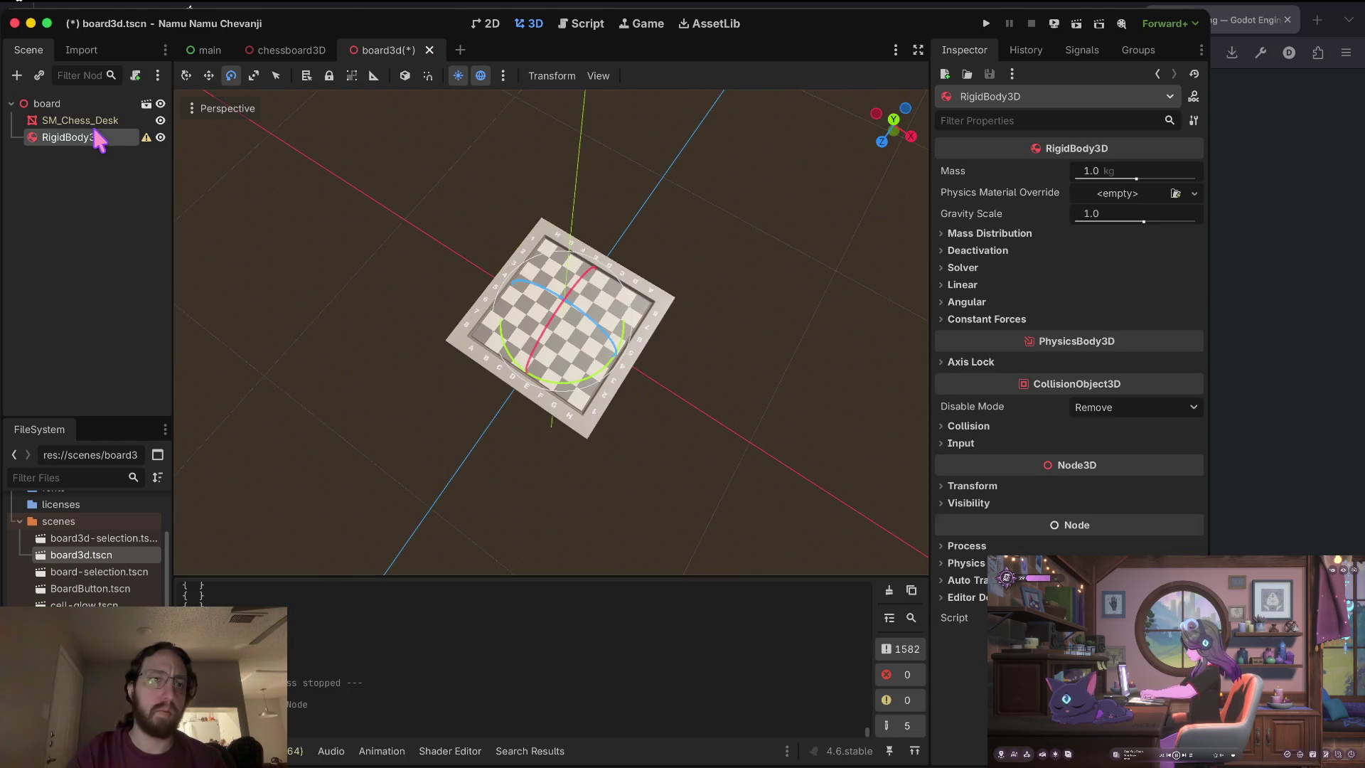
{"action": "right_click", "coordinate": [99, 139]}
{"action": "left_click", "coordinate": [143, 144]}
{"action": "type", "text": "shape"}
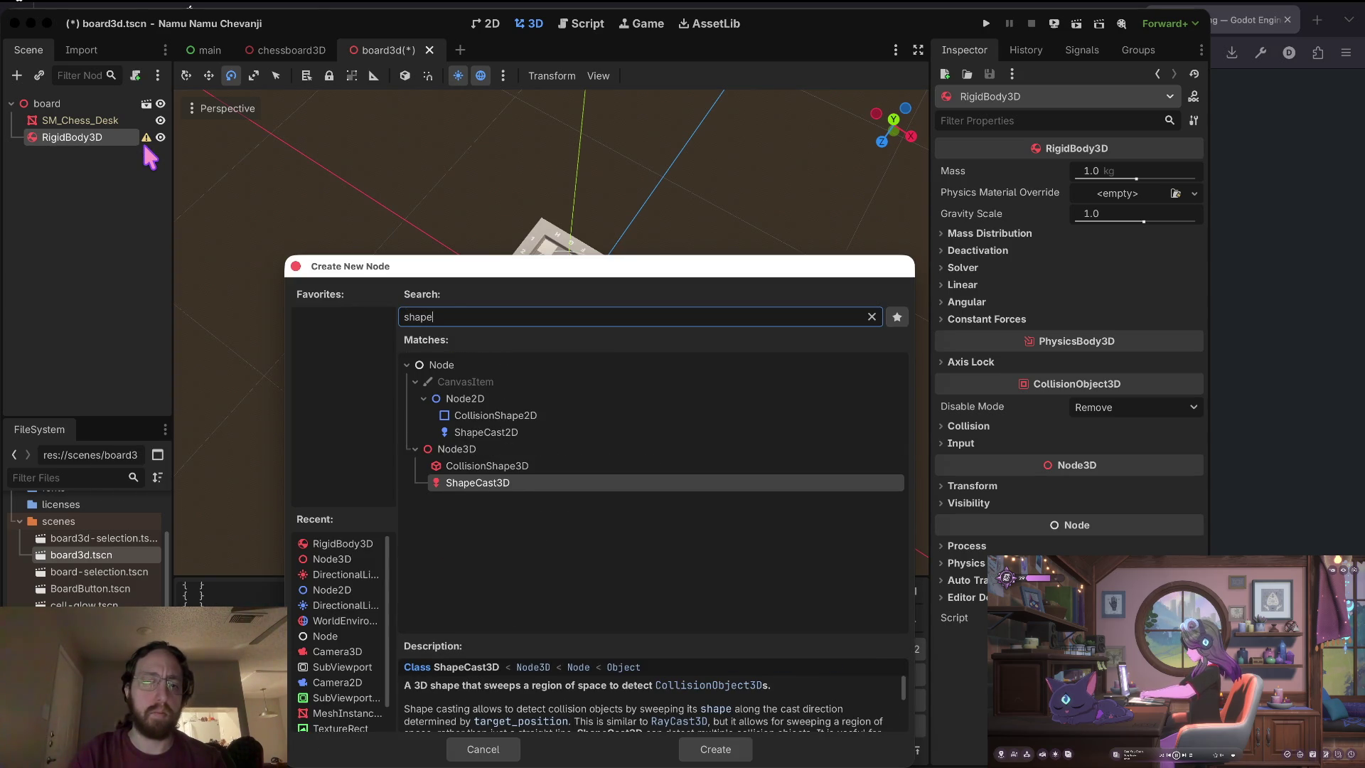
{"action": "key", "text": "Up"}
{"action": "key", "text": "Return"}
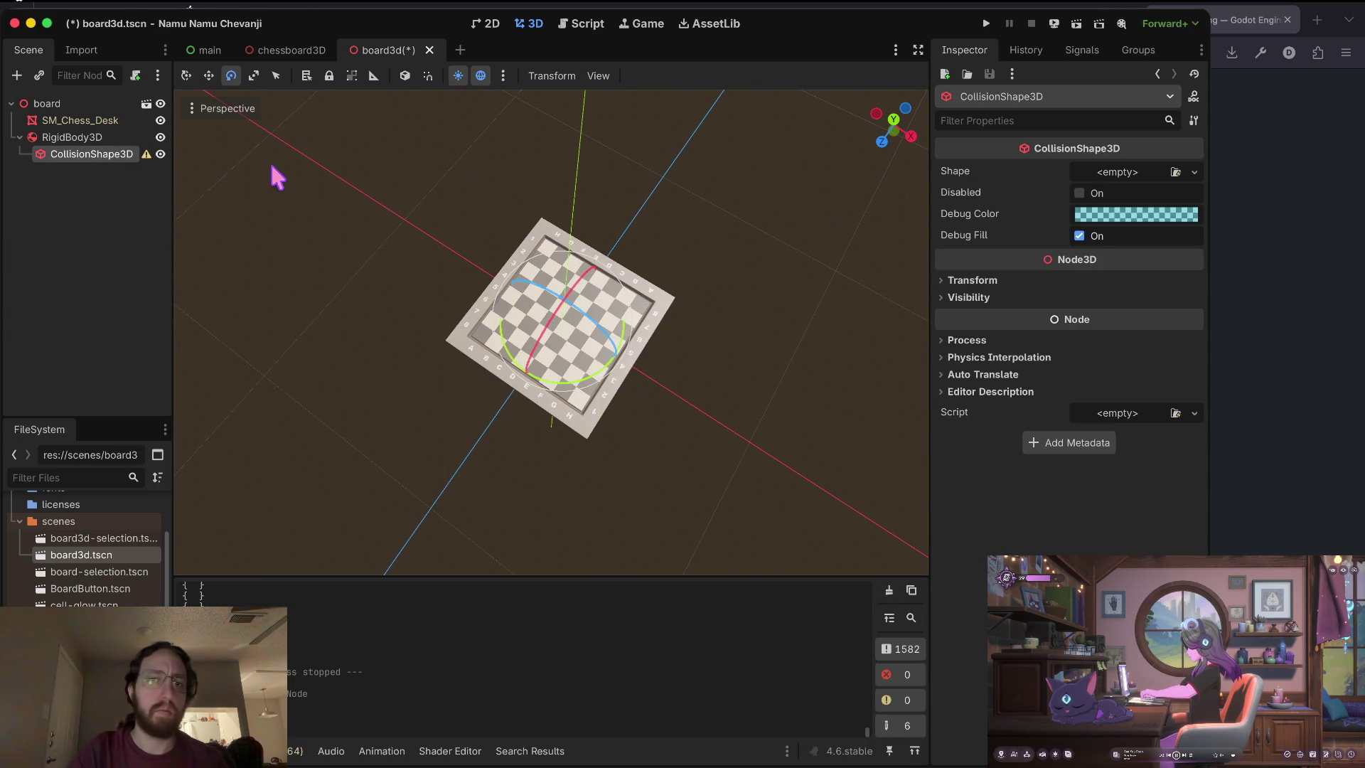
{"action": "left_click", "coordinate": [1126, 174]}
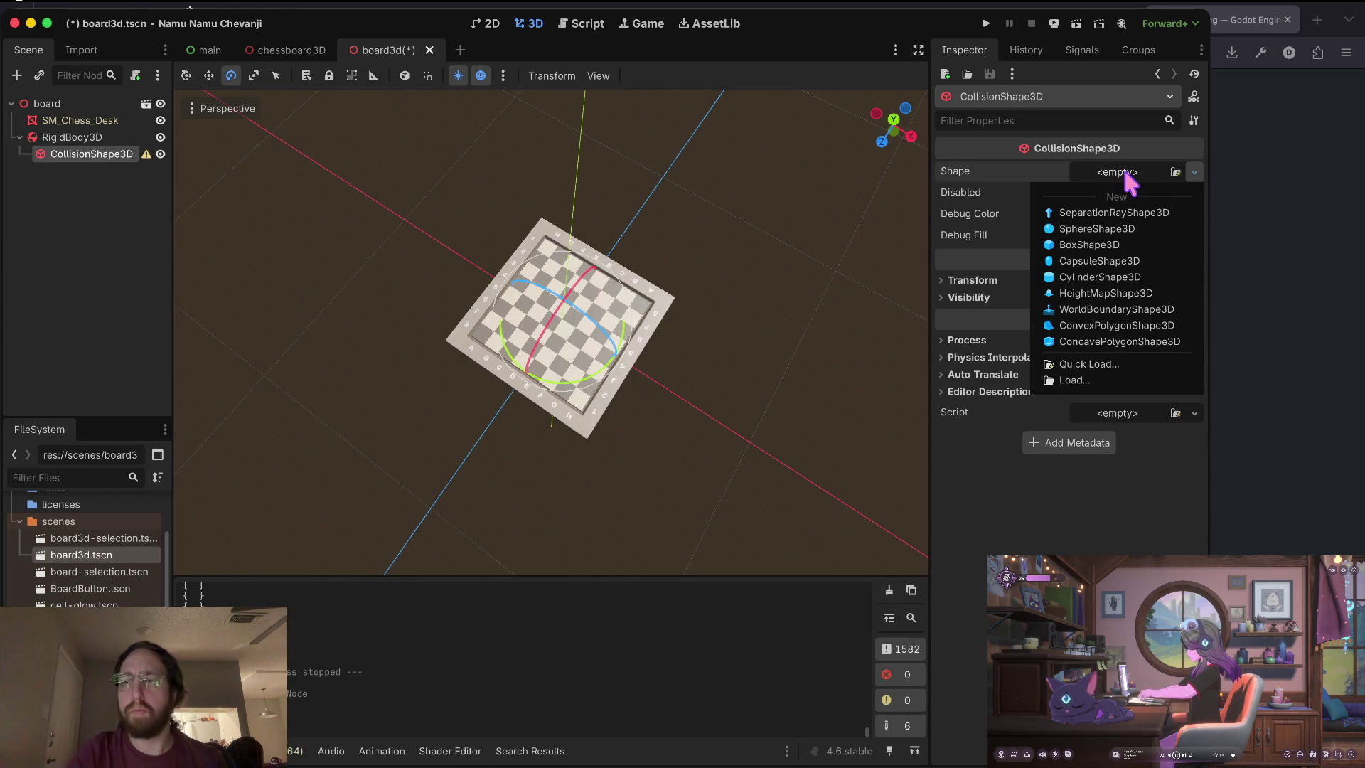
Assign a new BoxShape3D to the collision shape and start scaling it to 6.
{"action": "left_click", "coordinate": [1088, 245]}
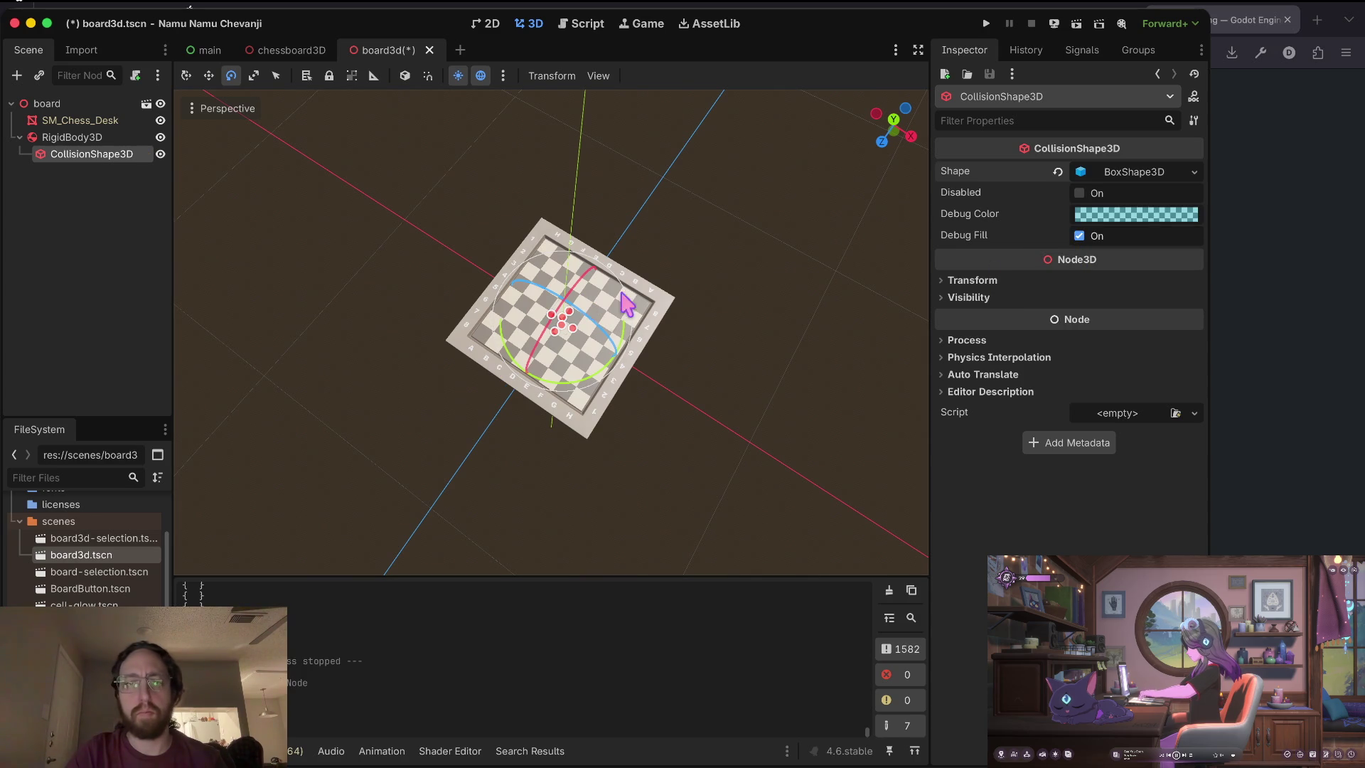
{"action": "scroll", "coordinate": [625, 302], "scroll_direction": "up", "scroll_amount": 5}
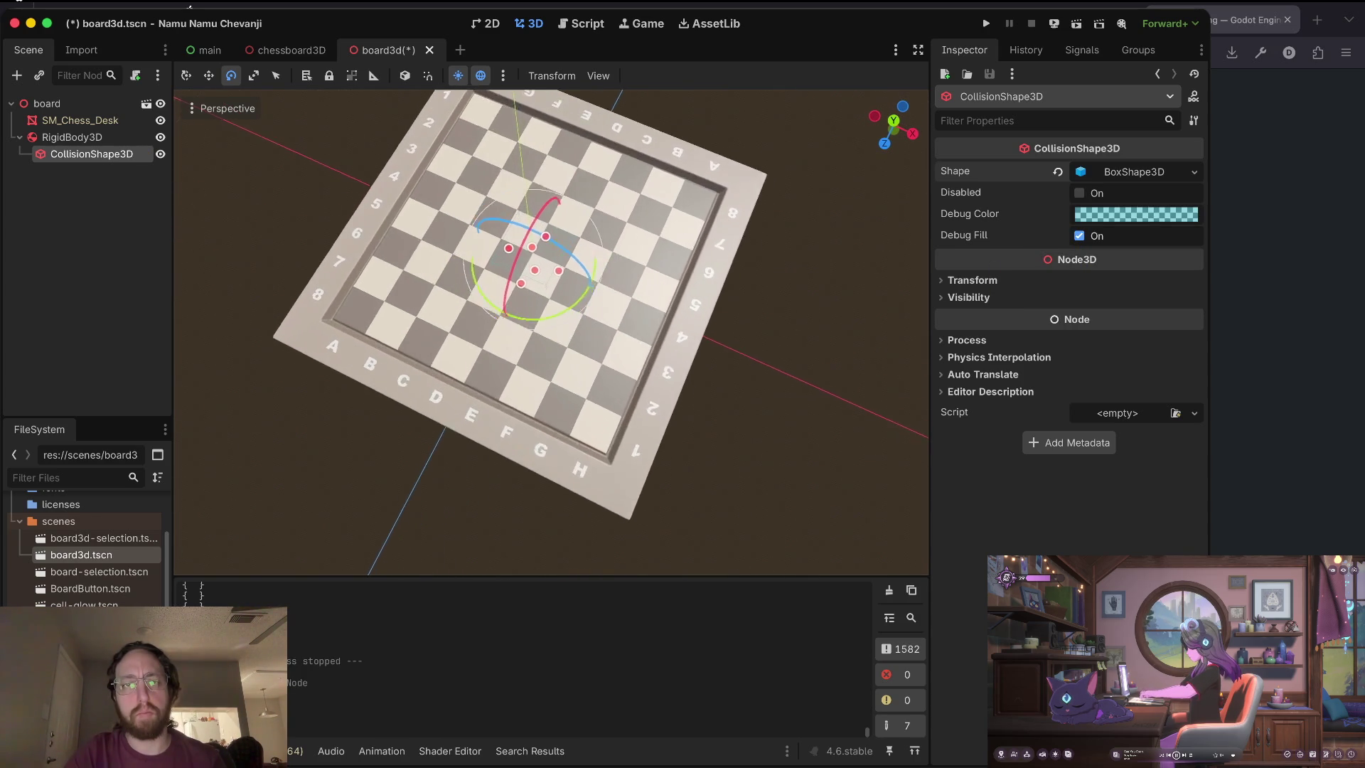
{"action": "scroll", "coordinate": [552, 294], "scroll_direction": "up", "scroll_amount": 2}
{"action": "key", "text": "r"}
{"action": "mouse_move", "coordinate": [605, 286]}
{"action": "left_mouse_down"}
{"action": "mouse_move", "coordinate": [945, 448]}
{"action": "mouse_move", "coordinate": [689, 310]}
{"action": "mouse_move", "coordinate": [619, 302]}
{"action": "mouse_move", "coordinate": [664, 335]}
{"action": "mouse_move", "coordinate": [625, 310]}
{"action": "mouse_move", "coordinate": [635, 324]}
{"action": "left_mouse_up"}
{"action": "left_click", "coordinate": [996, 282]}
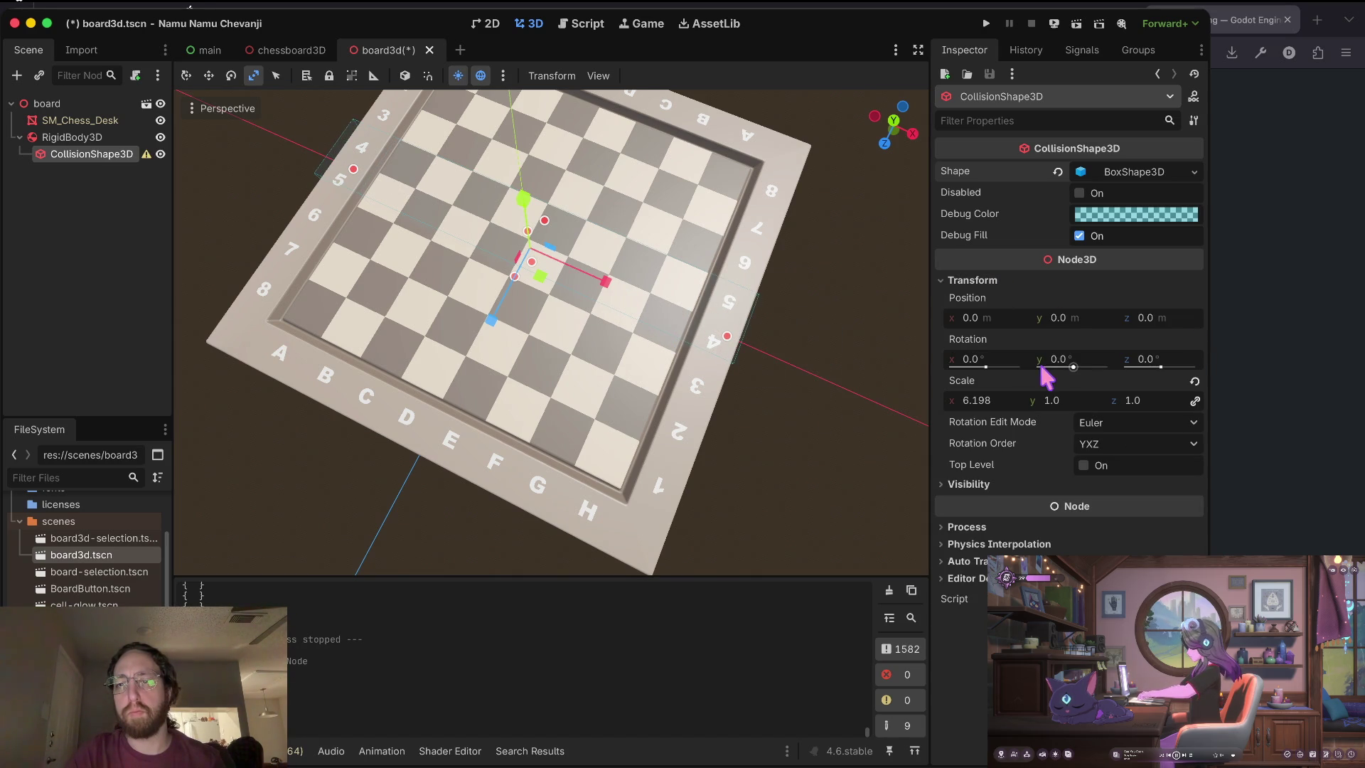
{"action": "left_click", "coordinate": [985, 400]}
{"action": "type", "text": "6"}
{"action": "left_click", "coordinate": [1057, 403]}
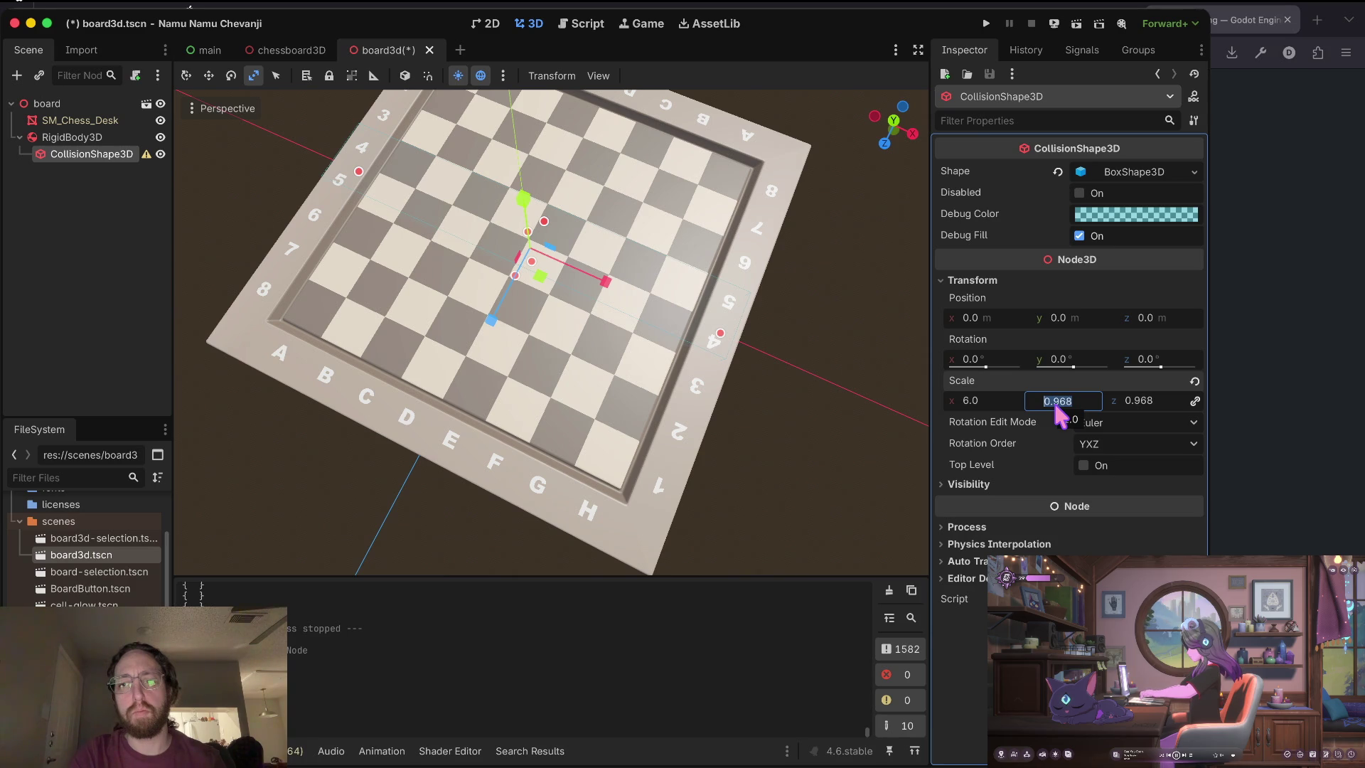
{"action": "type", "text": "6"}
{"action": "key", "text": "Return"}
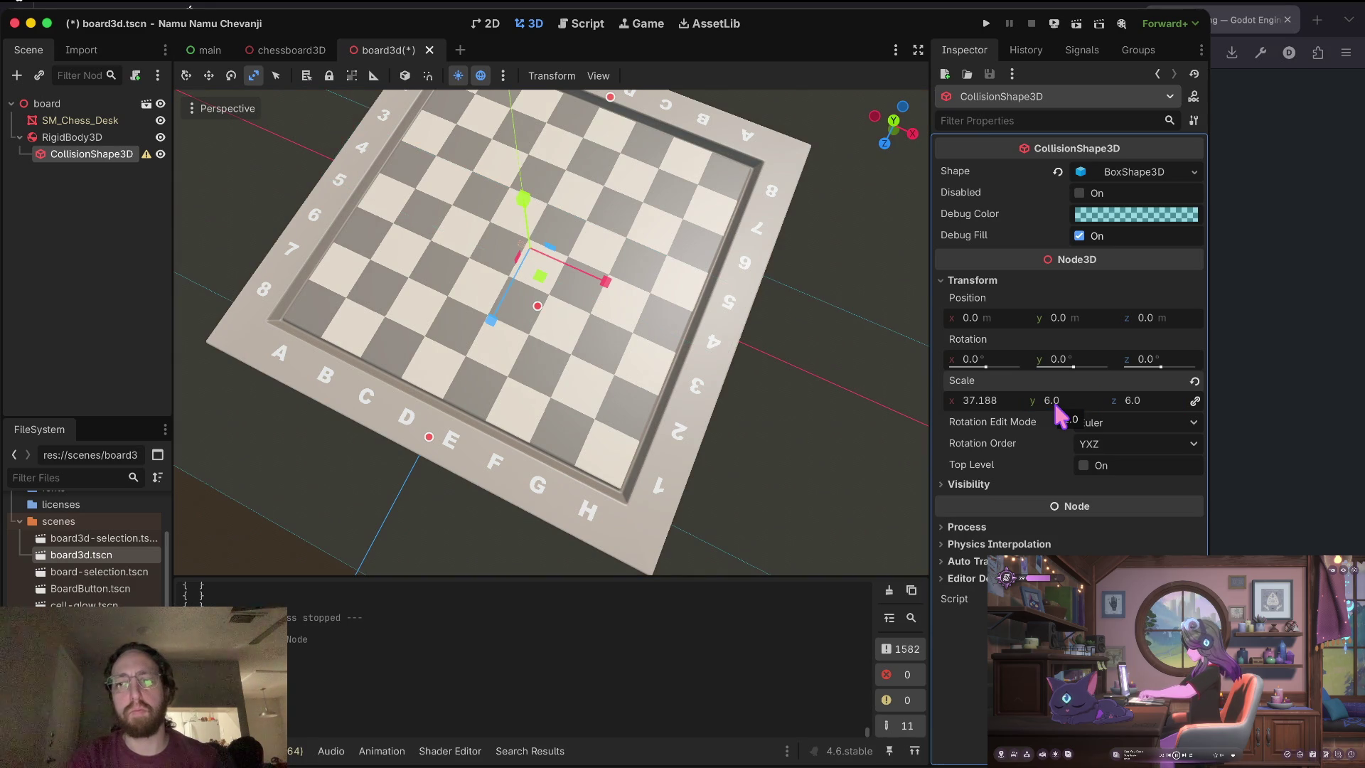
{"action": "scroll", "coordinate": [868, 472], "scroll_direction": "up", "scroll_amount": 5}
{"action": "scroll", "coordinate": [868, 472], "scroll_direction": "up", "scroll_amount": 3}
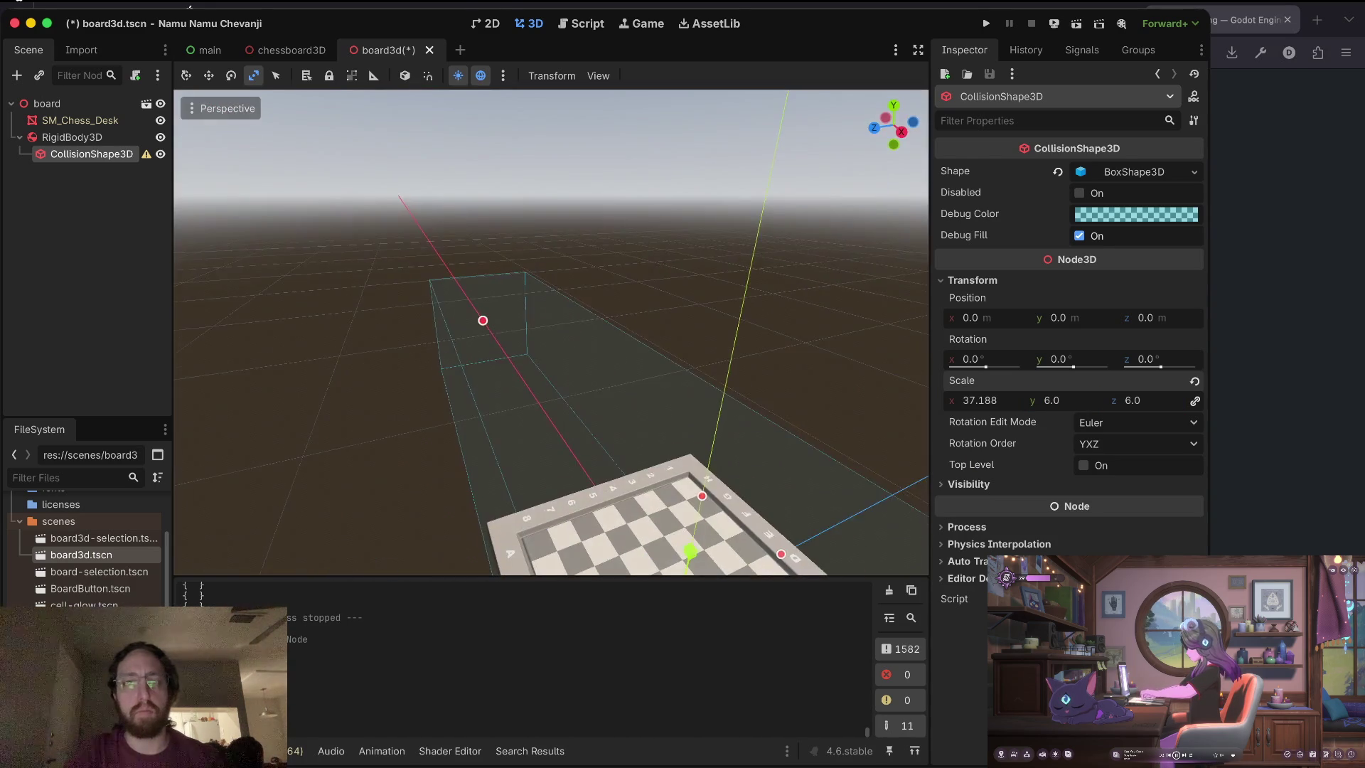
{"action": "scroll", "coordinate": [868, 472], "scroll_direction": "down", "scroll_amount": 3}
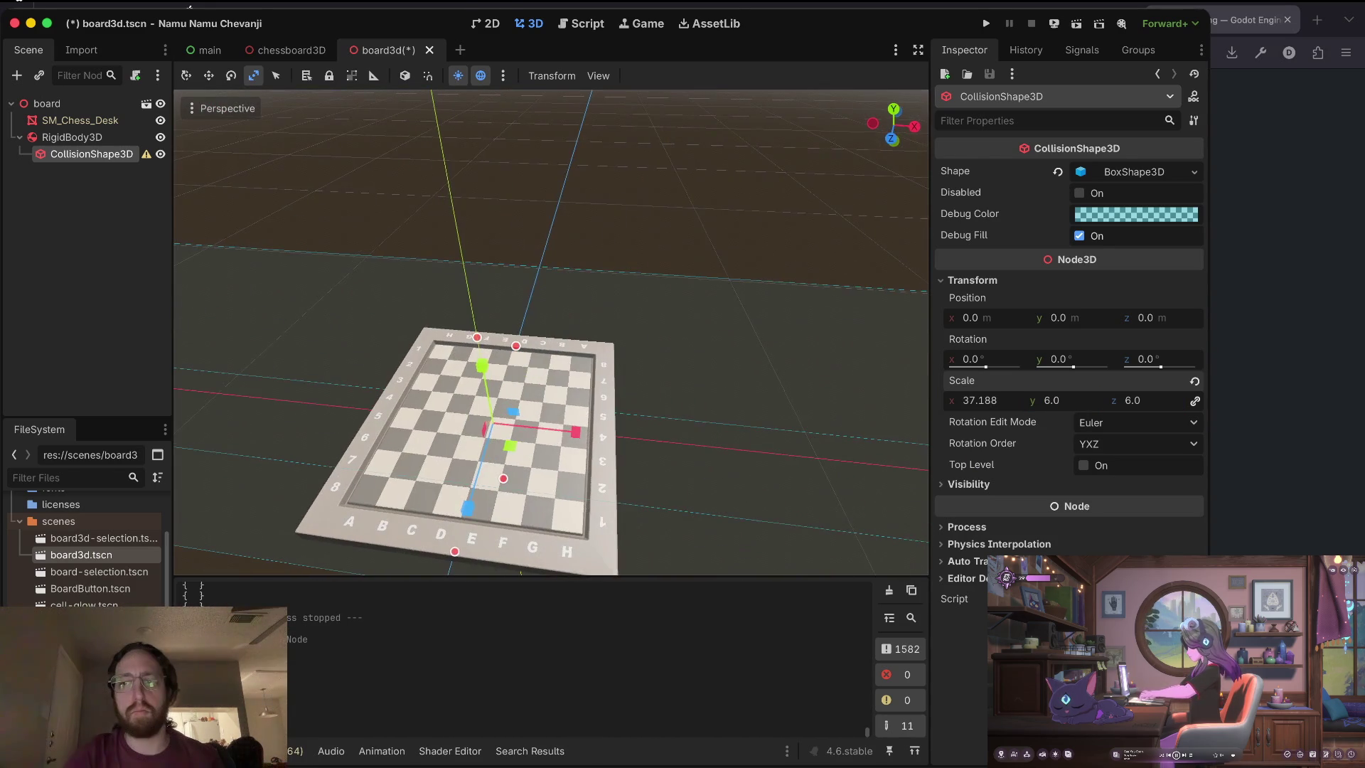
Unlink the scale axes, set X scale to 6, and save the scene.
{"action": "left_click", "coordinate": [1195, 401]}
{"action": "left_click", "coordinate": [996, 401]}
{"action": "type", "text": "6"}
{"action": "key", "text": "Tab"}
{"action": "key", "text": "Return"}
{"action": "scroll", "coordinate": [796, 425], "scroll_direction": "down", "scroll_amount": 5}
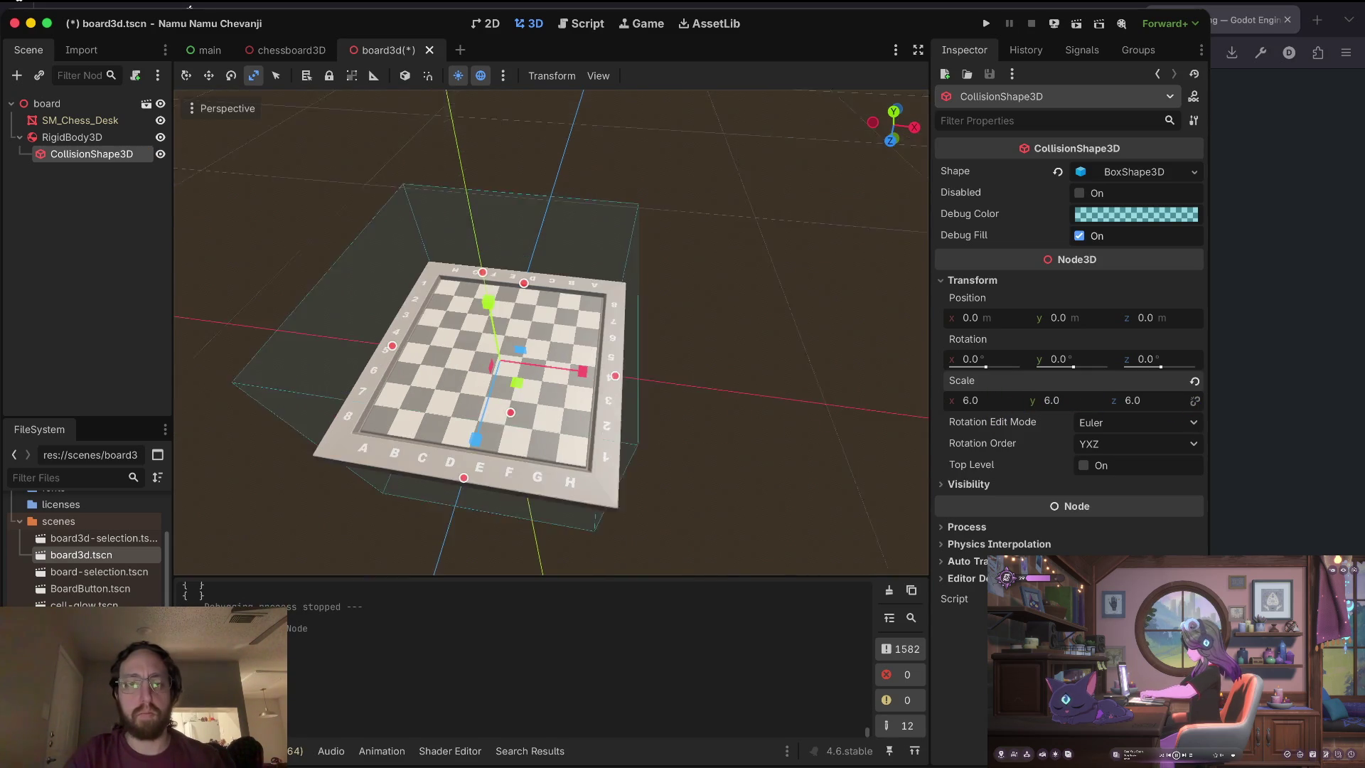
{"action": "key", "text": "ctrl+s"}
Change the Y scale to 2 and save the scene again.
{"action": "scroll", "coordinate": [733, 400], "scroll_direction": "up", "scroll_amount": 5}
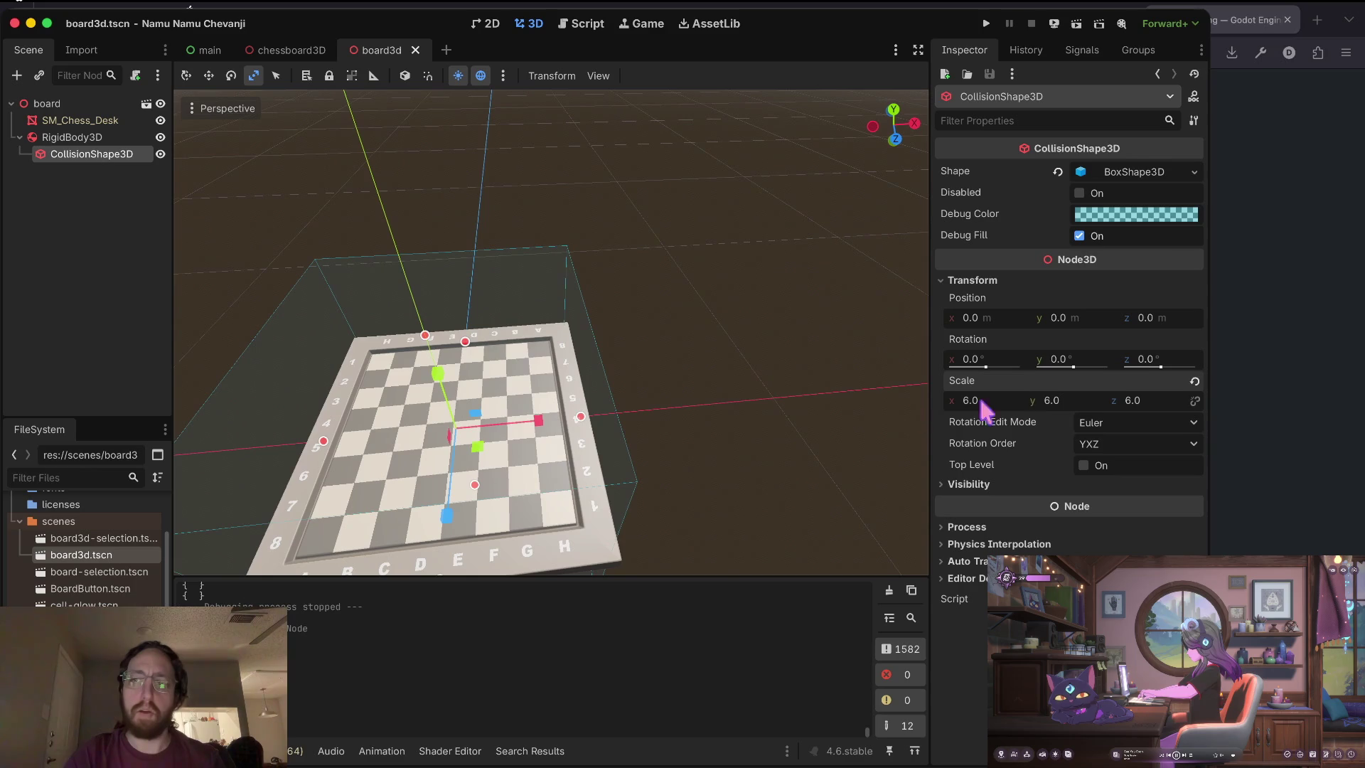
{"action": "left_click", "coordinate": [1052, 400]}
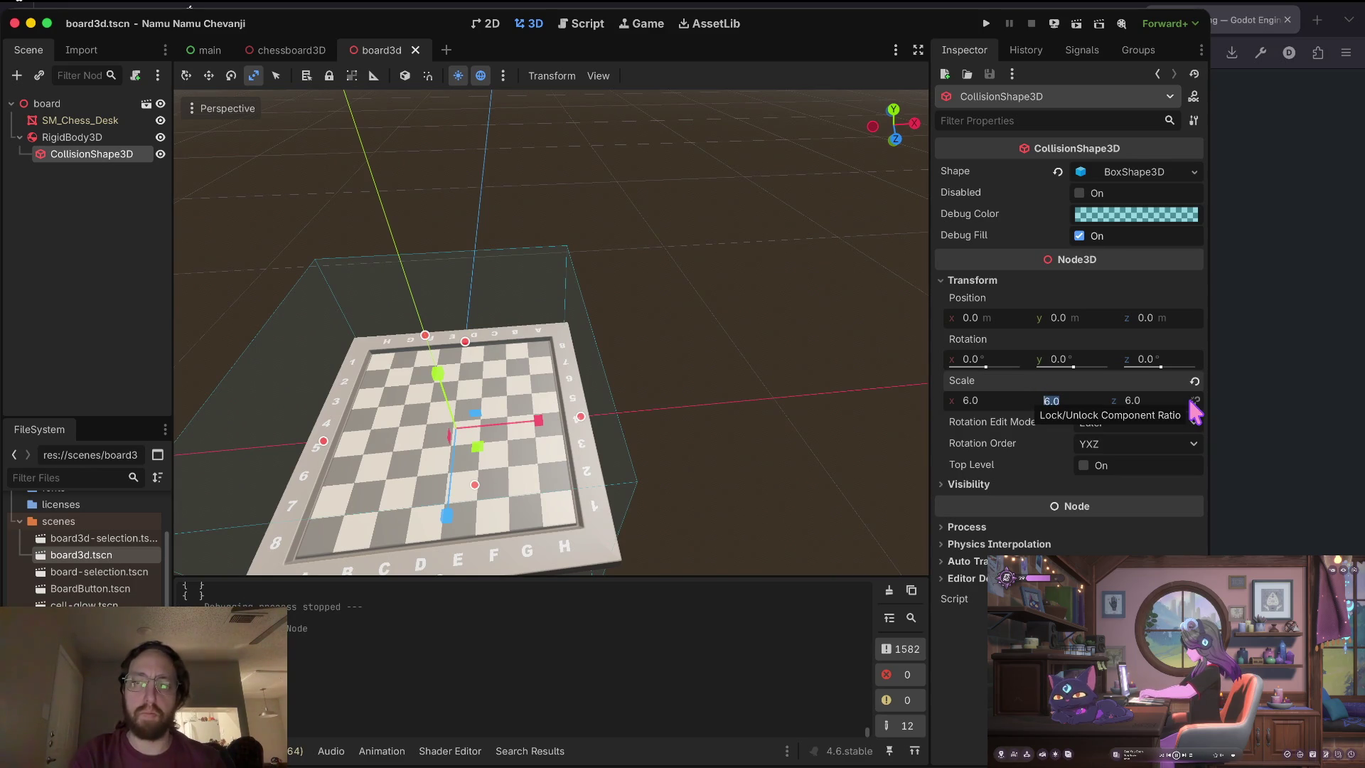
{"action": "type", "text": "1"}
{"action": "key", "text": "Tab"}
{"action": "key", "text": "shift+Tab"}
{"action": "type", "text": "2"}
{"action": "key", "text": "Tab"}
{"action": "key", "text": "super+s"}
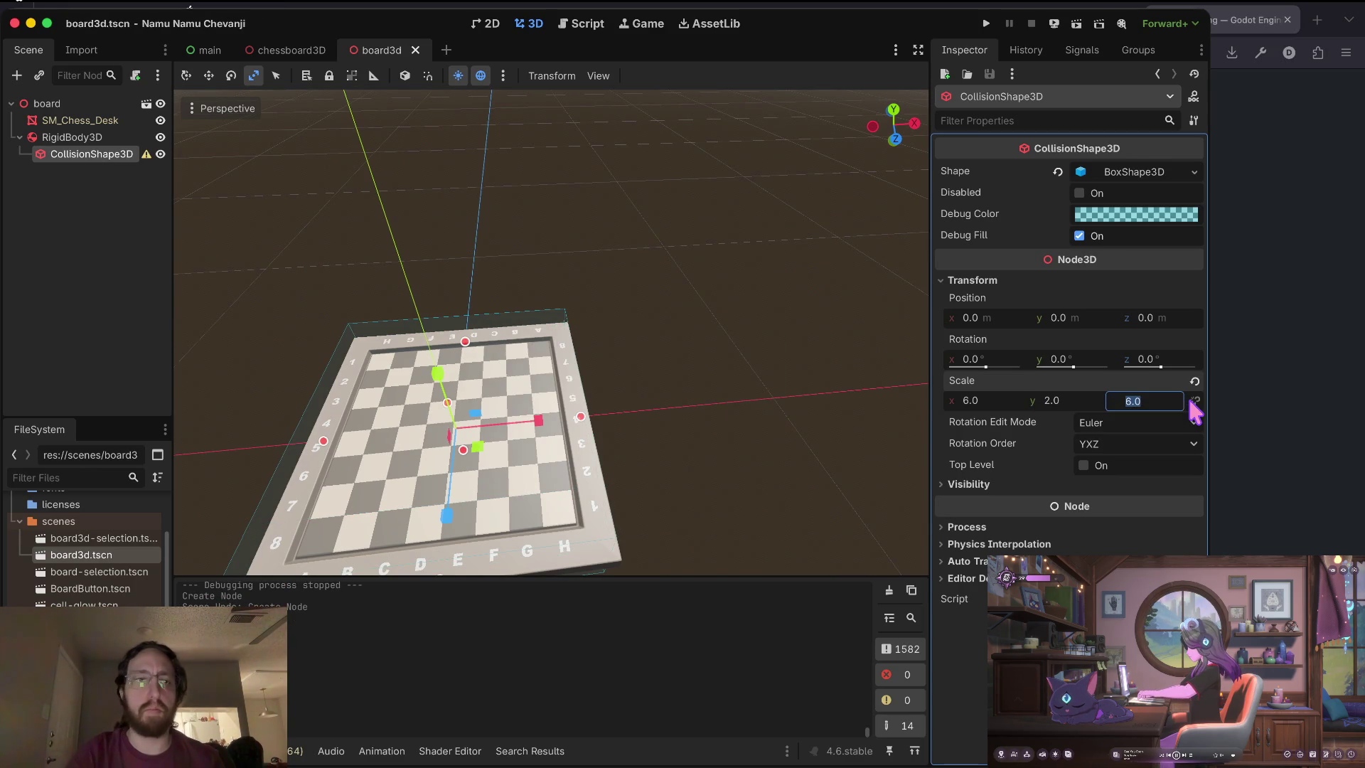
{"action": "mouse_move", "coordinate": [147, 158]}
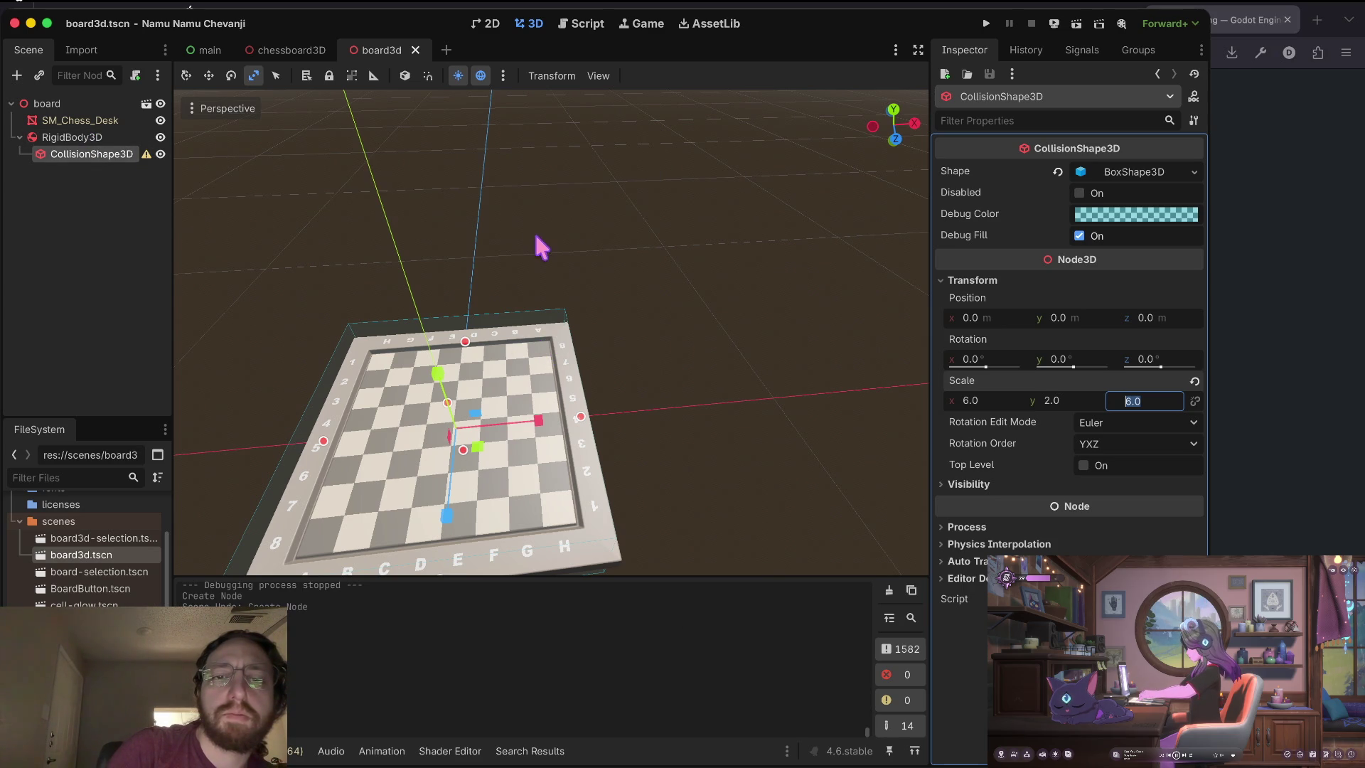
{"action": "scroll", "coordinate": [542, 244], "scroll_direction": "left", "scroll_amount": 5}
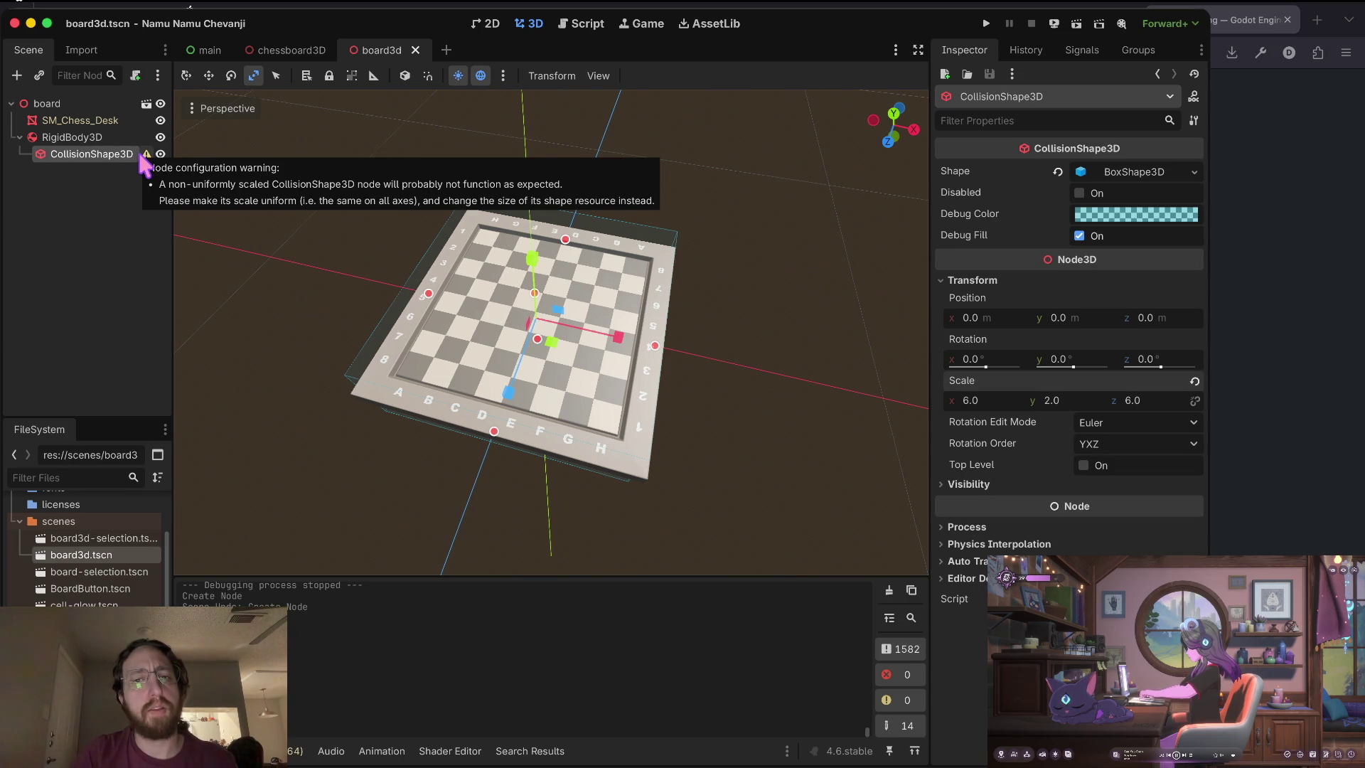
Reset the CollisionShape3D scale to 1, 1, 1 and save the scene.
{"action": "left_click", "coordinate": [1130, 171]}
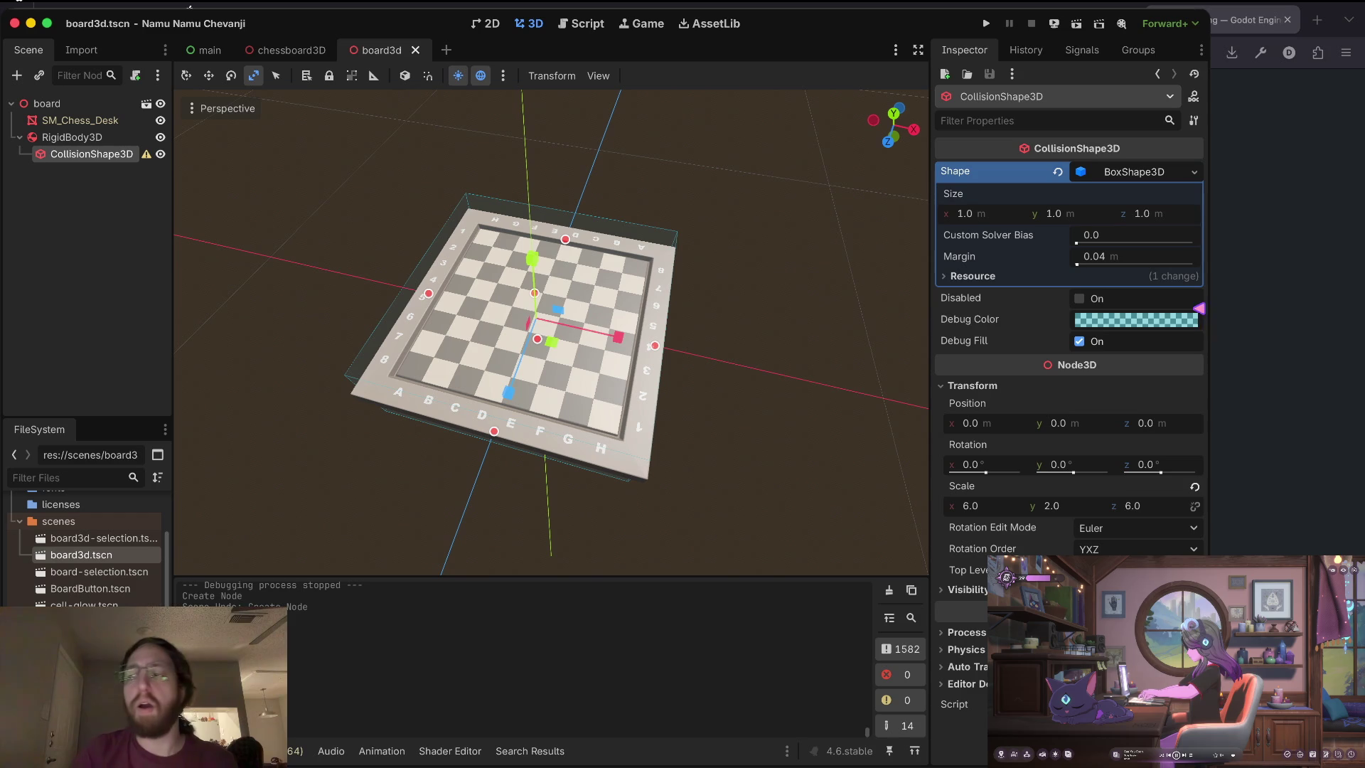
{"action": "mouse_move", "coordinate": [1200, 315]}
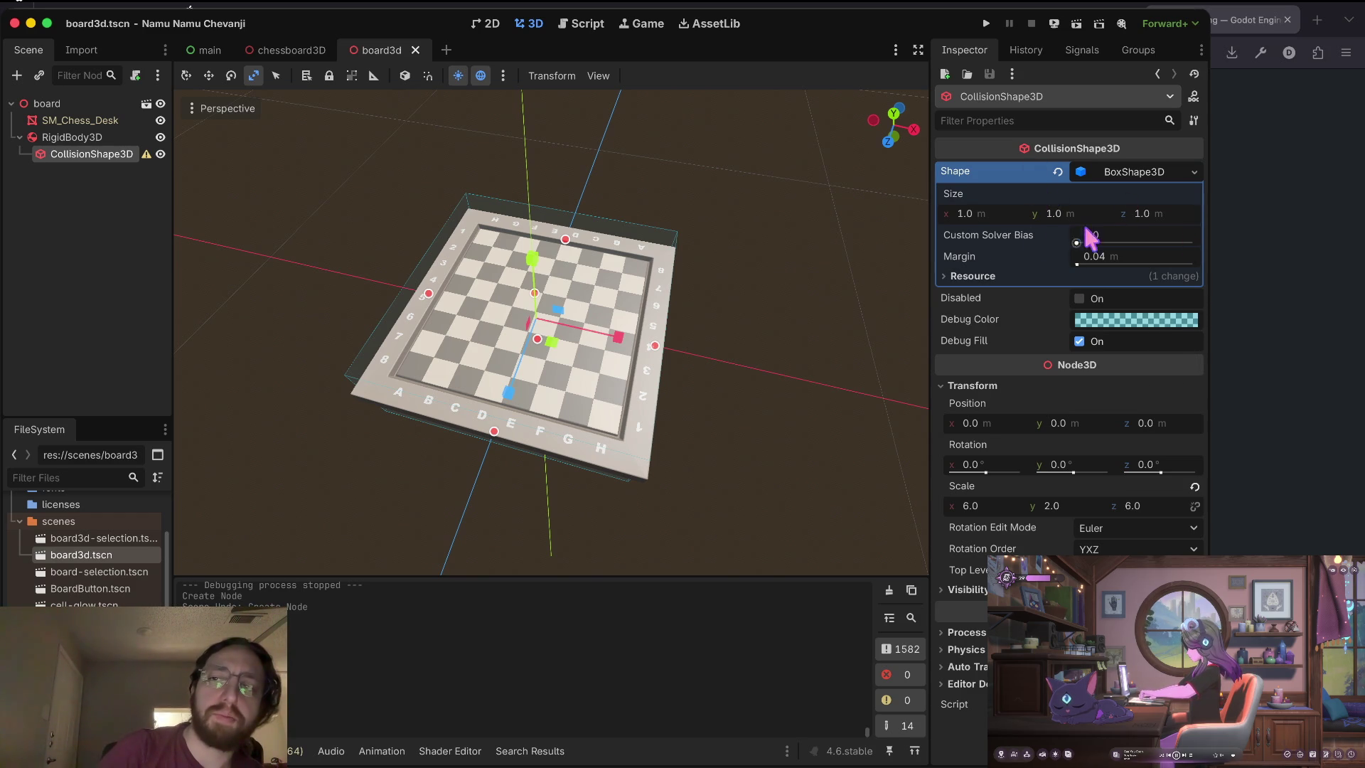
{"action": "mouse_move", "coordinate": [1052, 242]}
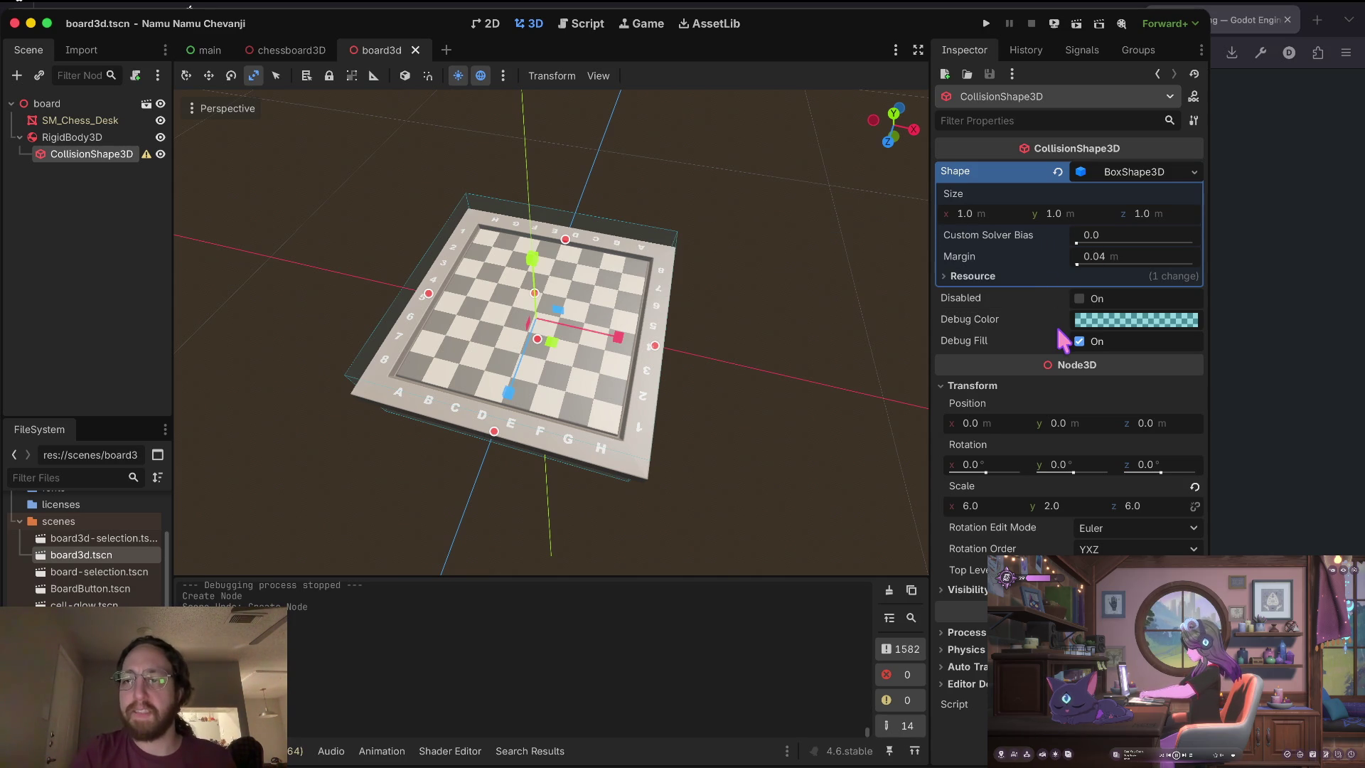
{"action": "left_click", "coordinate": [990, 508]}
{"action": "type", "text": "1"}
{"action": "key", "text": "Tab"}
{"action": "type", "text": "1"}
{"action": "key", "text": "Tab"}
{"action": "type", "text": "1"}
{"action": "key", "text": "Return"}
{"action": "key", "text": "ctrl+s"}
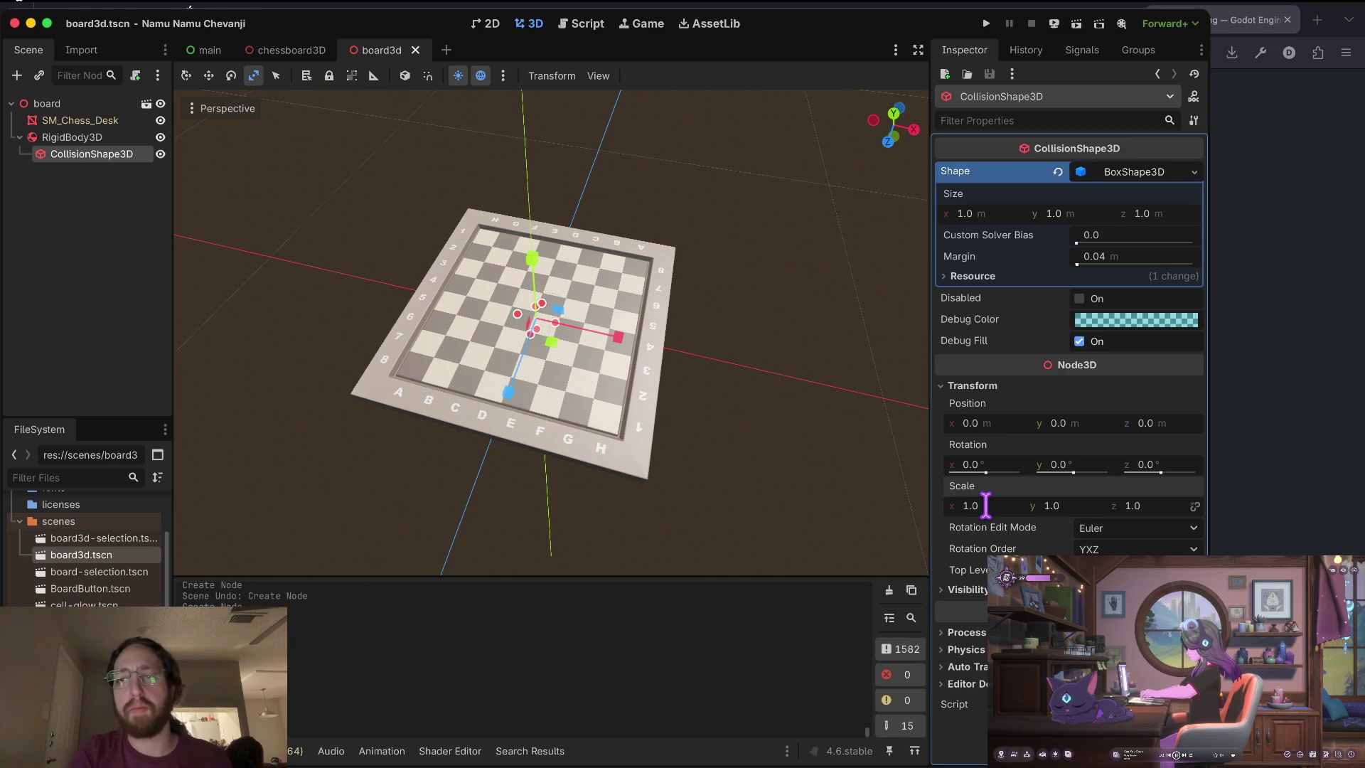
Set the BoxShape3D size to 6 × 2 × 6, save, and launch the game.
{"action": "left_click", "coordinate": [986, 212]}
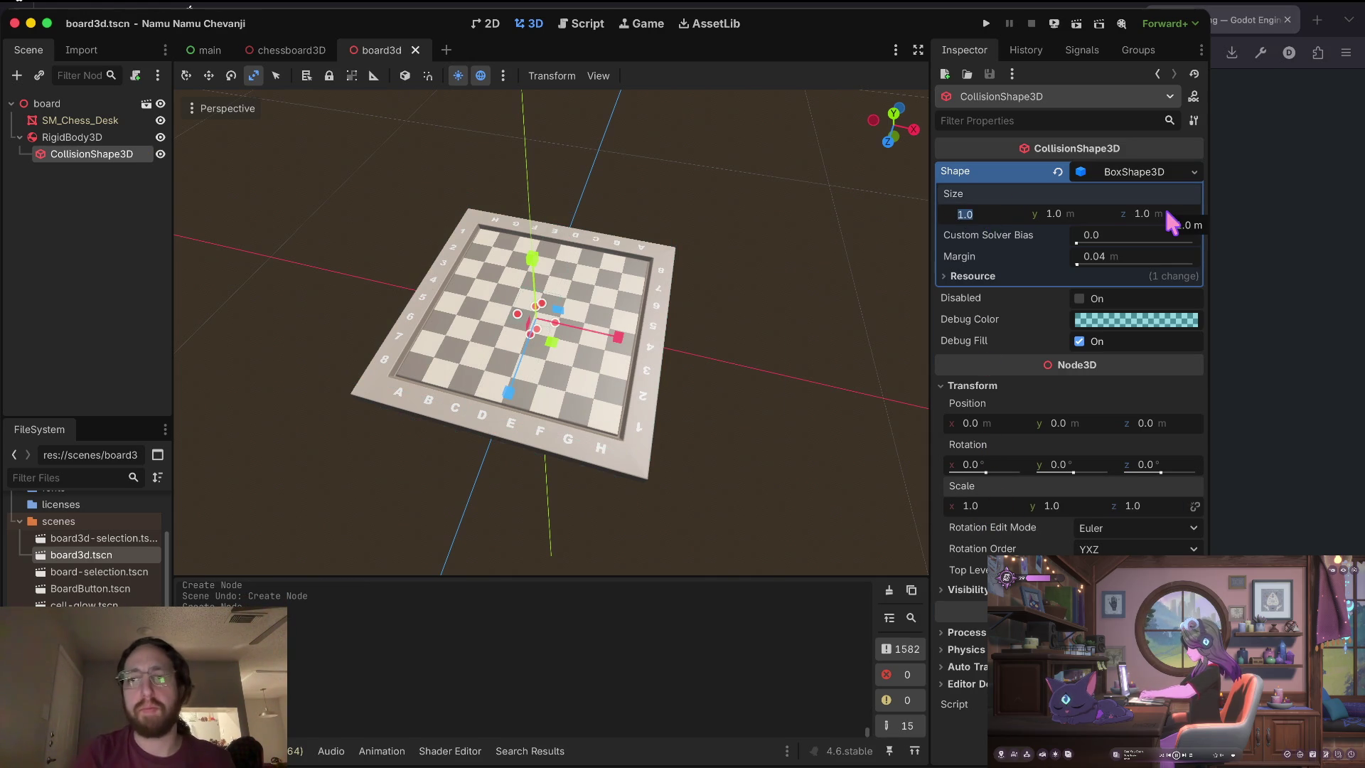
{"action": "type", "text": "6"}
{"action": "key", "text": "Tab"}
{"action": "type", "text": "2"}
{"action": "key", "text": "Tab"}
{"action": "type", "text": "6"}
{"action": "key", "text": "Tab"}
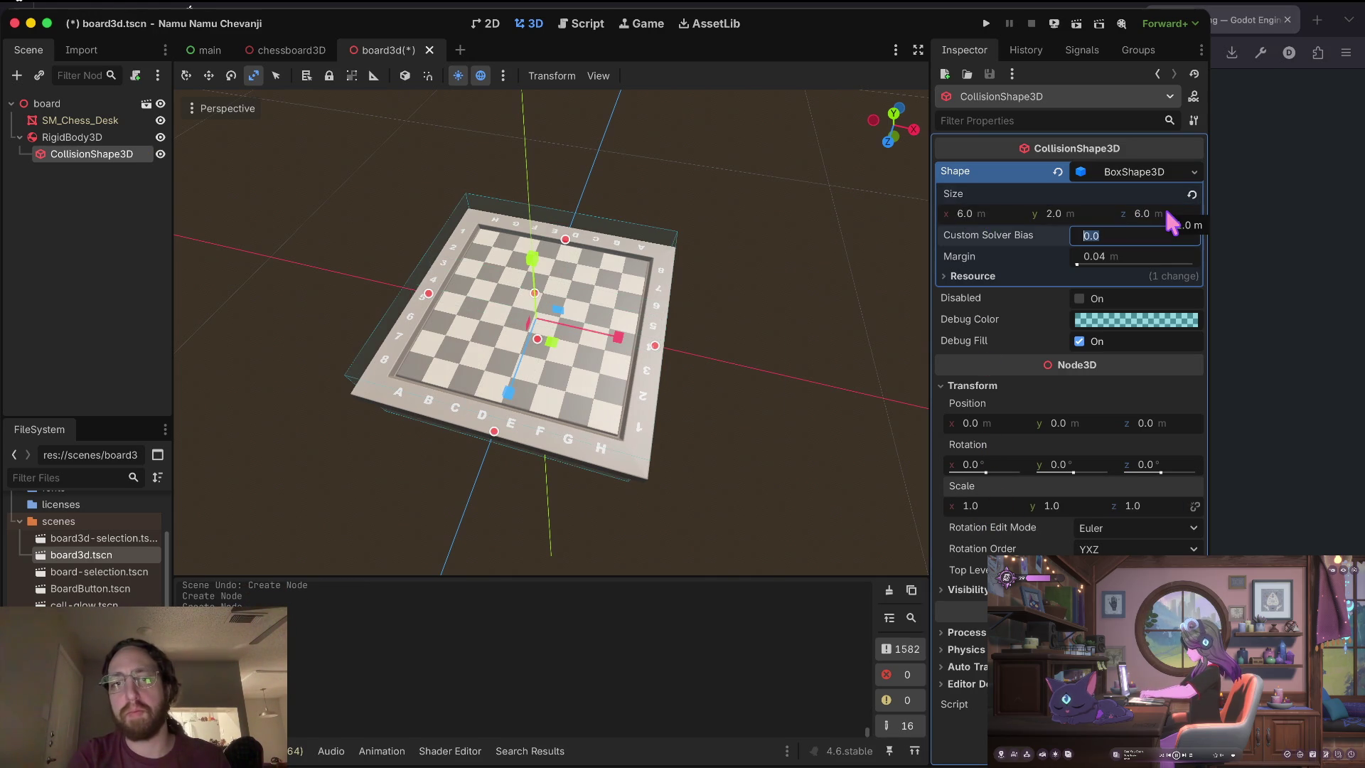
{"action": "key", "text": "ctrl+s"}
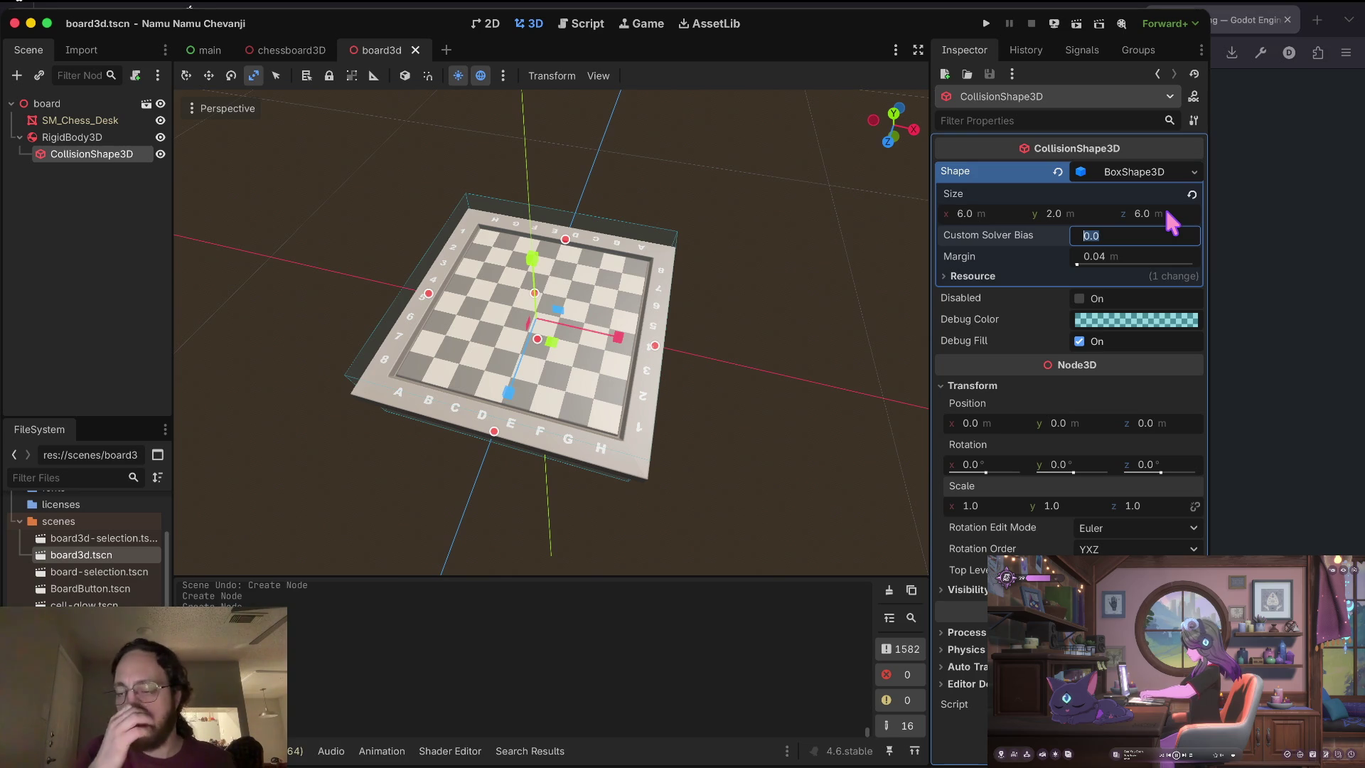
{"action": "key", "text": "super+b"}
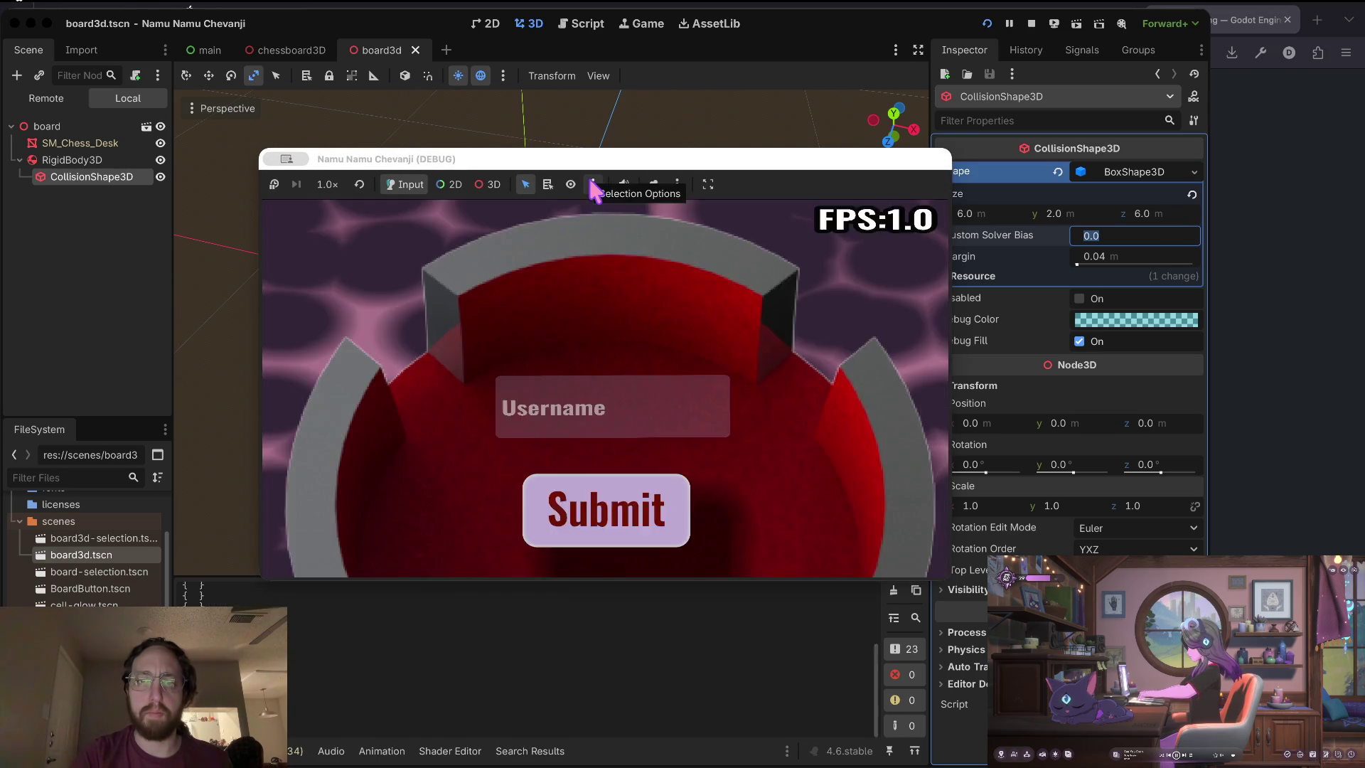
Log in to the running game with a username, then stop it.
{"action": "left_click", "coordinate": [591, 405]}
{"action": "type", "text": "d"}
{"action": "left_click", "coordinate": [588, 491]}
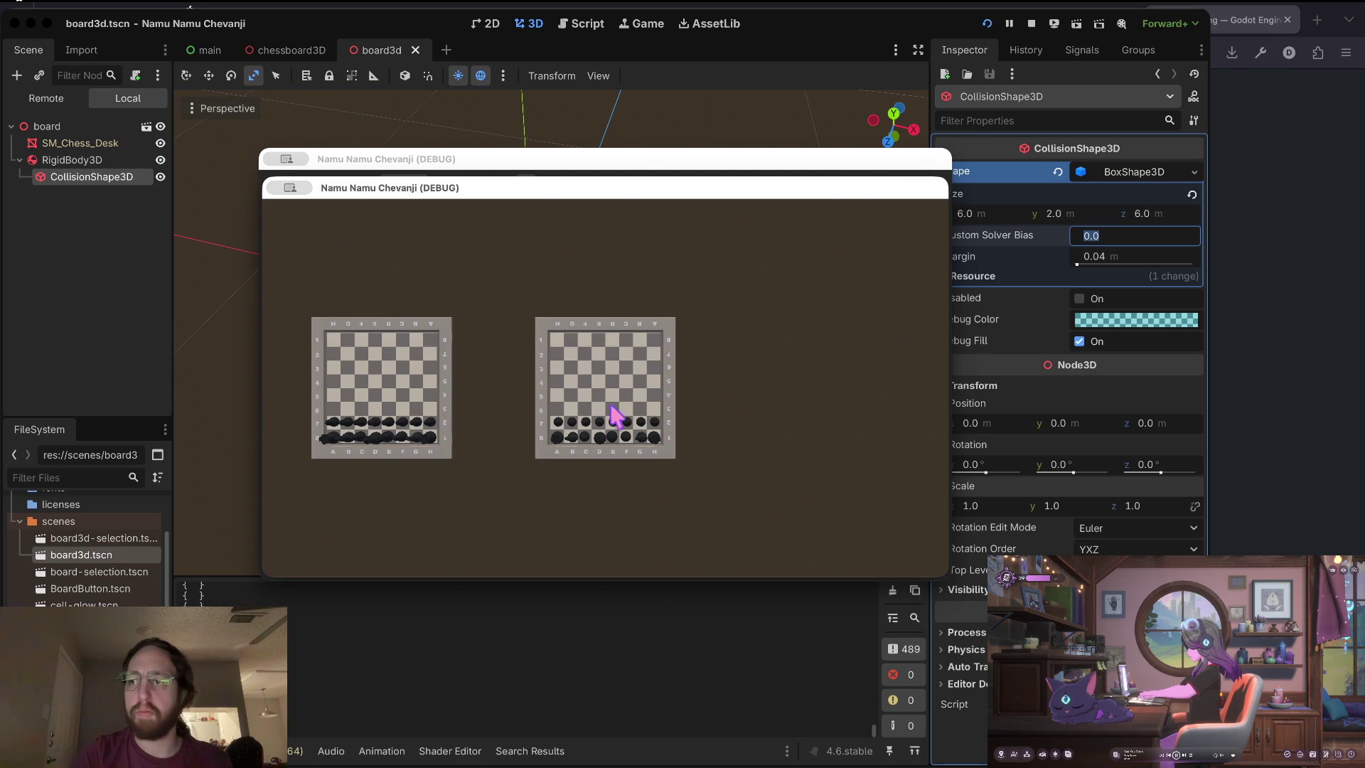
{"action": "left_click", "coordinate": [1032, 24]}
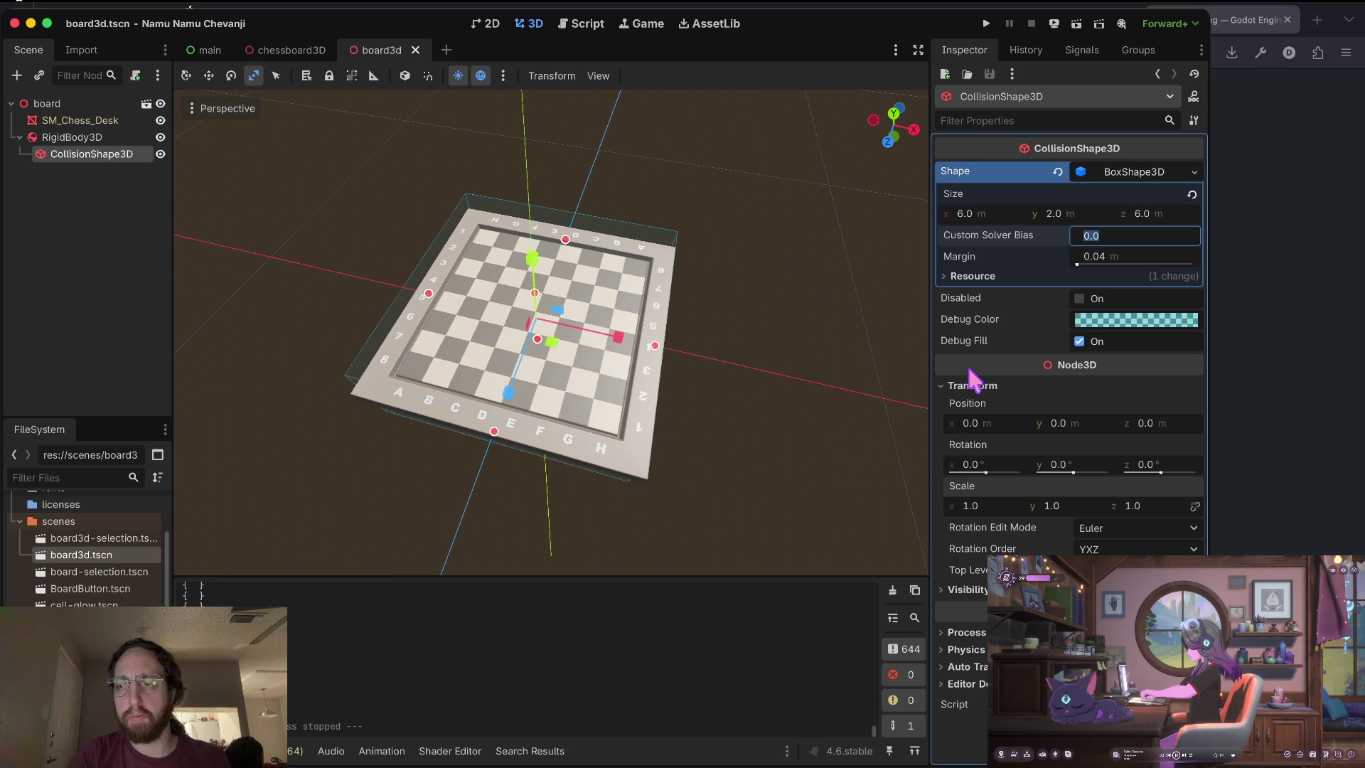
Rerun the game, submit the username, and switch the Scene dock to Remote.
{"action": "left_click", "coordinate": [71, 105]}
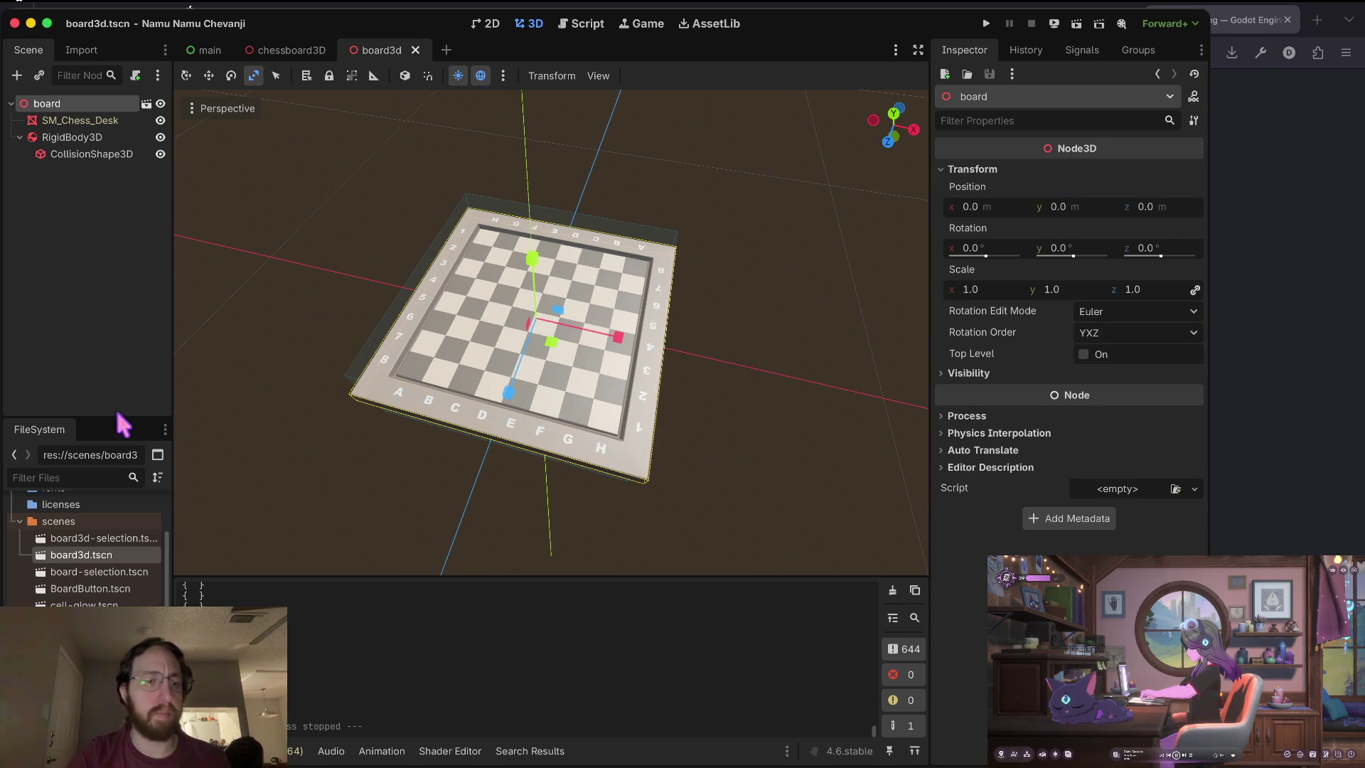
{"action": "left_click", "coordinate": [75, 553]}
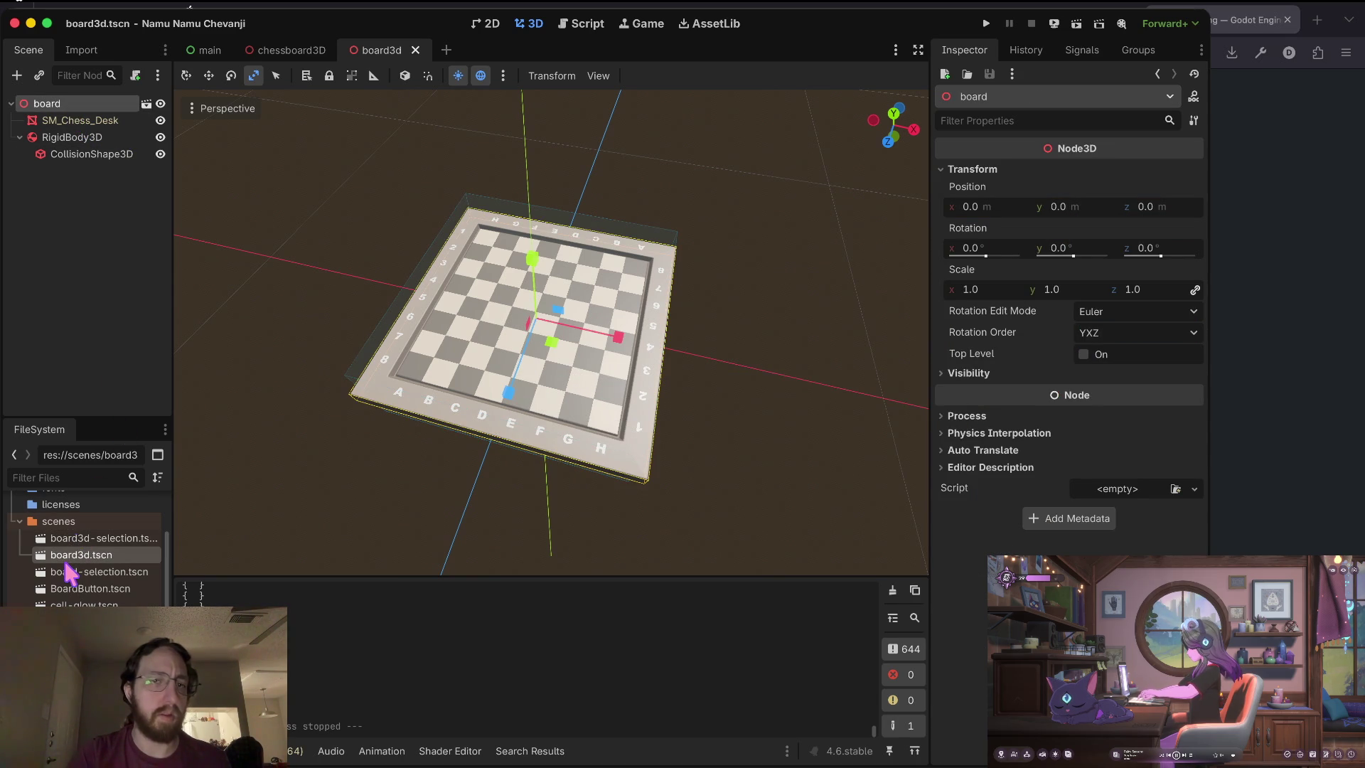
{"action": "key", "text": "super+b"}
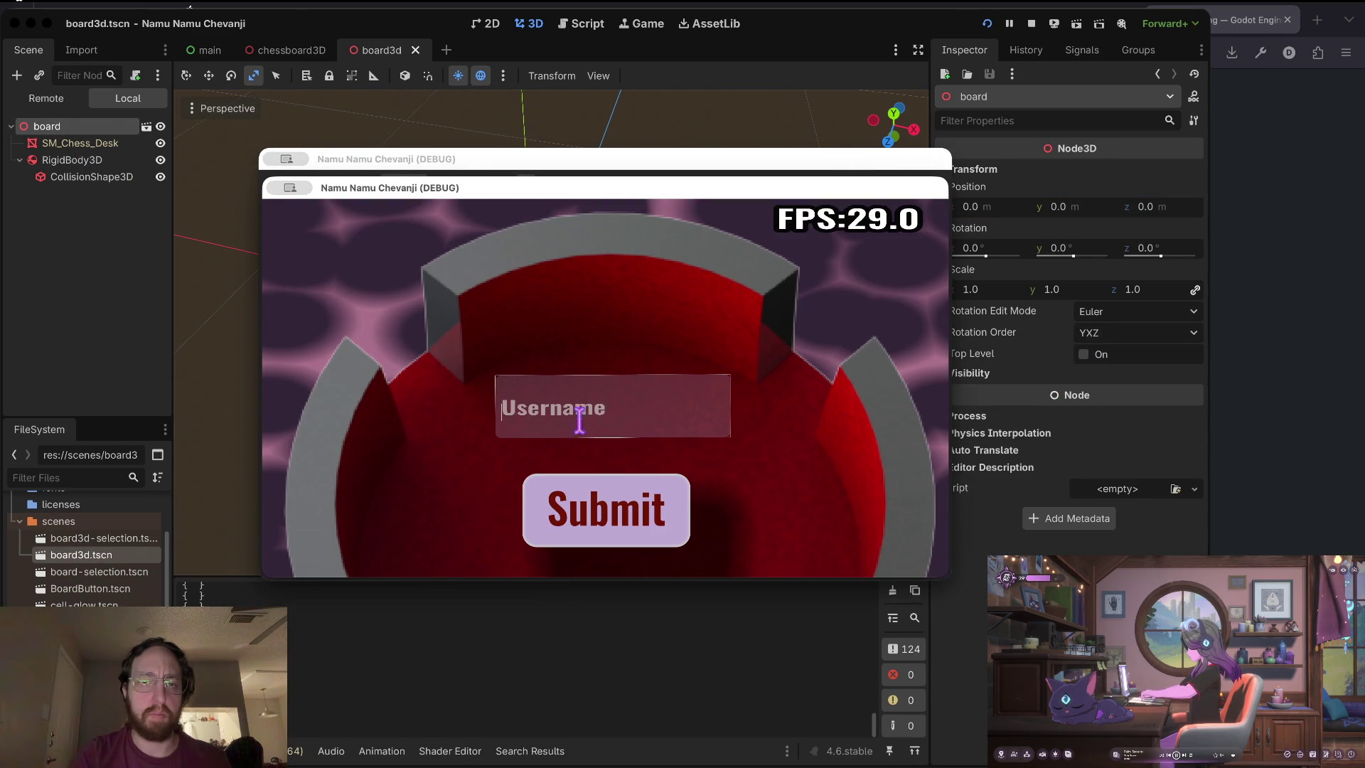
{"action": "left_click", "coordinate": [576, 483]}
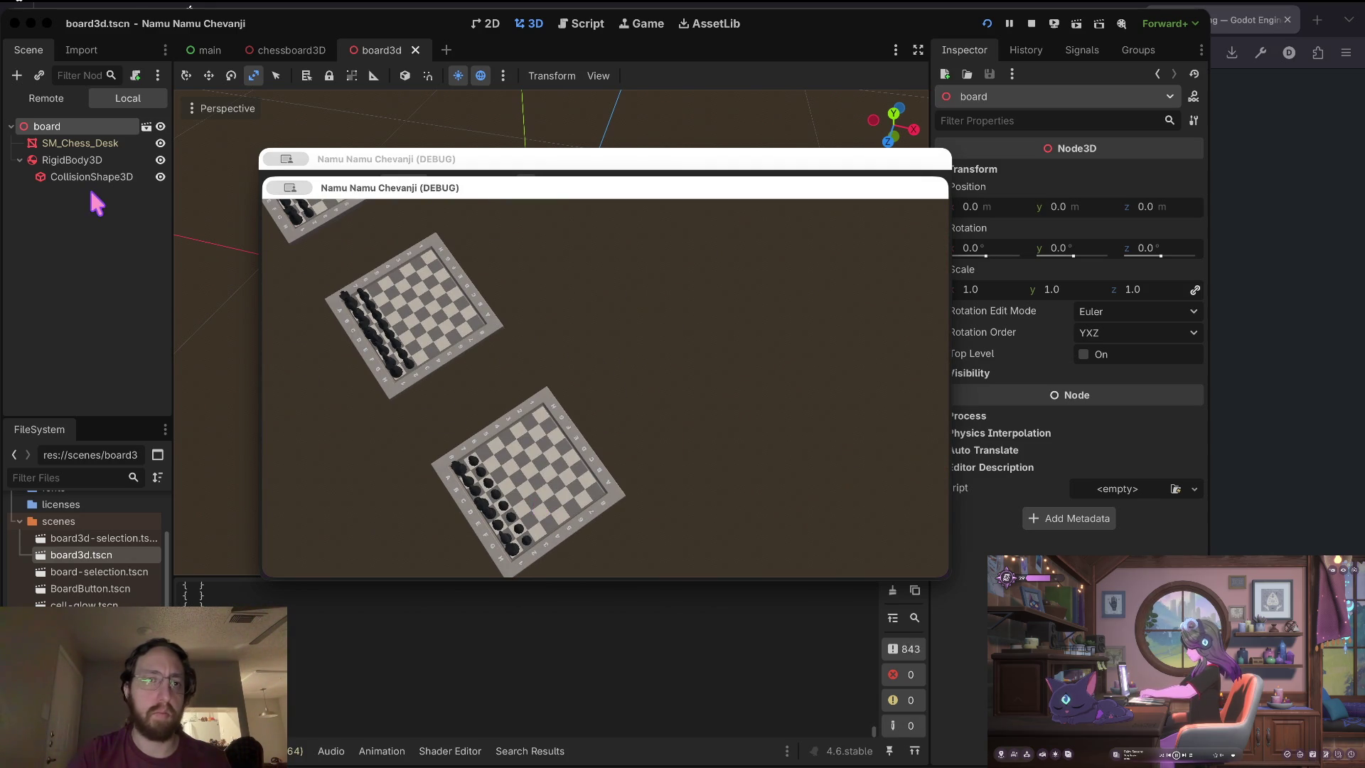
{"action": "left_click", "coordinate": [64, 100]}
Pause the game and expand the Remote tree through BoardSelection > Board3D > board > SM_Chess_Desk.
{"action": "left_click", "coordinate": [1009, 23]}
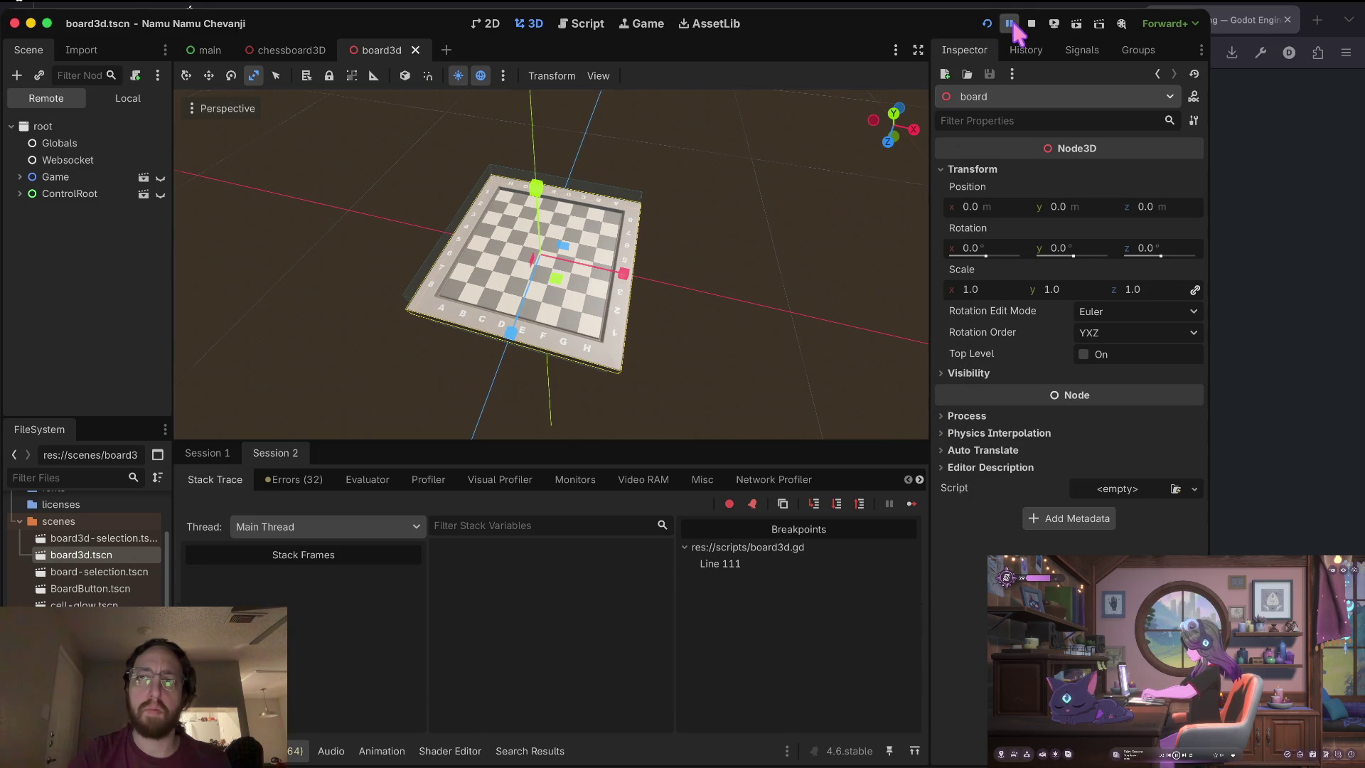
{"action": "left_click", "coordinate": [20, 193]}
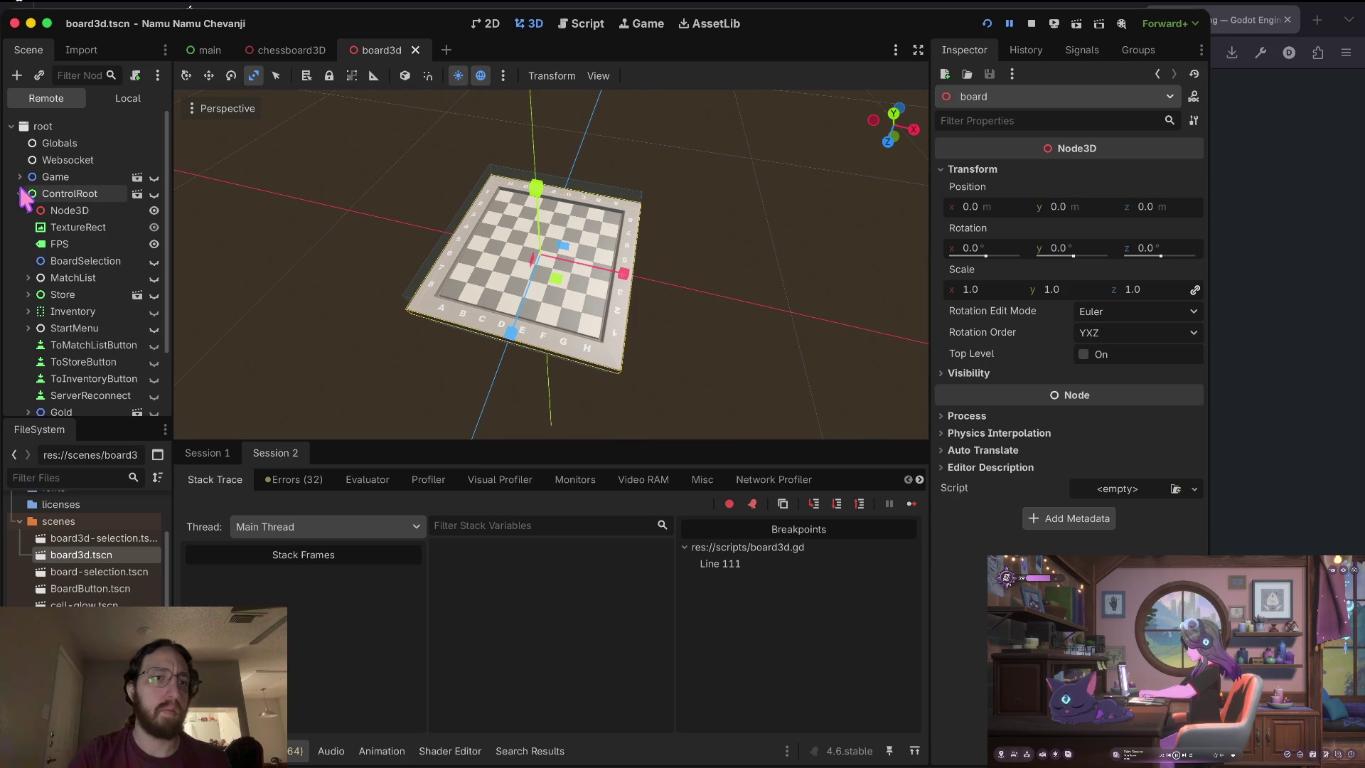
{"action": "left_click", "coordinate": [19, 177]}
{"action": "left_click", "coordinate": [20, 177]}
{"action": "left_click", "coordinate": [50, 212]}
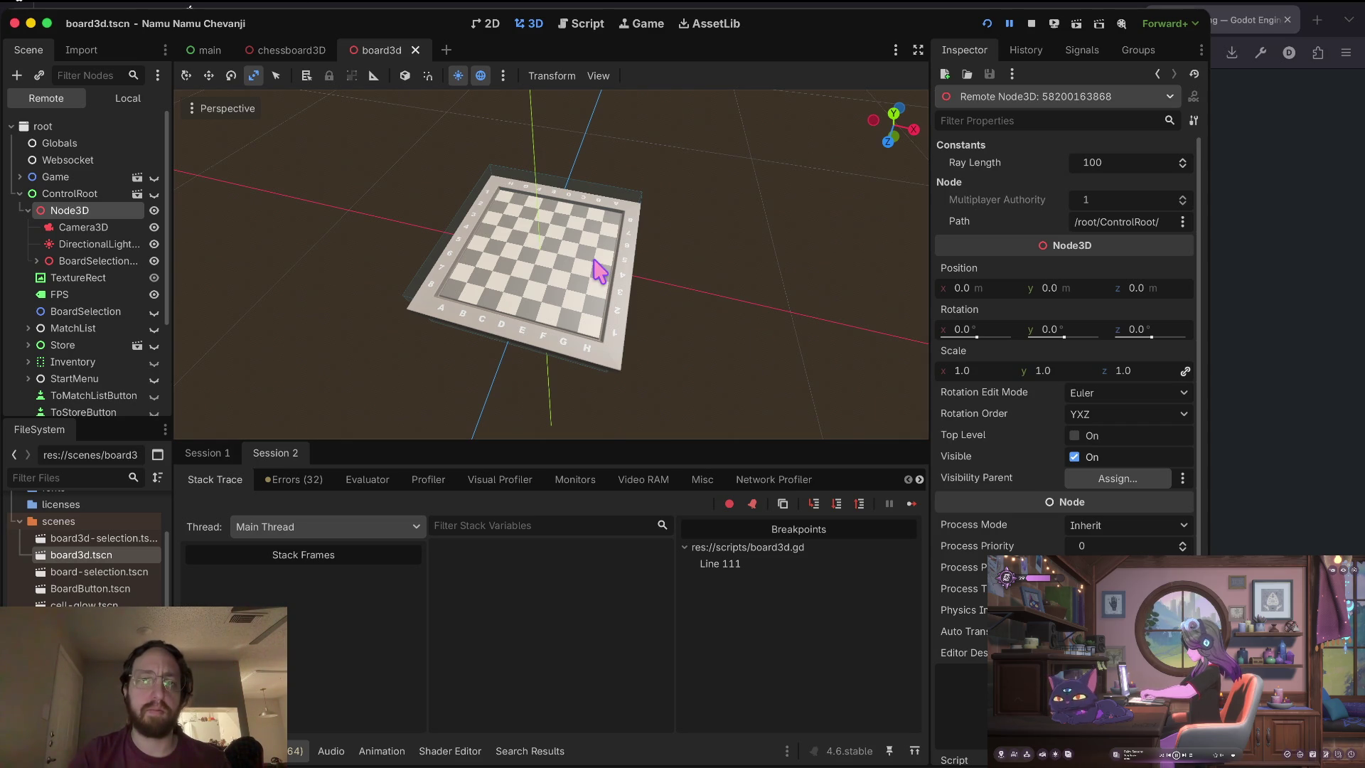
{"action": "left_click", "coordinate": [36, 261]}
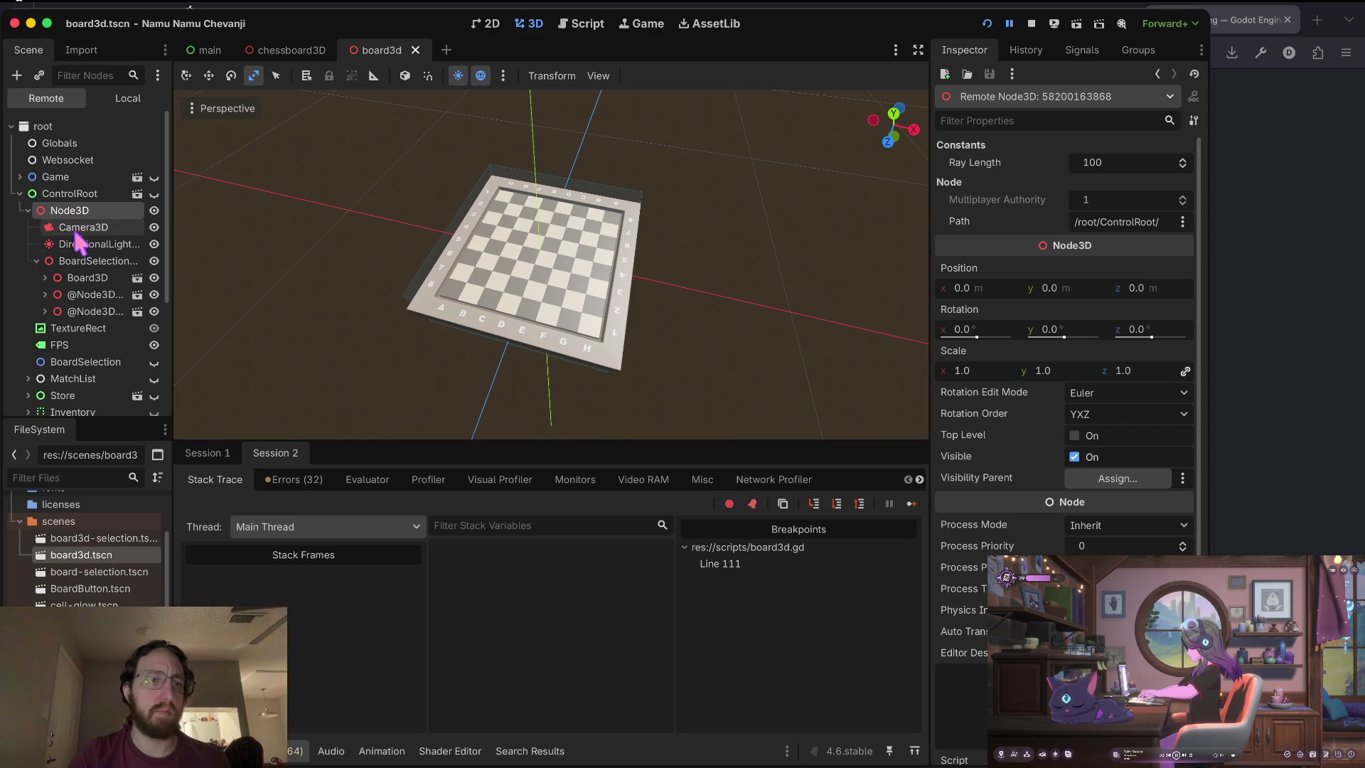
{"action": "left_click", "coordinate": [81, 261]}
{"action": "left_click", "coordinate": [77, 278]}
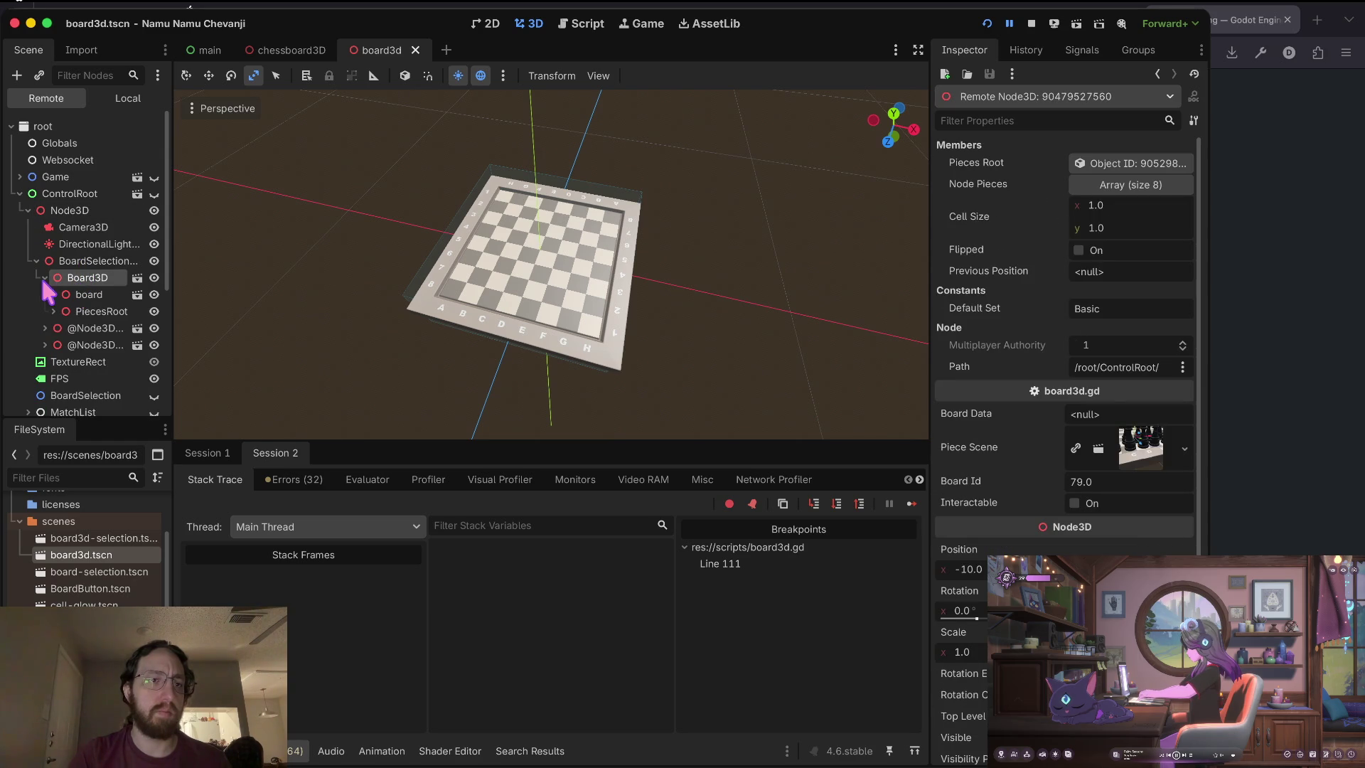
{"action": "left_click", "coordinate": [86, 295]}
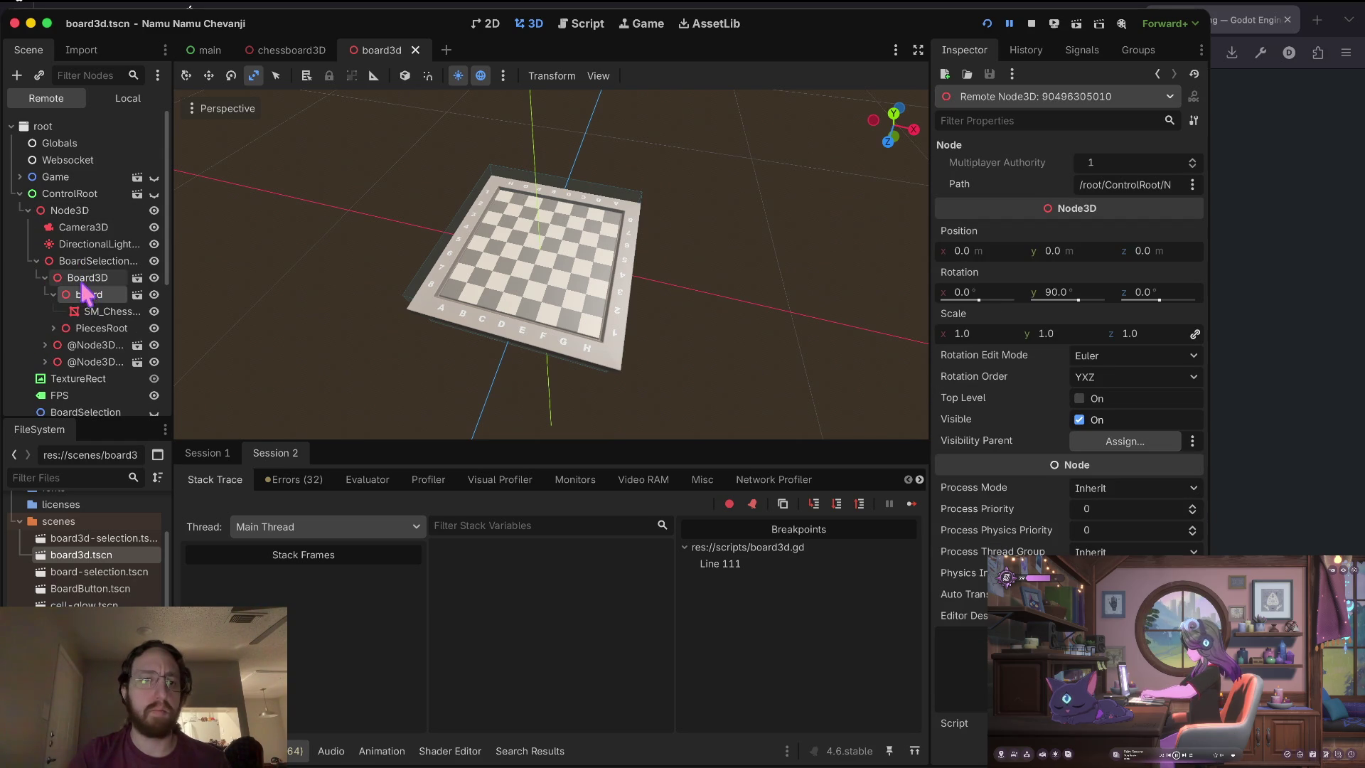
{"action": "left_click", "coordinate": [97, 311]}
{"action": "left_click", "coordinate": [100, 295]}
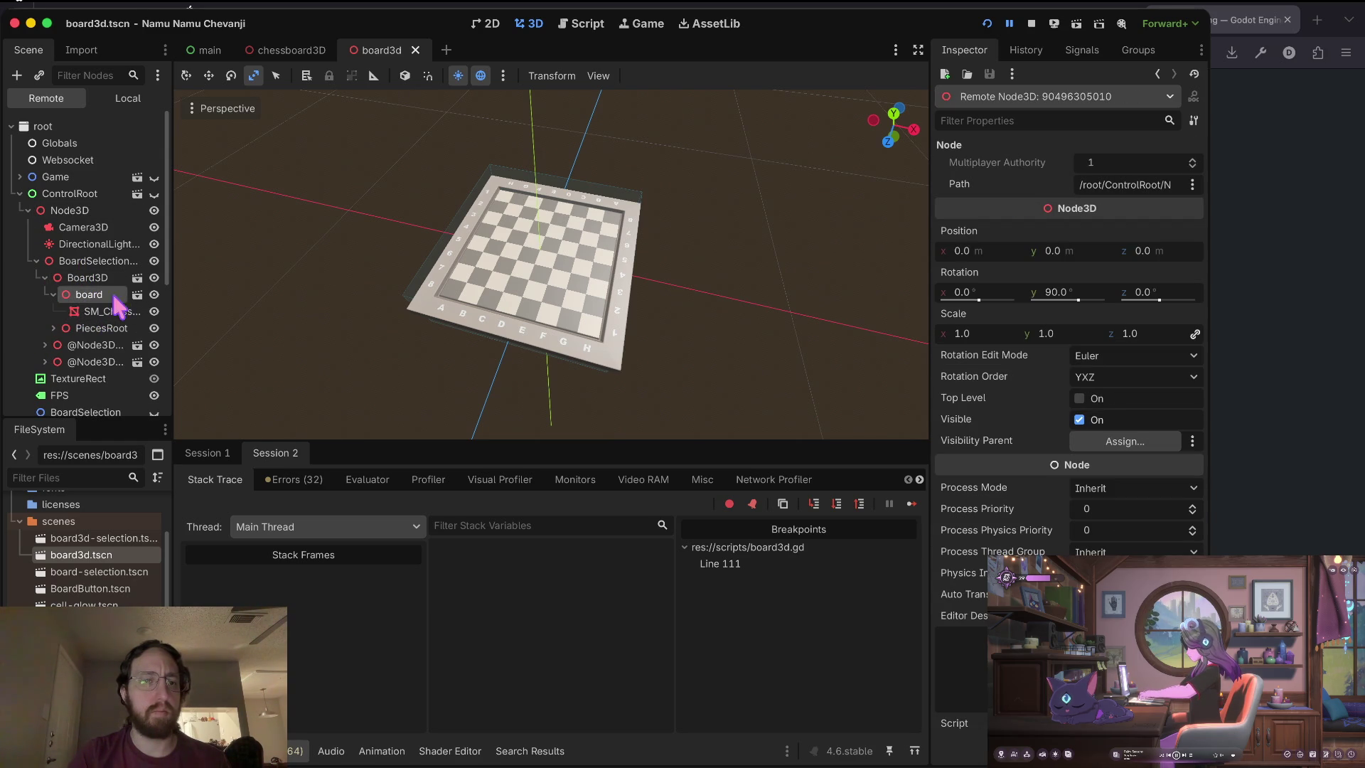
Open board3d-selection.tscn, recheck the live board and SM_Chess_Desk, then stop the game.
{"action": "left_click", "coordinate": [137, 293]}
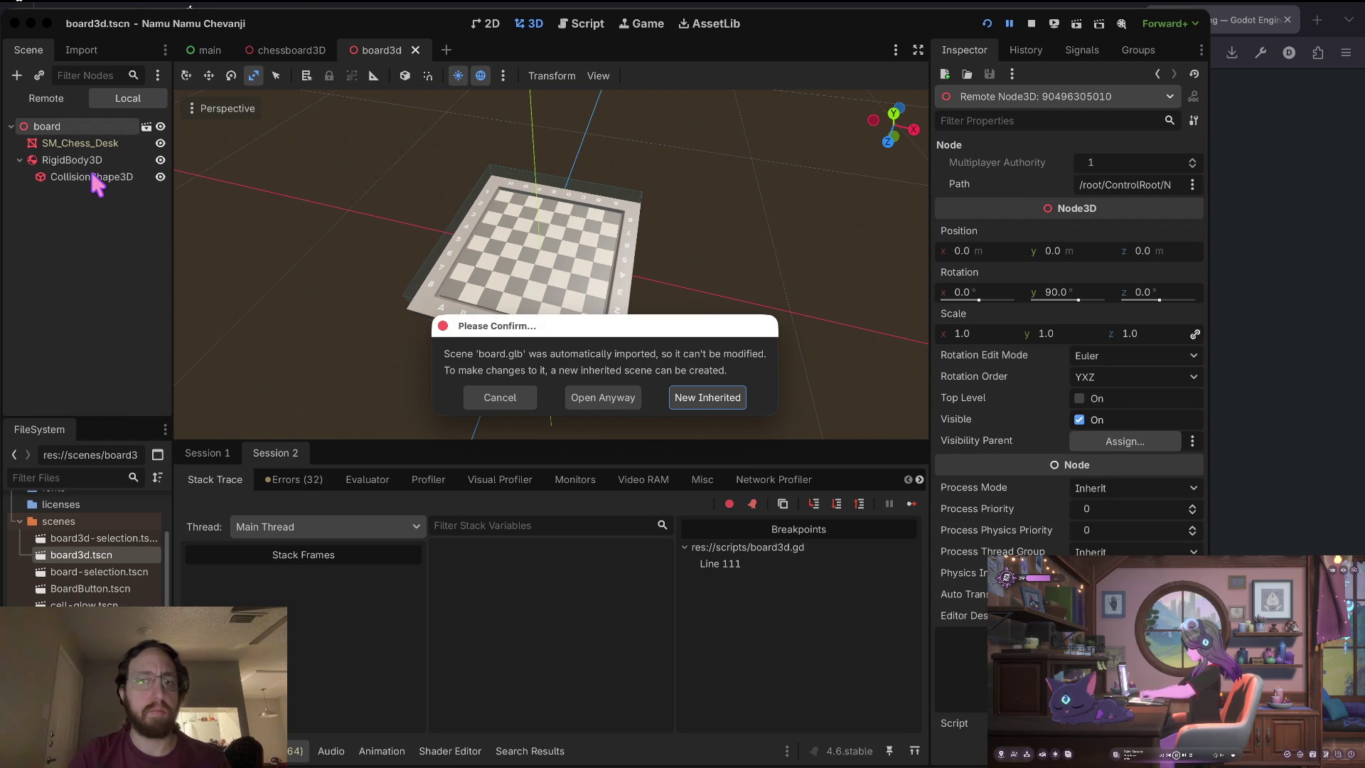
{"action": "left_click", "coordinate": [492, 401]}
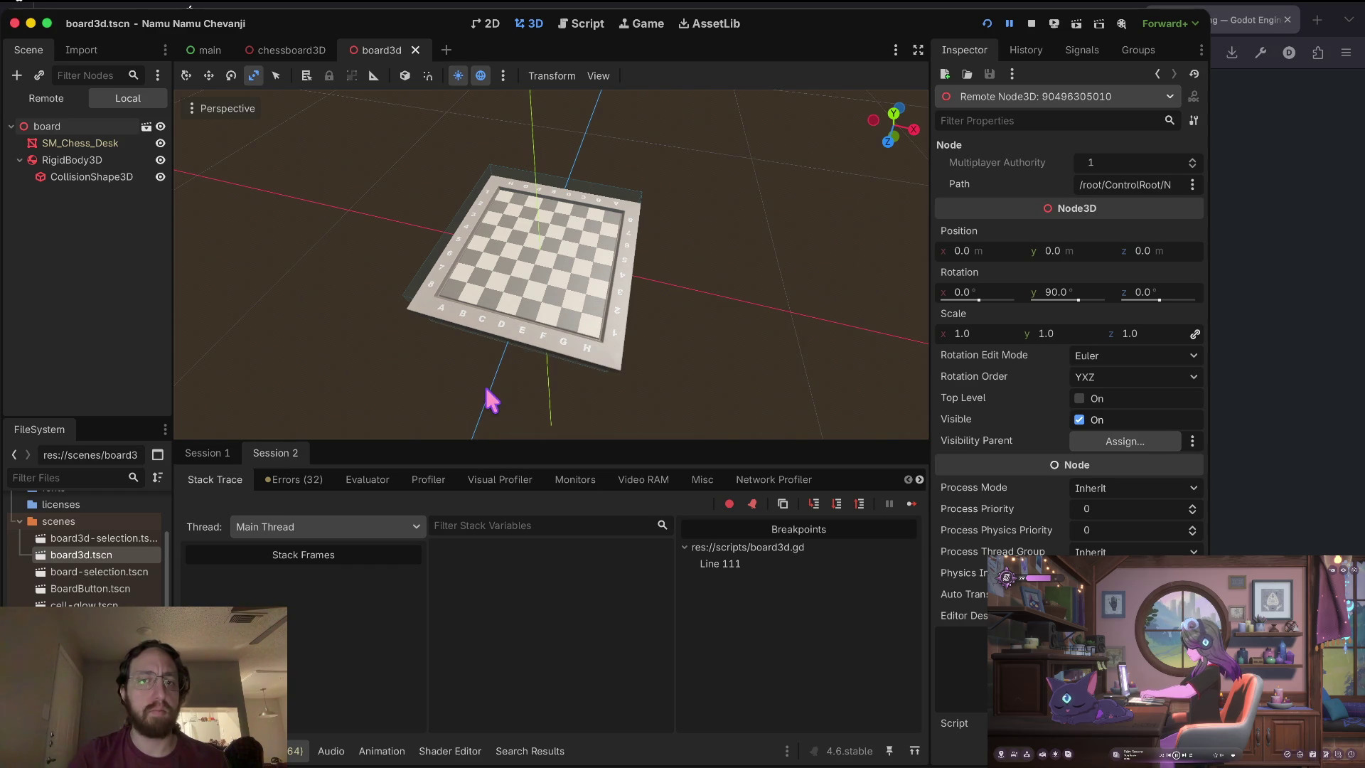
{"action": "double_click", "coordinate": [92, 541]}
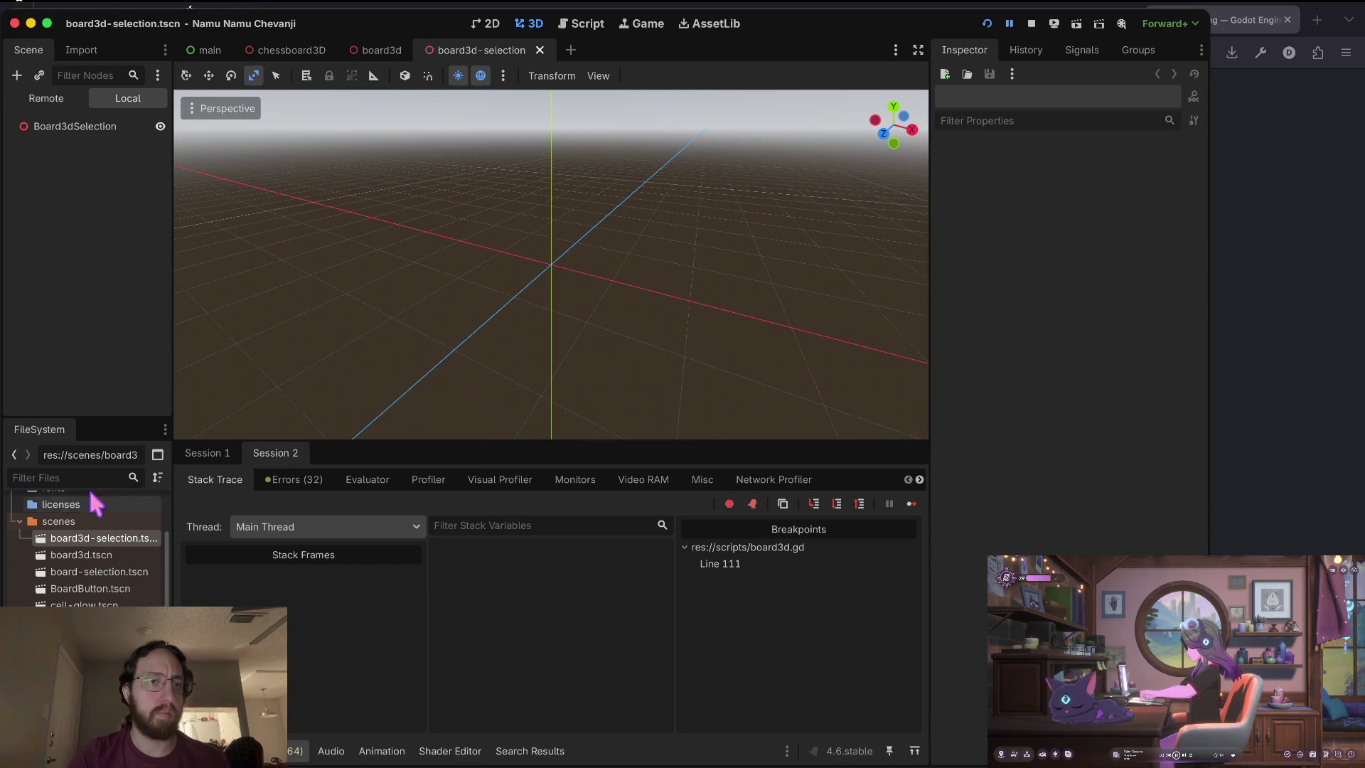
{"action": "left_click", "coordinate": [39, 99]}
{"action": "left_click", "coordinate": [87, 296]}
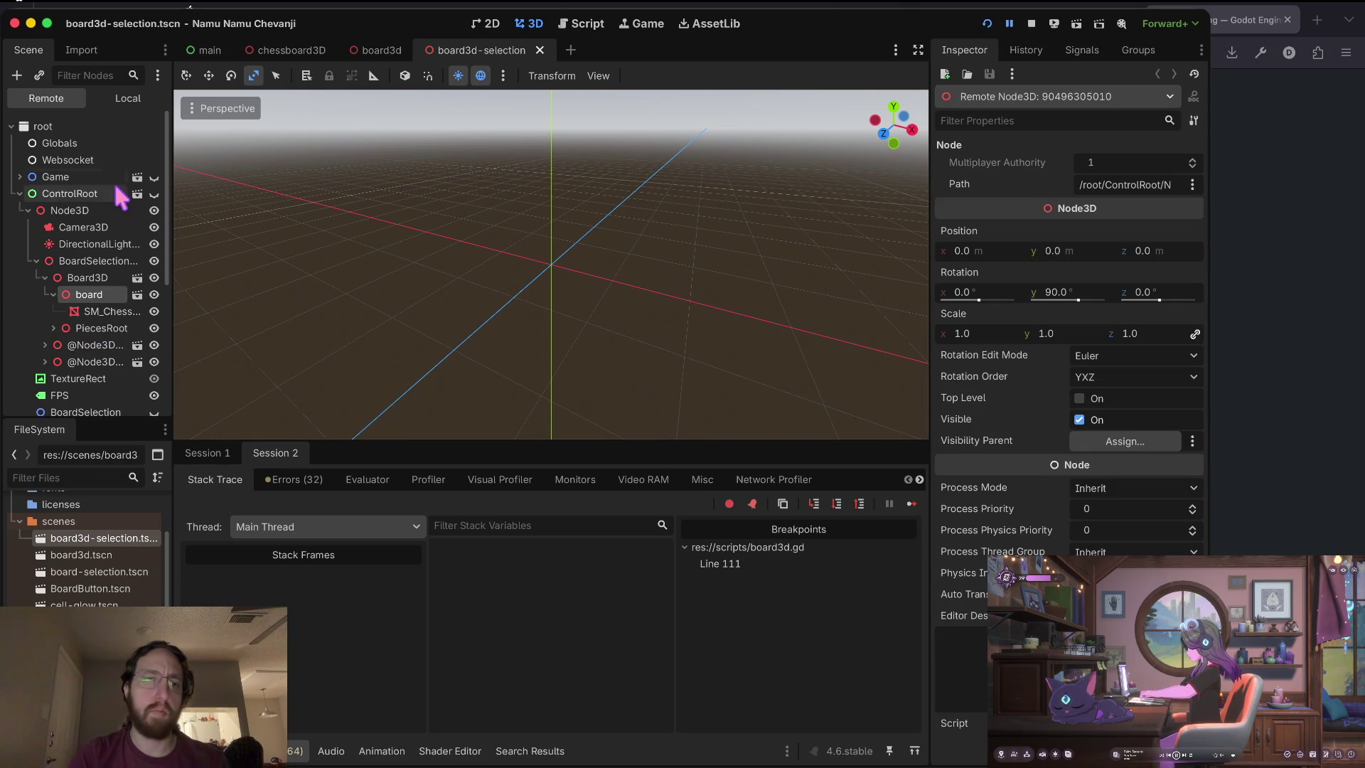
{"action": "left_click", "coordinate": [110, 313]}
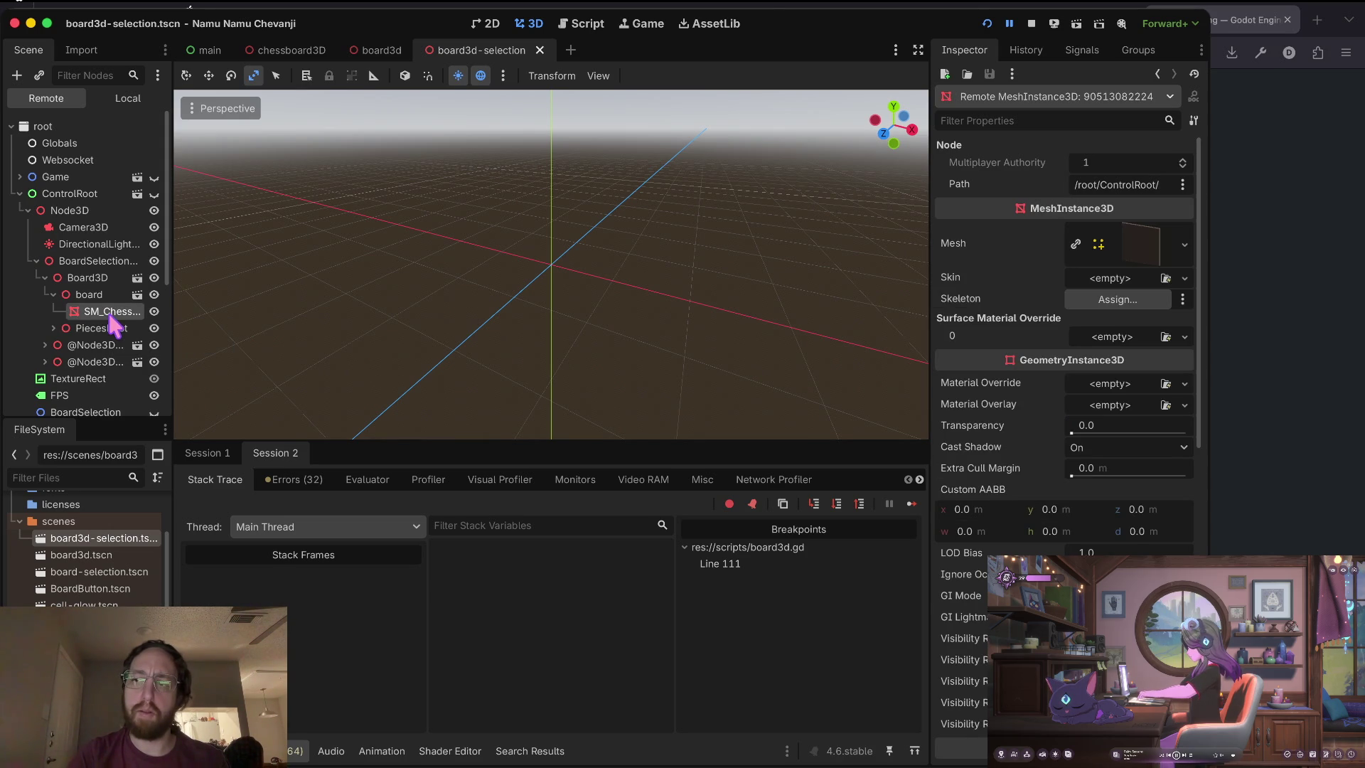
{"action": "left_click", "coordinate": [1032, 23]}
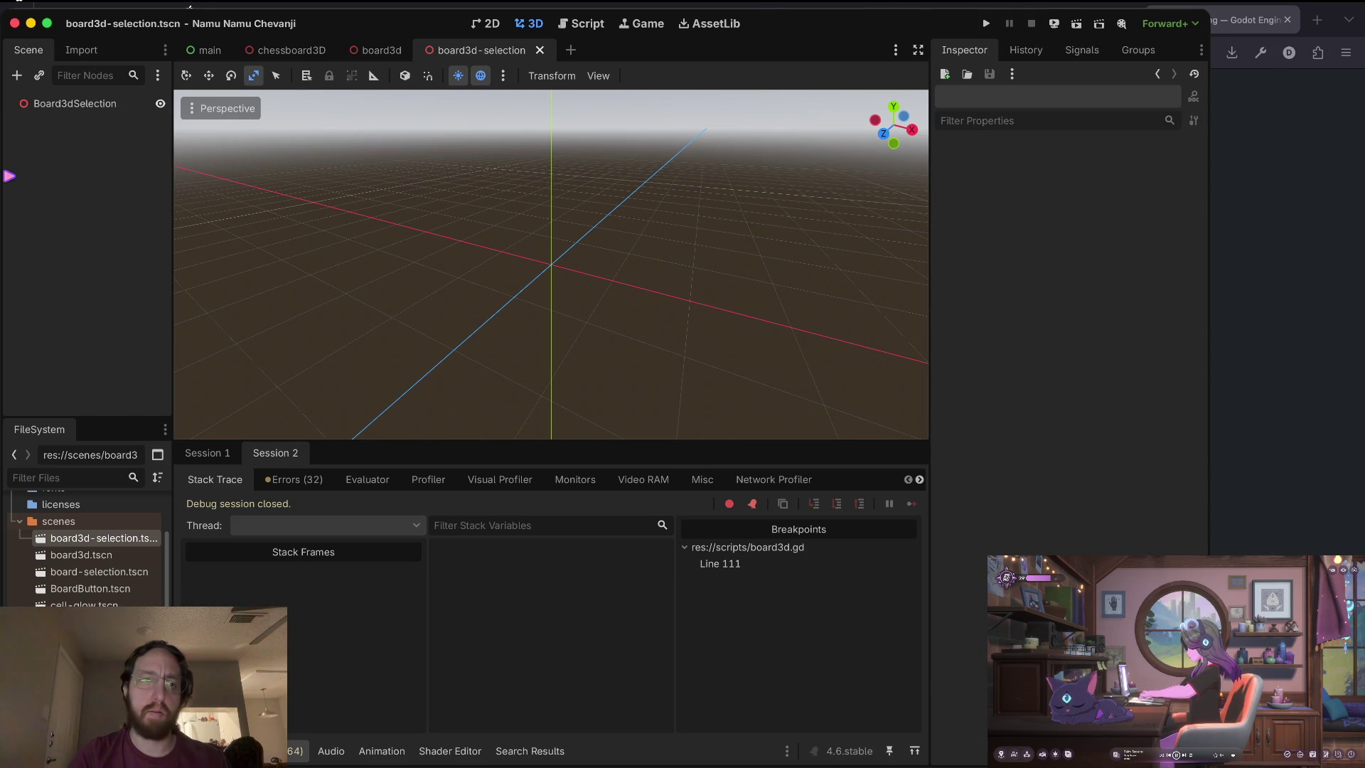
{"action": "double_click", "coordinate": [87, 555]}
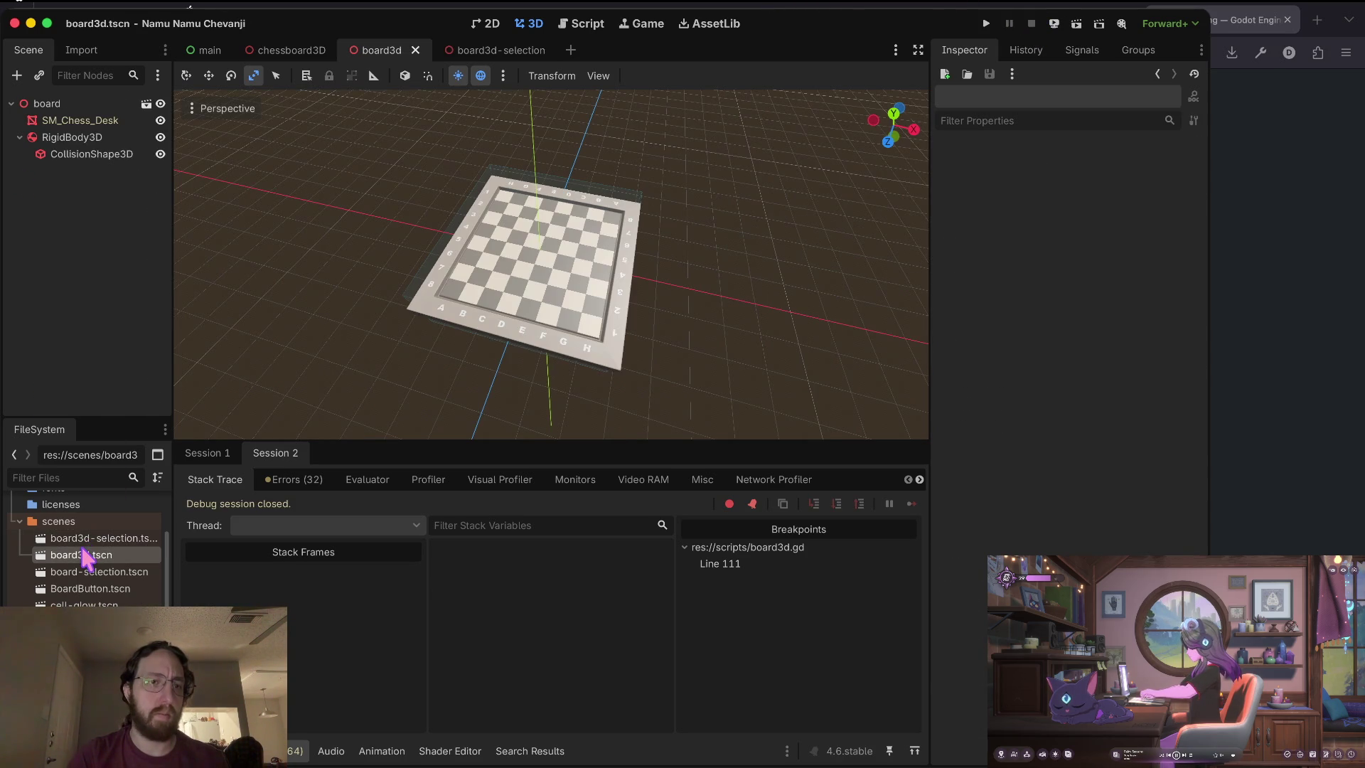
{"action": "left_click", "coordinate": [71, 137]}
{"action": "left_click_drag", "start_coordinate": [79, 153], "coordinate": [43, 105]}
{"action": "left_click_drag", "start_coordinate": [85, 160], "coordinate": [112, 134]}
{"action": "key", "text": "ctrl+s"}
{"action": "left_click", "coordinate": [92, 139]}
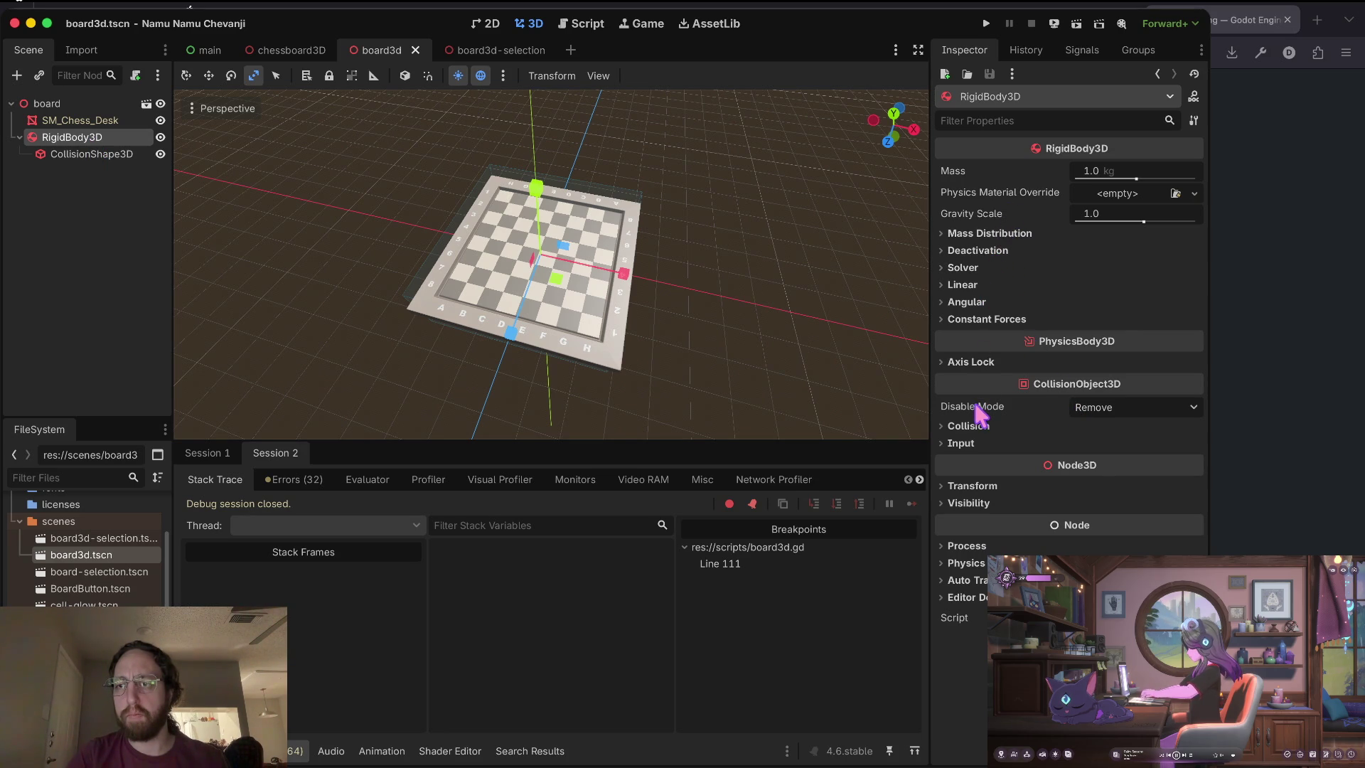
{"action": "left_click", "coordinate": [967, 426]}
{"action": "left_click", "coordinate": [967, 426]}
{"action": "left_click", "coordinate": [1112, 410]}
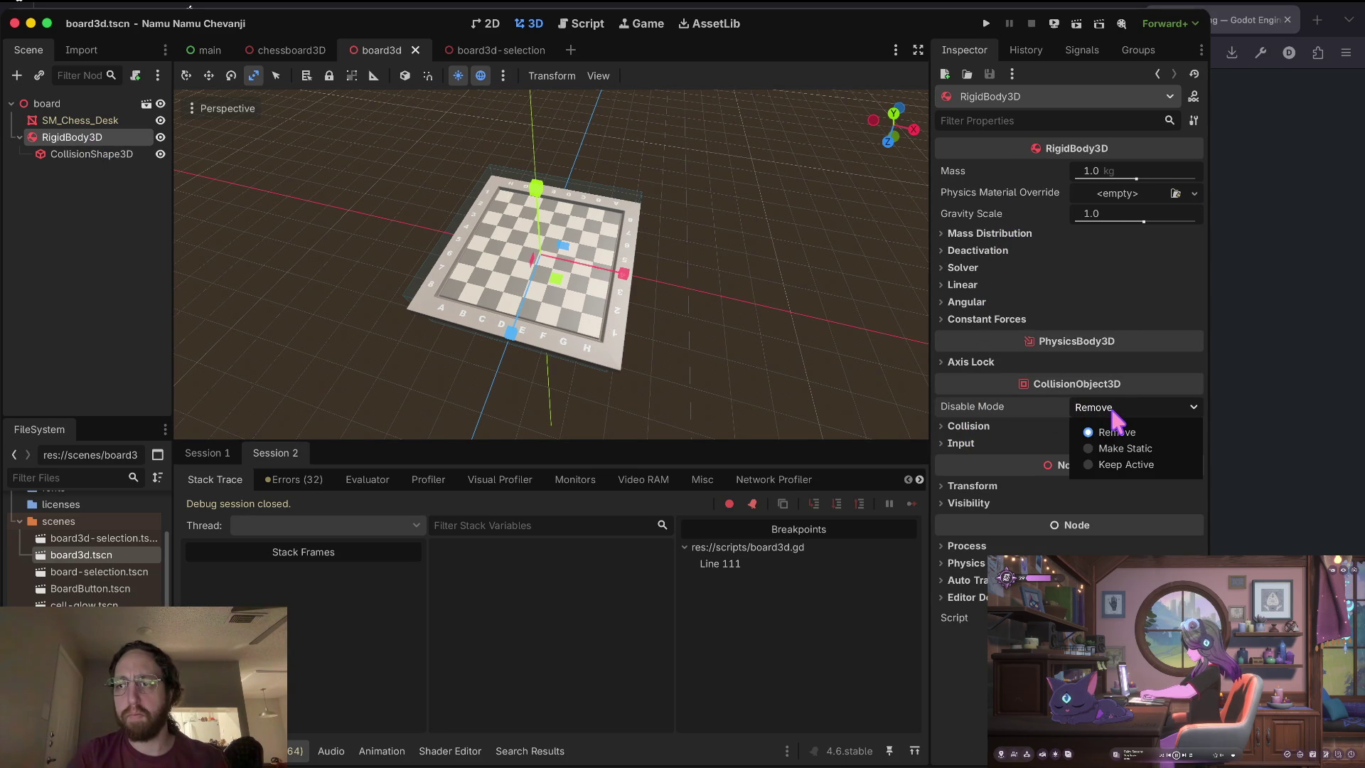
{"action": "left_click", "coordinate": [1112, 411]}
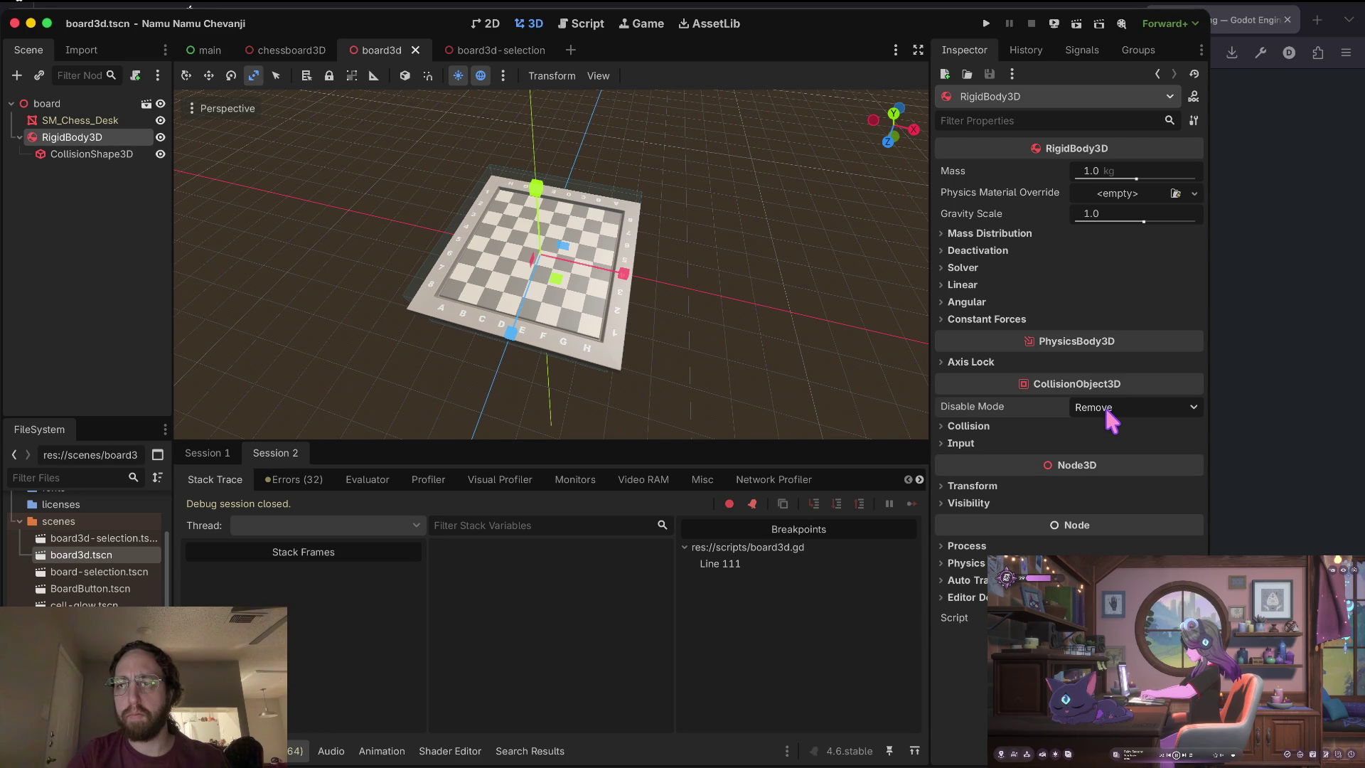
{"action": "left_click", "coordinate": [1017, 120]}
{"action": "type", "text": "colli"}
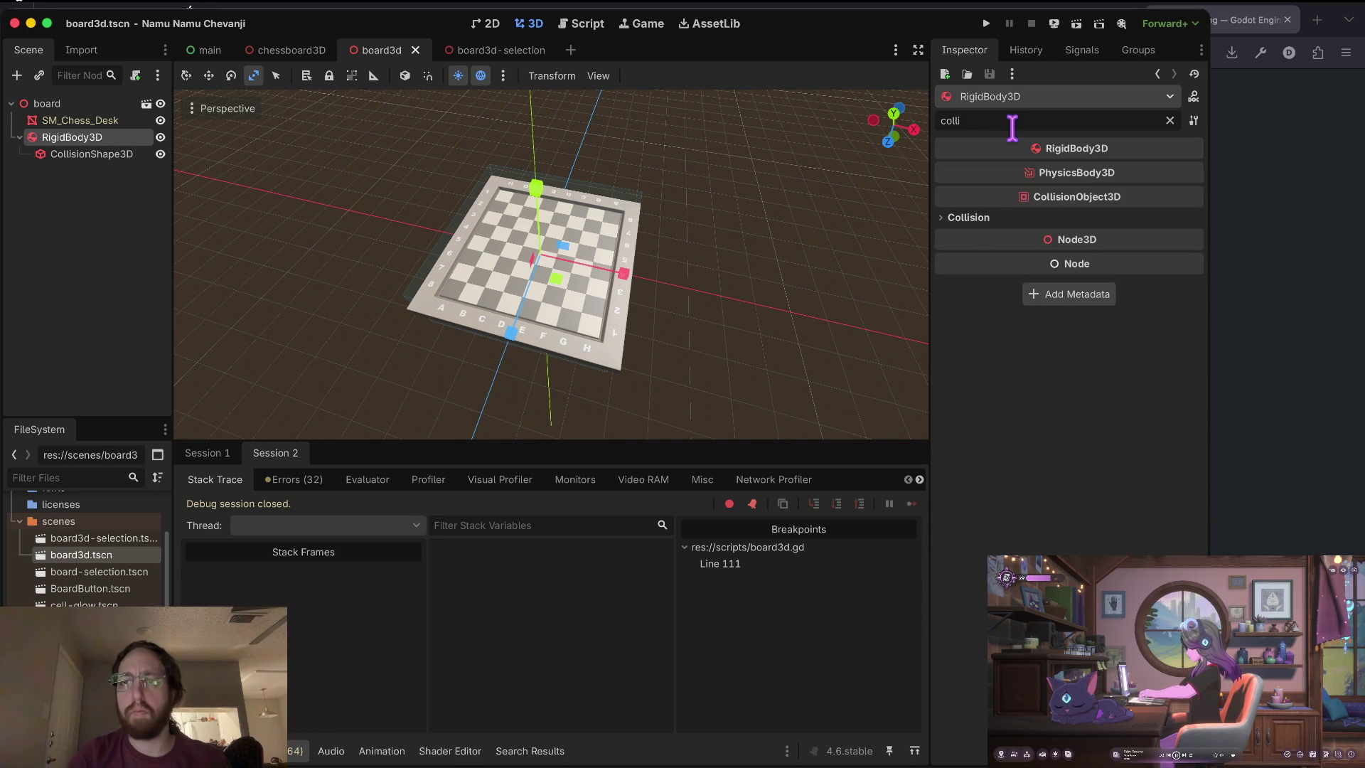
{"action": "left_click", "coordinate": [962, 218]}
{"action": "left_click", "coordinate": [964, 218]}
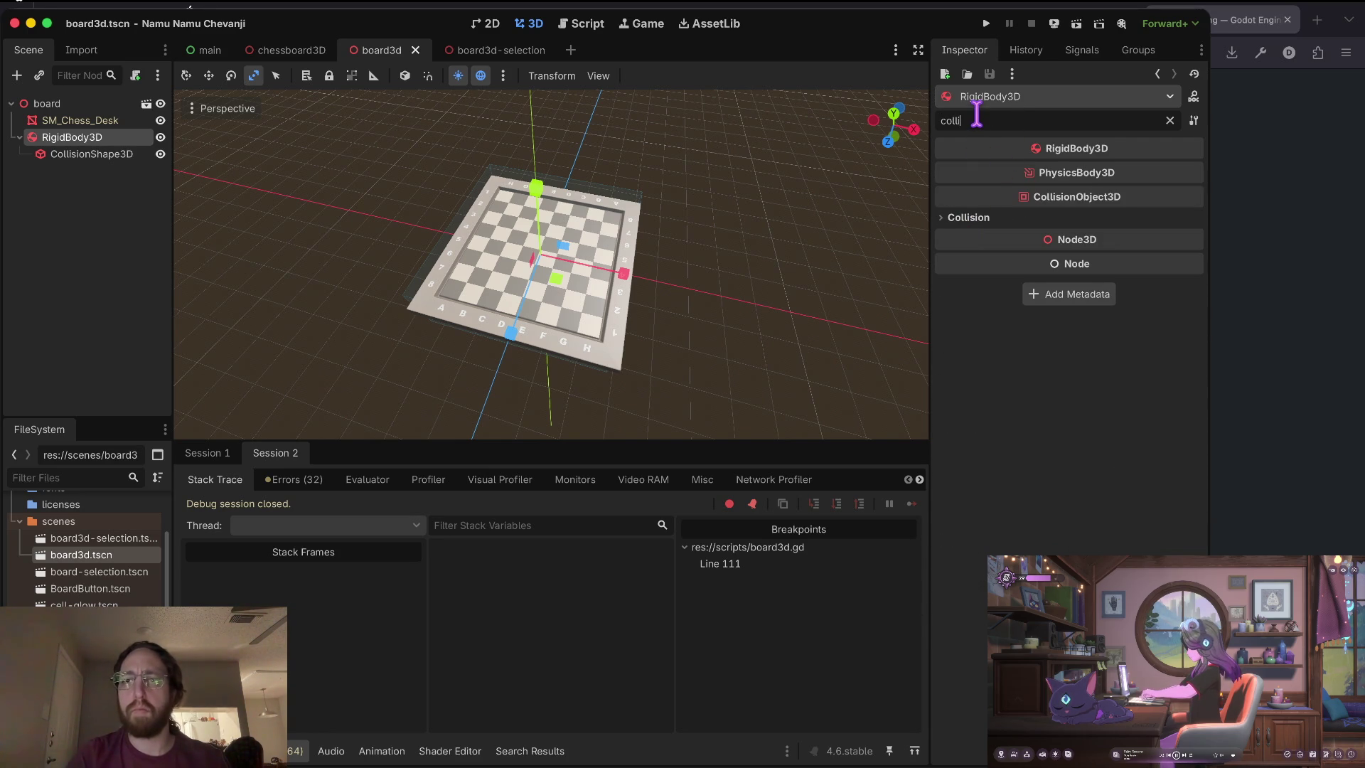
{"action": "left_click", "coordinate": [977, 121]}
{"action": "key", "text": "BackSpace"}
{"action": "key", "text": "BackSpace"}
{"action": "key", "text": "BackSpace"}
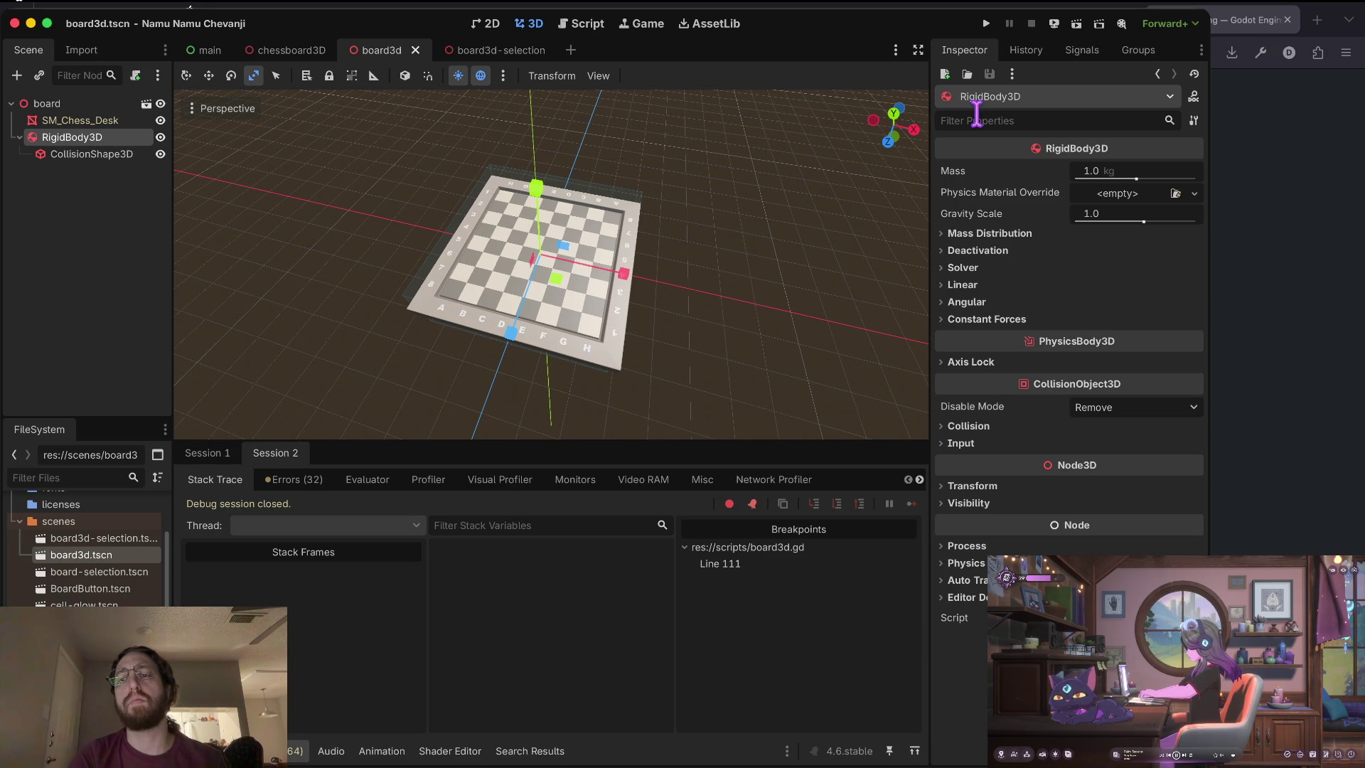
{"action": "type", "text": "mode"}
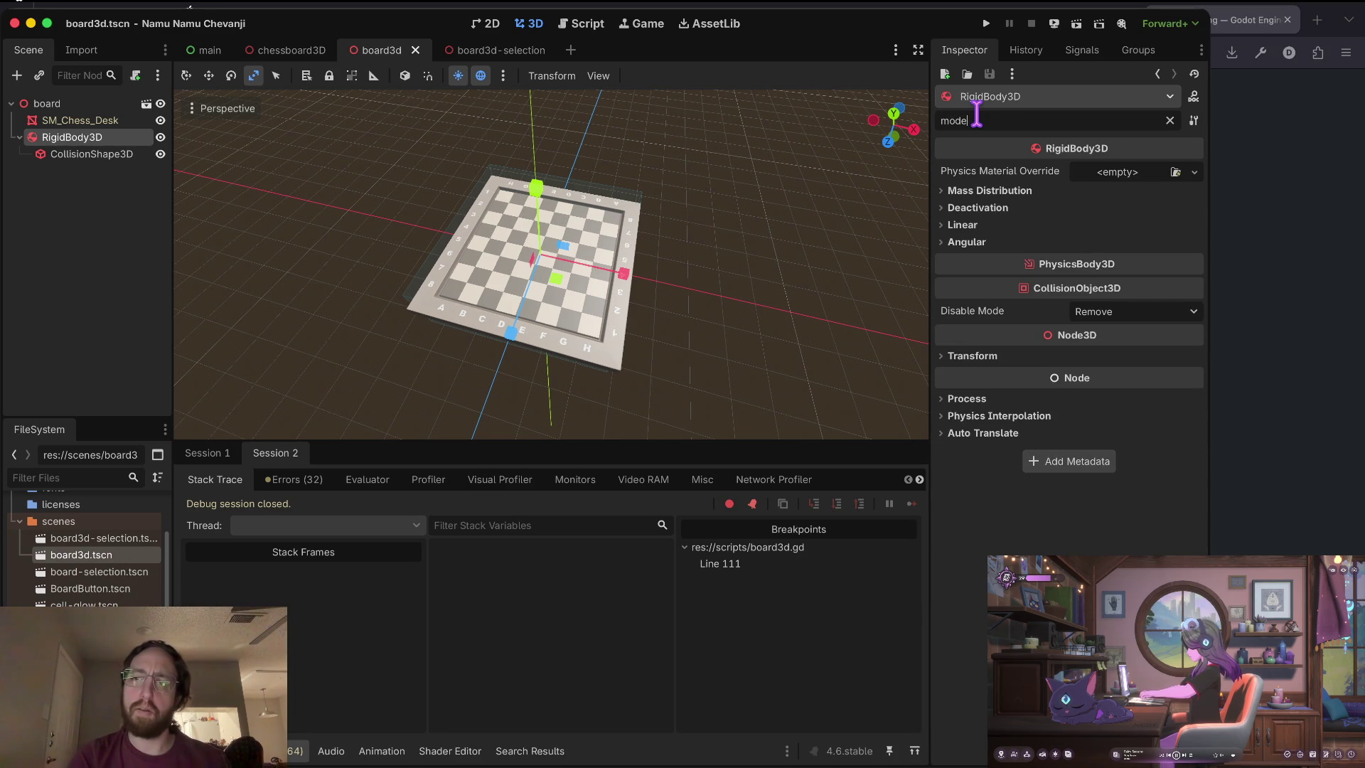
{"action": "key", "text": "BackSpace"}
{"action": "key", "text": "BackSpace"}
{"action": "key", "text": "BackSpace"}
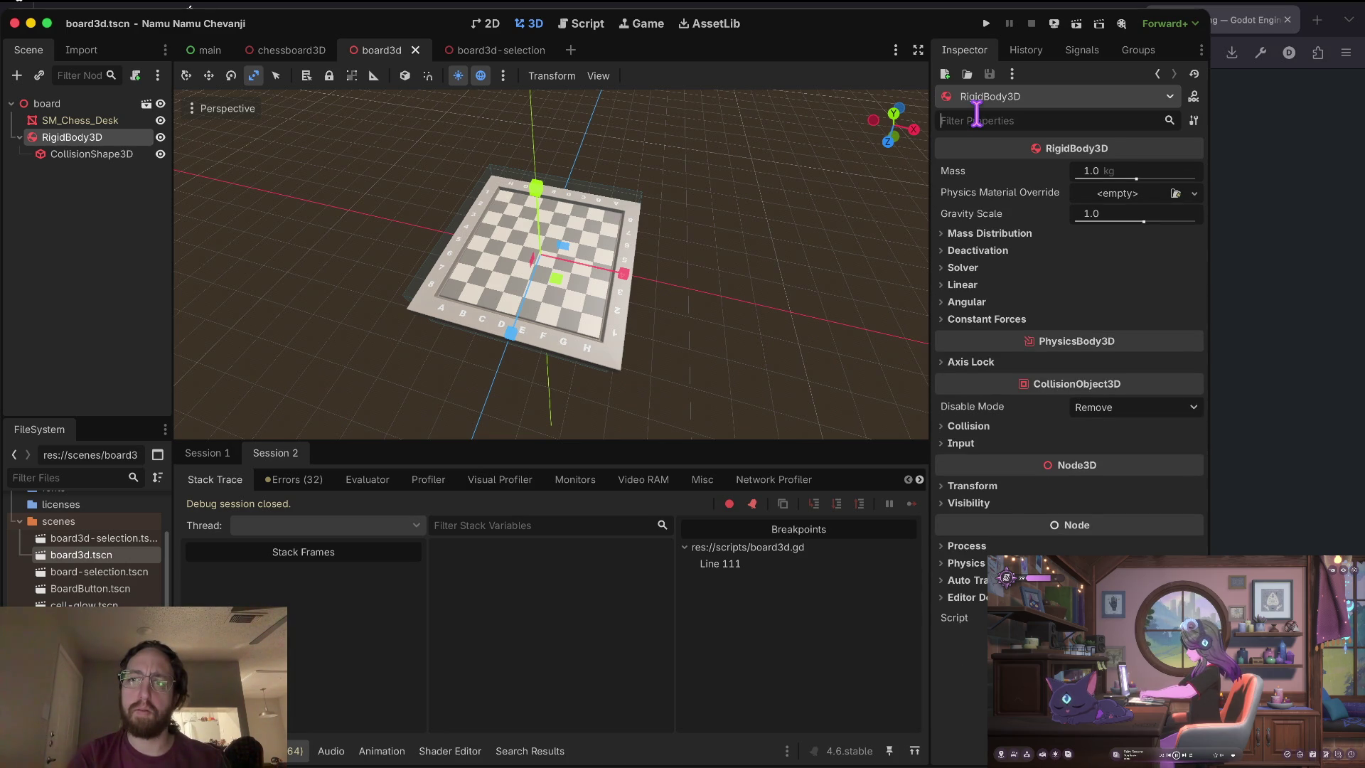
{"action": "key", "text": "super+Tab"}
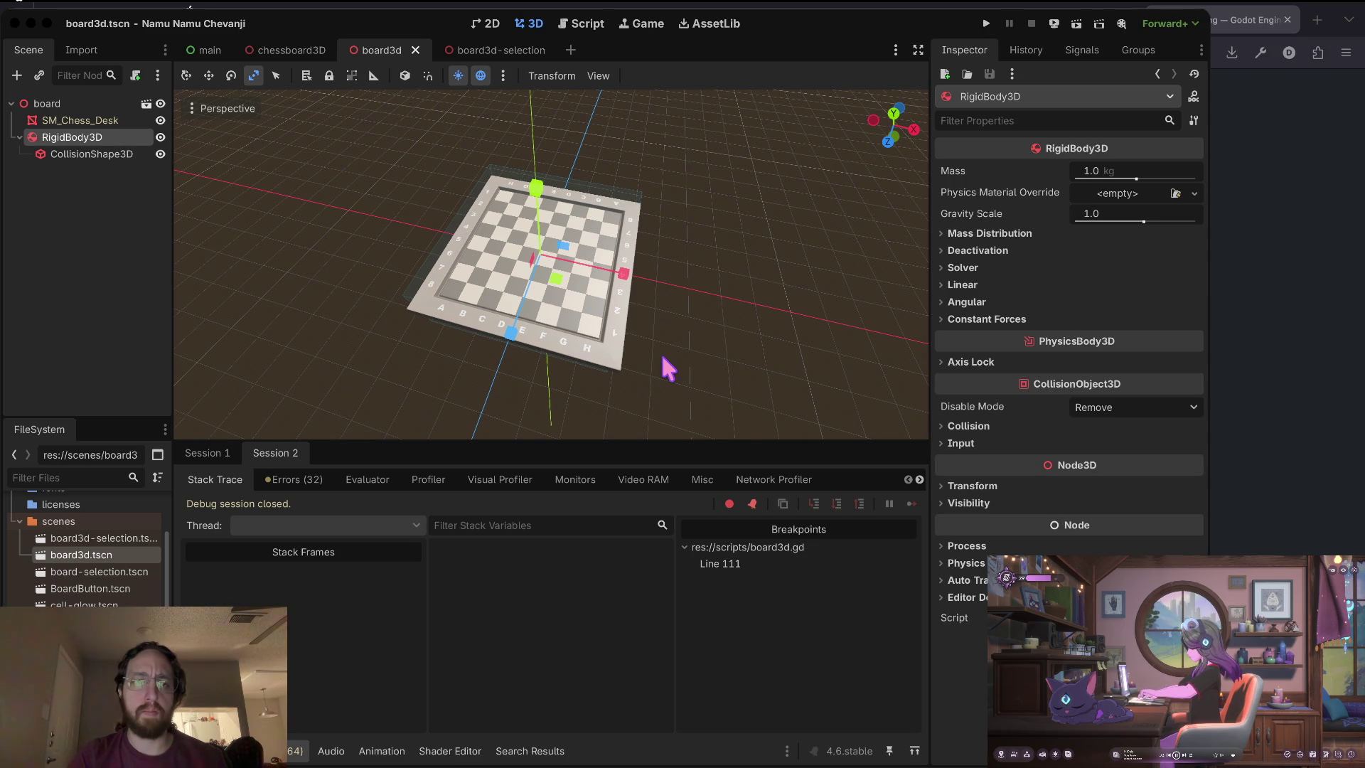
{"action": "key", "text": "super+Tab"}
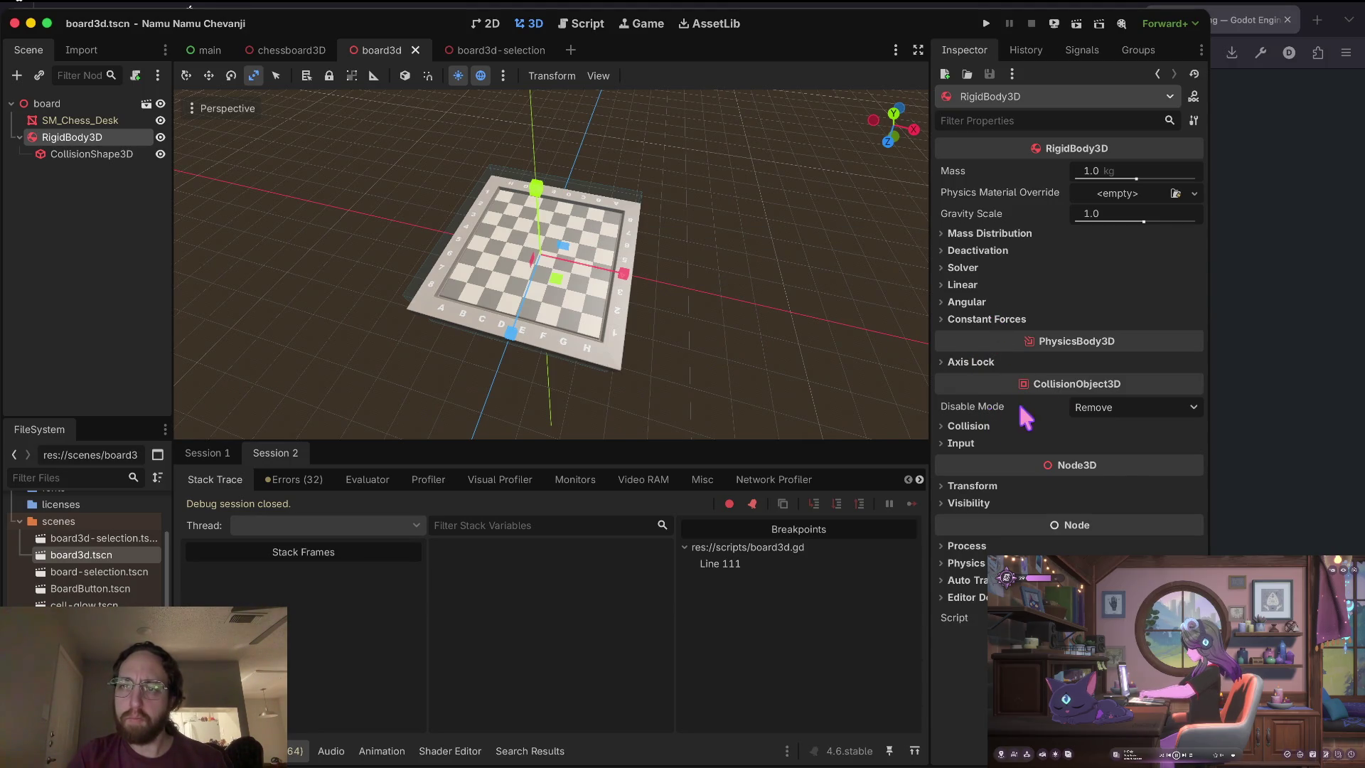
Keep Disable Mode at Remove, expand the Collision and Input sections, then list the RigidBody3D's signals.
{"action": "left_click", "coordinate": [1092, 408]}
{"action": "left_click", "coordinate": [1075, 407]}
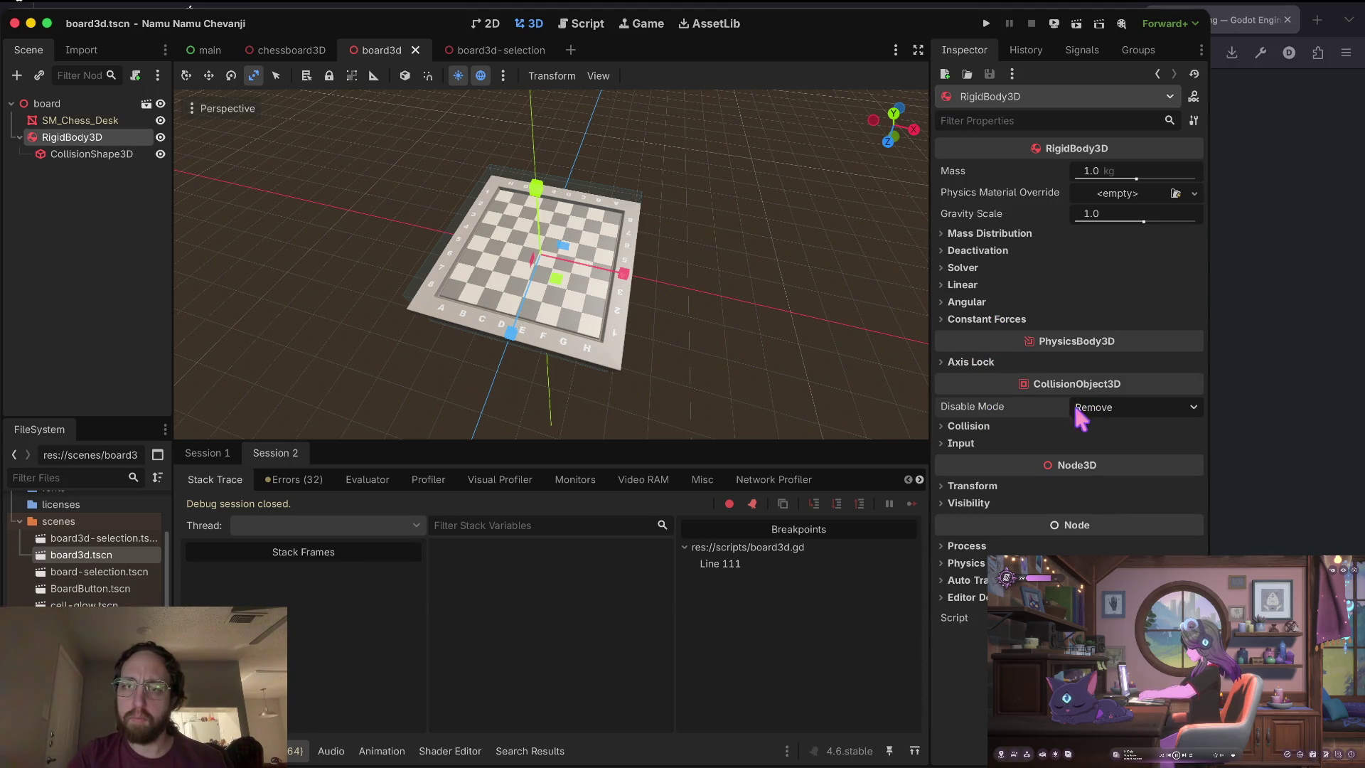
{"action": "left_click", "coordinate": [978, 426]}
{"action": "scroll", "coordinate": [976, 462], "scroll_direction": "down", "scroll_amount": 1}
{"action": "left_click", "coordinate": [978, 543]}
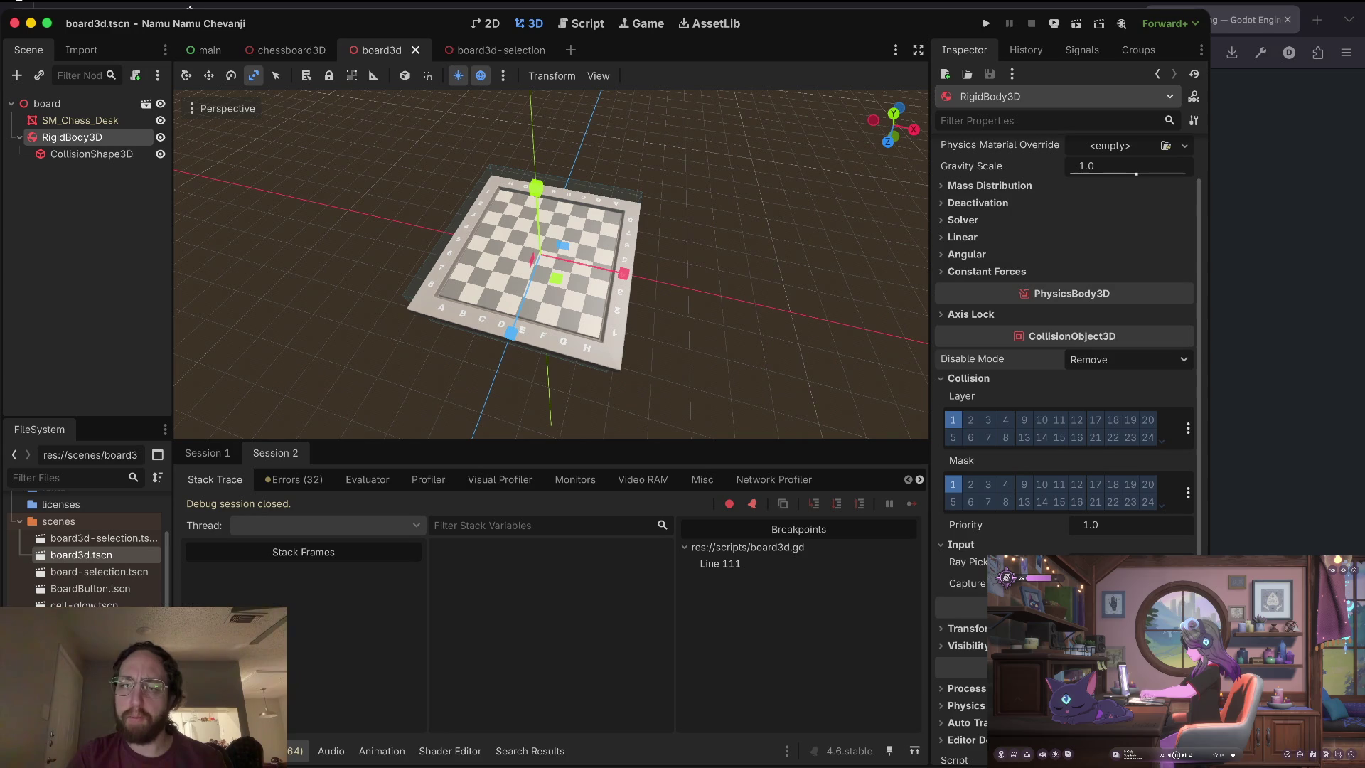
{"action": "mouse_move", "coordinate": [971, 562]}
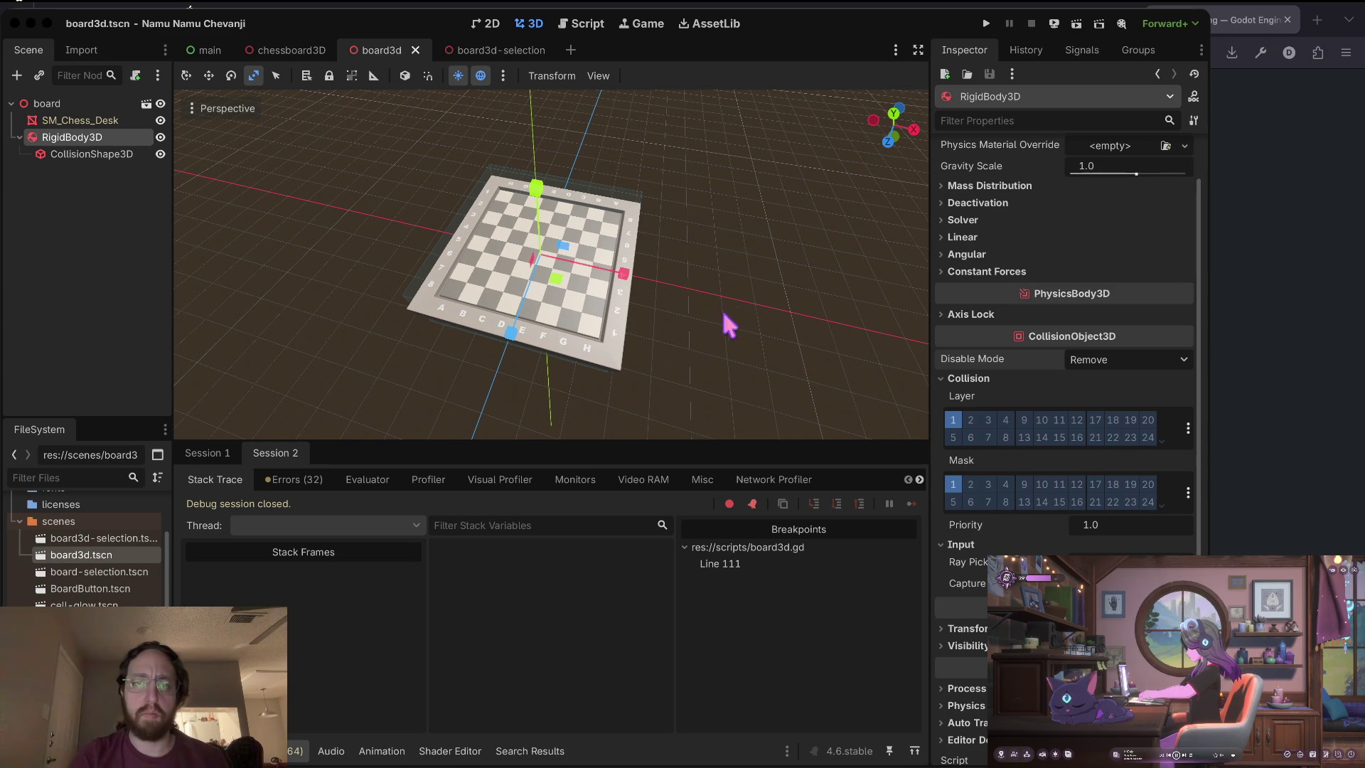
{"action": "left_click", "coordinate": [703, 335]}
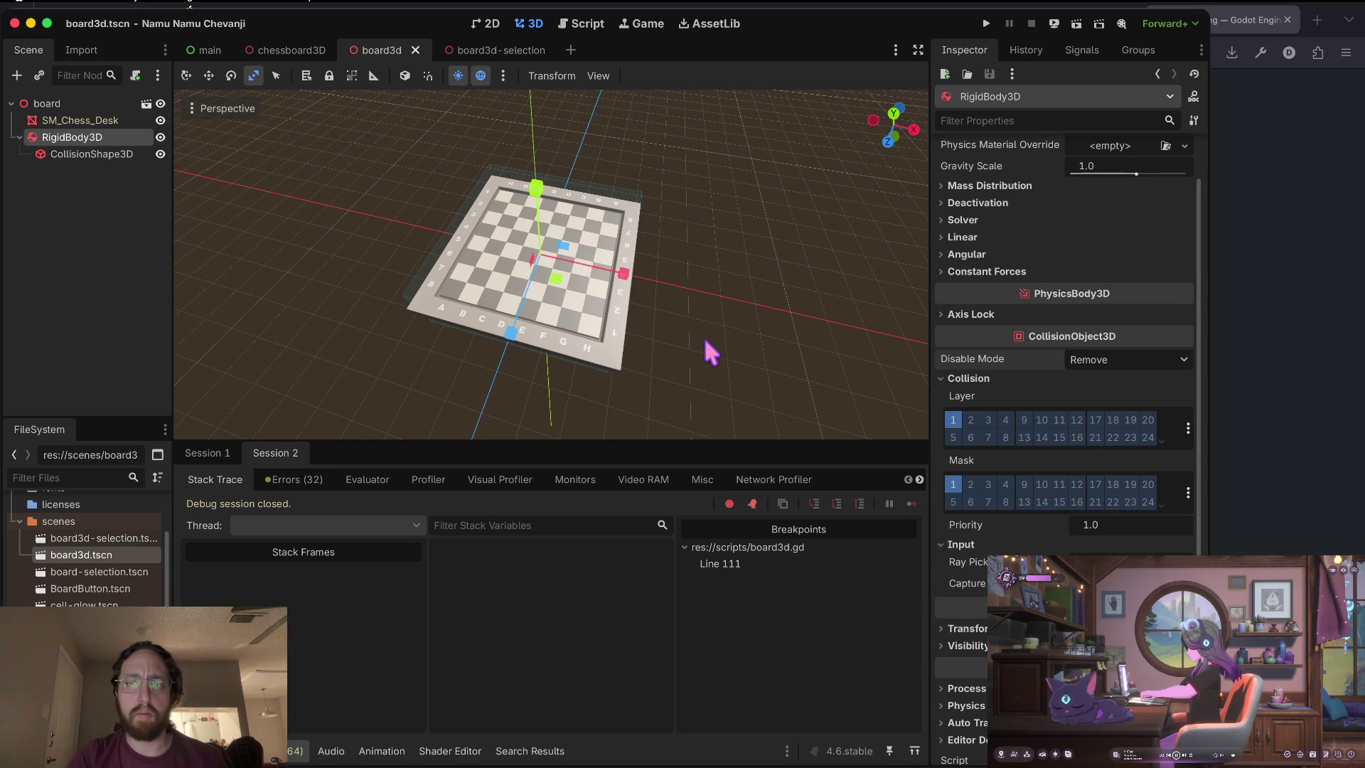
{"action": "left_click", "coordinate": [1083, 50]}
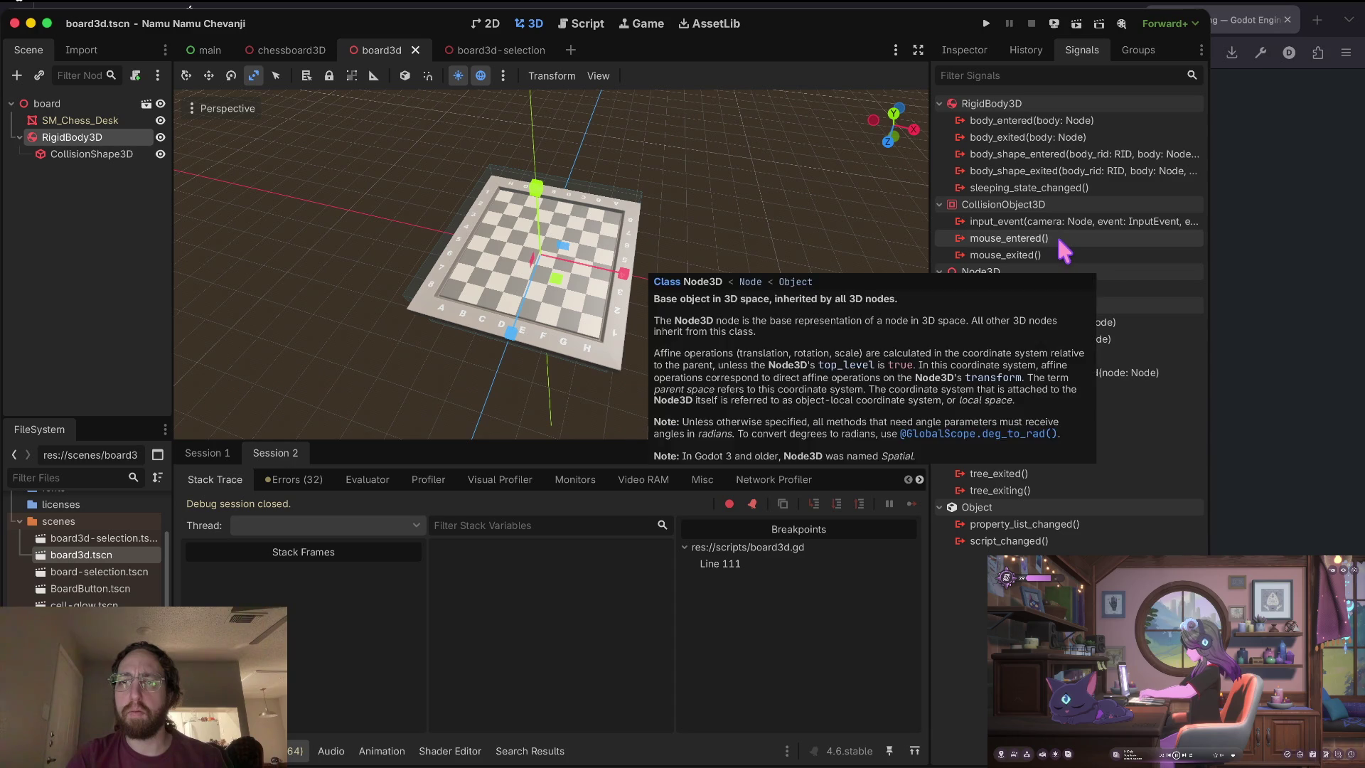
Compare the signals offered by CollisionShape3D, SM_Chess_Desk, RigidBody3D and the board root node.
{"action": "mouse_move", "coordinate": [1058, 238]}
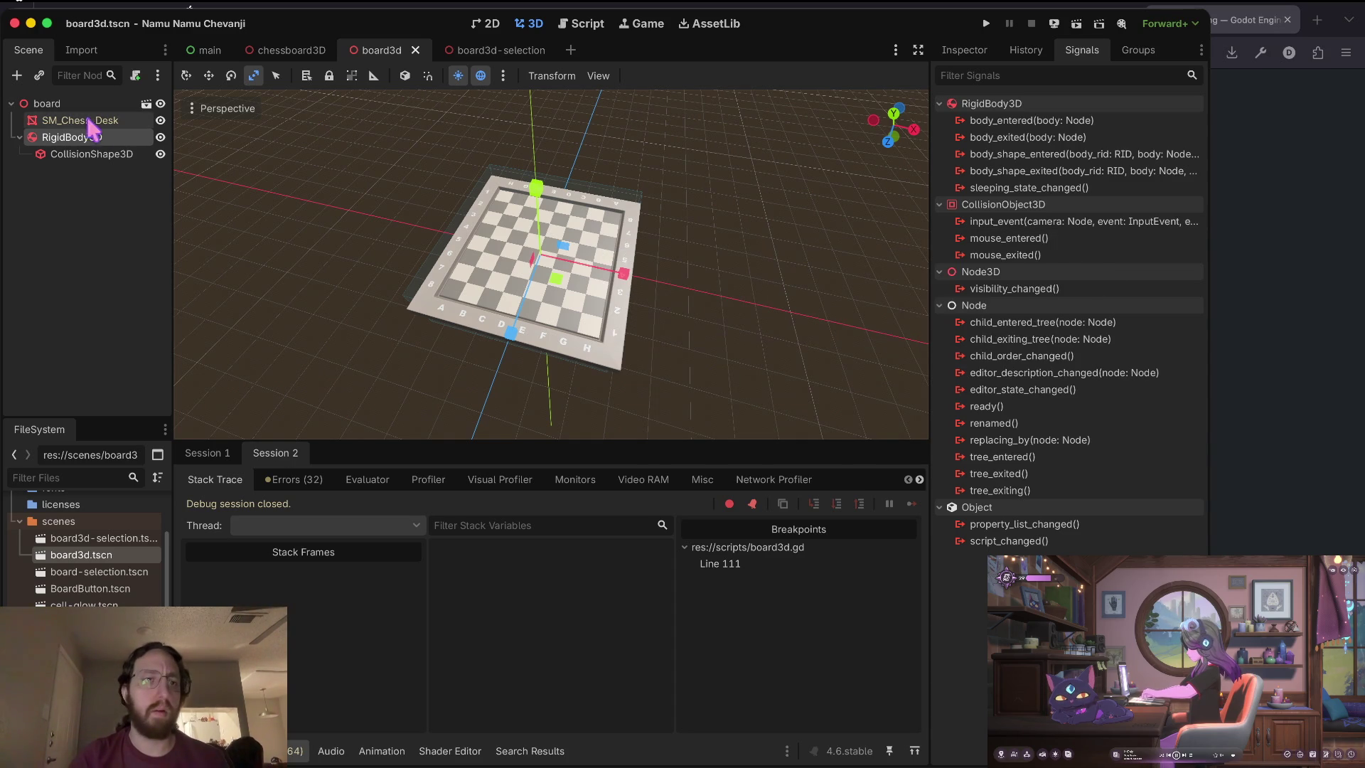
{"action": "left_click", "coordinate": [103, 154]}
{"action": "left_click", "coordinate": [105, 123]}
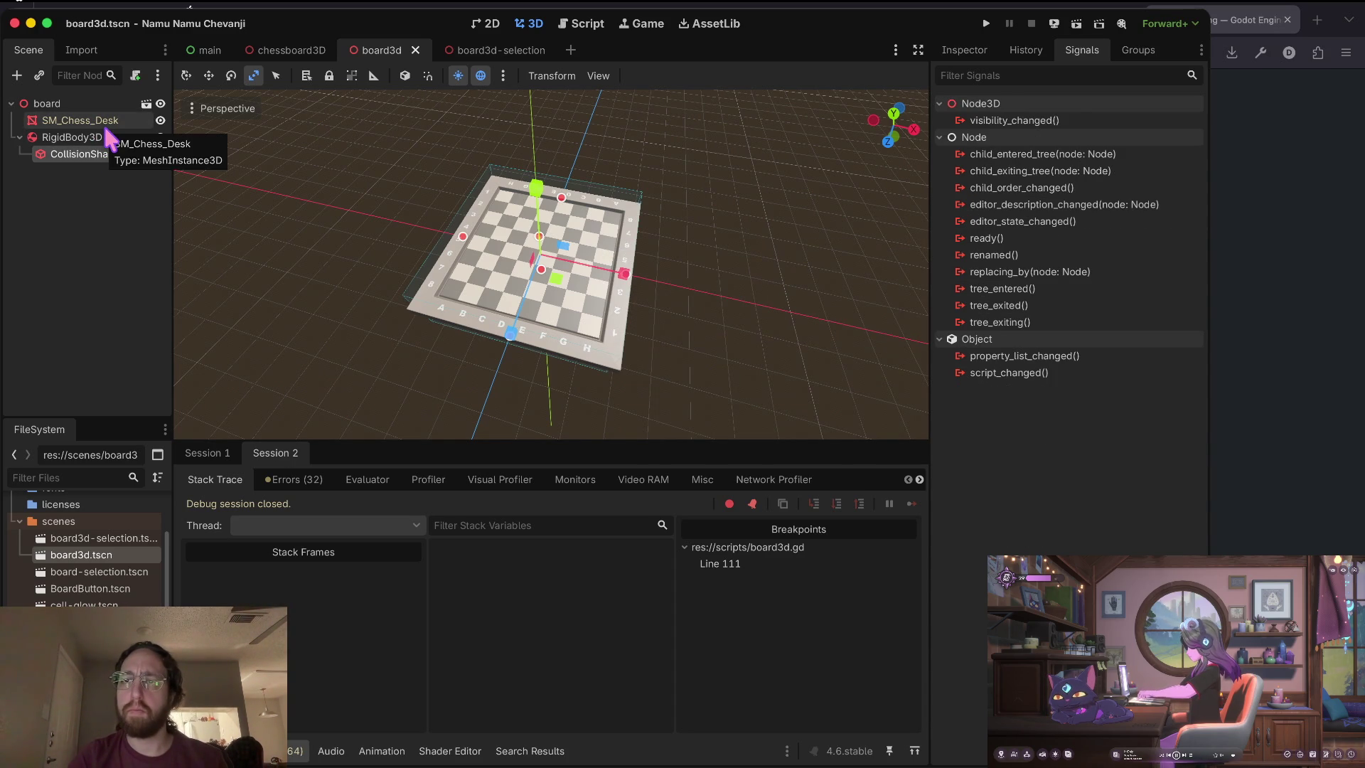
{"action": "left_click", "coordinate": [107, 138]}
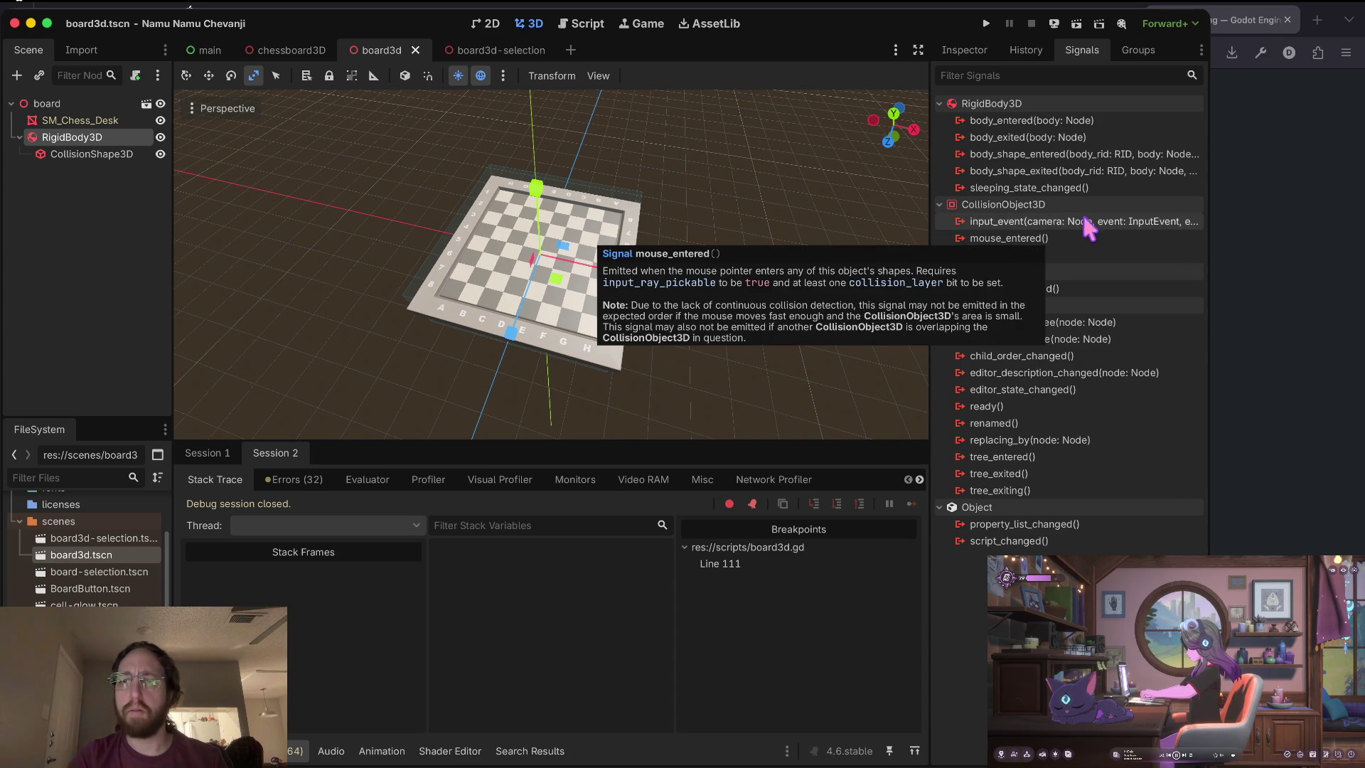
{"action": "left_click", "coordinate": [44, 104]}
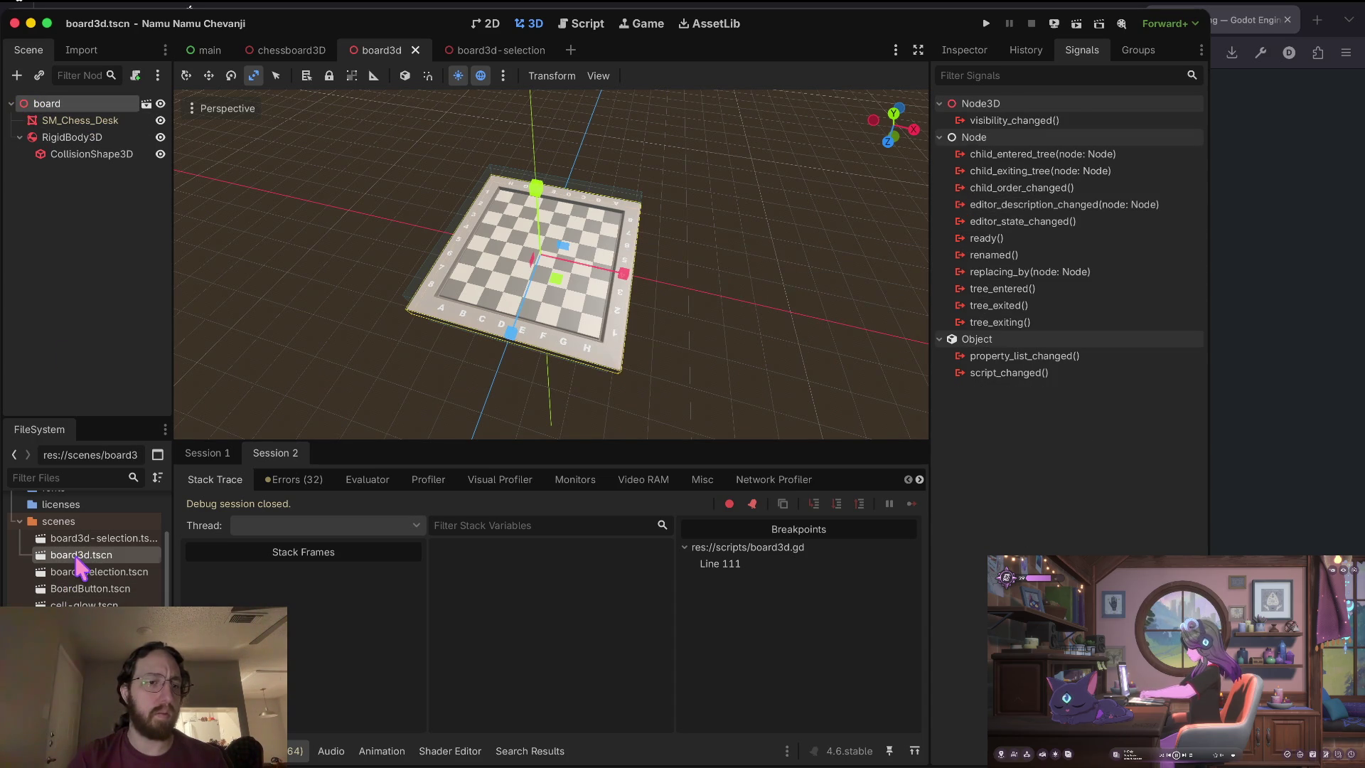
{"action": "right_click", "coordinate": [58, 104]}
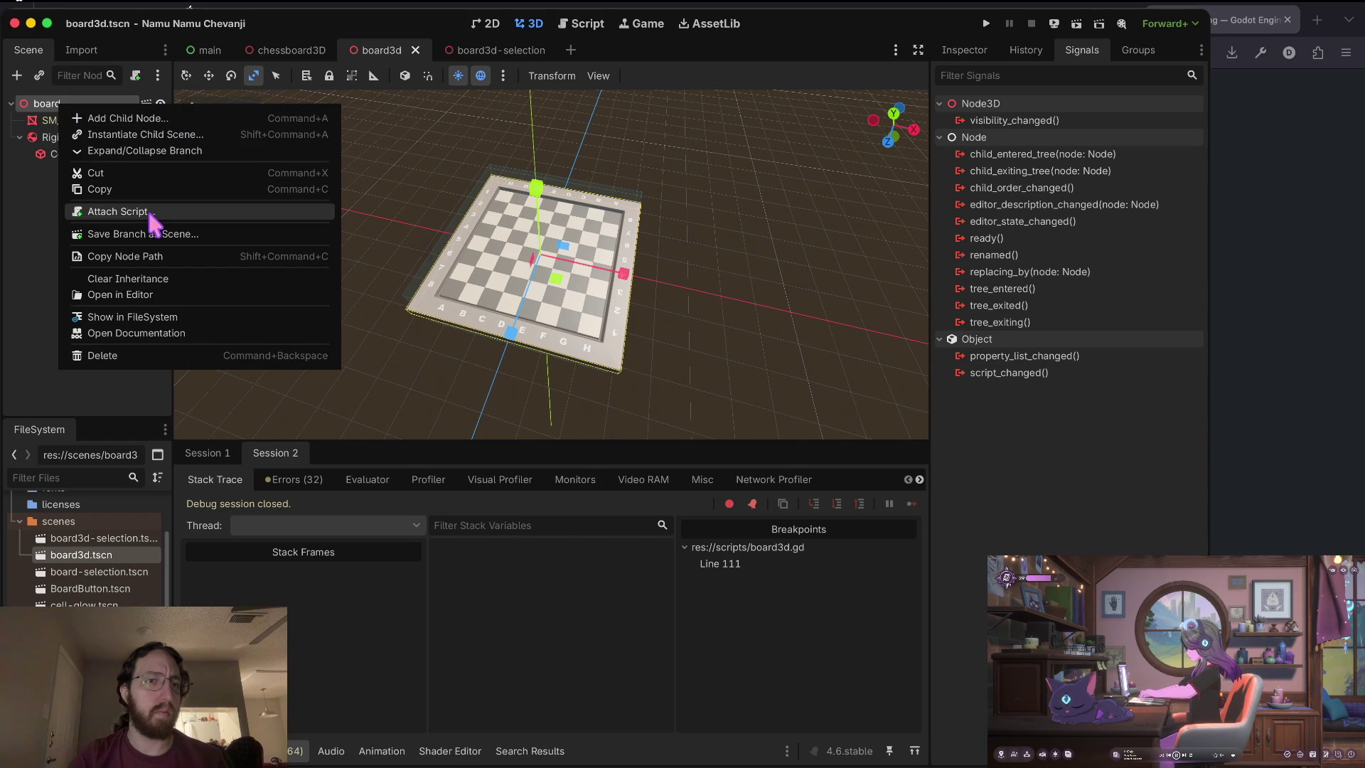
Attach the existing res://scripts/board3d.gd script to the board node.
{"action": "left_click", "coordinate": [151, 211]}
{"action": "key", "text": "Left"}
{"action": "key", "text": "ctrl+shift+Left"}
{"action": "type", "text": "scripts"}
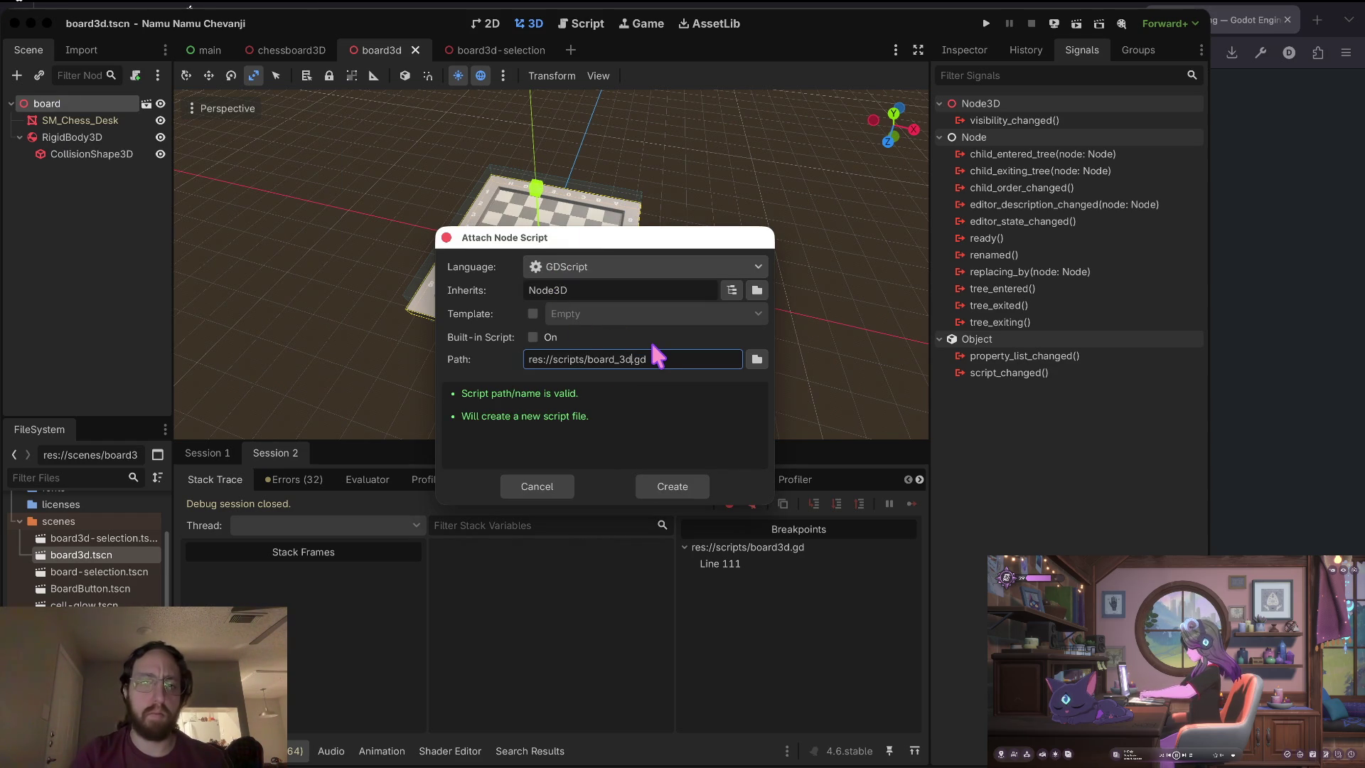
{"action": "key", "text": "Left"}
{"action": "key", "text": "Left"}
{"action": "key", "text": "BackSpace"}
{"action": "key", "text": "Right"}
{"action": "key", "text": "Right"}
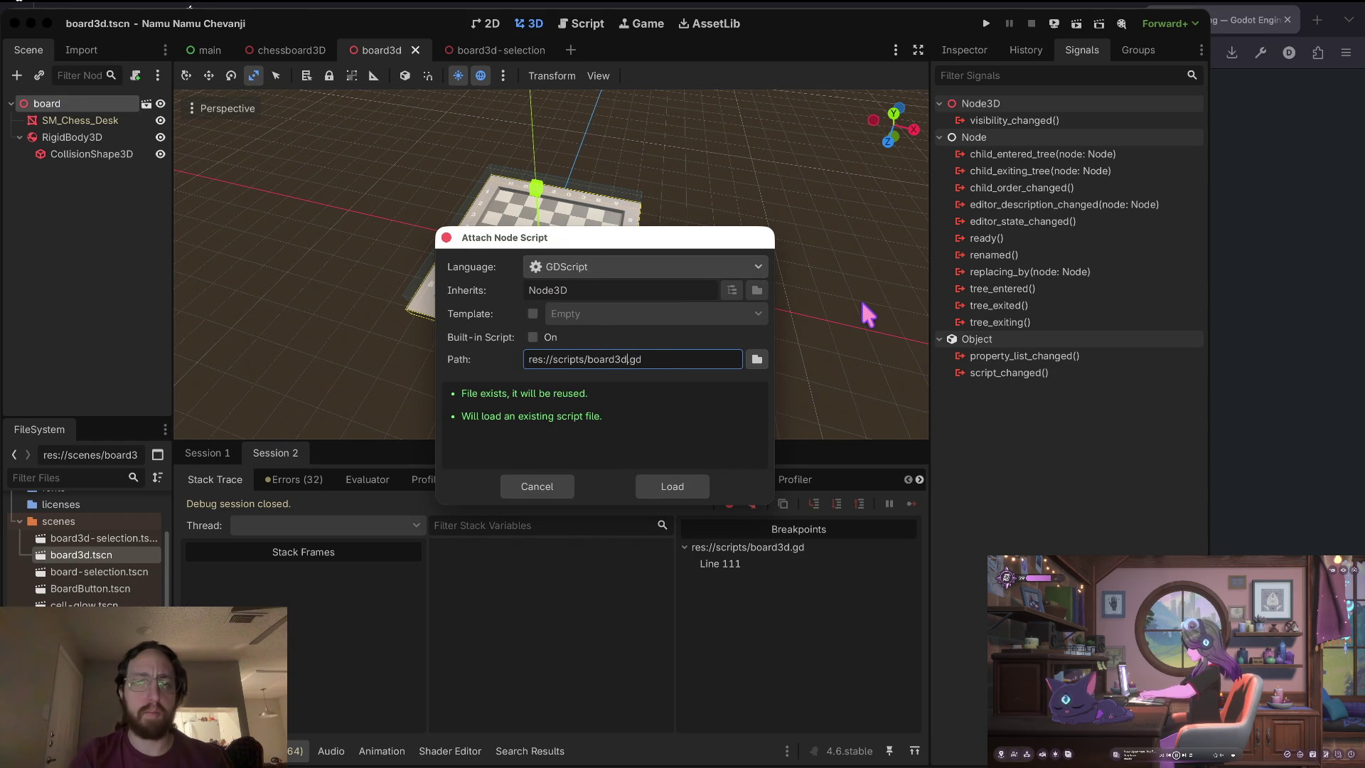
{"action": "left_click", "coordinate": [666, 487]}
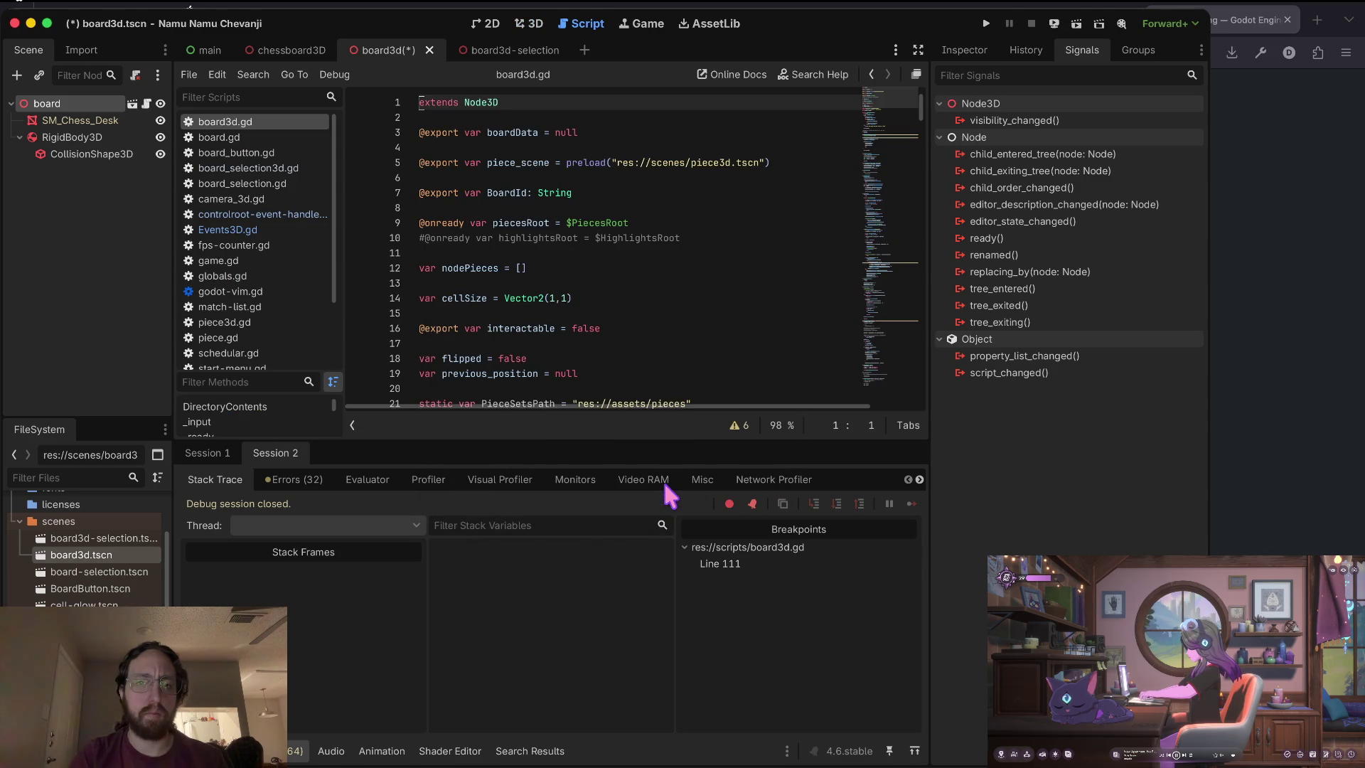
Connect the RigidBody3D's mouse_entered signal to a handler in board3d.gd.
{"action": "left_click", "coordinate": [92, 138]}
{"action": "left_click", "coordinate": [1017, 240]}
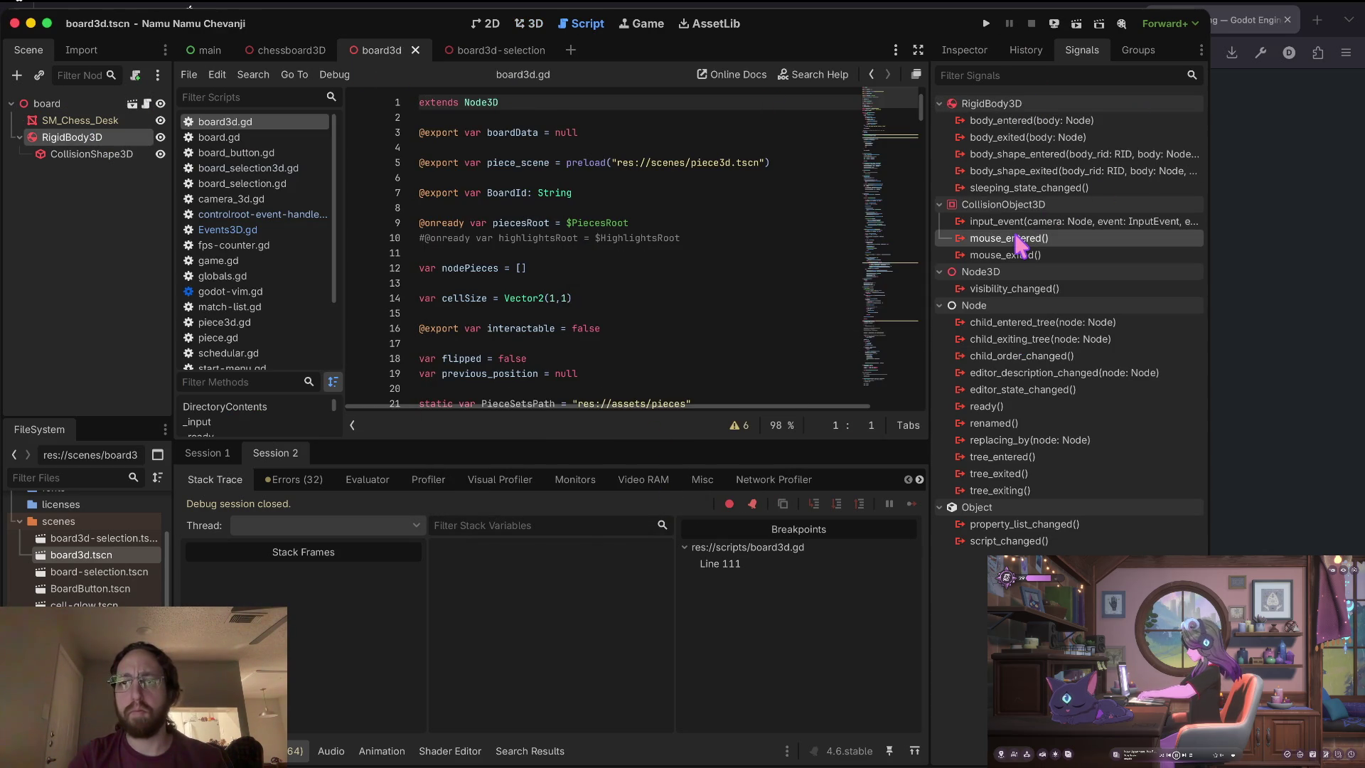
{"action": "double_click", "coordinate": [1016, 238]}
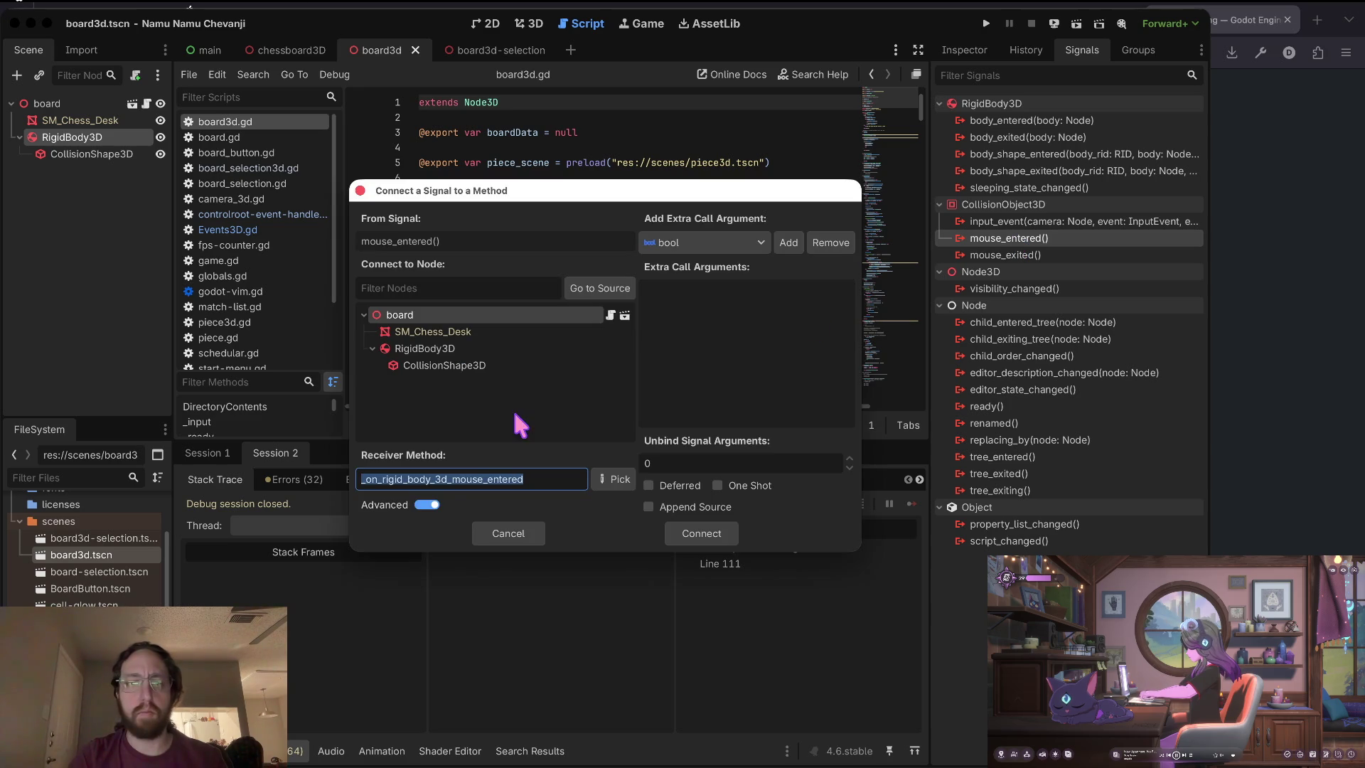
{"action": "left_click", "coordinate": [714, 534]}
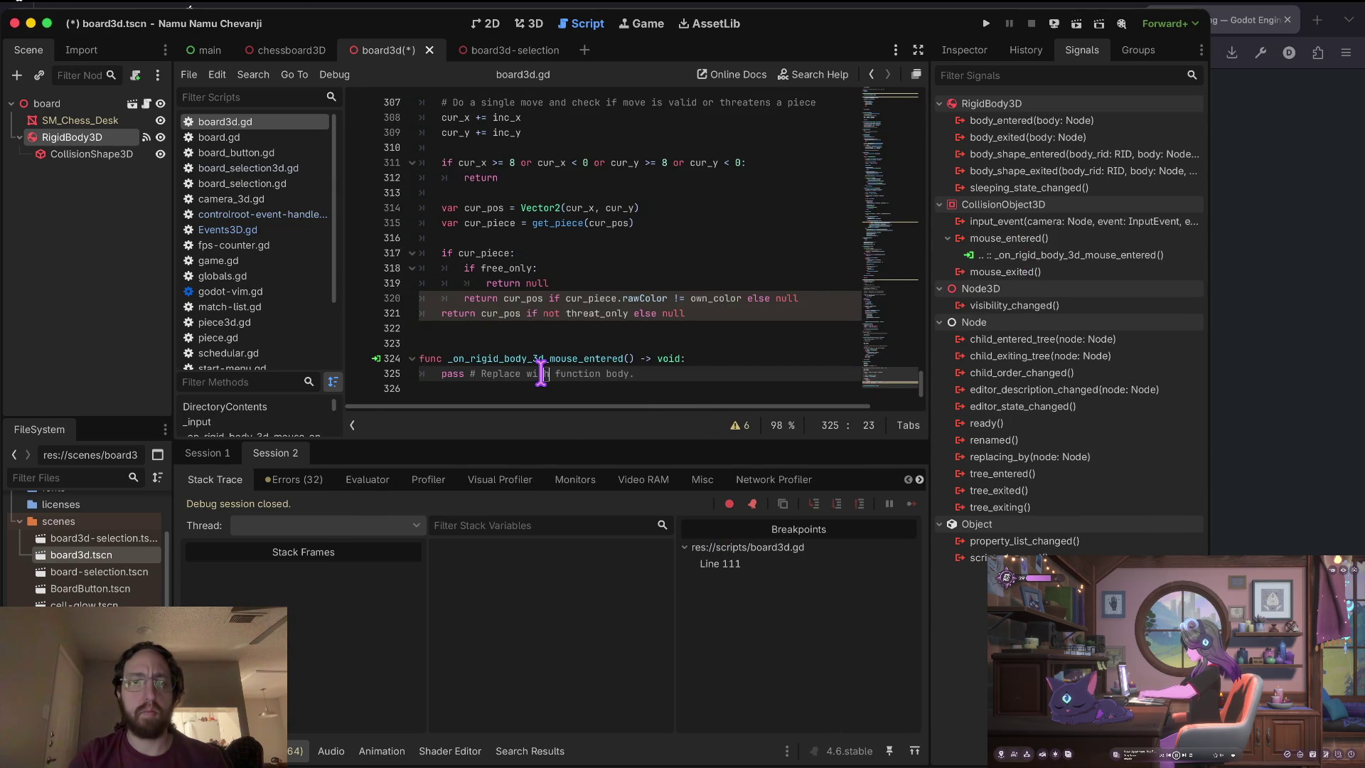
Move the generated mouse_entered handler stub just below _ready and save board3d.gd.
{"action": "key", "text": "Escape"}
{"action": "key", "text": "ctrl+Home"}
{"action": "key", "text": "Down"}
{"action": "key", "text": "Down"}
{"action": "key", "text": "Down"}
{"action": "key", "text": "Down"}
{"action": "key", "text": "Down"}
{"action": "key", "text": "Down"}
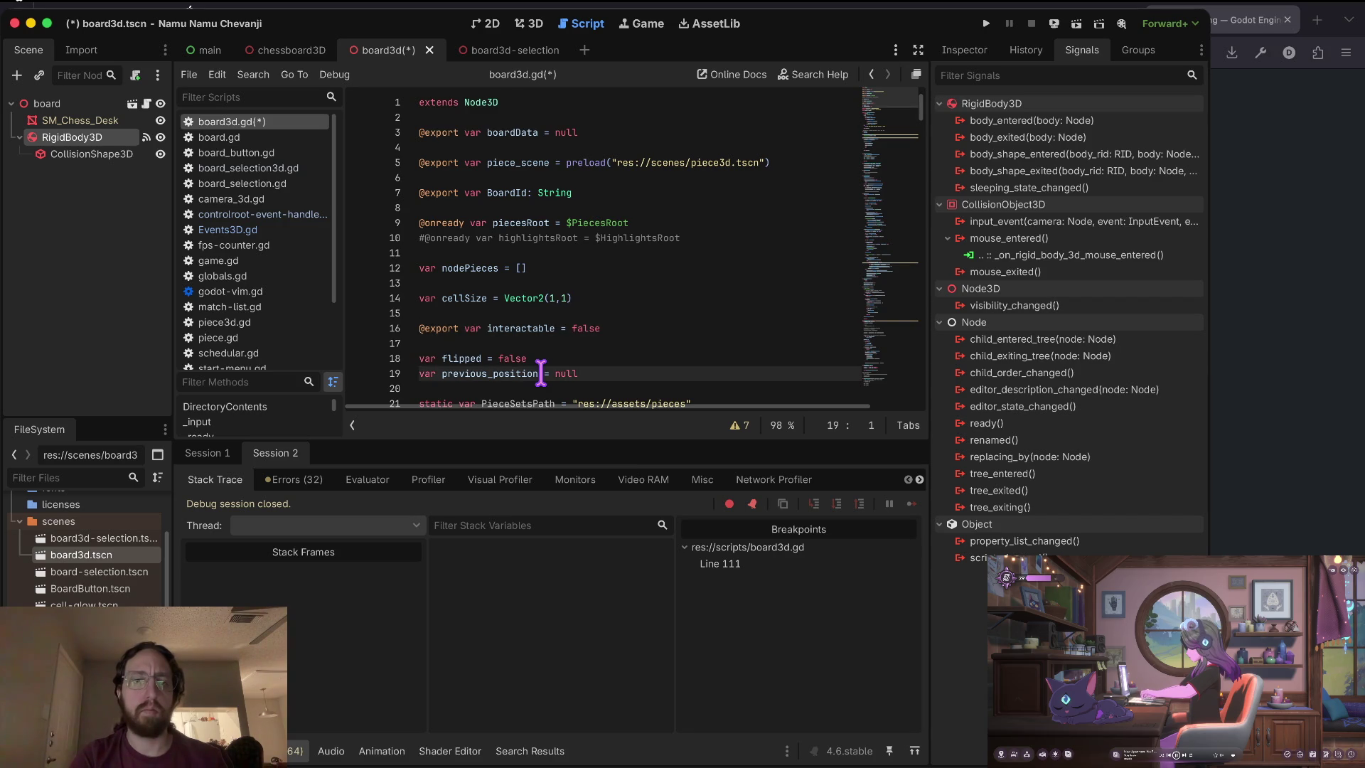
{"action": "key", "text": "Down"}
{"action": "key", "text": "Down"}
{"action": "key", "text": "Down"}
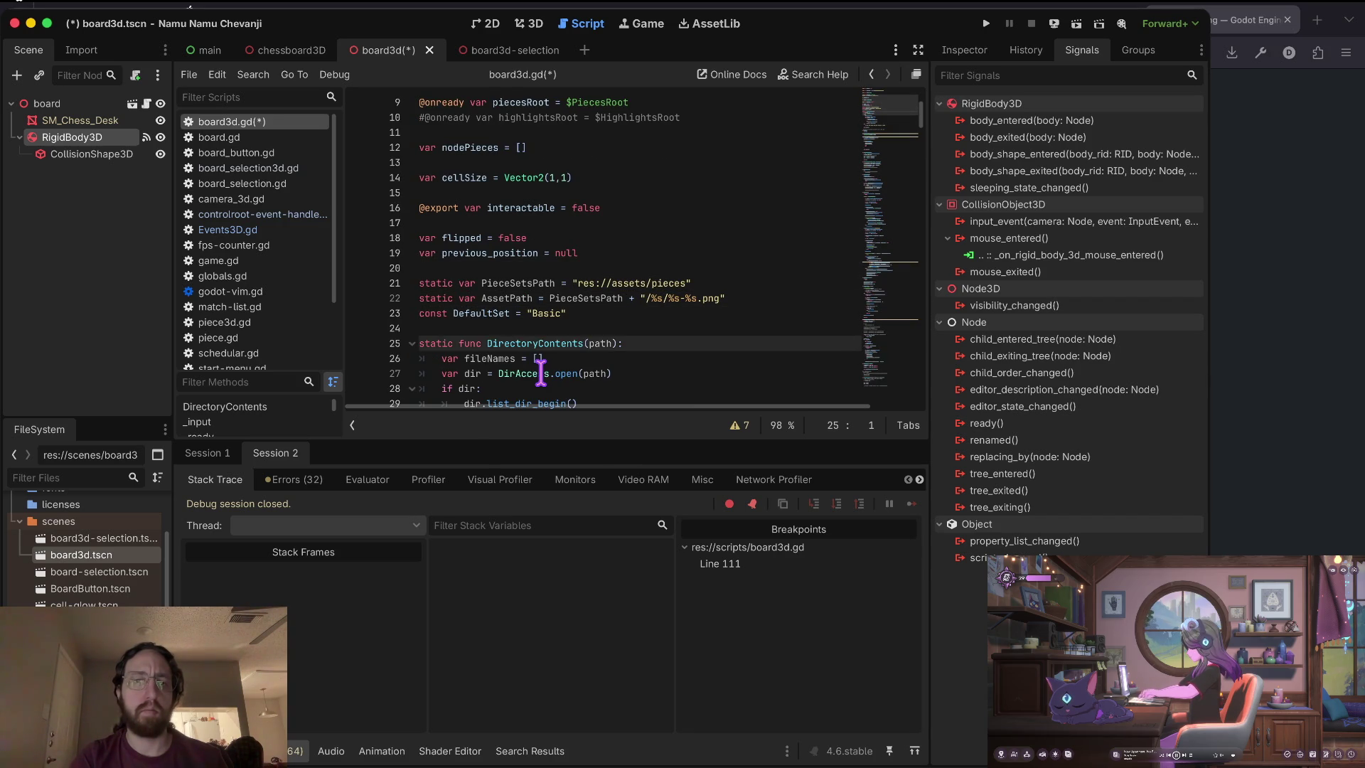
{"action": "key", "text": "Down"}
{"action": "key", "text": "Down"}
{"action": "key", "text": "Down"}
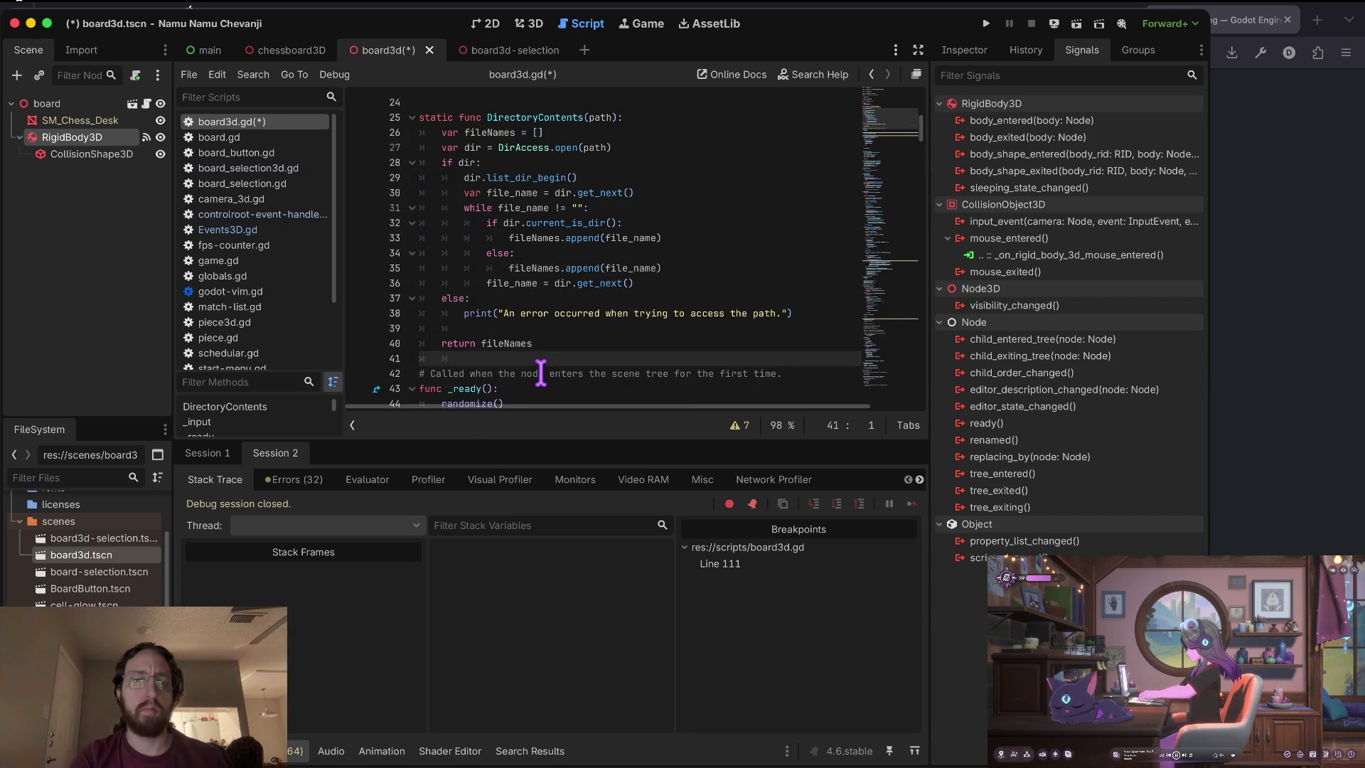
{"action": "key", "text": "Up"}
{"action": "key", "text": "Up"}
{"action": "key", "text": "Up"}
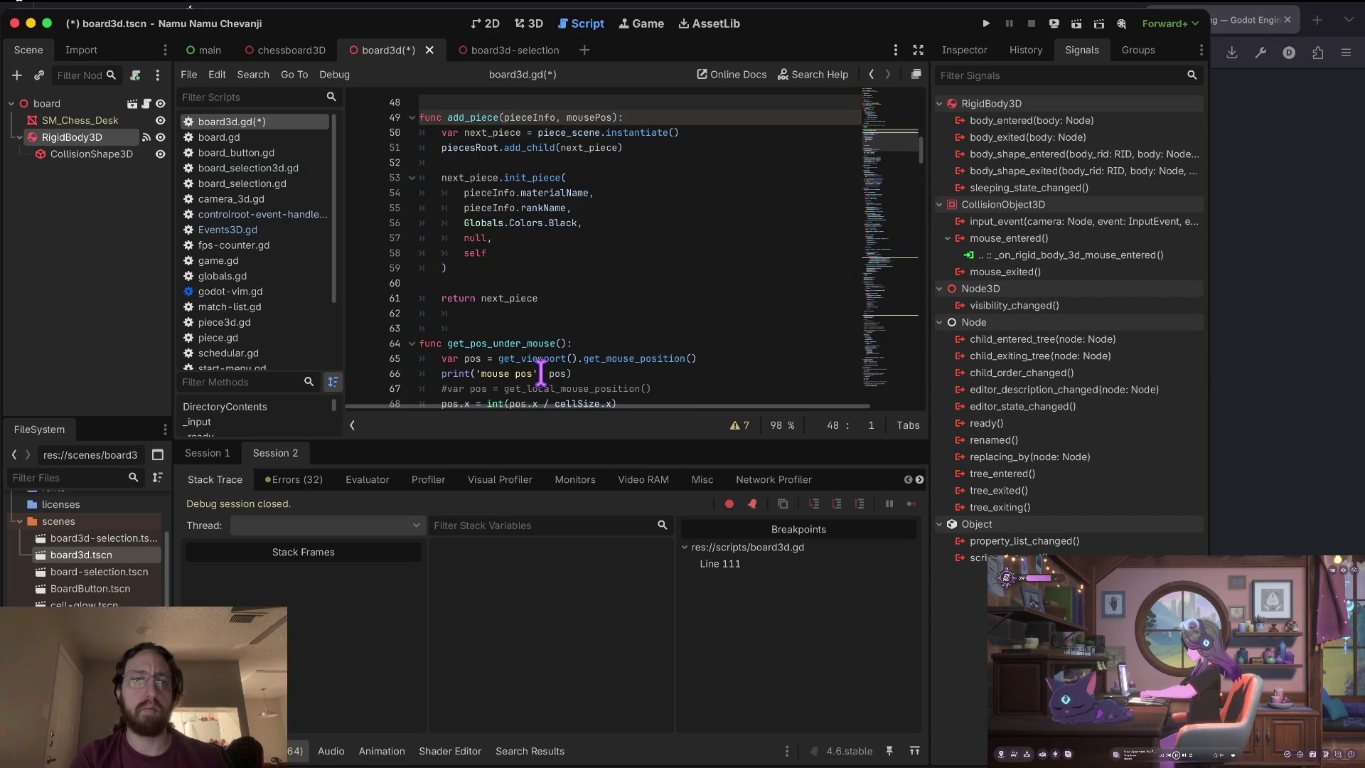
{"action": "key", "text": "Up"}
{"action": "key", "text": "Up"}
{"action": "type", "text": "func _on_rigid_body_3d_mouse_entered() -> void: \tpass # Replace with function body."}
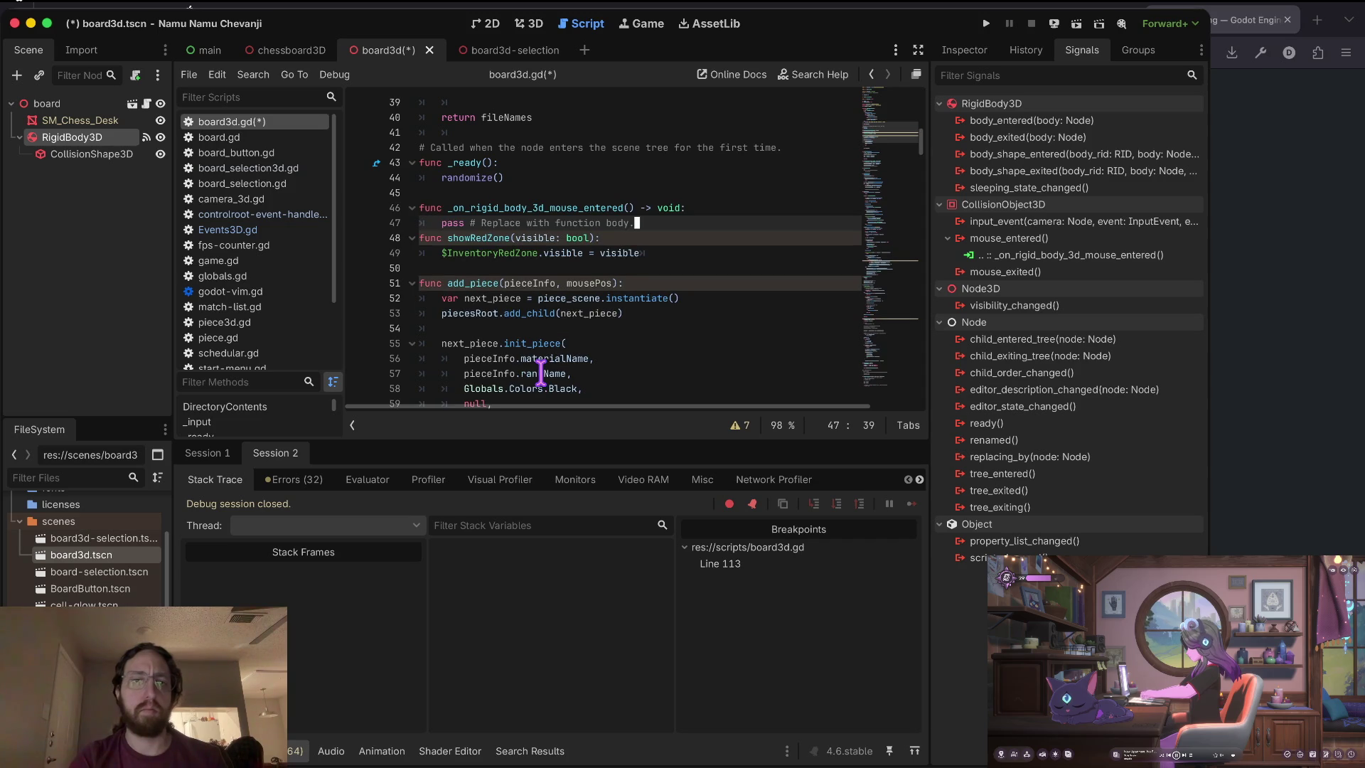
{"action": "key", "text": "Up"}
{"action": "key", "text": "Up"}
{"action": "key", "text": "ctrl+s"}
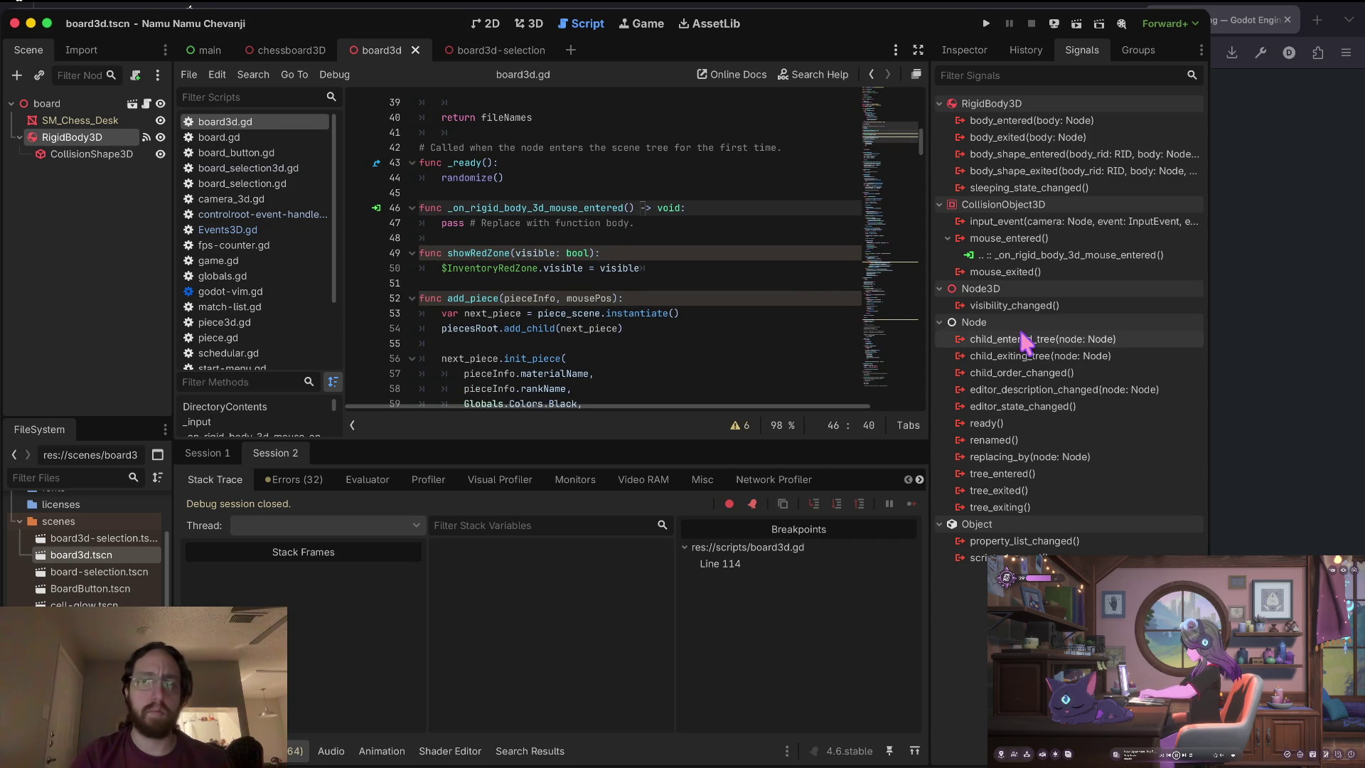
{"action": "left_click", "coordinate": [1069, 219]}
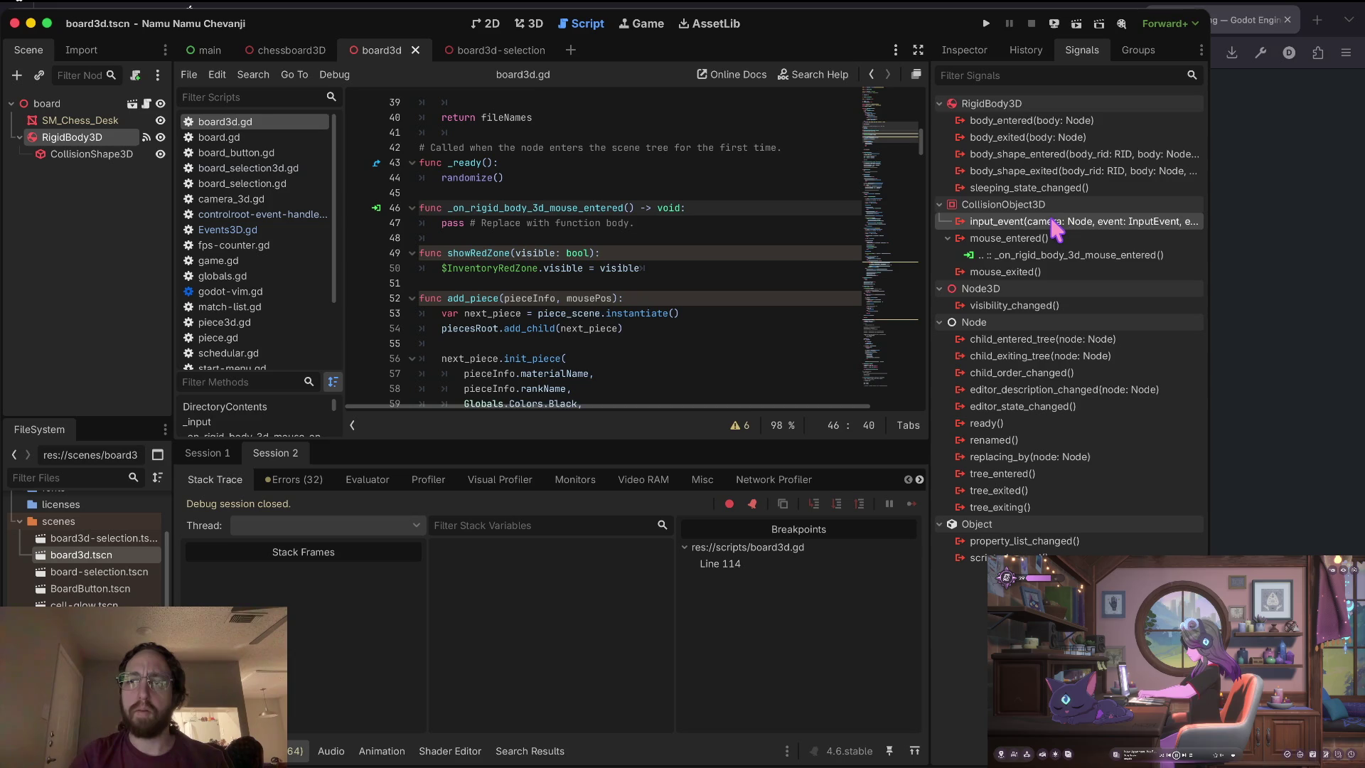
{"action": "double_click", "coordinate": [1055, 224]}
Connect the input_event signal to a new board3d.gd handler and clear the extra stub.
{"action": "left_click", "coordinate": [715, 534]}
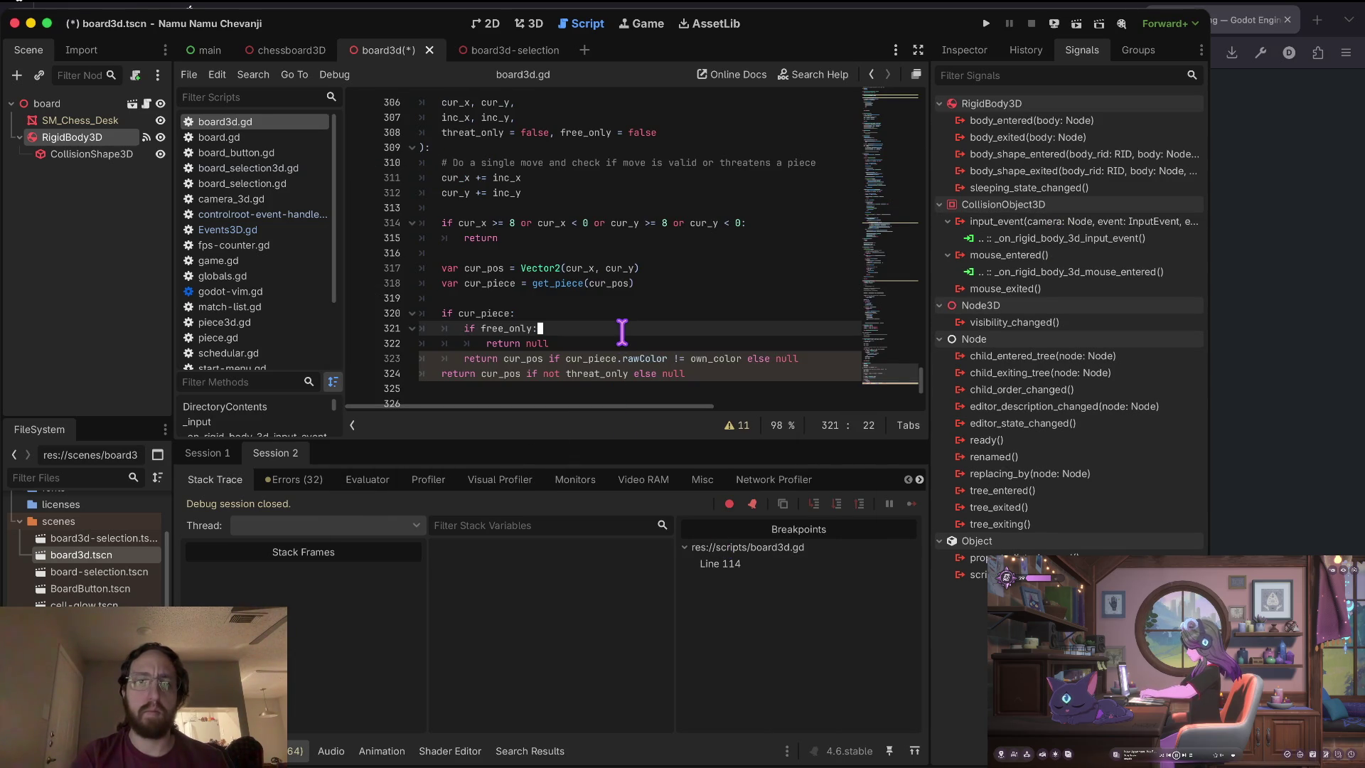
{"action": "key", "text": "ctrl+z"}
{"action": "key", "text": "ctrl+z"}
{"action": "key", "text": "ctrl+z"}
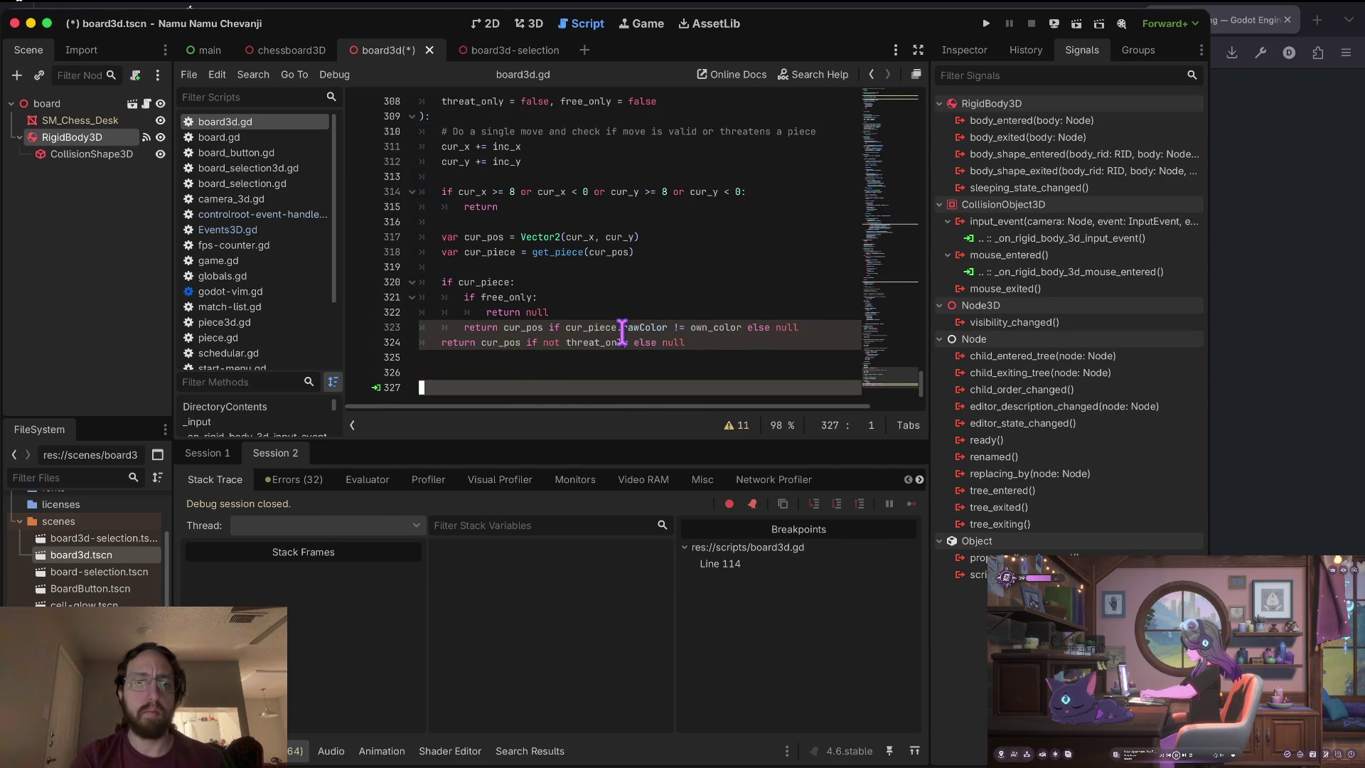
{"action": "key", "text": "ctrl+z"}
{"action": "key", "text": "ctrl+z"}
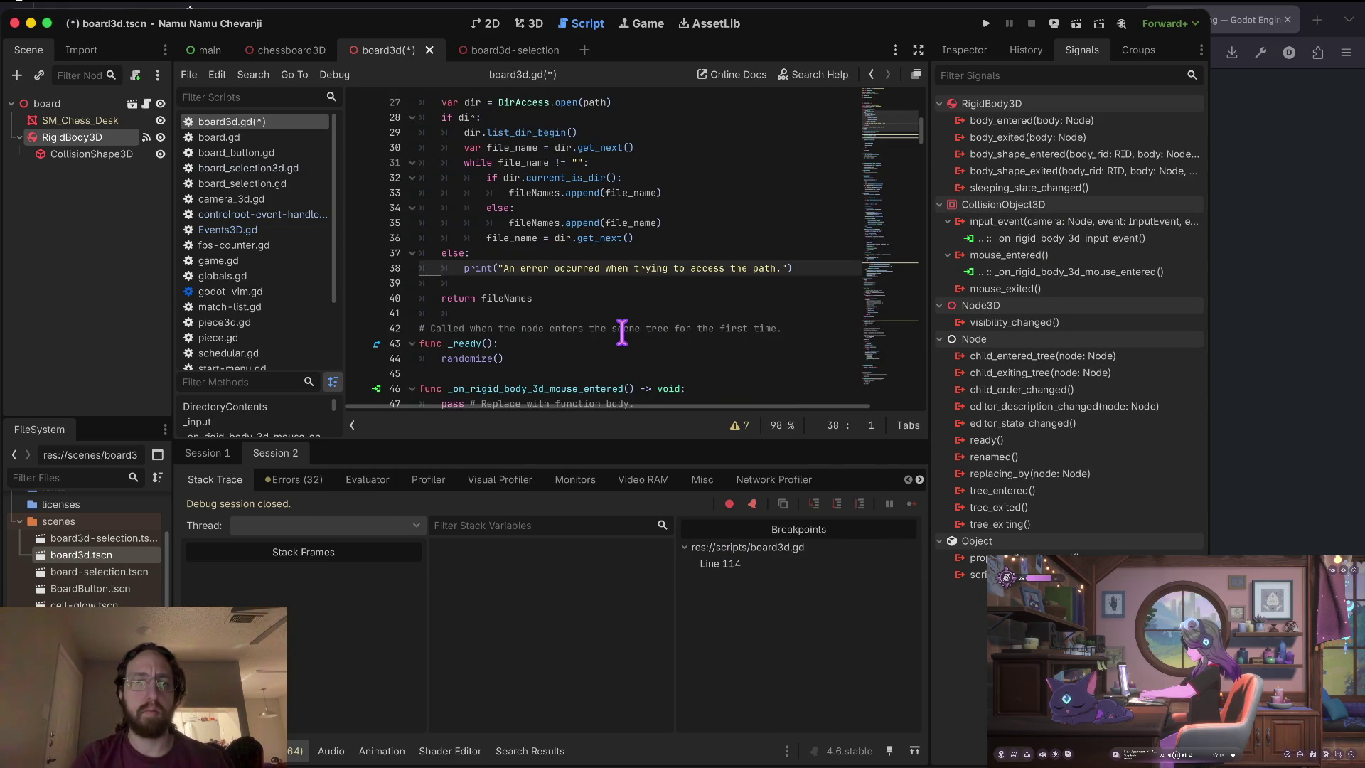
{"action": "key", "text": "ctrl+z"}
{"action": "key", "text": "ctrl+z"}
{"action": "key", "text": "ctrl+z"}
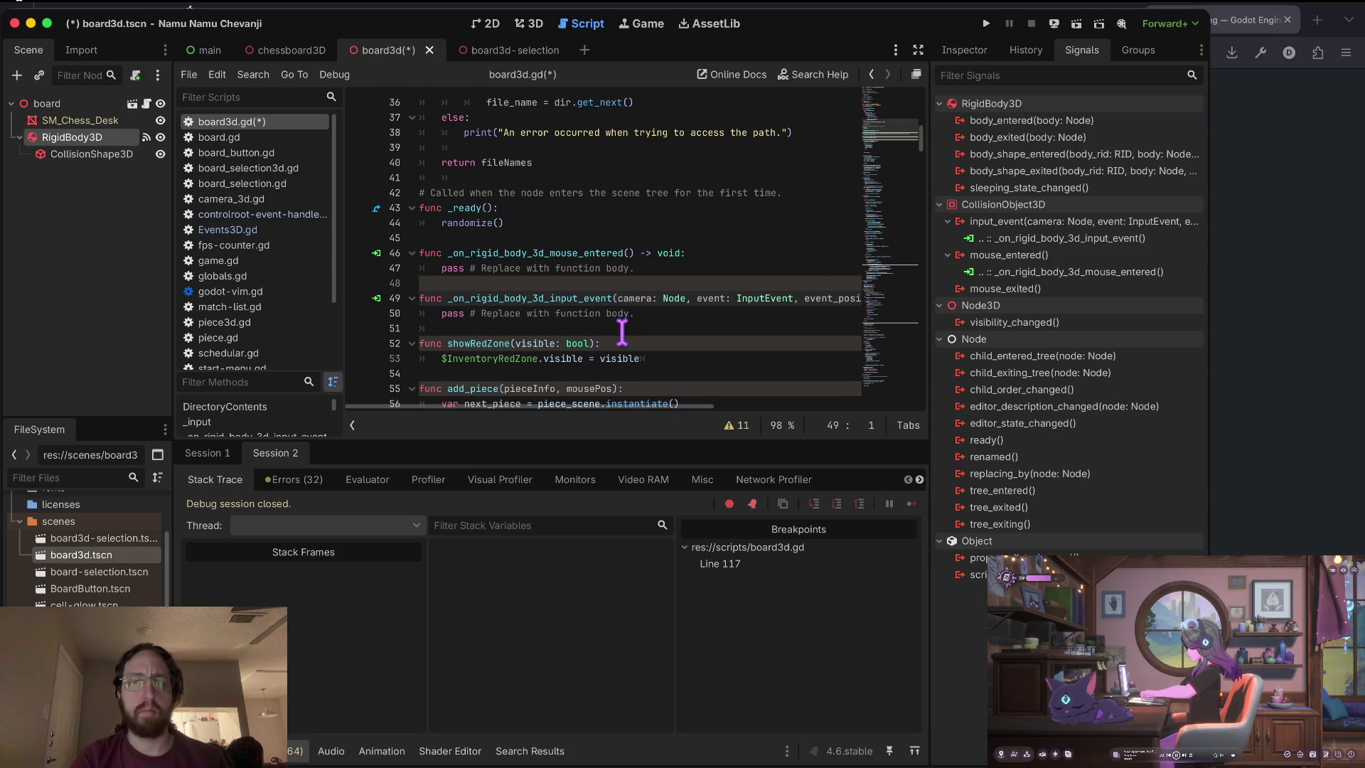
Make the input_event handler call print('input_event', event).
{"action": "key", "text": "End"}
{"action": "key", "text": "Return"}
{"action": "type", "text": "t(e"}
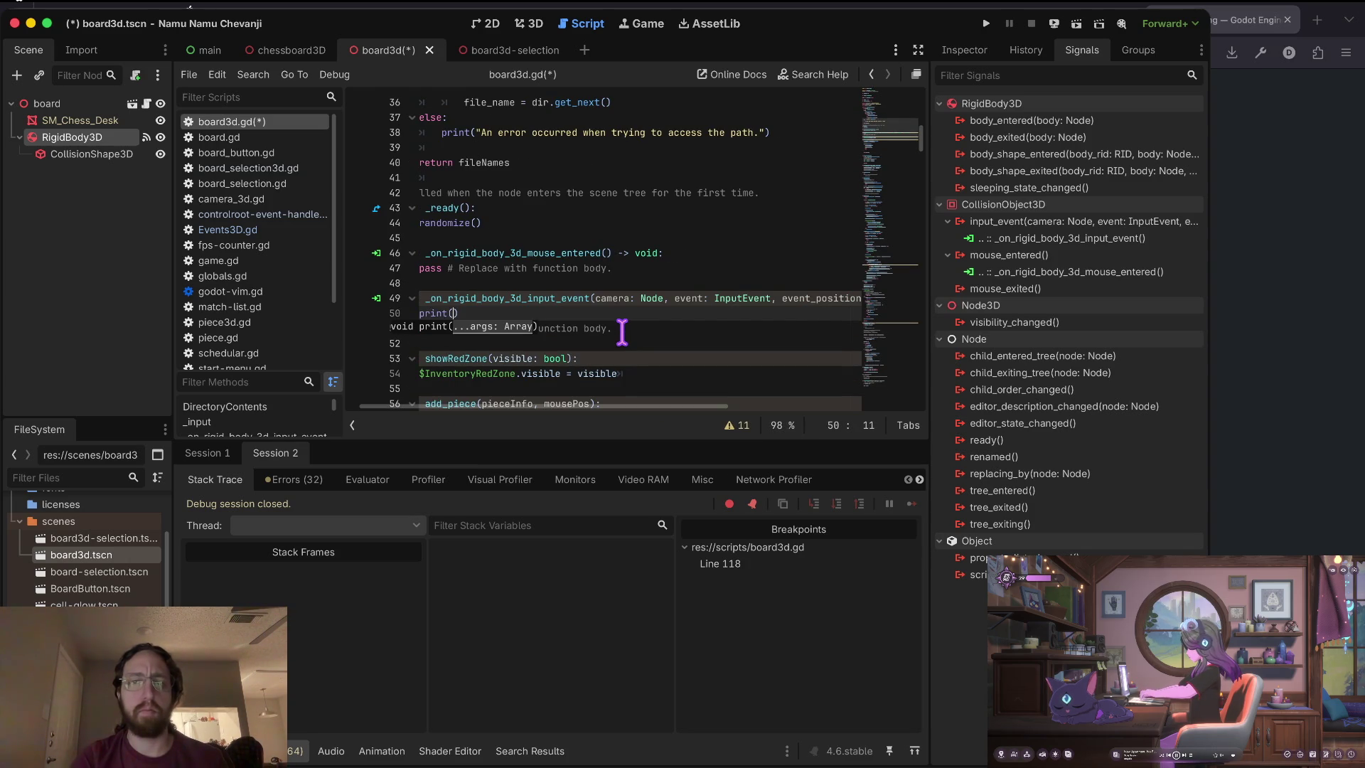
{"action": "type", "text": "vent"}
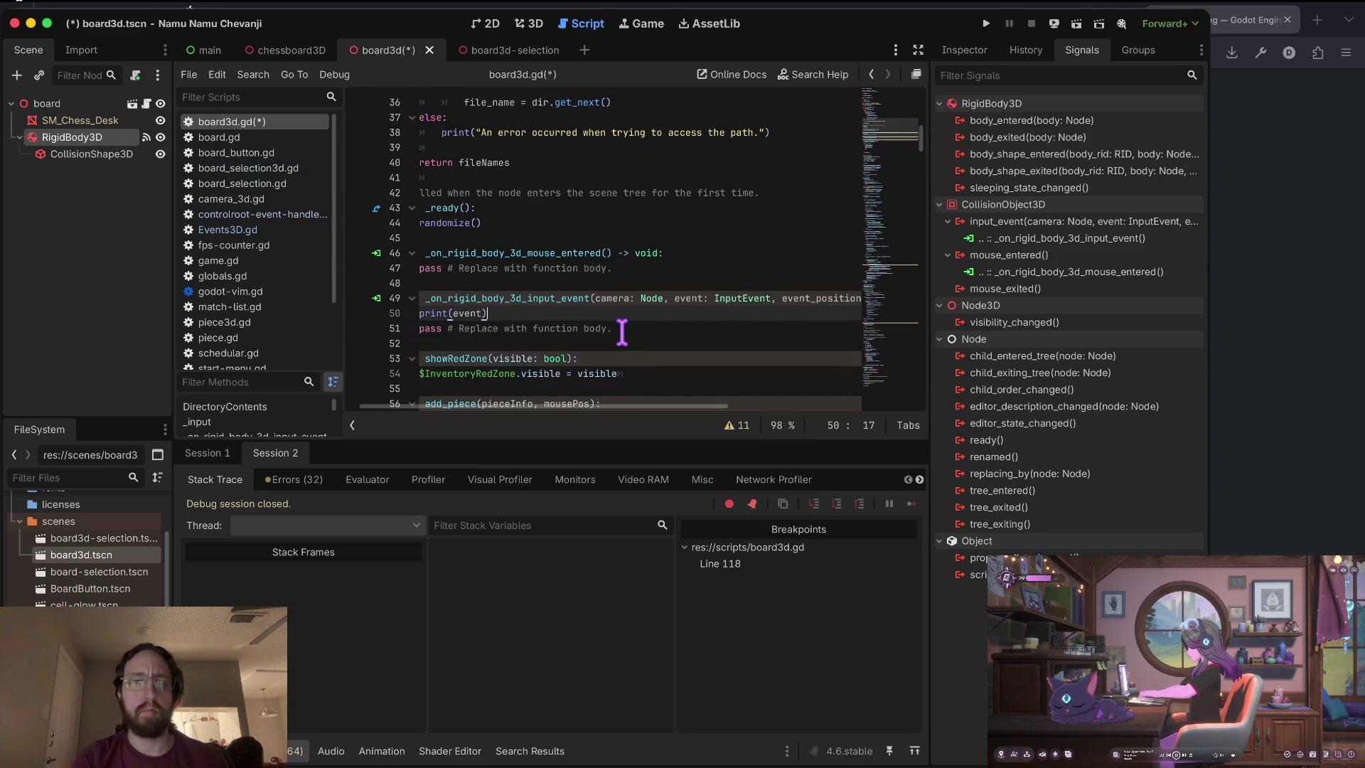
{"action": "key", "text": "Home"}
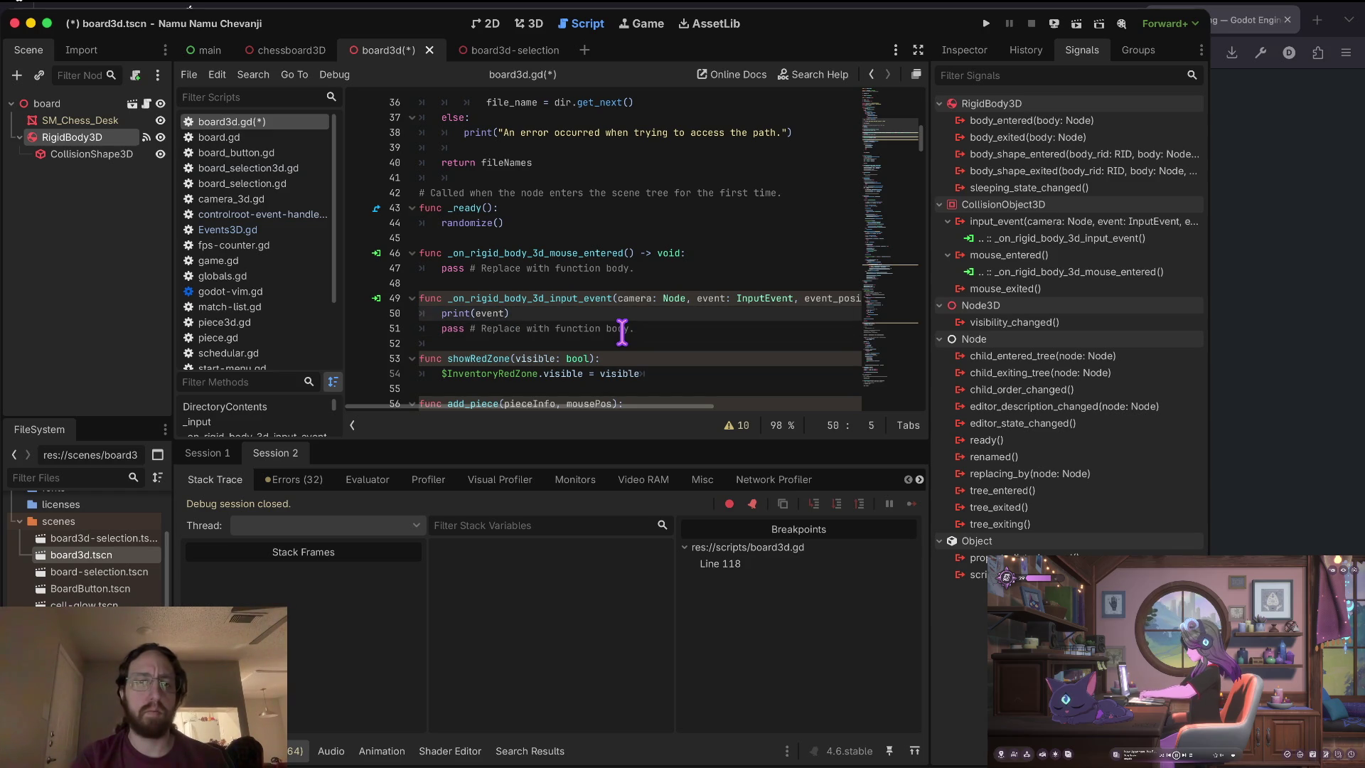
{"action": "key", "text": "l"}
{"action": "key", "text": "l"}
{"action": "key", "text": "l"}
{"action": "type", "text": "'input_"}
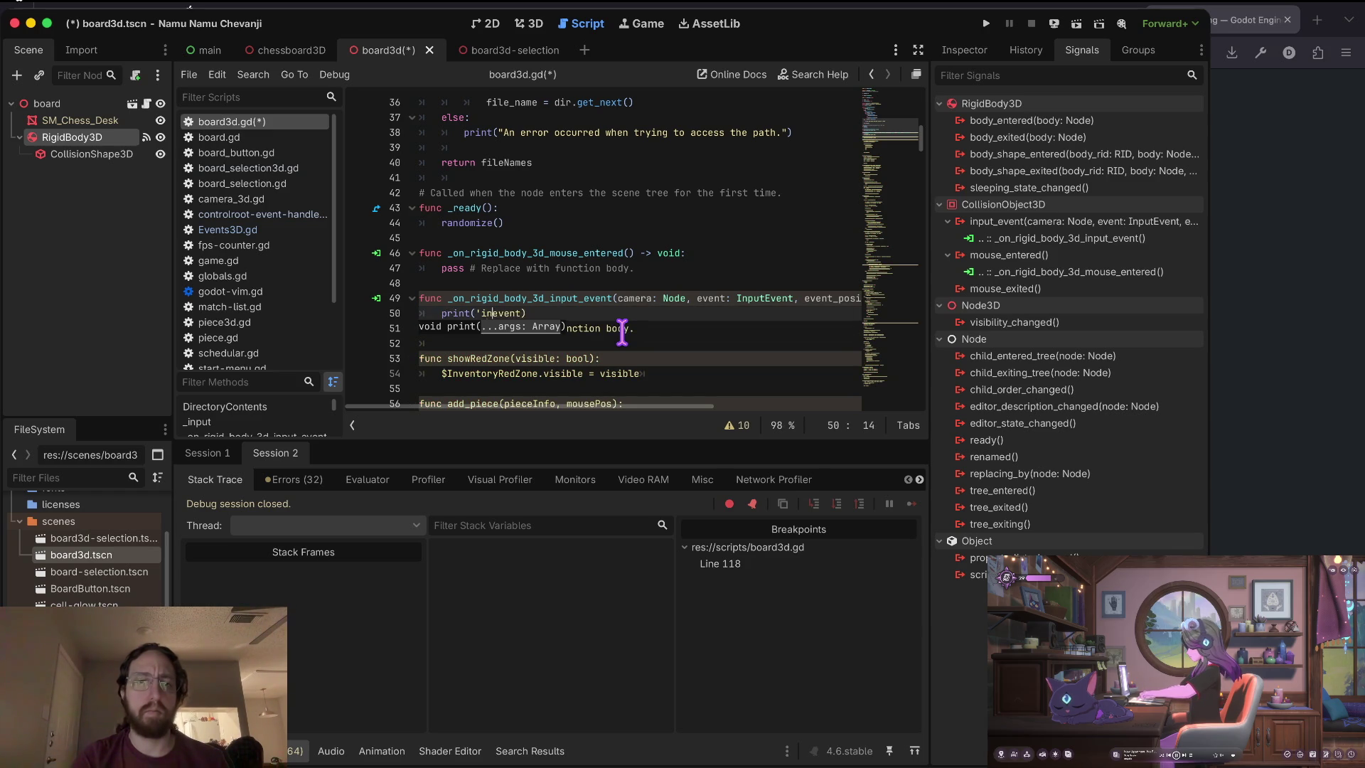
{"action": "type", "text": "event"}
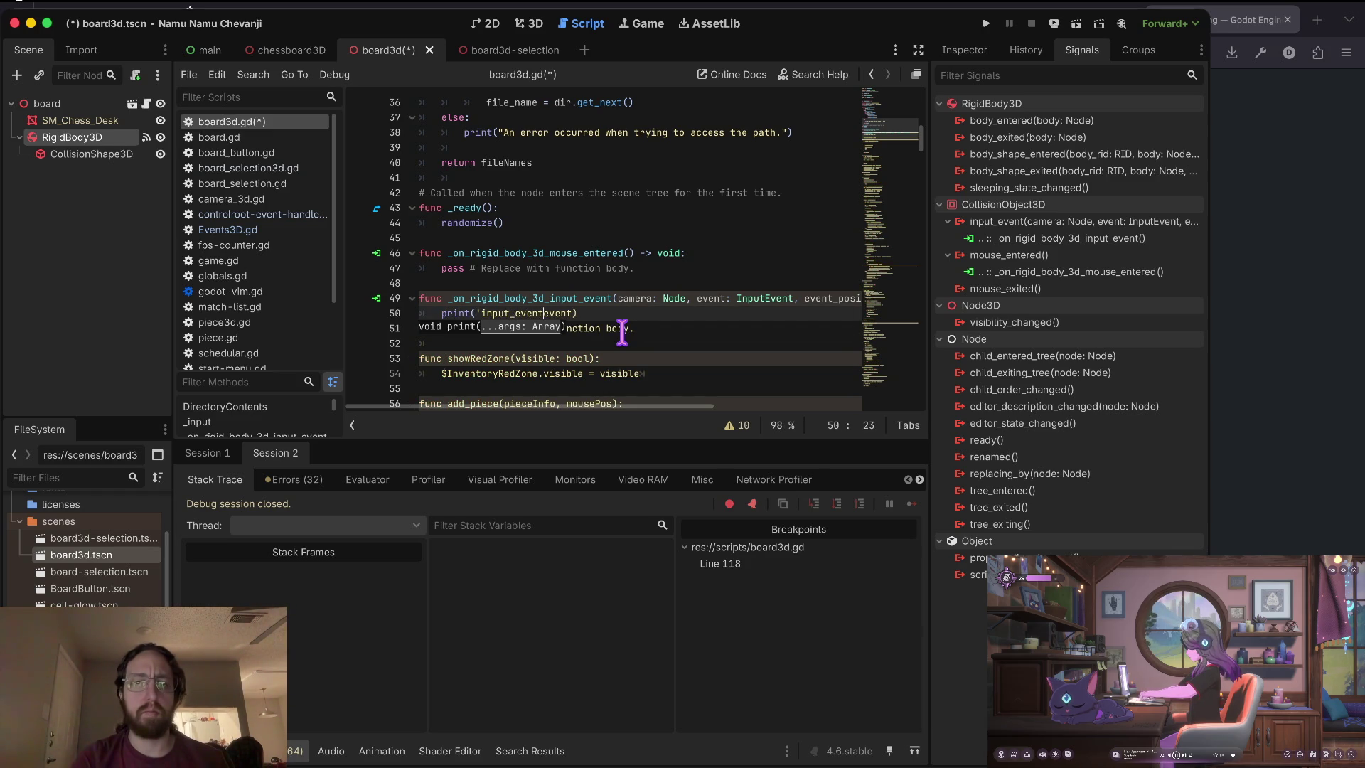
Remove the pass lines, add print('mouse entered') to the mouse_entered handler, and save.
{"action": "key", "text": "Escape"}
{"action": "key", "text": "k"}
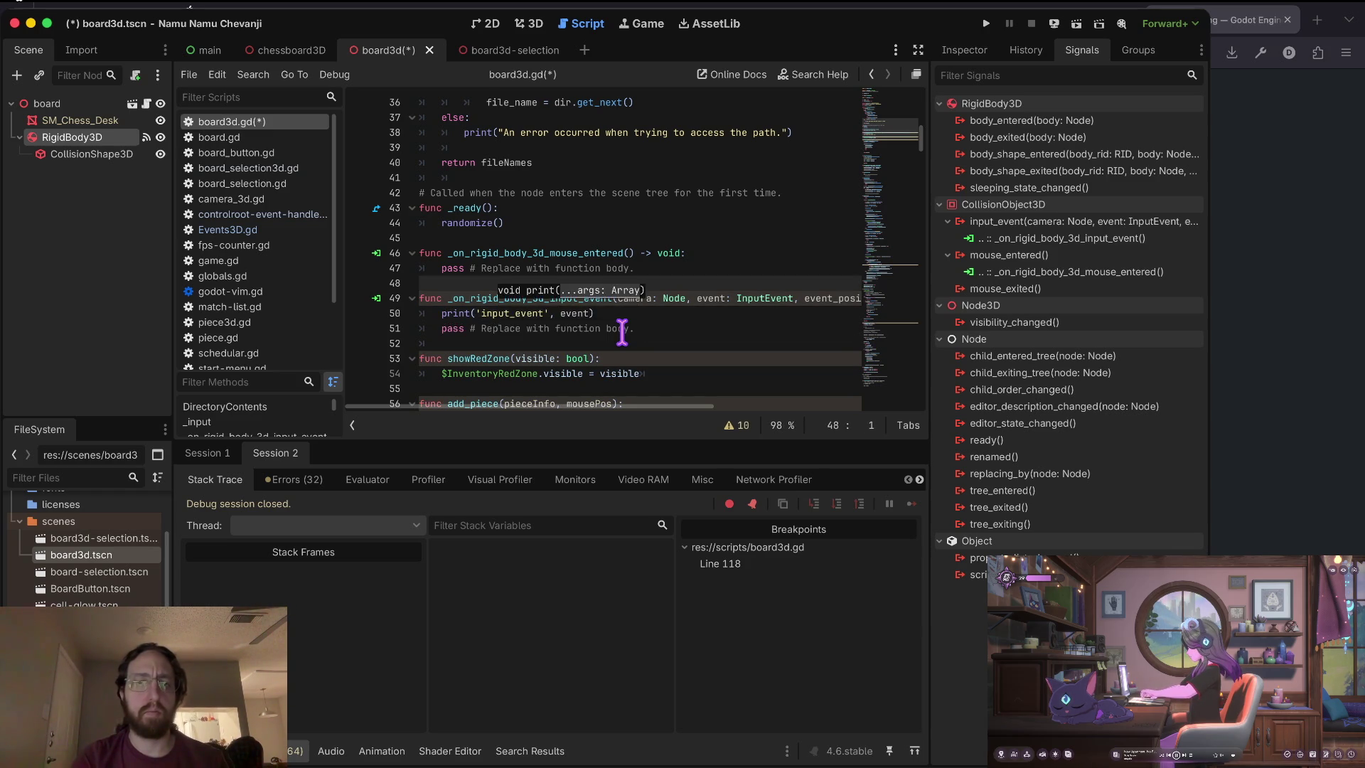
{"action": "key", "text": "j"}
{"action": "key", "text": "j"}
{"action": "key", "text": "d"}
{"action": "key", "text": "d"}
{"action": "key", "text": "k"}
{"action": "key", "text": "k"}
{"action": "key", "text": "k"}
{"action": "key", "text": "d"}
{"action": "key", "text": "d"}
{"action": "type", "text": "ko"}
{"action": "type", "text": "int("}
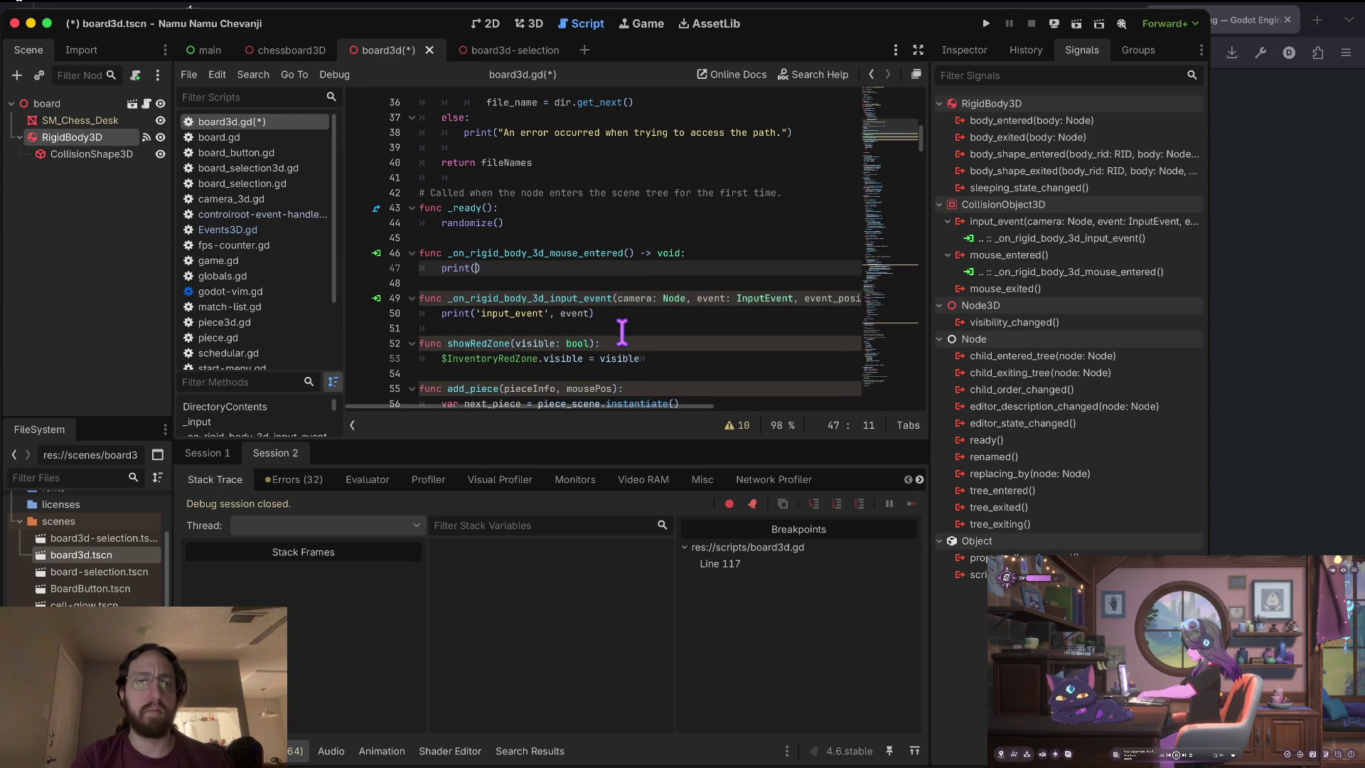
{"action": "type", "text": "use entered'"}
{"action": "key", "text": "Escape"}
{"action": "key", "text": "o"}
{"action": "key", "text": "Escape"}
{"action": "key", "text": "ctrl+s"}
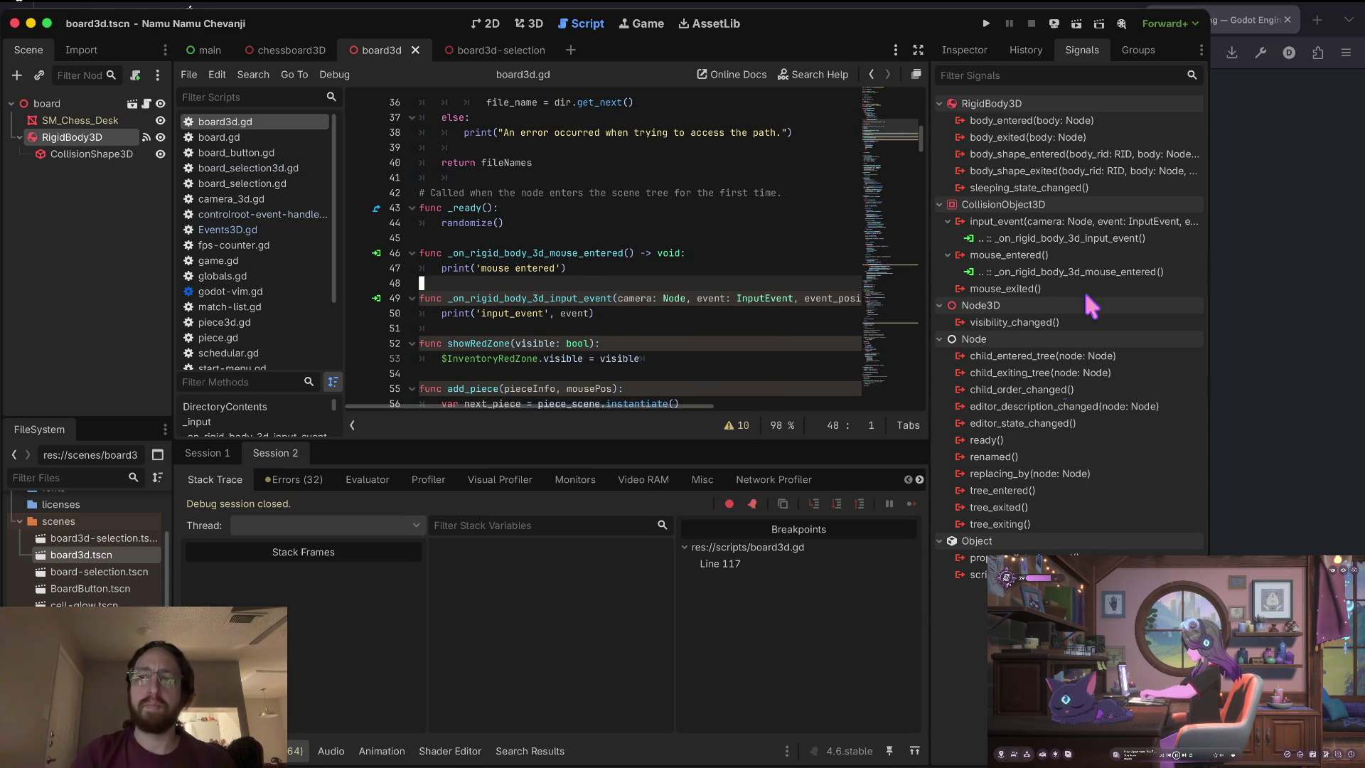
Connect mouse_exited to board3d.gd and move its handler below the input_event handler.
{"action": "double_click", "coordinate": [1029, 292]}
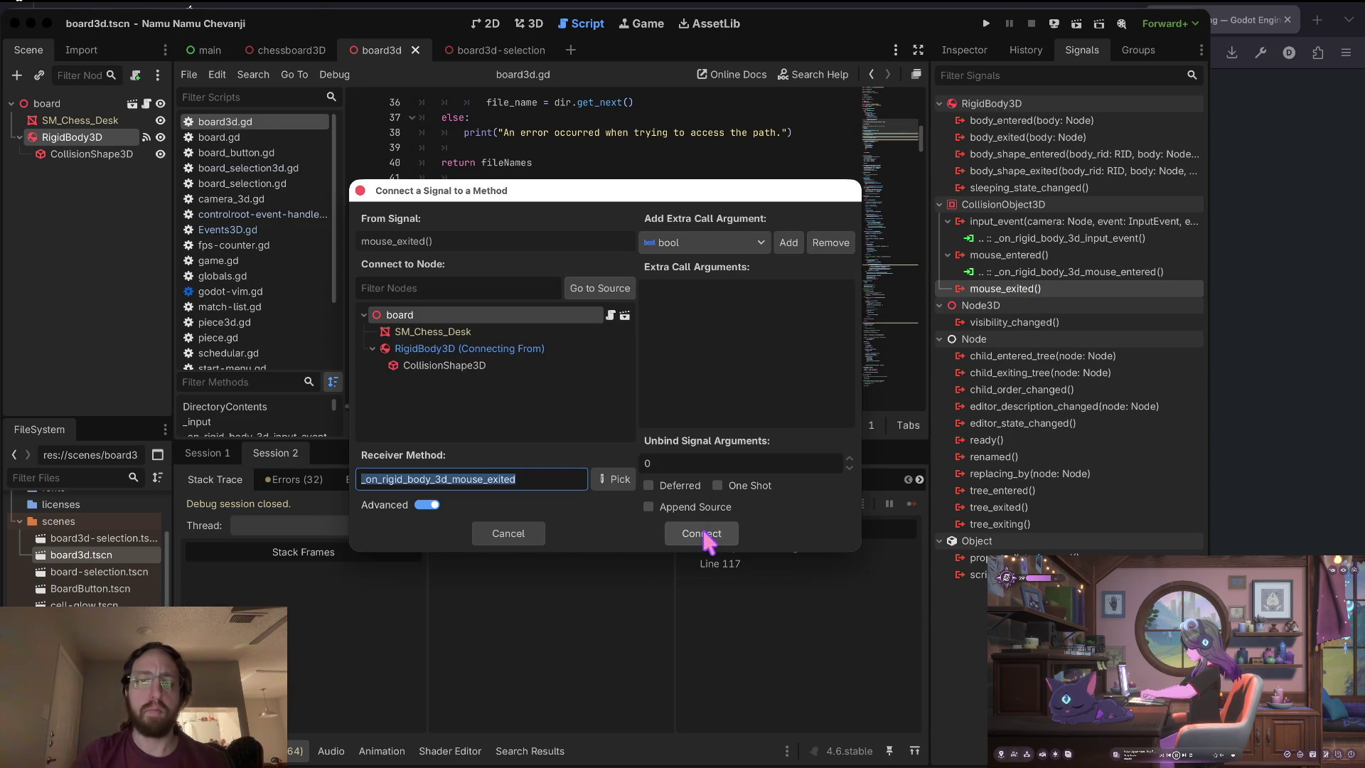
{"action": "left_click", "coordinate": [704, 540]}
{"action": "key", "text": "shift+v"}
{"action": "key", "text": "k"}
{"action": "key", "text": "d"}
{"action": "key", "text": "g"}
{"action": "key", "text": "g"}
{"action": "key", "text": "braceright"}
{"action": "key", "text": "braceright"}
{"action": "key", "text": "braceright"}
{"action": "key", "text": "j"}
{"action": "key", "text": "j"}
{"action": "key", "text": "j"}
{"action": "key", "text": "j"}
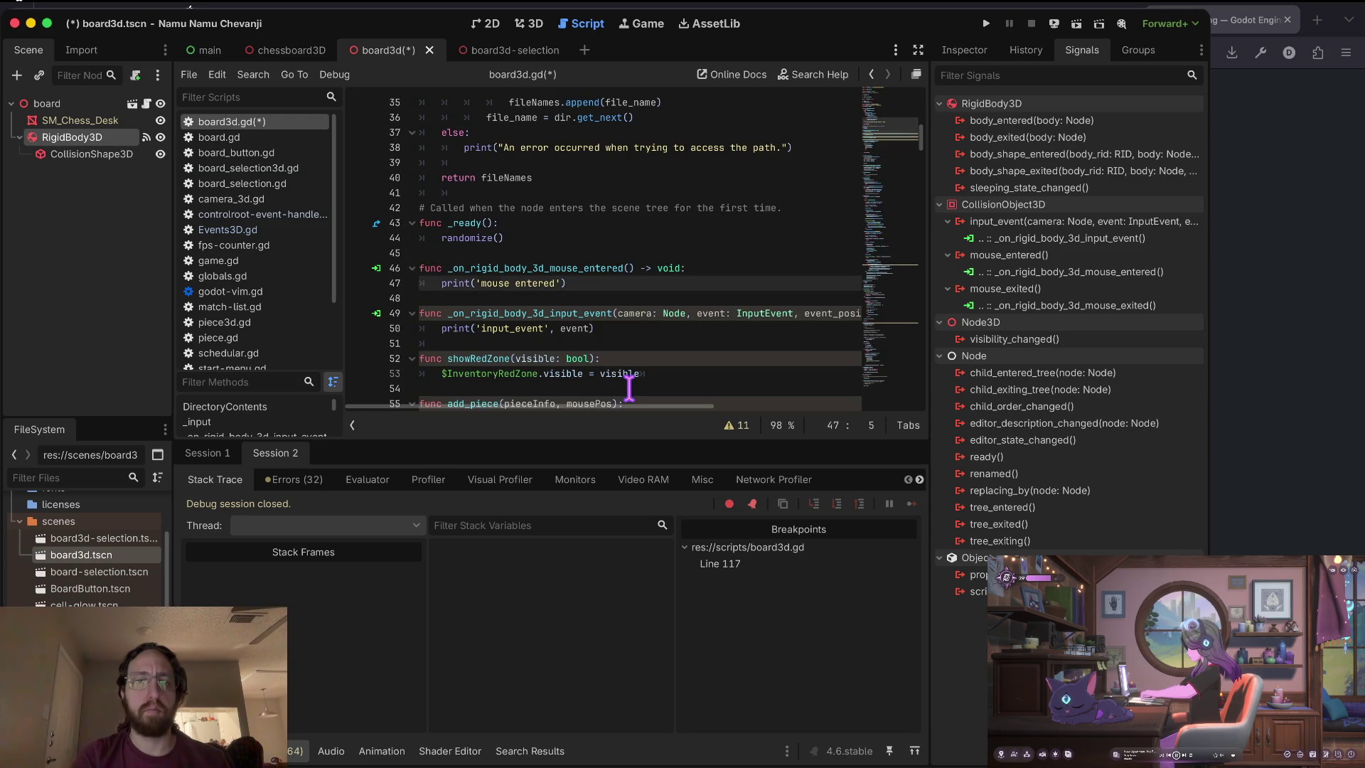
{"action": "key", "text": "p"}
{"action": "key", "text": "k"}
{"action": "key", "text": "k"}
{"action": "key", "text": "k"}
{"action": "key", "text": "j"}
{"action": "key", "text": "j"}
{"action": "key", "text": "j"}
Replace the mouse_exited handler's pass with print('mouse exited') and save the script.
{"action": "key", "text": "shift+v"}
{"action": "key", "text": "p"}
{"action": "type", "text": "cwexitt"}
{"action": "key", "text": "Escape"}
{"action": "key", "text": "k"}
{"action": "key", "text": "d"}
{"action": "key", "text": "d"}
{"action": "key", "text": "p"}
{"action": "key", "text": "k"}
{"action": "key", "text": "k"}
{"action": "key", "text": "k"}
{"action": "key", "text": "k"}
{"action": "key", "text": "k"}
{"action": "key", "text": "d"}
{"action": "key", "text": "d"}
{"action": "key", "text": "ctrl+s"}
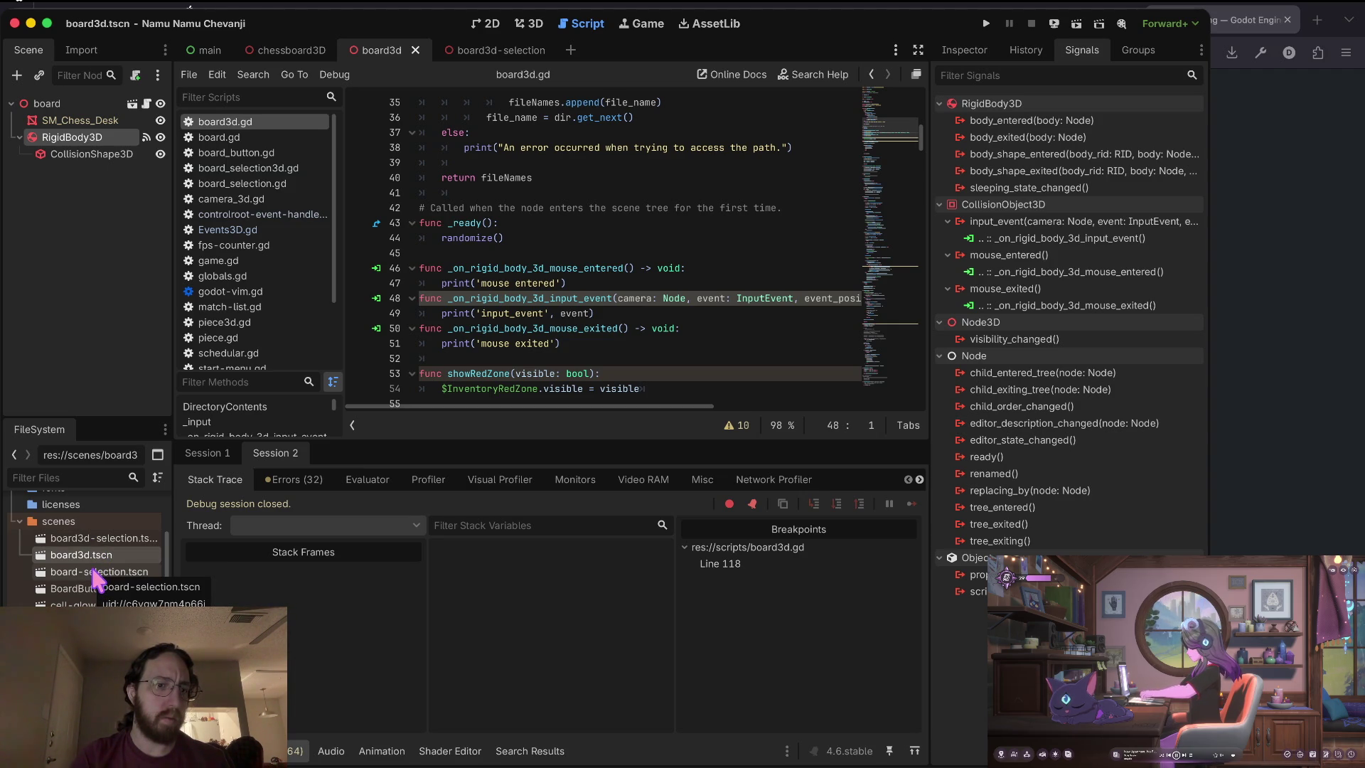
Switch to the main scene and look through the websocket-client.gd script.
{"action": "key", "text": "ctrl+shift+Tab"}
{"action": "key", "text": "ctrl+shift+Tab"}
{"action": "scroll", "coordinate": [86, 547], "scroll_direction": "down", "scroll_amount": 5}
{"action": "key", "text": "alt+Left"}
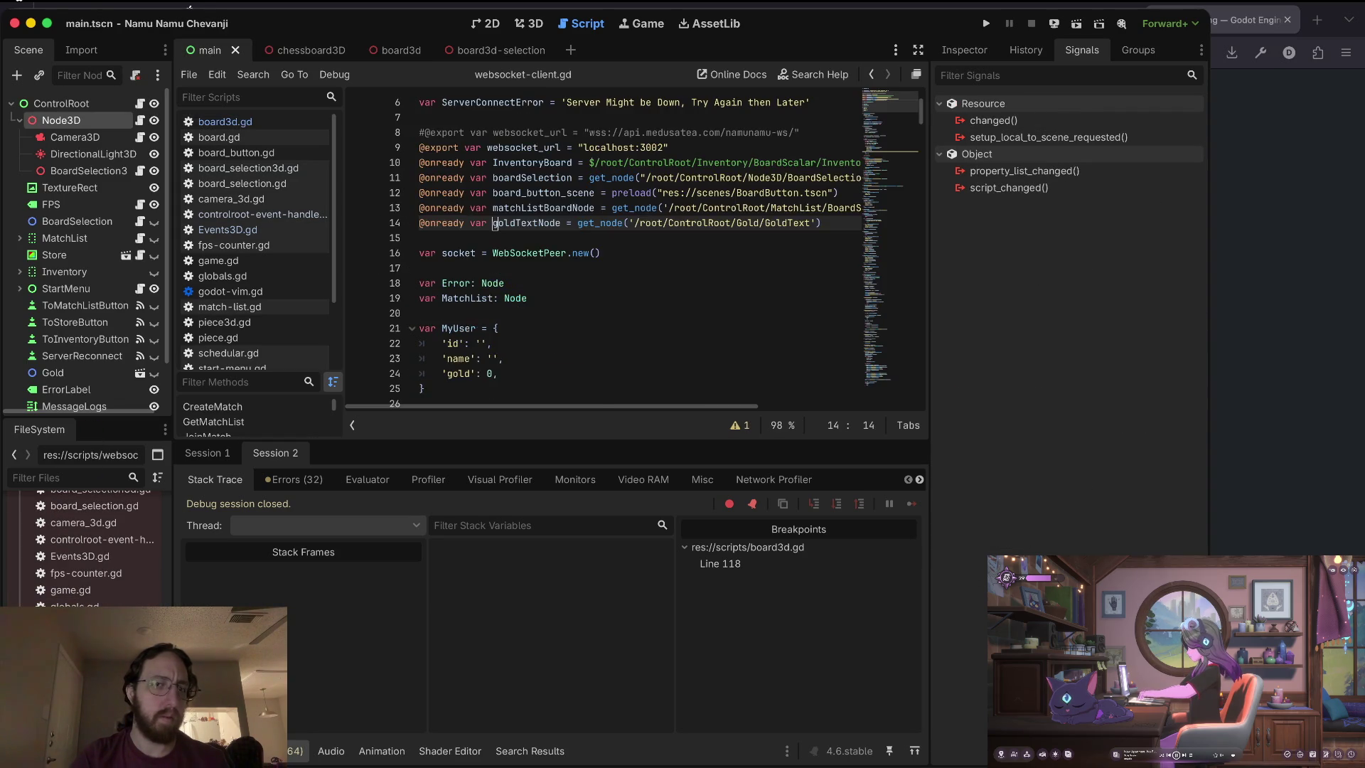
{"action": "scroll", "coordinate": [581, 210], "scroll_direction": "down", "scroll_amount": 5}
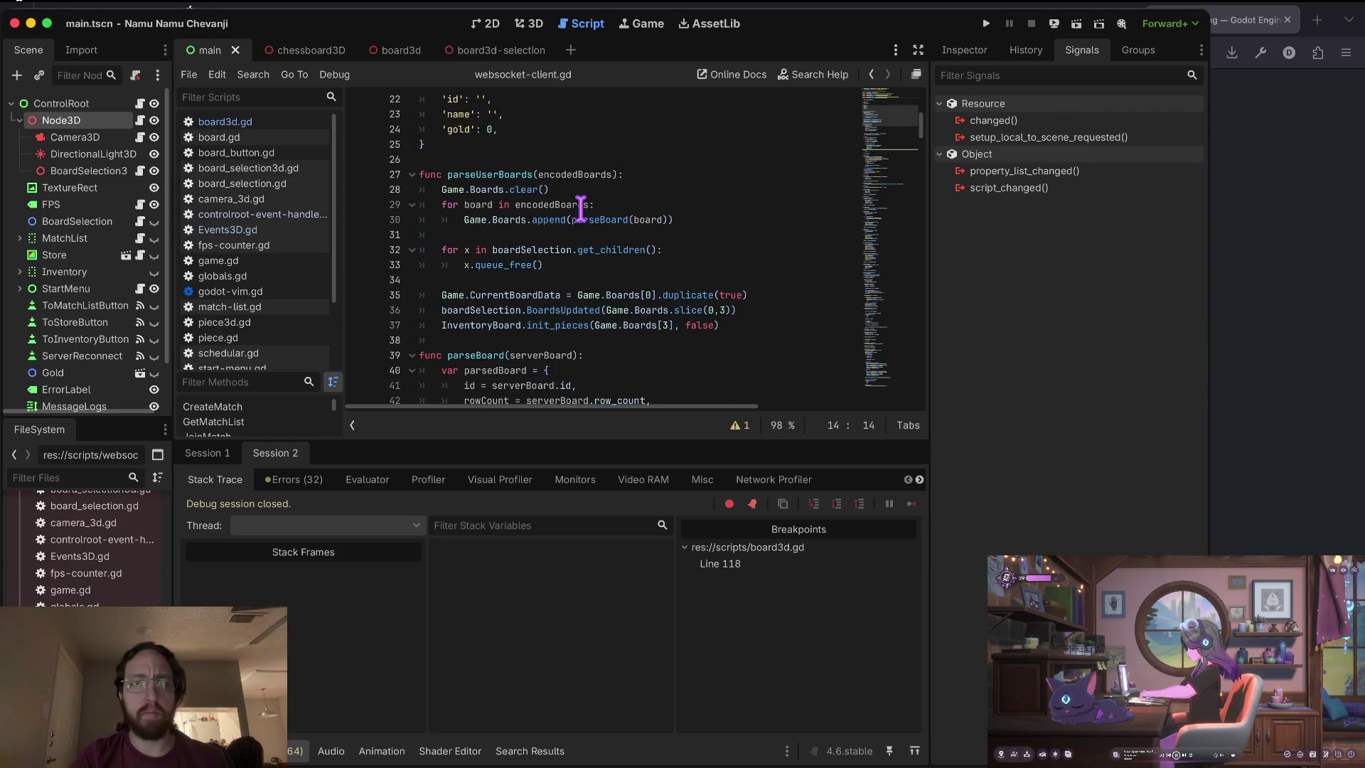
{"action": "scroll", "coordinate": [581, 209], "scroll_direction": "down", "scroll_amount": 1}
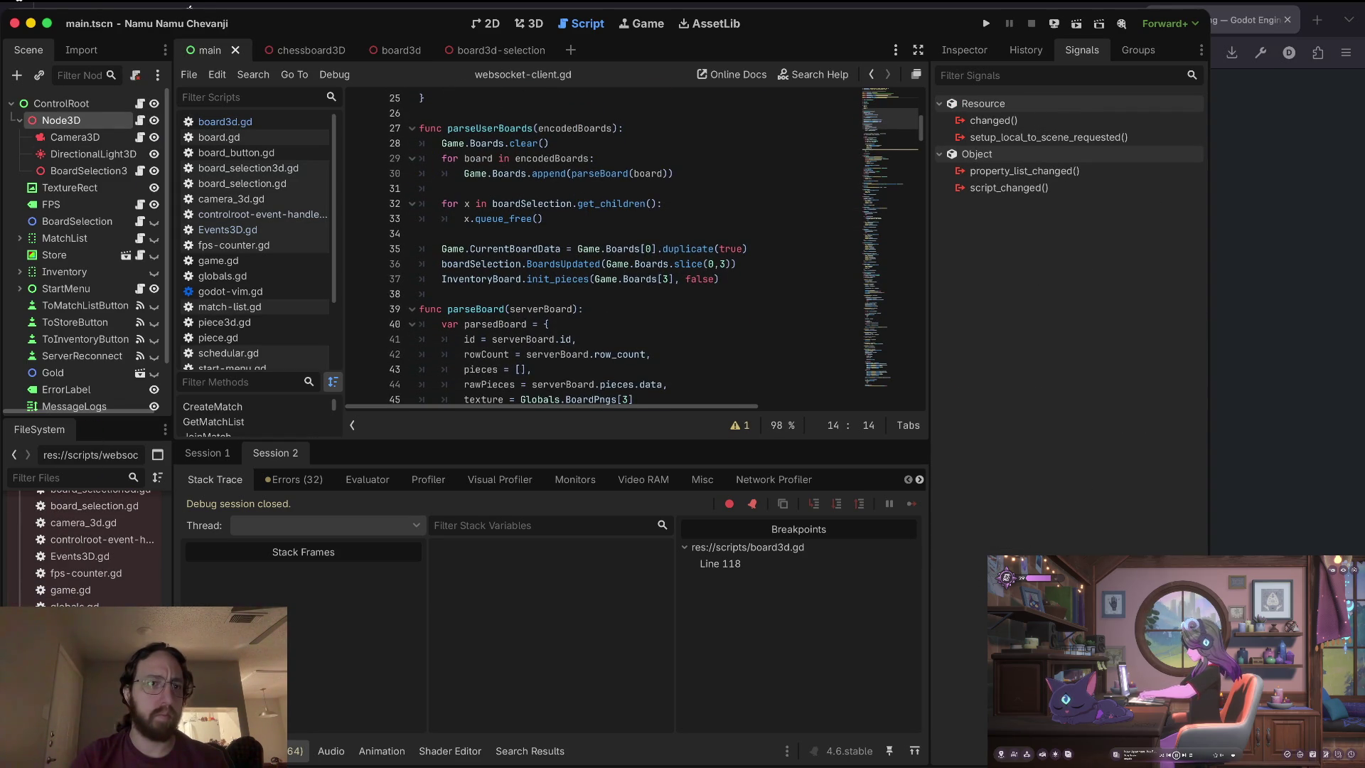
{"action": "scroll", "coordinate": [86, 547], "scroll_direction": "up", "scroll_amount": 5}
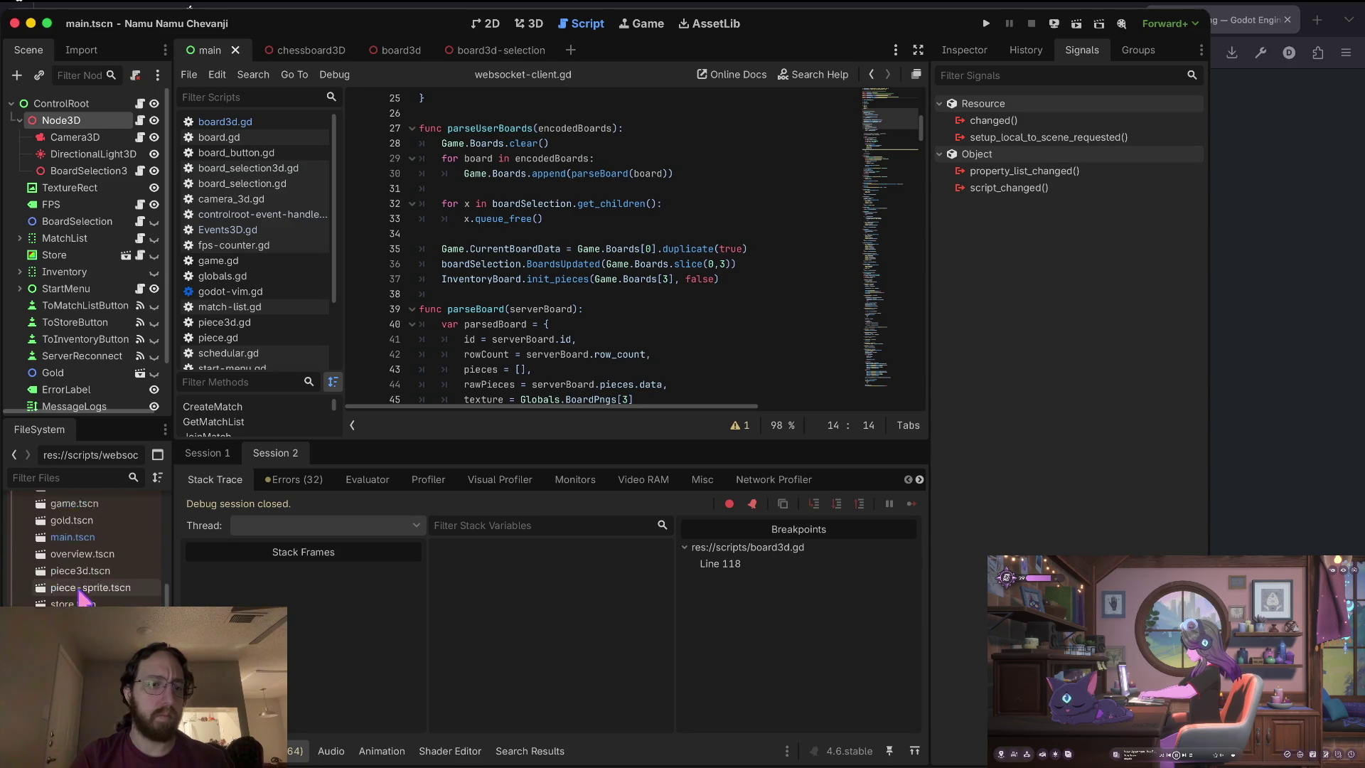
Read through board_selection3d.gd, then open chessboard3D.tscn from FileSystem.
{"action": "left_click", "coordinate": [562, 264], "text": "ctrl"}
{"action": "scroll", "coordinate": [599, 205], "scroll_direction": "up", "scroll_amount": 1}
{"action": "scroll", "coordinate": [599, 205], "scroll_direction": "up", "scroll_amount": 3}
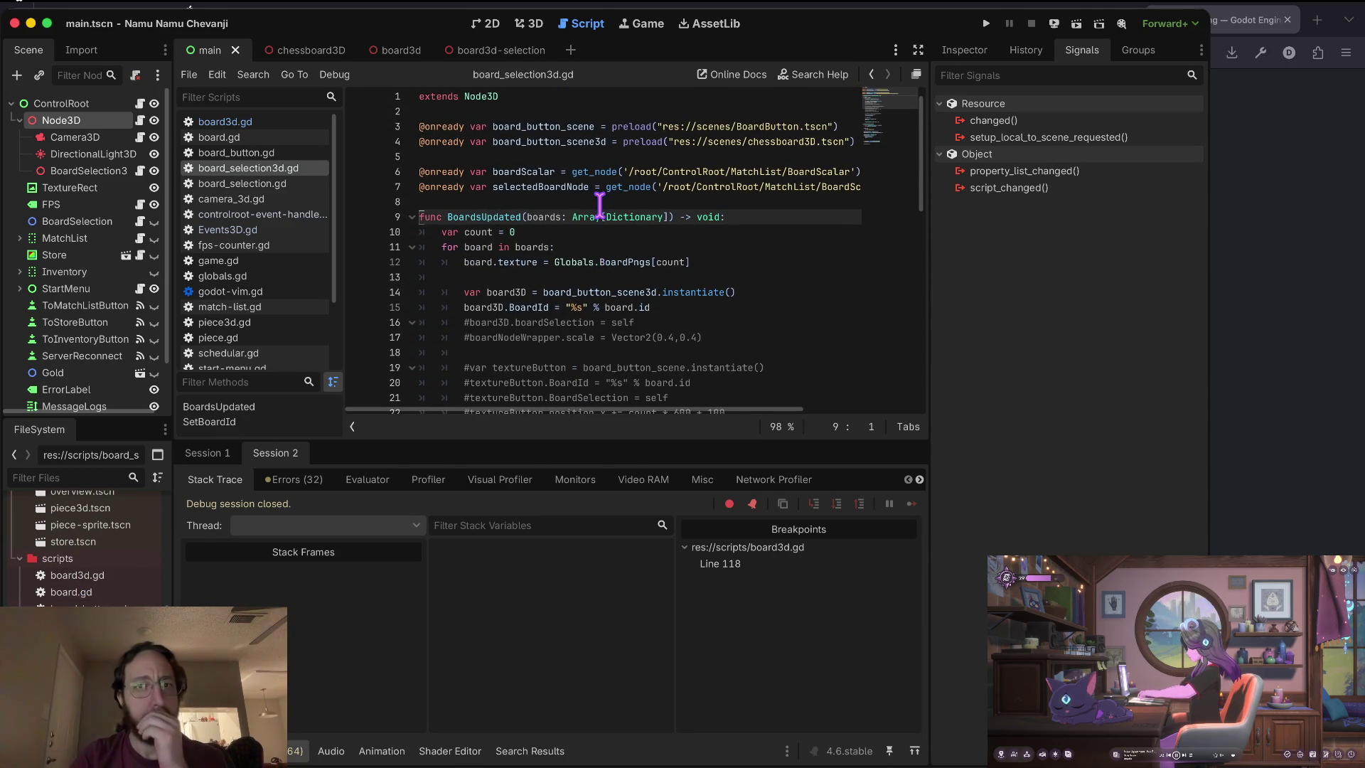
{"action": "scroll", "coordinate": [674, 190], "scroll_direction": "down", "scroll_amount": 1}
{"action": "scroll", "coordinate": [747, 198], "scroll_direction": "down", "scroll_amount": 3}
{"action": "scroll", "coordinate": [744, 194], "scroll_direction": "down", "scroll_amount": 1}
{"action": "scroll", "coordinate": [589, 120], "scroll_direction": "up", "scroll_amount": 4}
{"action": "scroll", "coordinate": [626, 199], "scroll_direction": "right", "scroll_amount": 2}
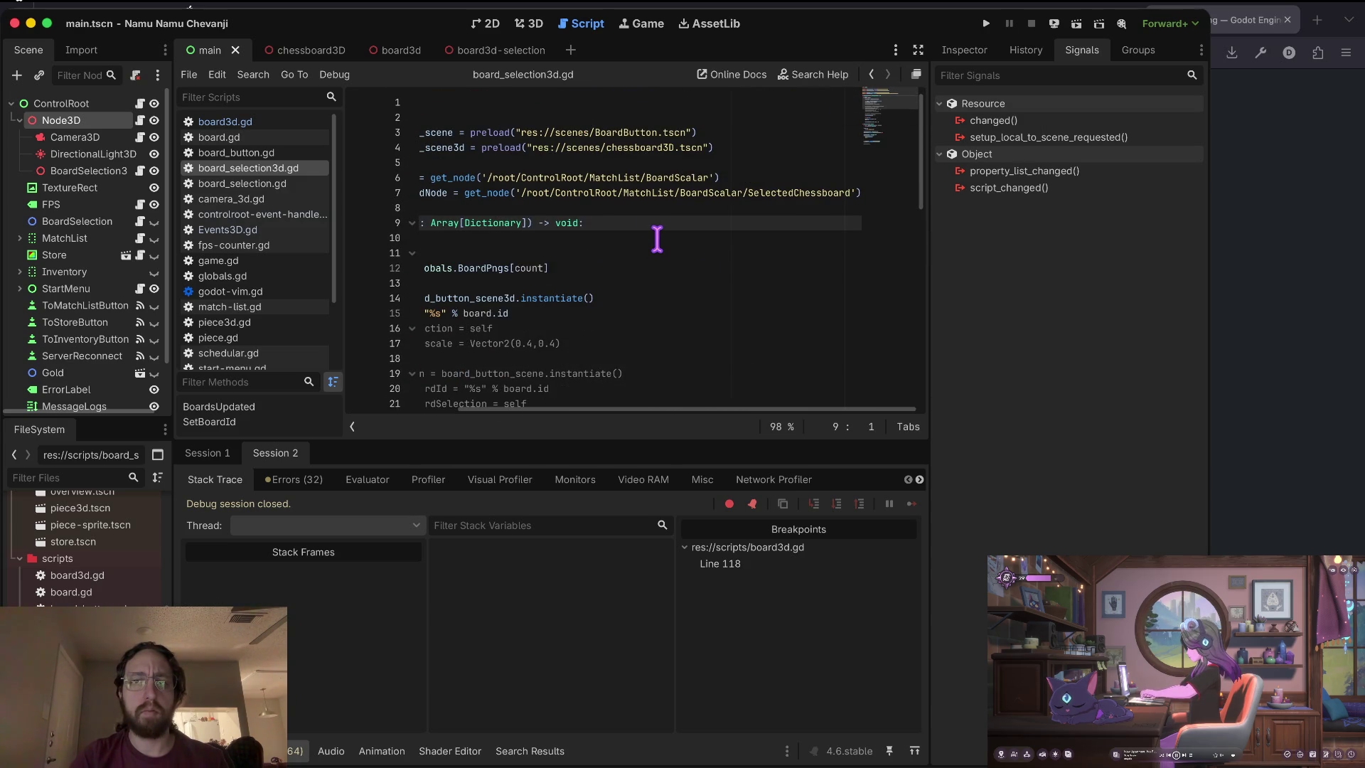
{"action": "scroll", "coordinate": [657, 239], "scroll_direction": "left", "scroll_amount": 2}
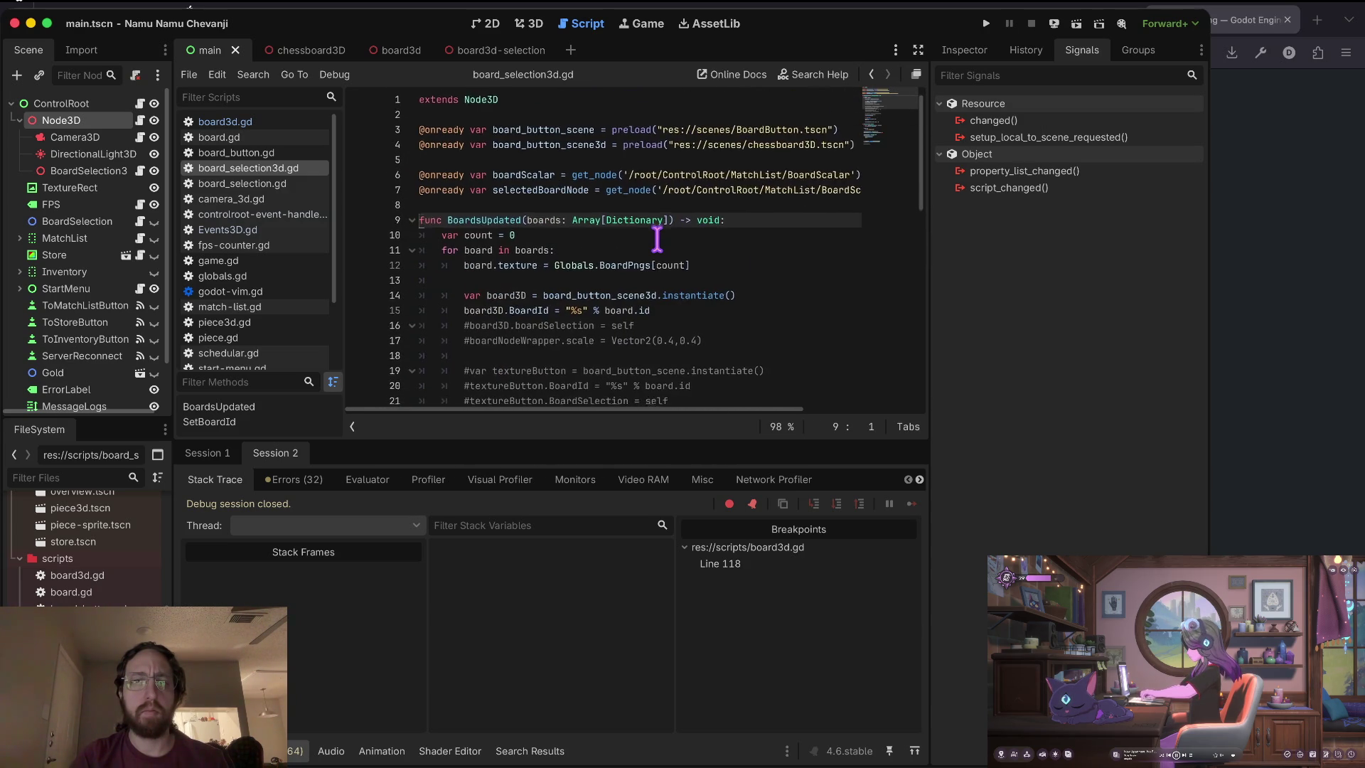
{"action": "scroll", "coordinate": [657, 239], "scroll_direction": "down", "scroll_amount": 1}
{"action": "scroll", "coordinate": [101, 555], "scroll_direction": "up", "scroll_amount": 5}
{"action": "scroll", "coordinate": [105, 554], "scroll_direction": "down", "scroll_amount": 3}
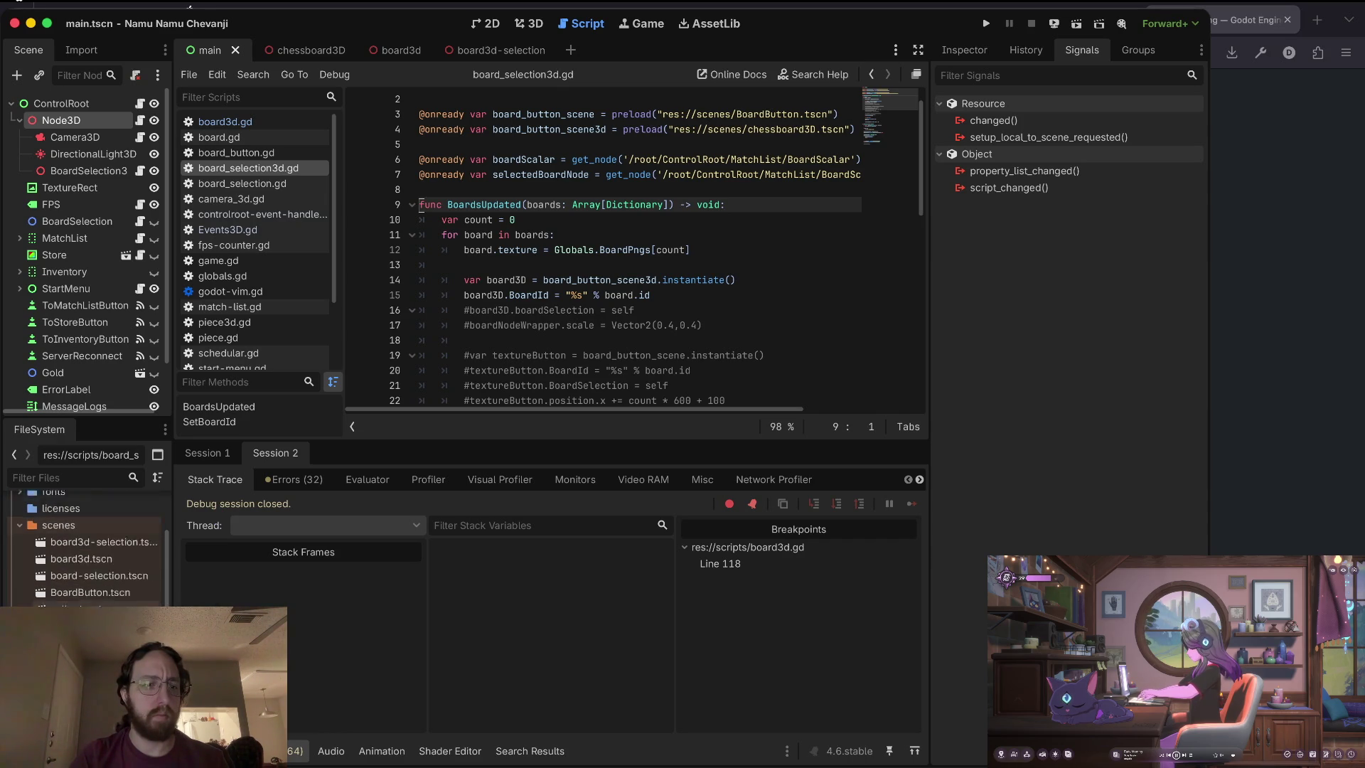
{"action": "double_click", "coordinate": [96, 601]}
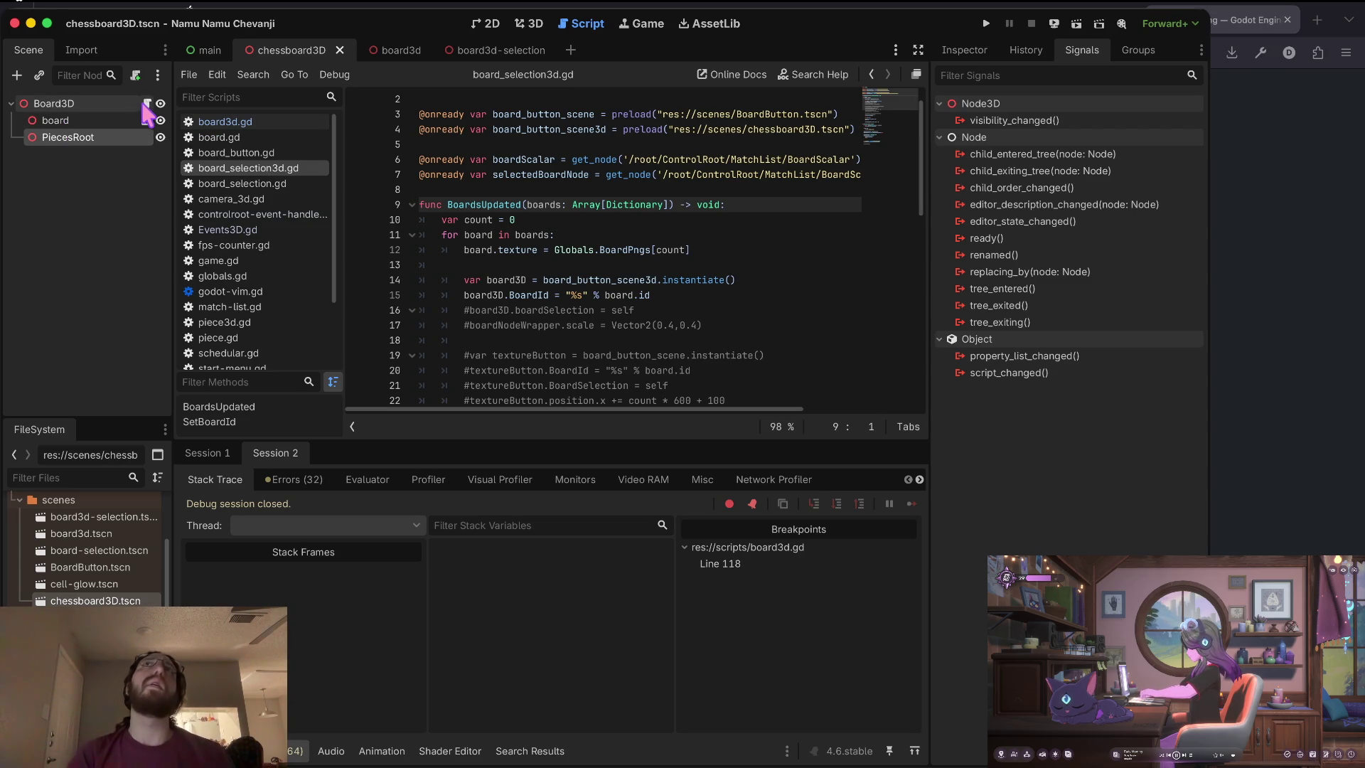
Add a RigidBody3D child node under the board node.
{"action": "right_click", "coordinate": [84, 119]}
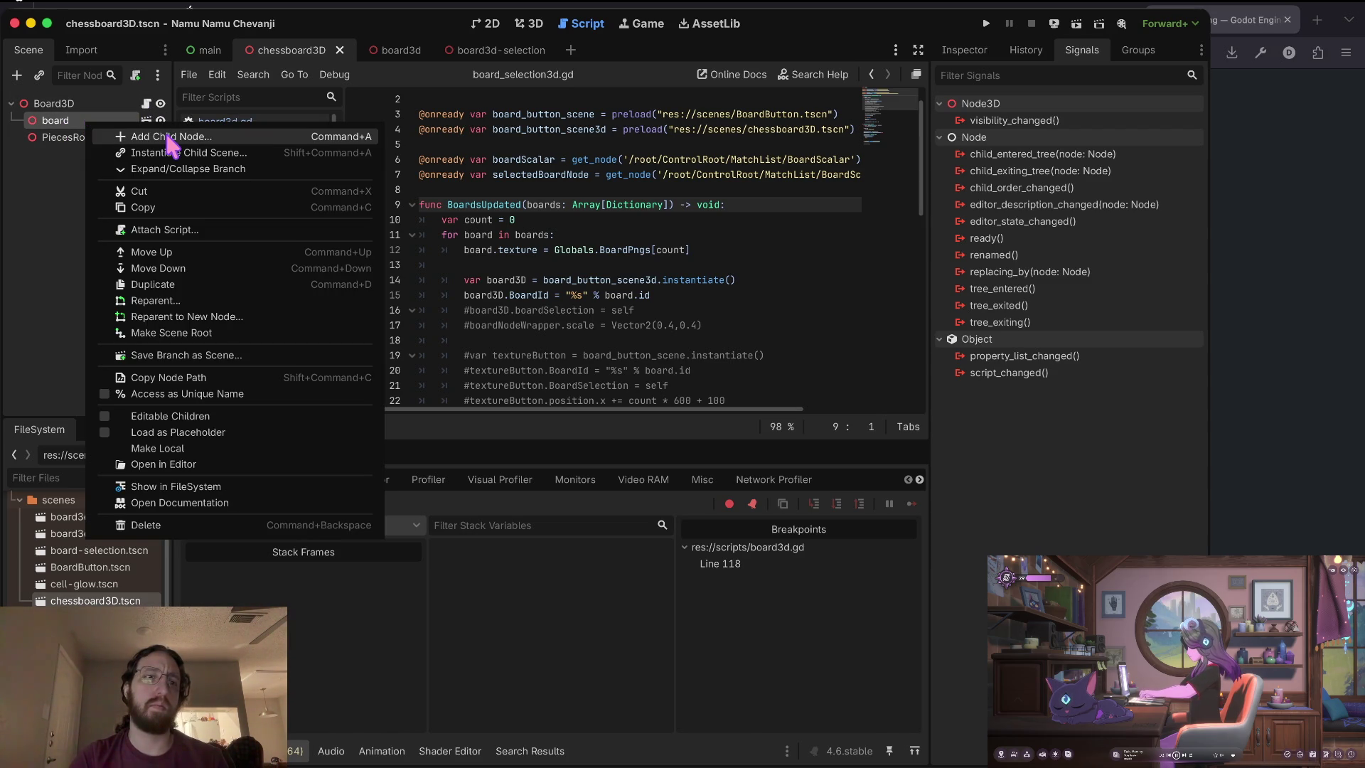
{"action": "left_click", "coordinate": [171, 137]}
{"action": "type", "text": "rigi"}
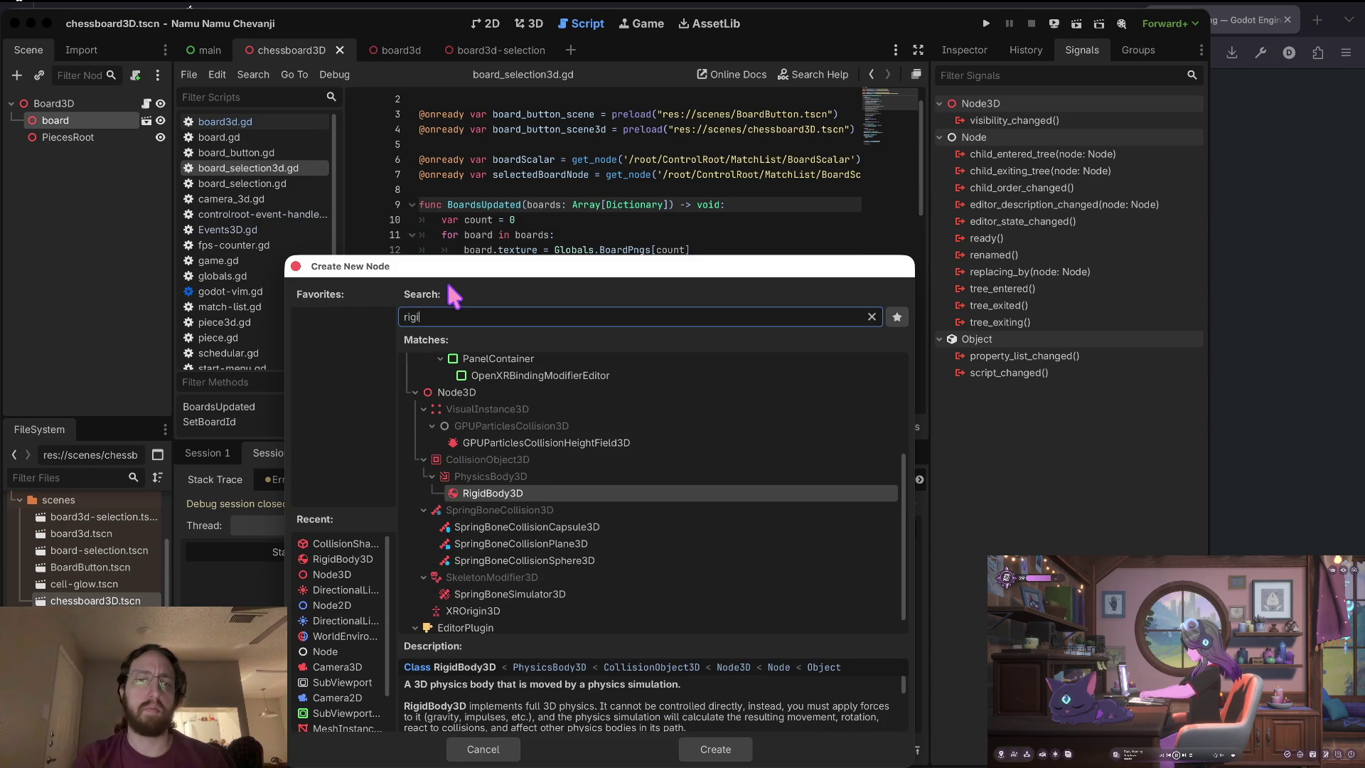
{"action": "key", "text": "Return"}
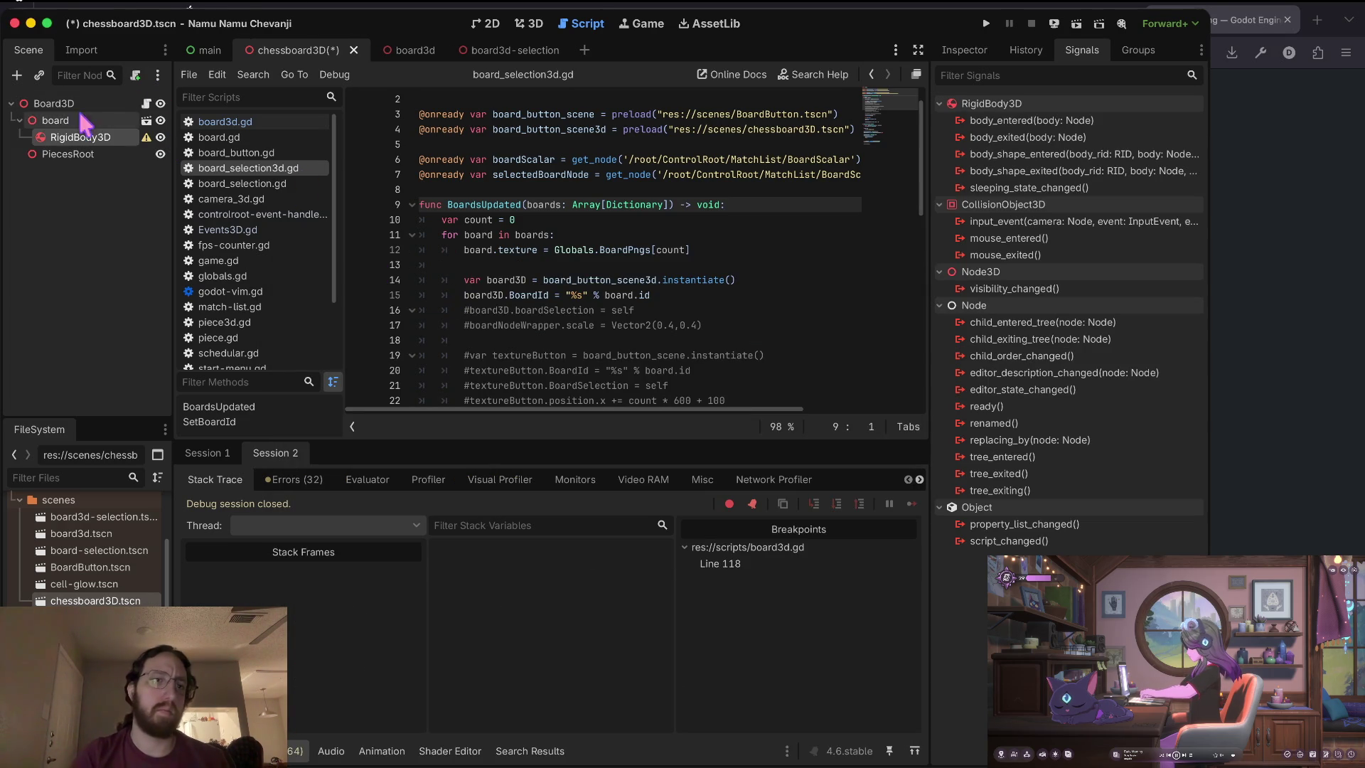
{"action": "left_click", "coordinate": [74, 125]}
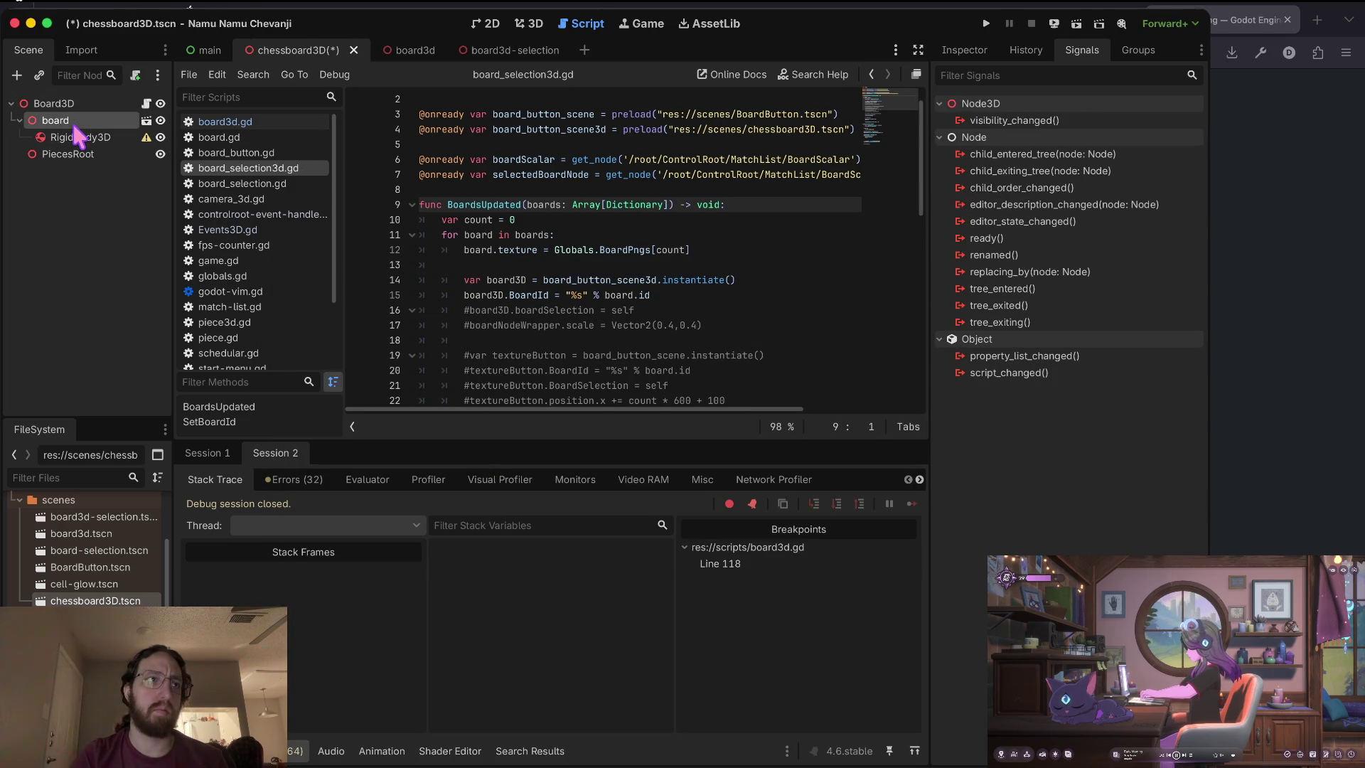
Add a CollisionShape3D under the RigidBody3D and show its Inspector properties.
{"action": "right_click", "coordinate": [107, 138]}
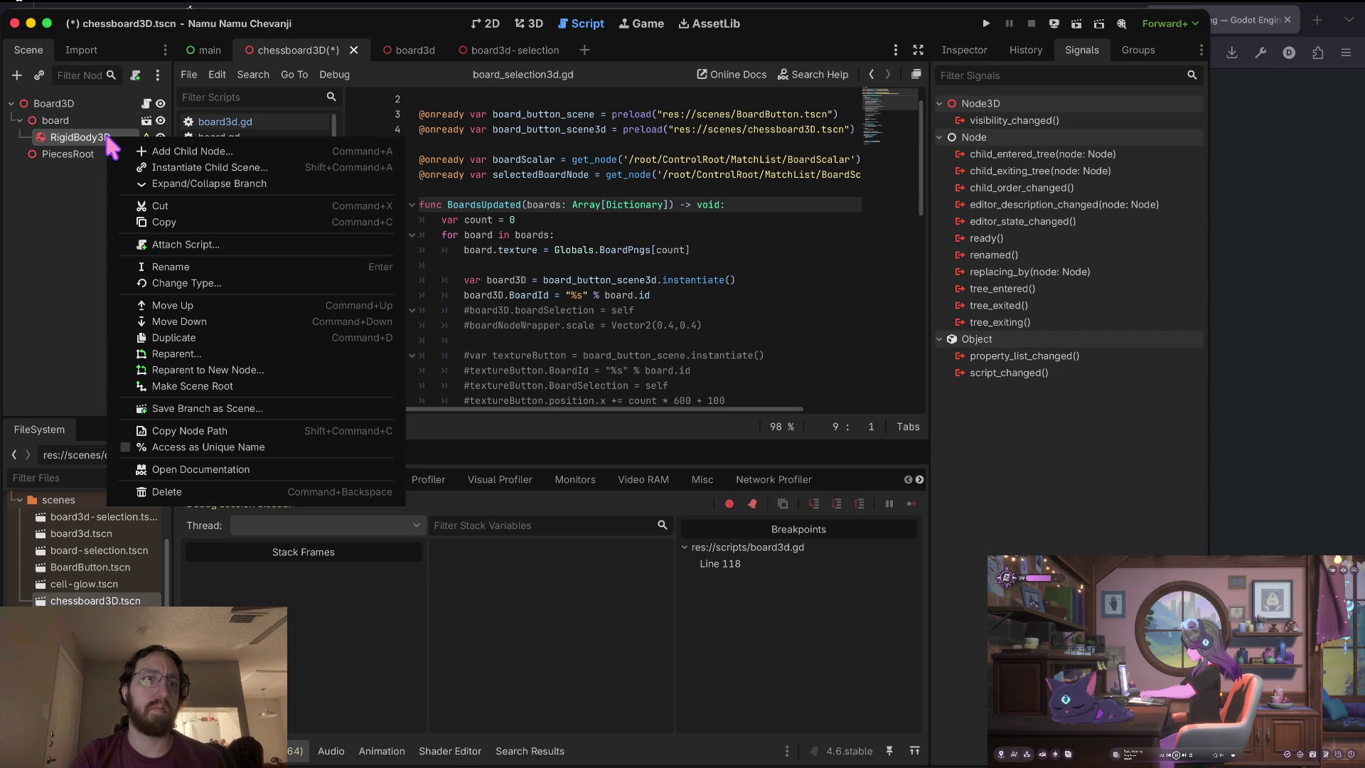
{"action": "left_click", "coordinate": [183, 153]}
{"action": "type", "text": "collision"}
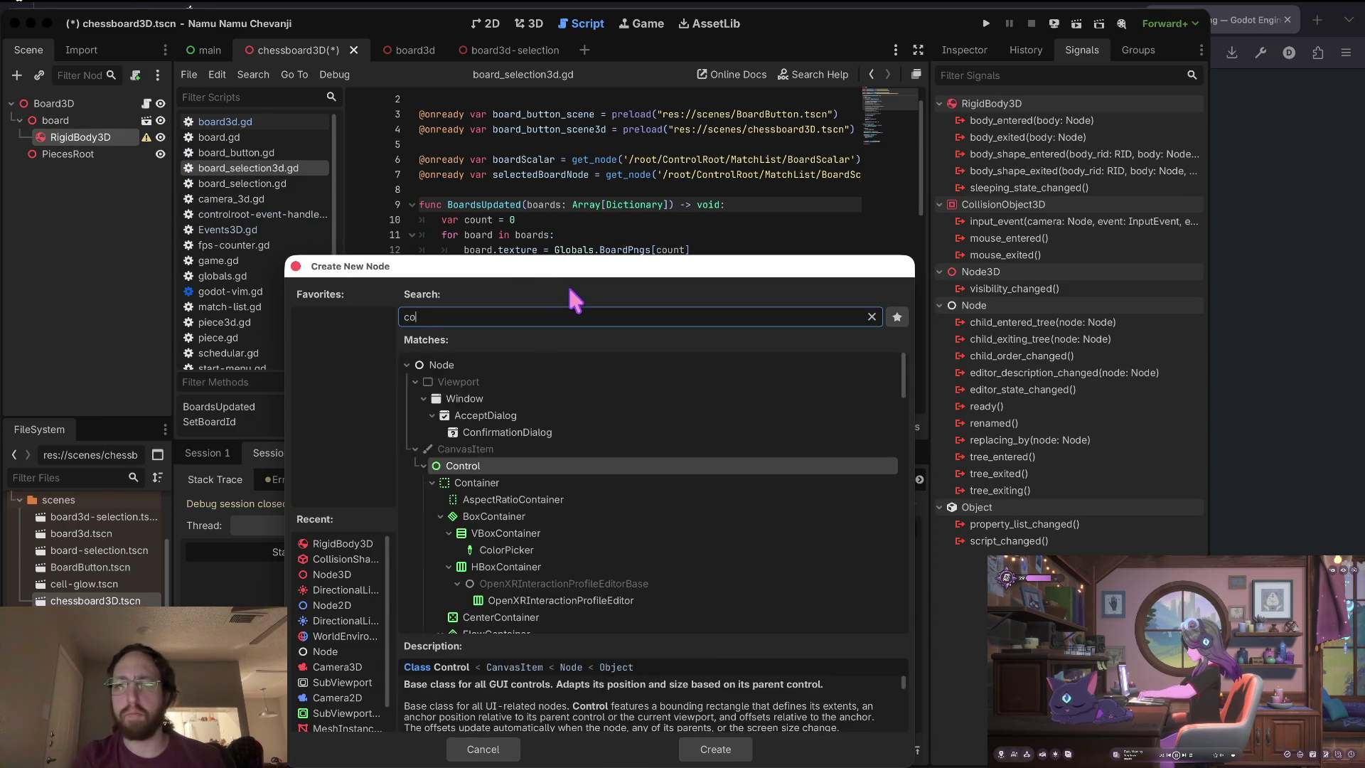
{"action": "key", "text": "Return"}
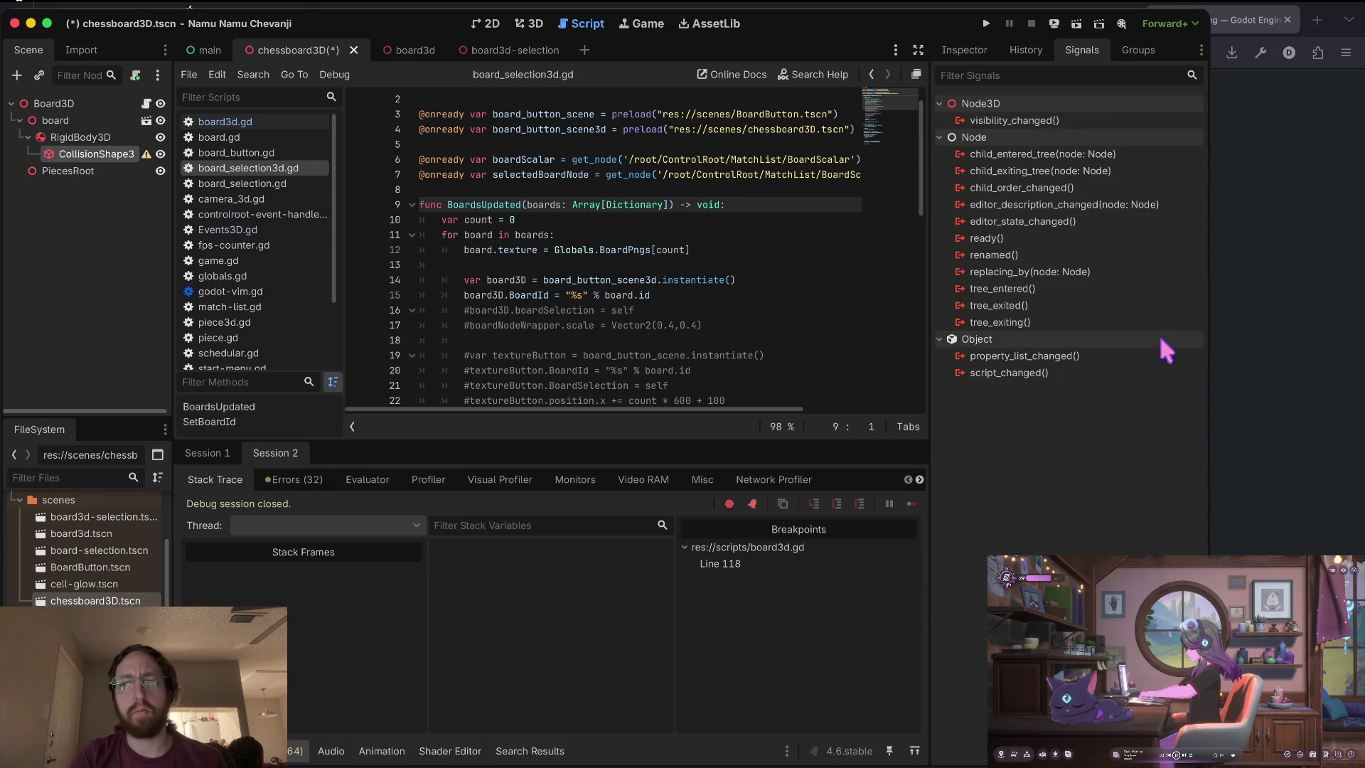
{"action": "left_click", "coordinate": [963, 50]}
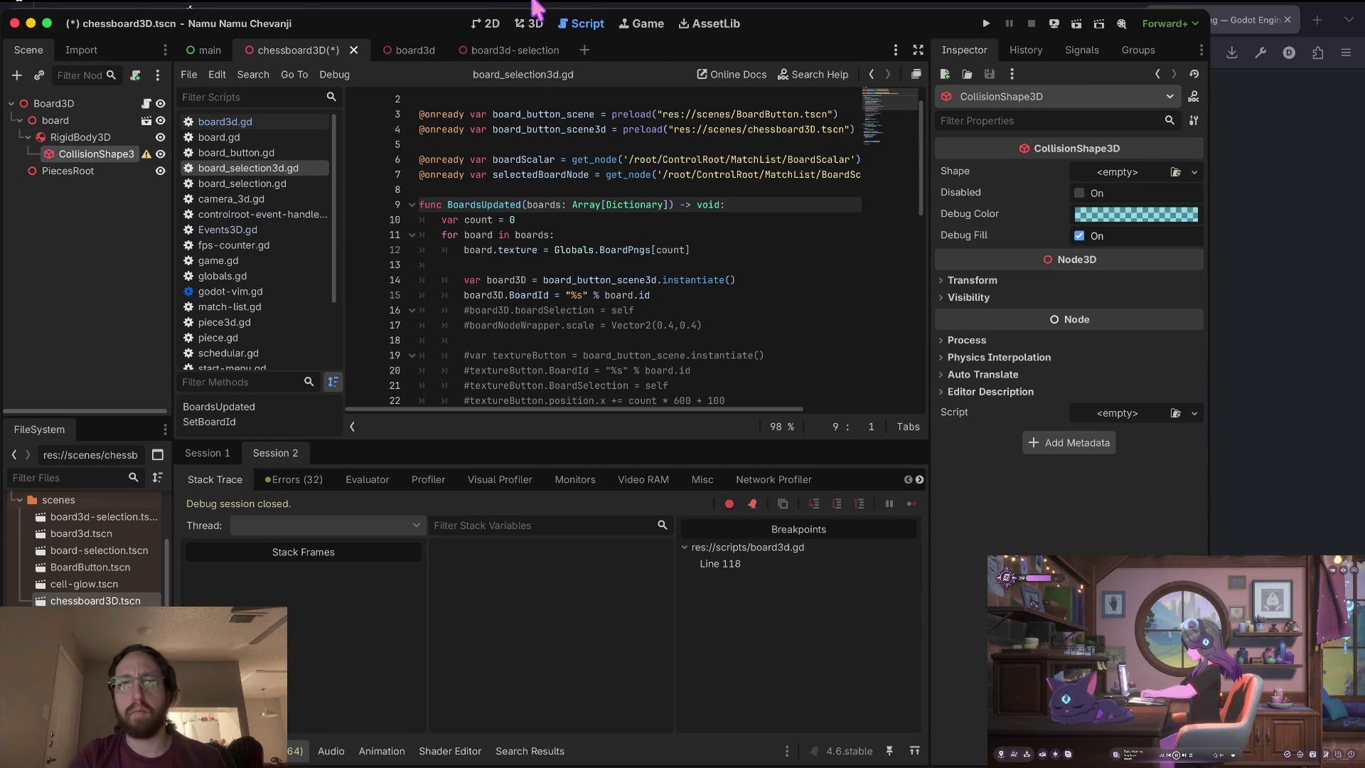
Give the CollisionShape3D a 6 × 2 × 6 BoxShape3D and save chessboard3D.tscn.
{"action": "left_click", "coordinate": [530, 24]}
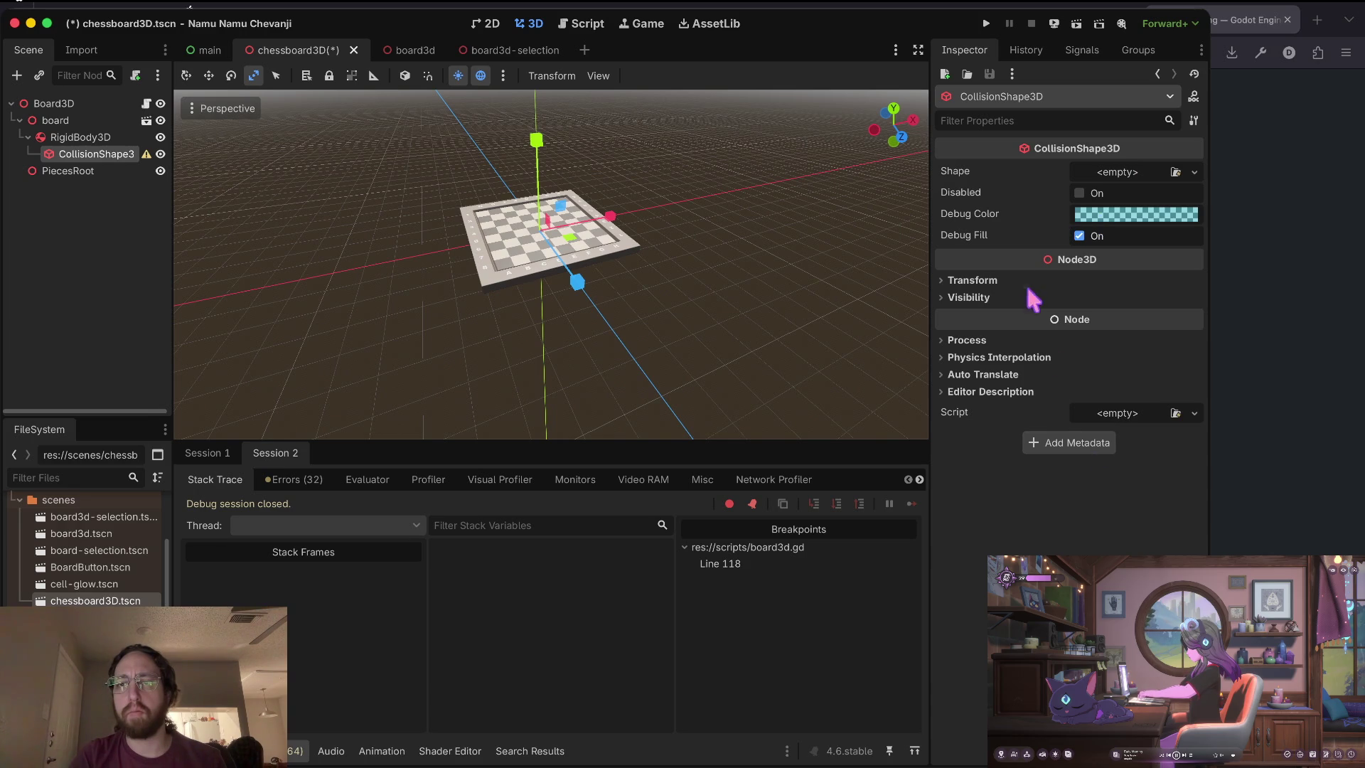
{"action": "left_click", "coordinate": [1115, 178]}
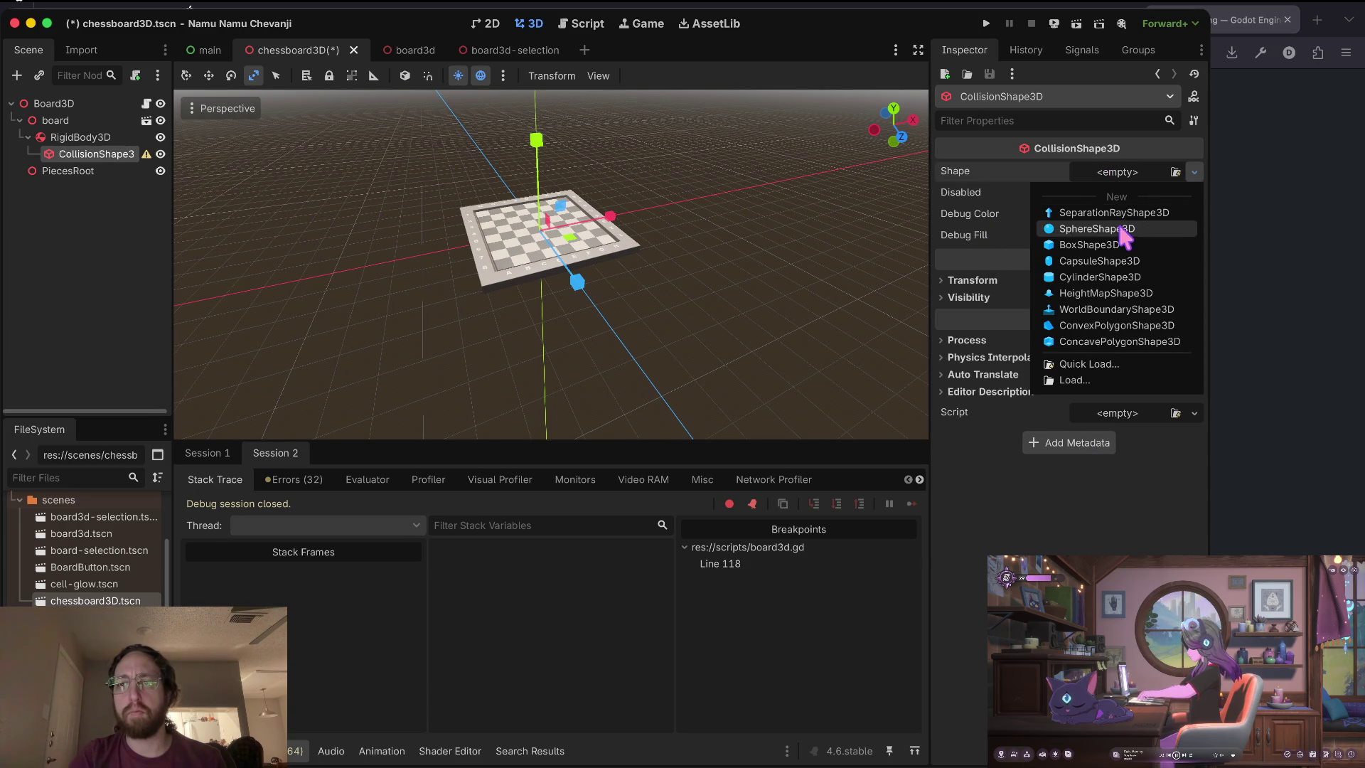
{"action": "left_click", "coordinate": [1104, 246]}
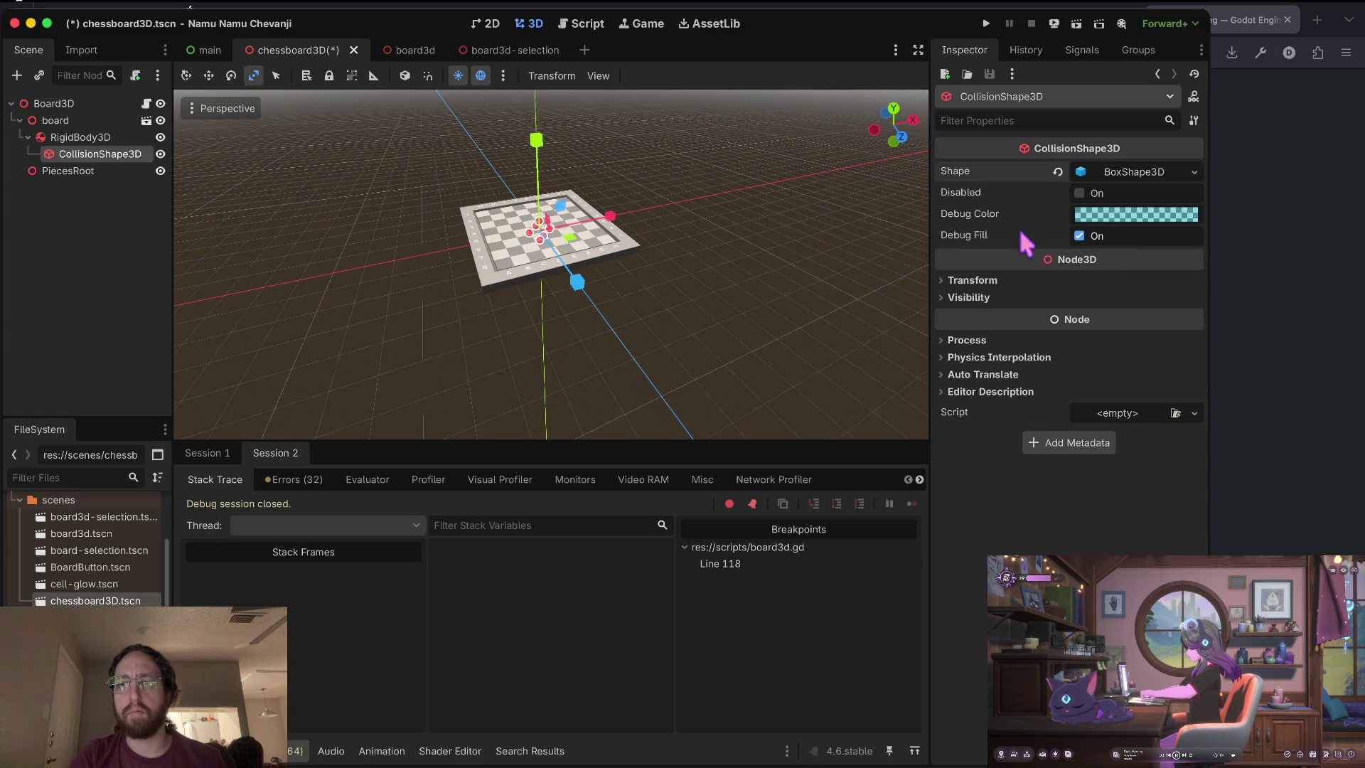
{"action": "left_click", "coordinate": [1136, 173]}
{"action": "left_click", "coordinate": [994, 213]}
{"action": "type", "text": "6"}
{"action": "key", "text": "Tab"}
{"action": "type", "text": "2"}
{"action": "key", "text": "Tab"}
{"action": "type", "text": "6"}
{"action": "key", "text": "Tab"}
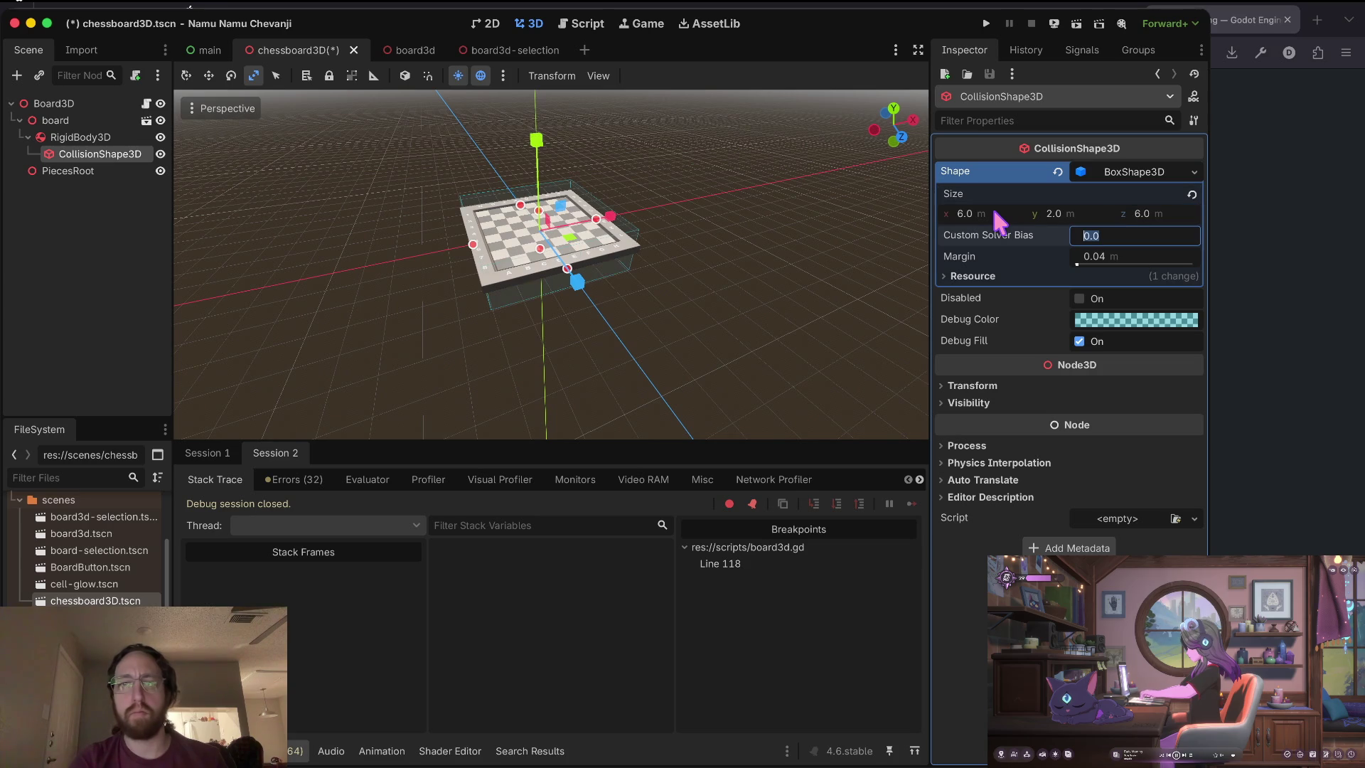
{"action": "key", "text": "ctrl+s"}
Look down on the board, check the imported board model, then open board3d.tscn.
{"action": "scroll", "coordinate": [551, 265], "scroll_direction": "up", "scroll_amount": 3}
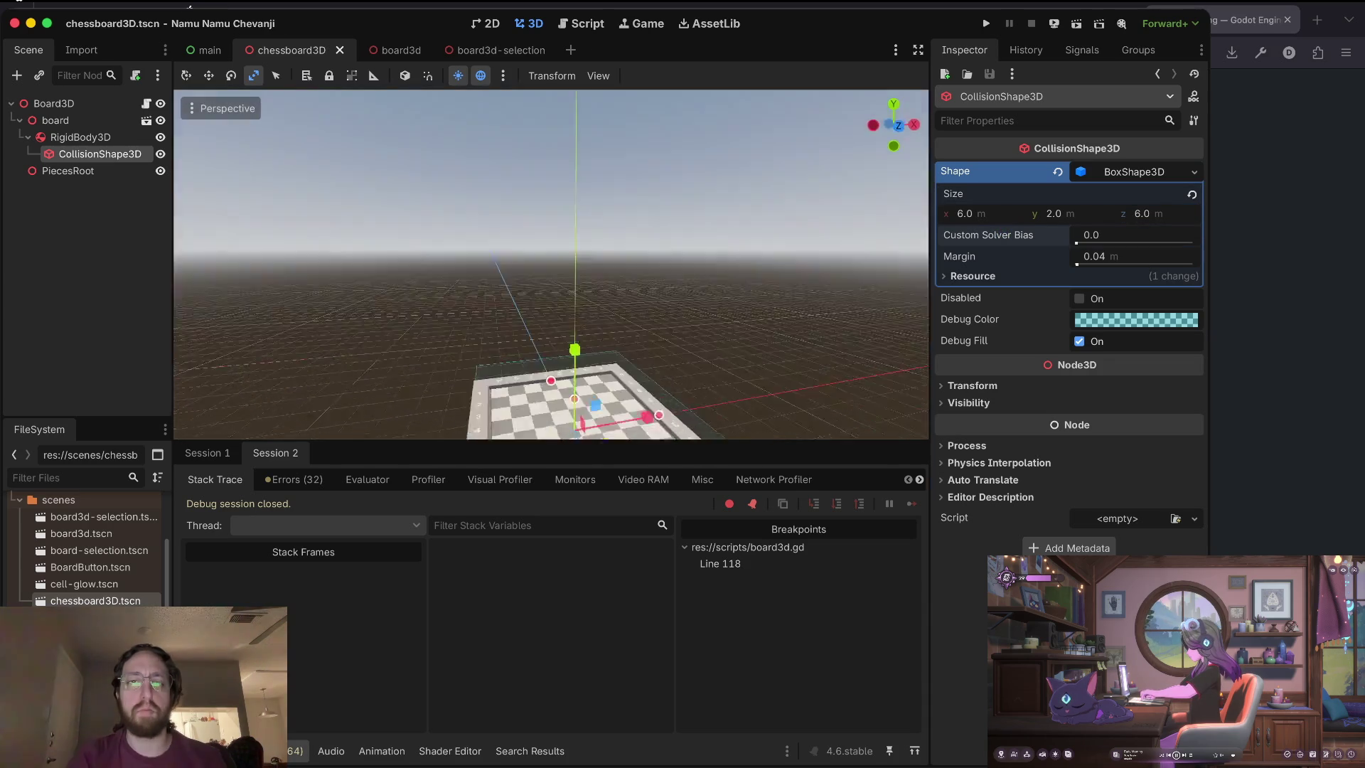
{"action": "left_click_drag", "start_coordinate": [604, 241], "coordinate": [506, 237]}
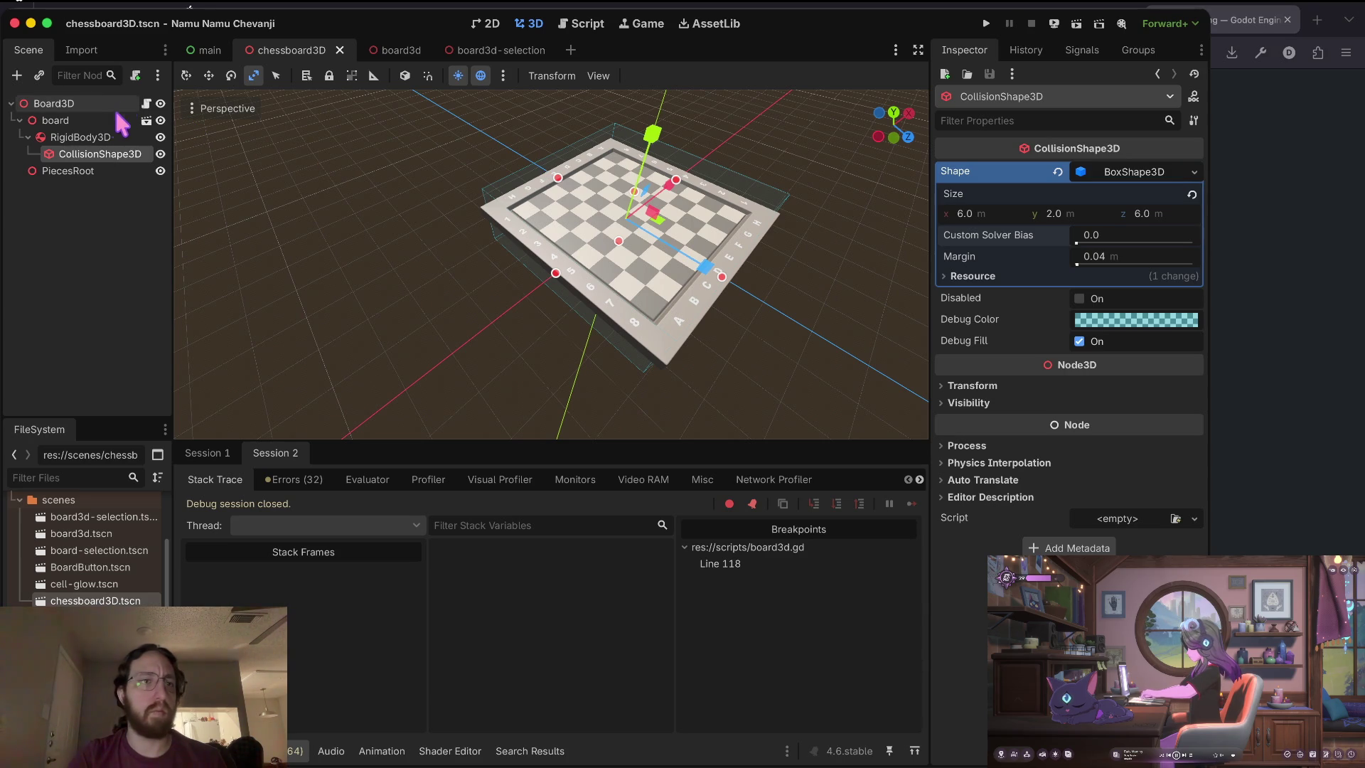
{"action": "left_click", "coordinate": [146, 120]}
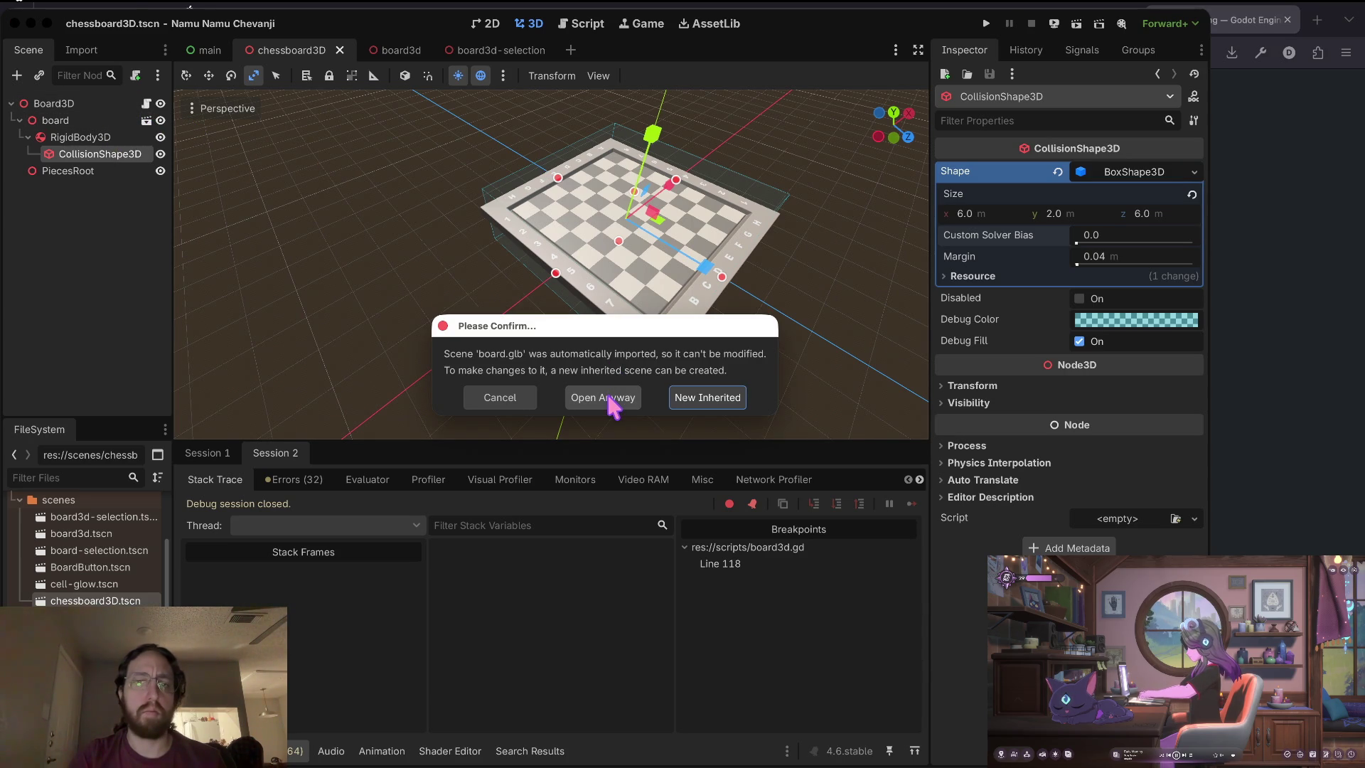
{"action": "left_click", "coordinate": [508, 403]}
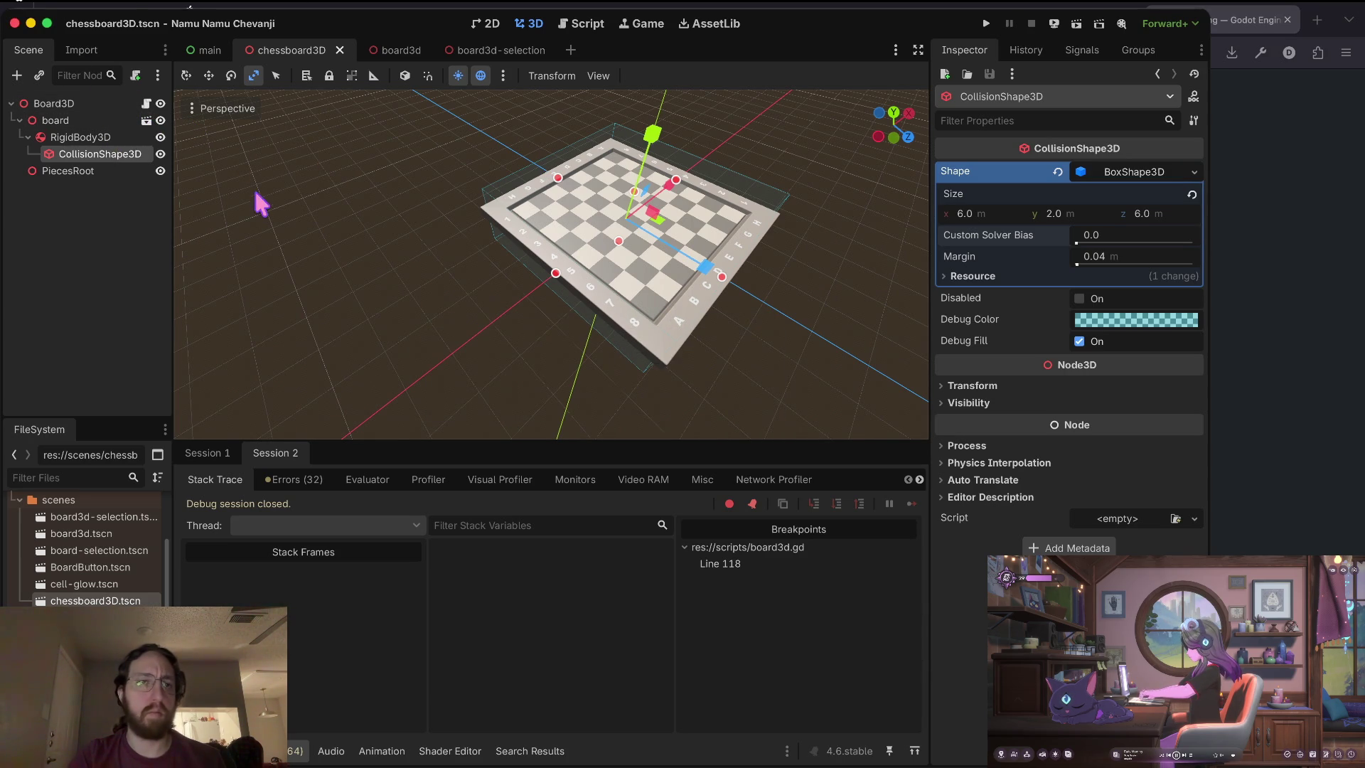
{"action": "double_click", "coordinate": [100, 535]}
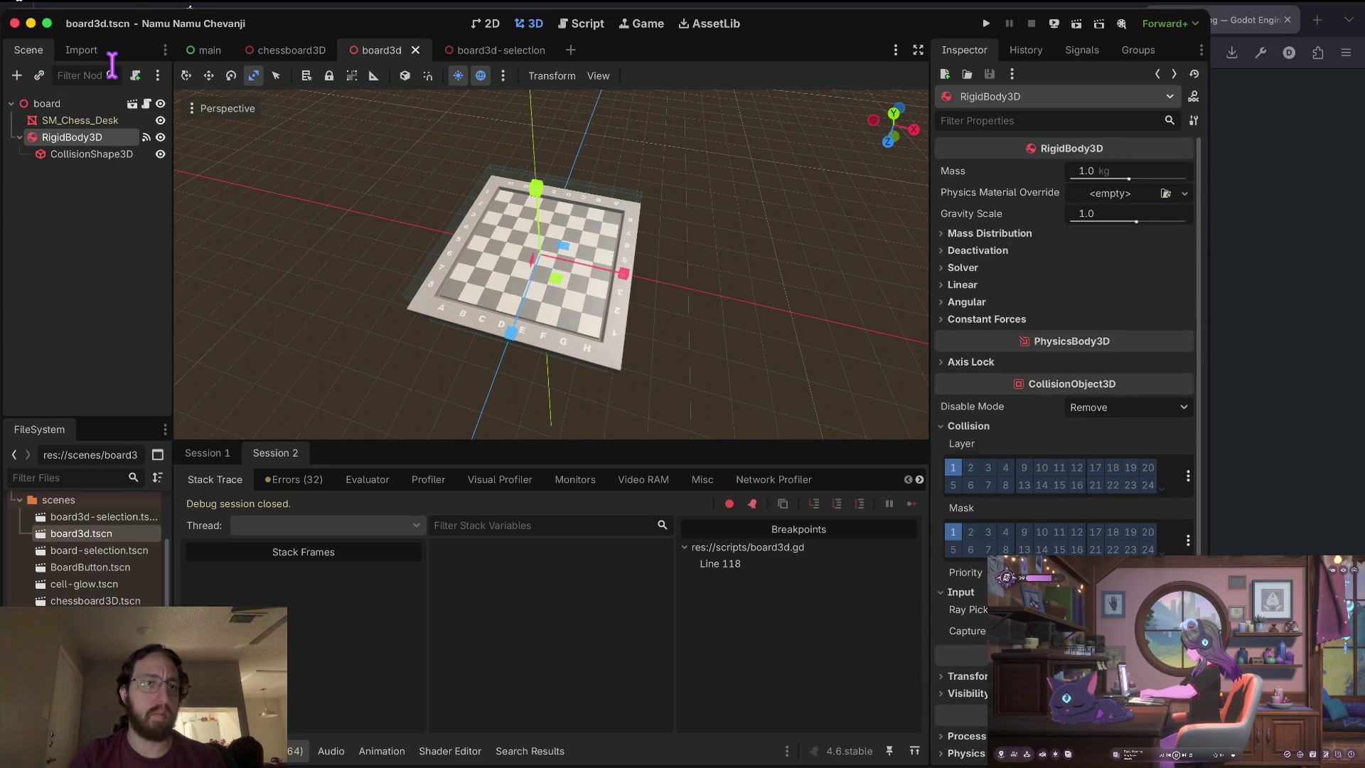
{"action": "right_click", "coordinate": [96, 105]}
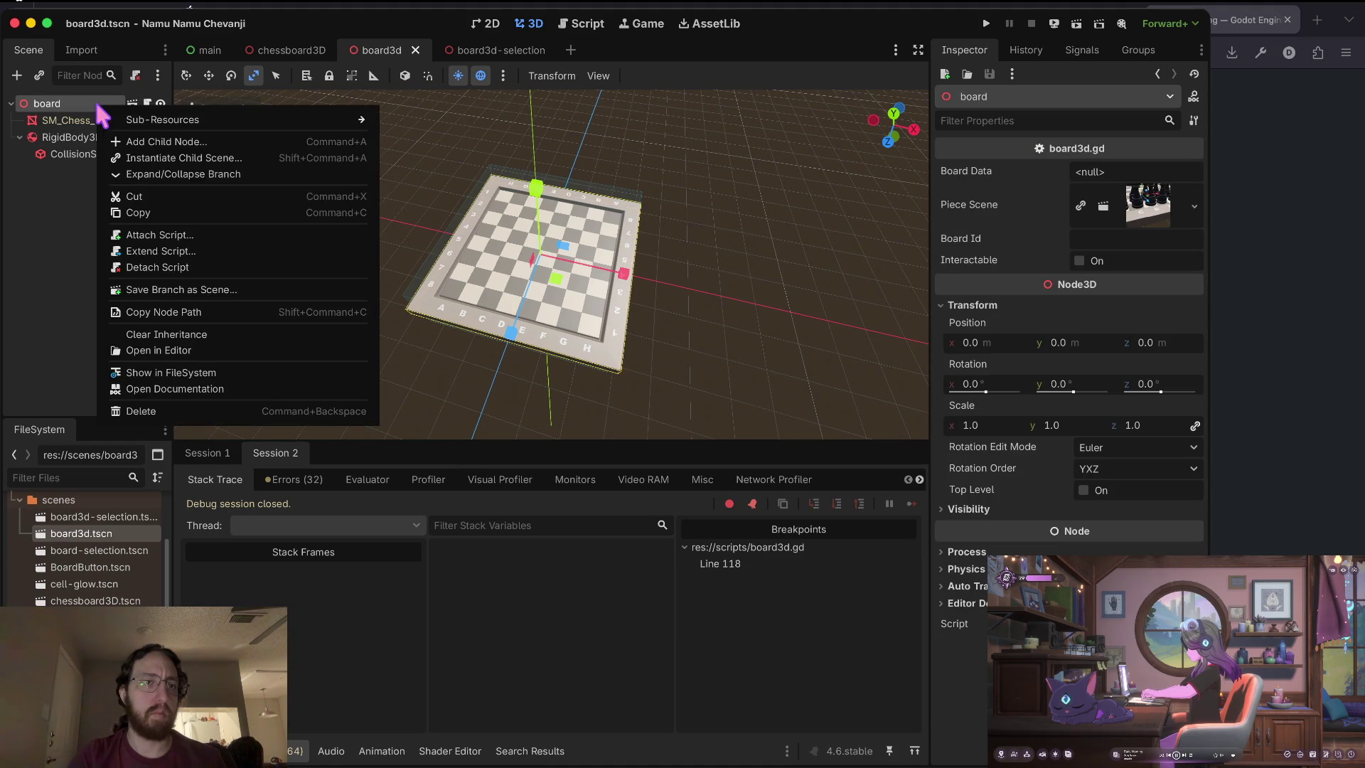
Detach the board's script, delete RigidBody3D and CollisionShape3D, and save board3d.tscn.
{"action": "left_click", "coordinate": [191, 267]}
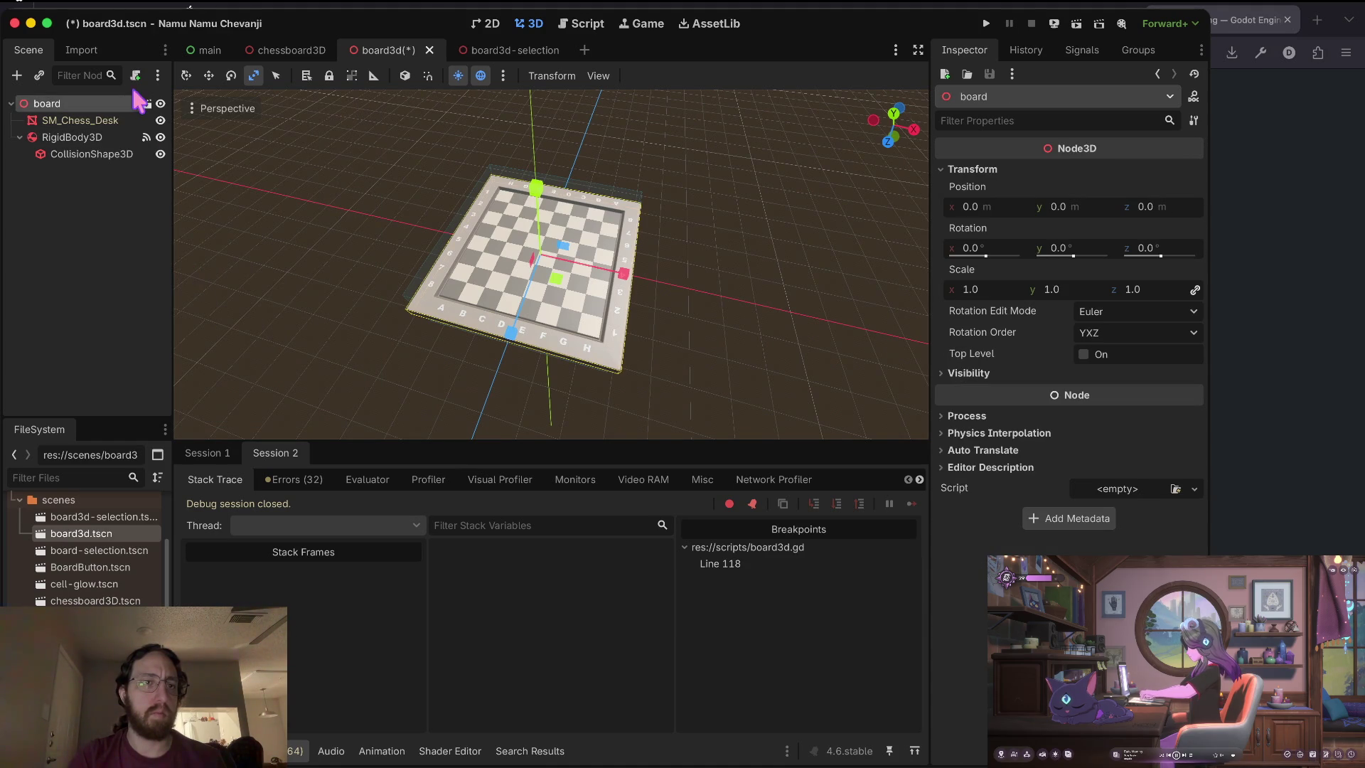
{"action": "left_click", "coordinate": [78, 137]}
{"action": "left_click", "coordinate": [89, 153], "text": "shift"}
{"action": "right_click", "coordinate": [88, 153]}
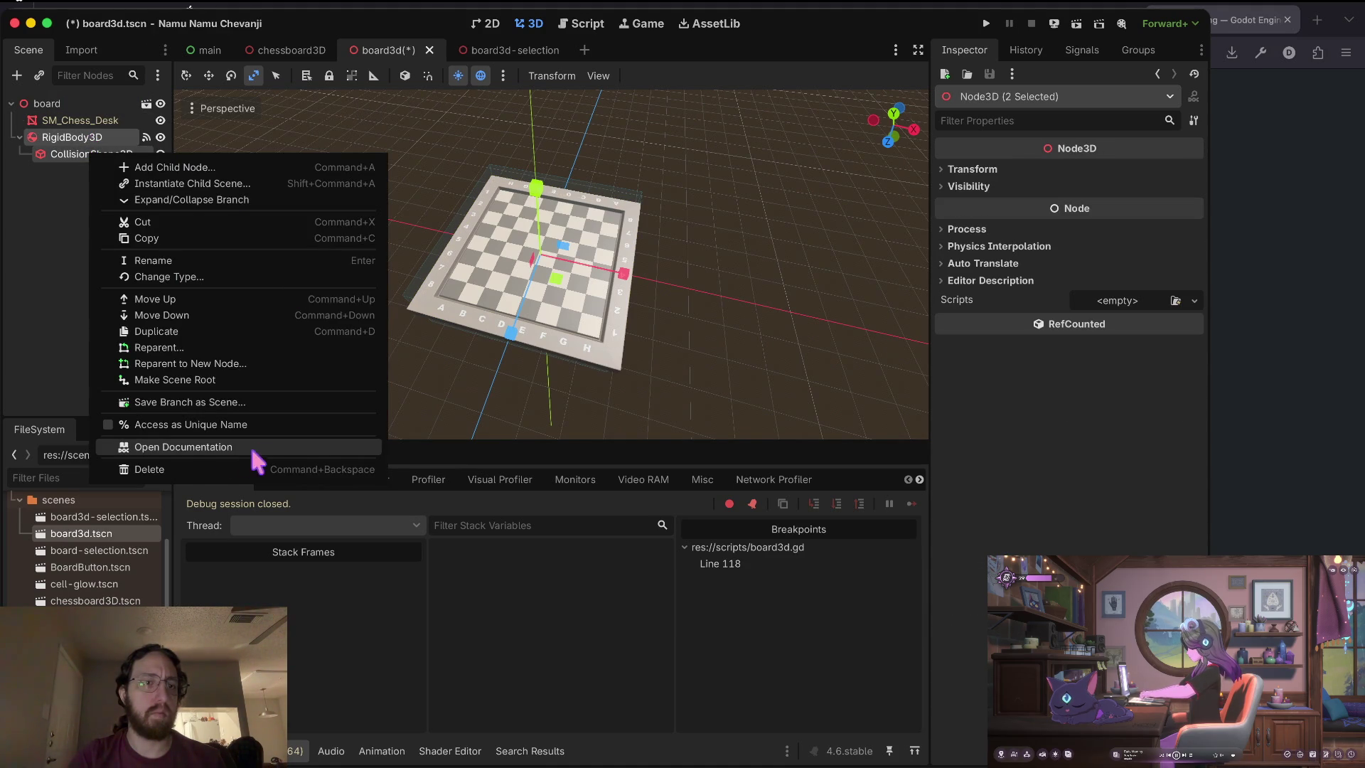
{"action": "left_click", "coordinate": [199, 469]}
{"action": "left_click", "coordinate": [653, 389]}
{"action": "key", "text": "ctrl+s"}
Run the game with F5, log in with a username, then stop it.
{"action": "key", "text": "F5"}
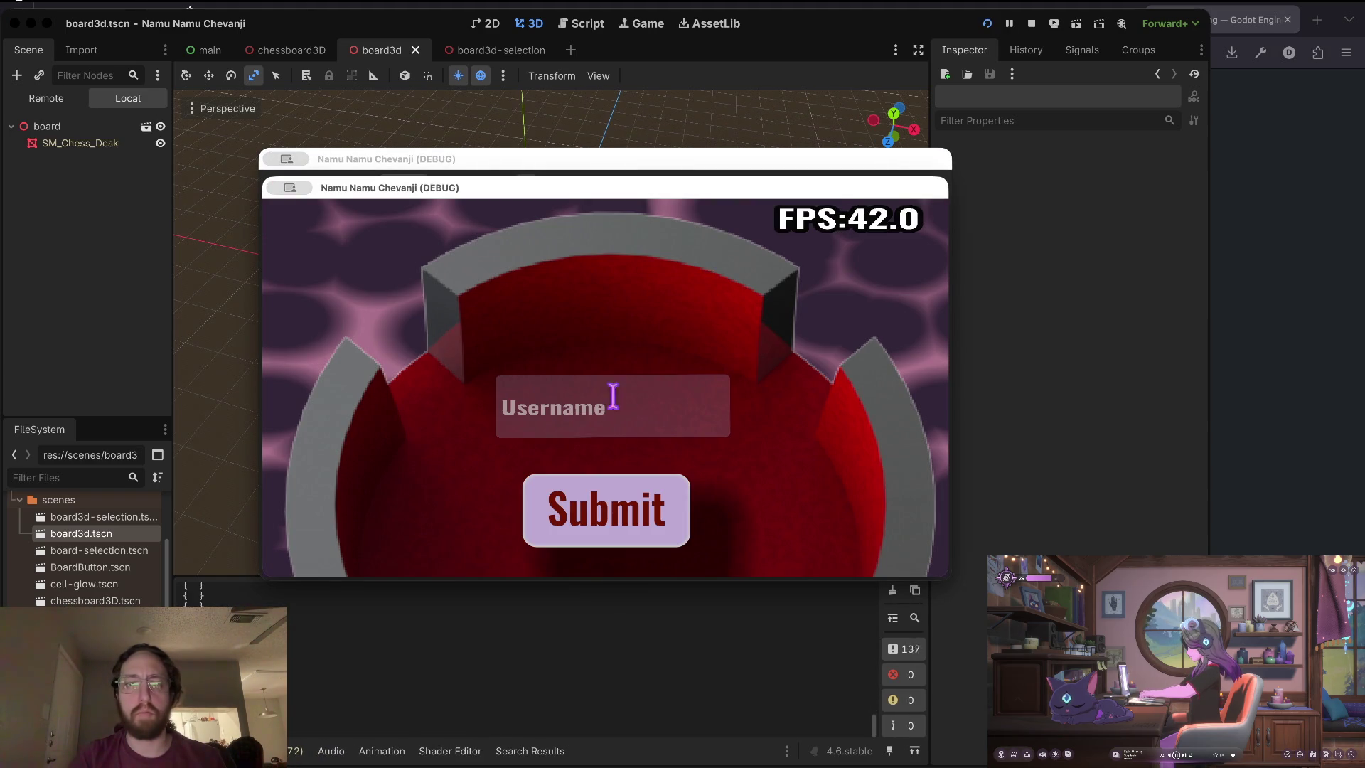
{"action": "left_click", "coordinate": [605, 412]}
{"action": "type", "text": "d"}
{"action": "left_click", "coordinate": [579, 523]}
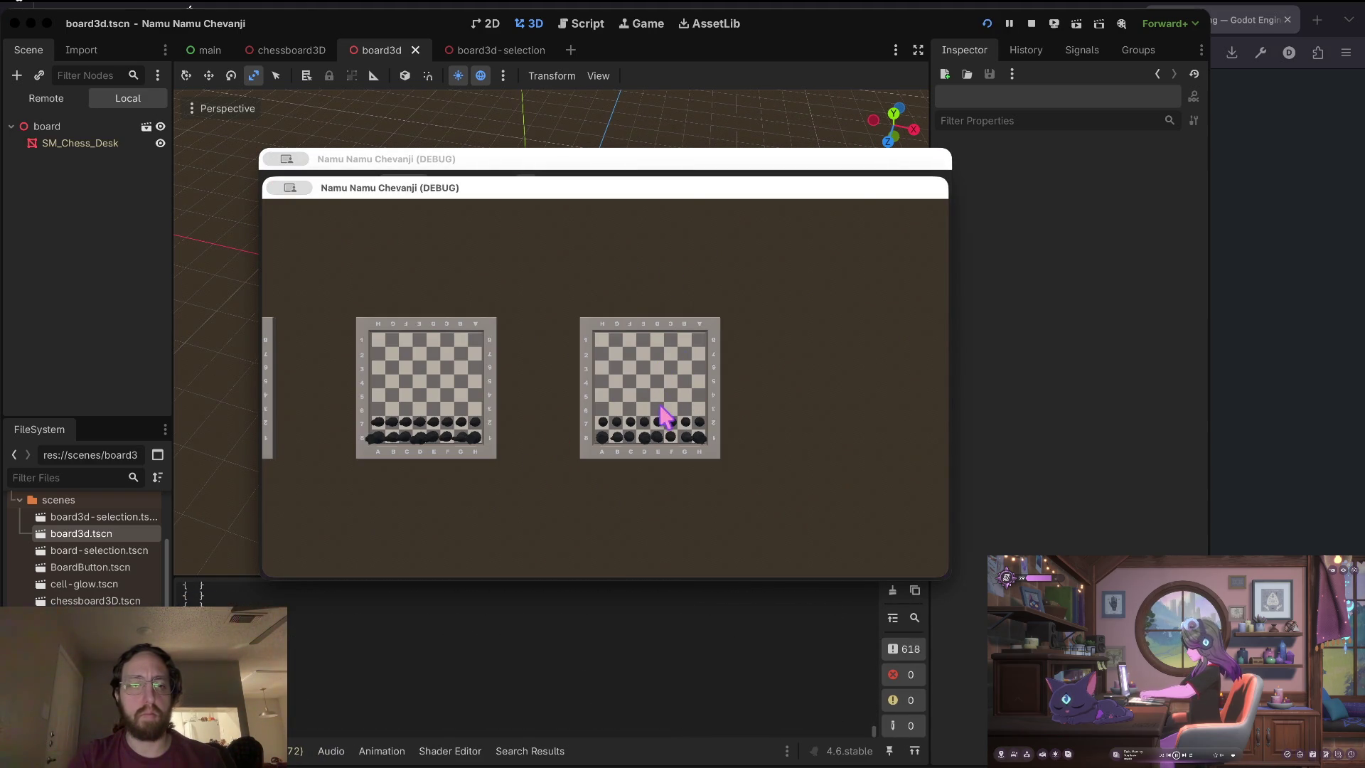
{"action": "left_click", "coordinate": [1029, 25]}
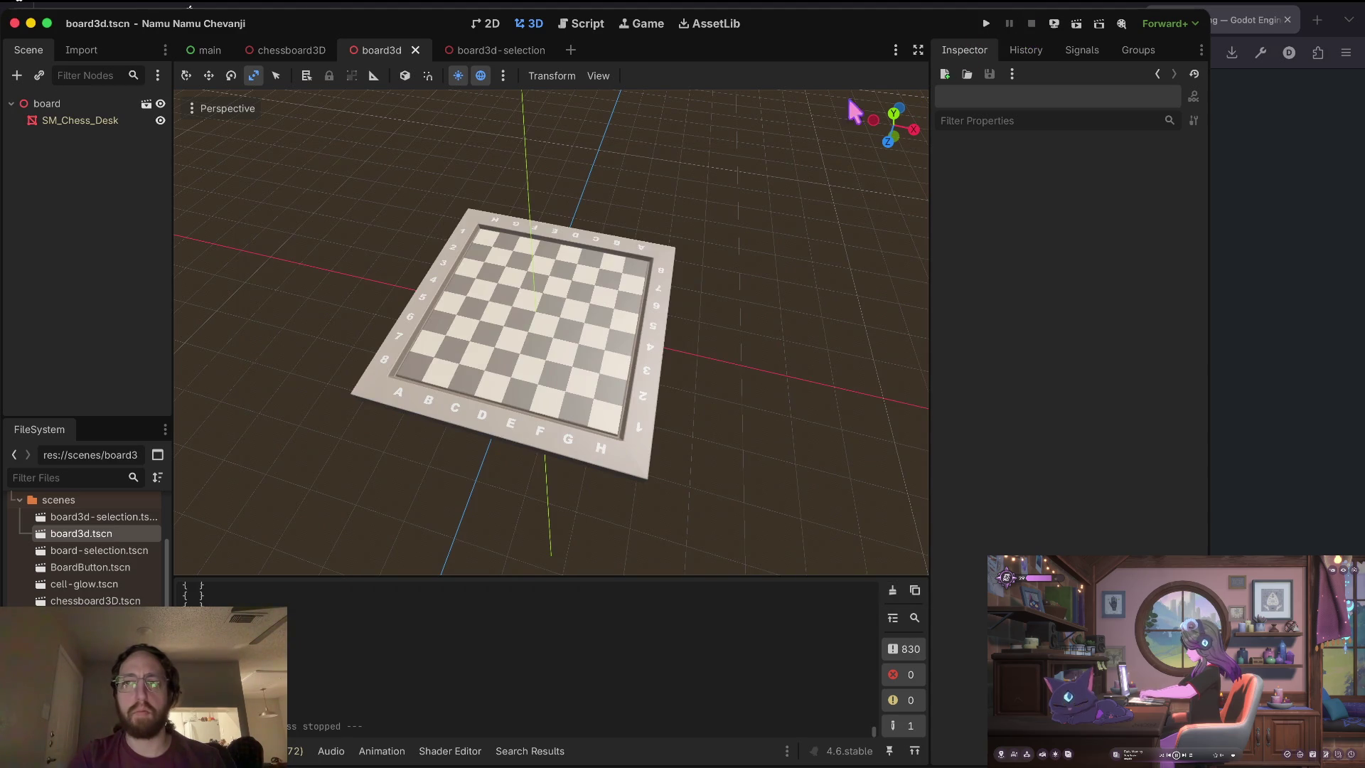
{"action": "key", "text": "super+Tab"}
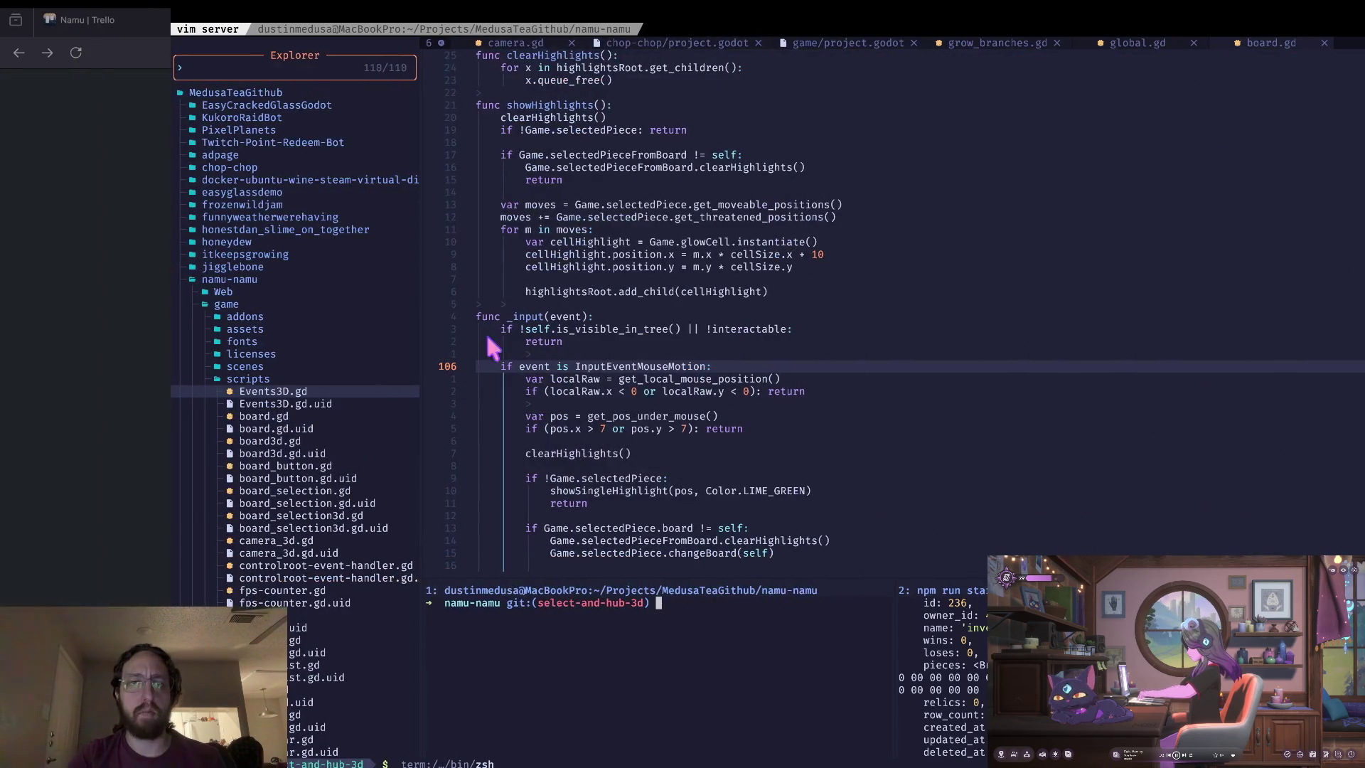
Delete Events3D.gd and Events3D.gd.uid from game/scripts using Neovim's file tree.
{"action": "left_click", "coordinate": [601, 229]}
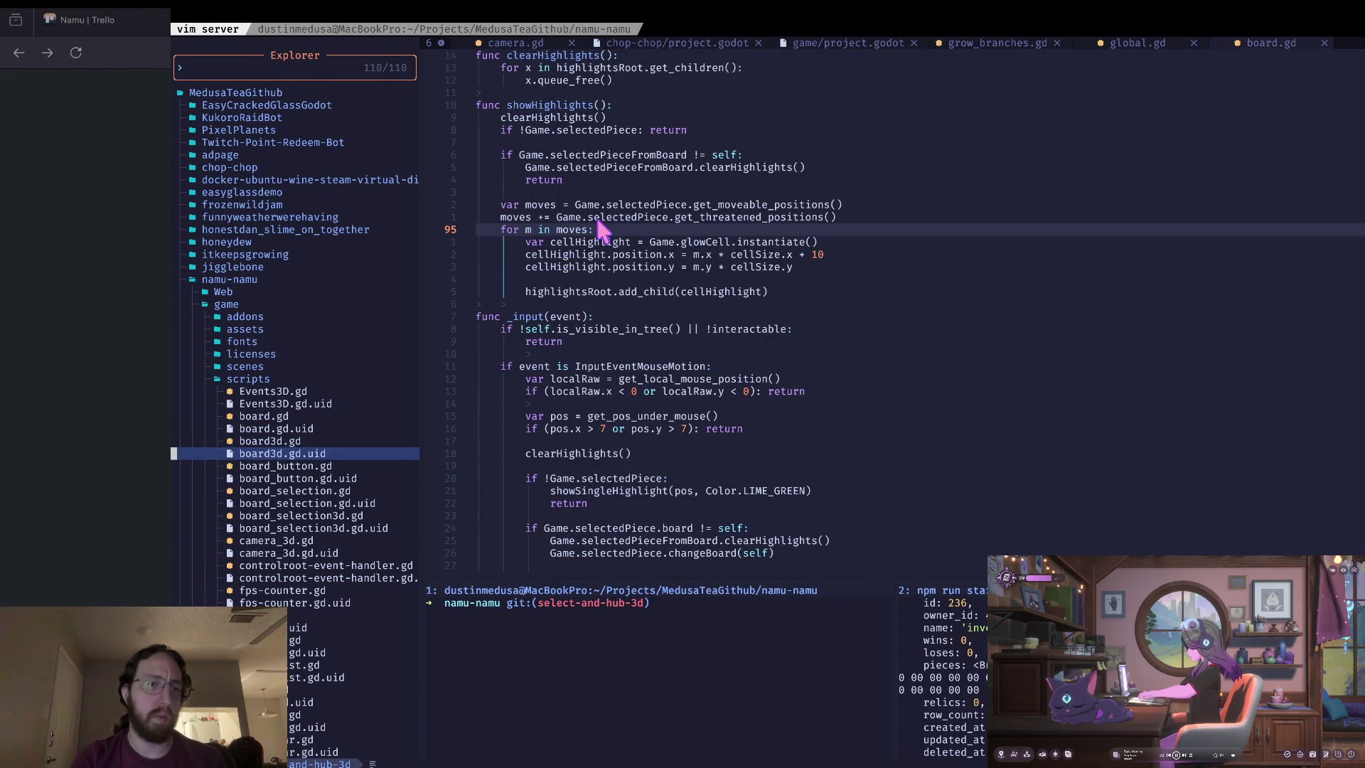
{"action": "key", "text": "k"}
{"action": "key", "text": "Return"}
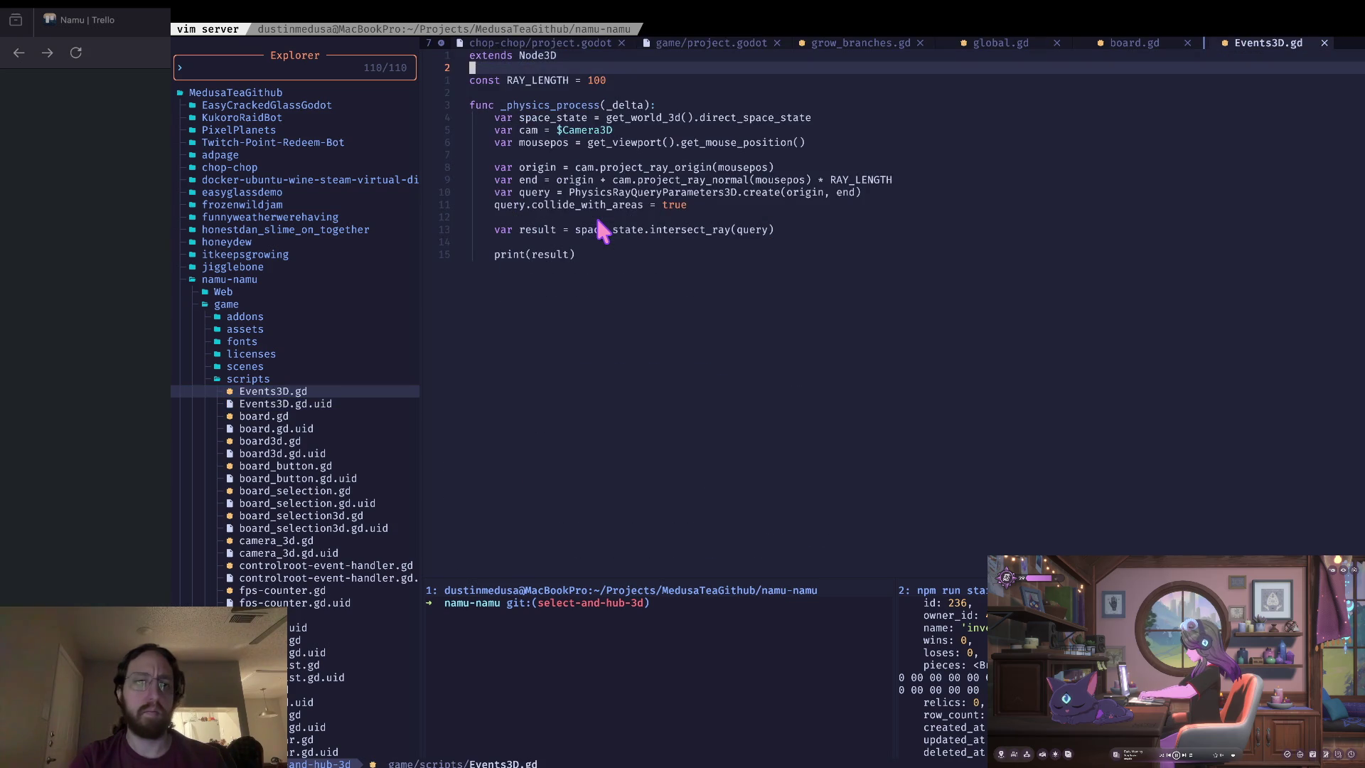
{"action": "key", "text": "d"}
{"action": "key", "text": "d"}
{"action": "key", "text": "k"}
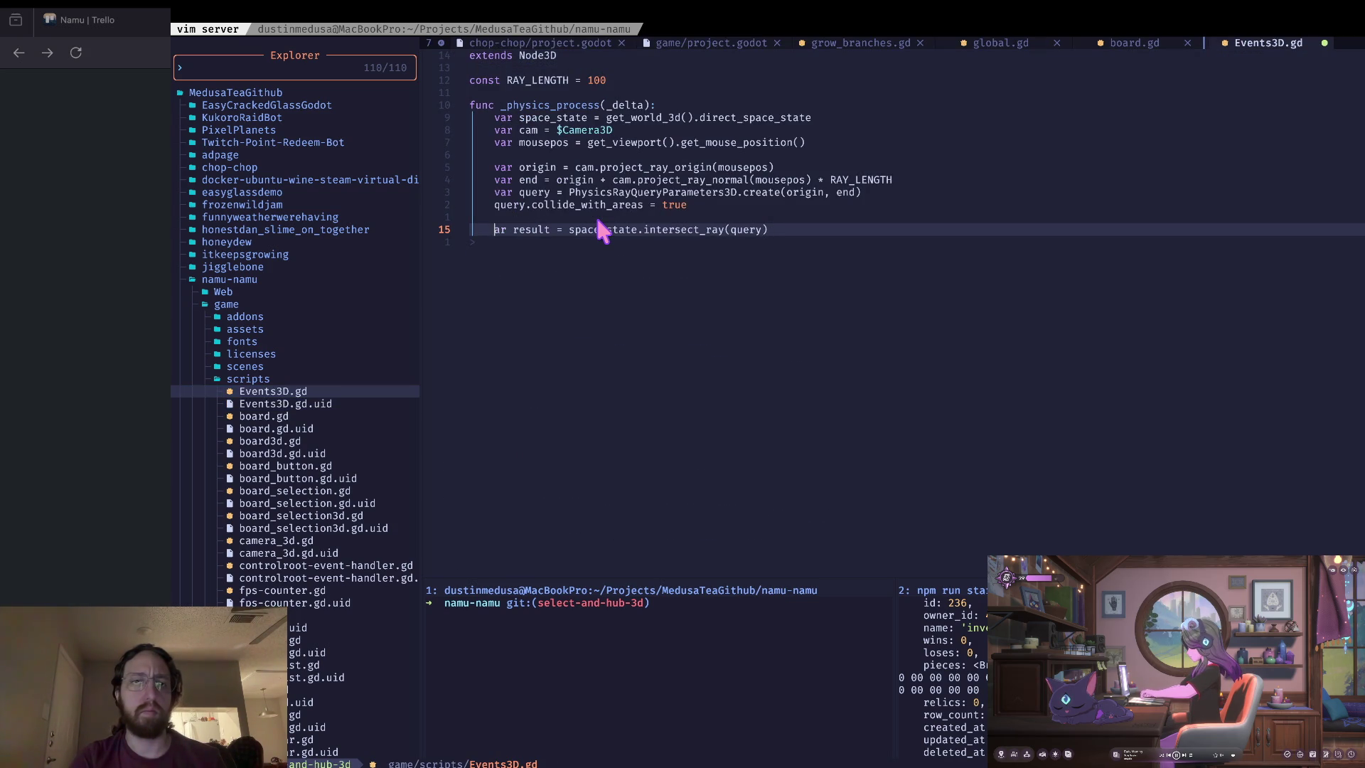
{"action": "type", "text": "v"}
{"action": "key", "text": "ctrl+h"}
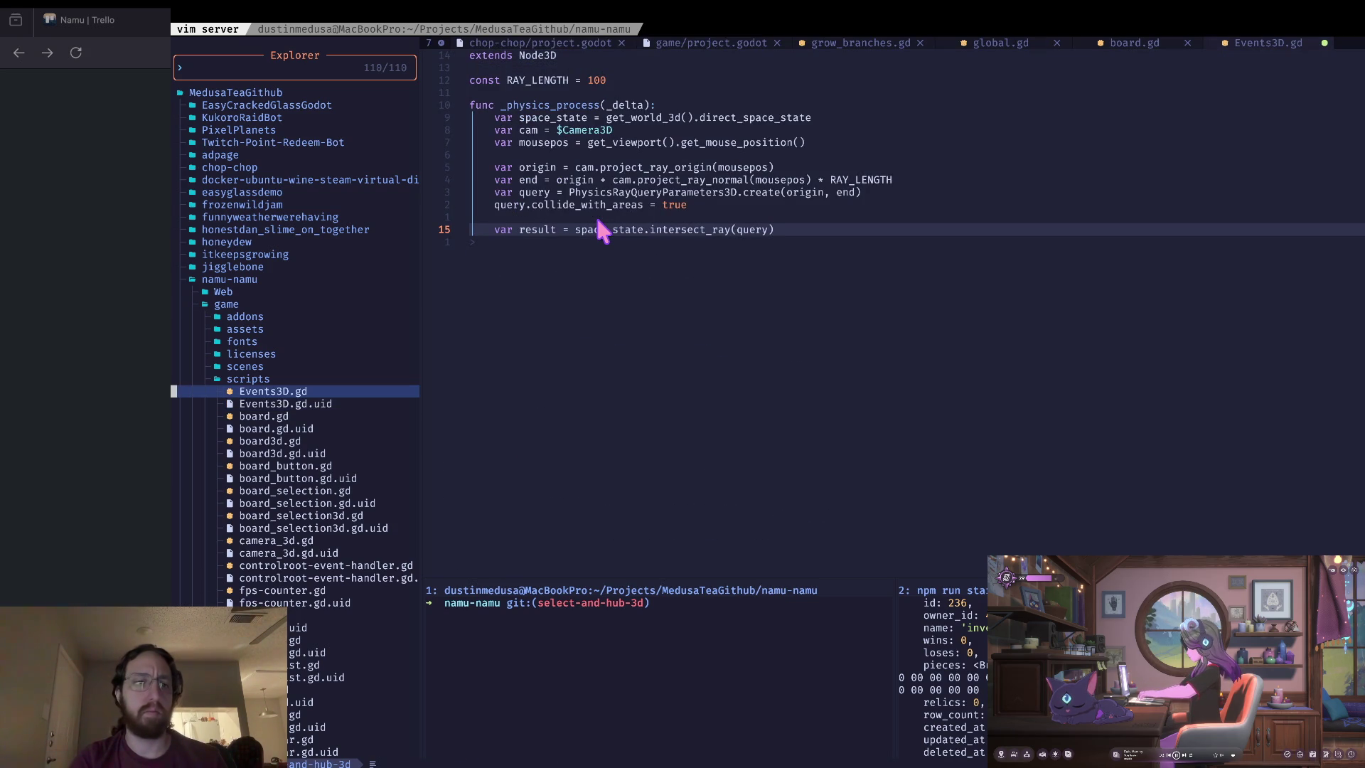
{"action": "type", "text": "dy"}
{"action": "key", "text": "Return"}
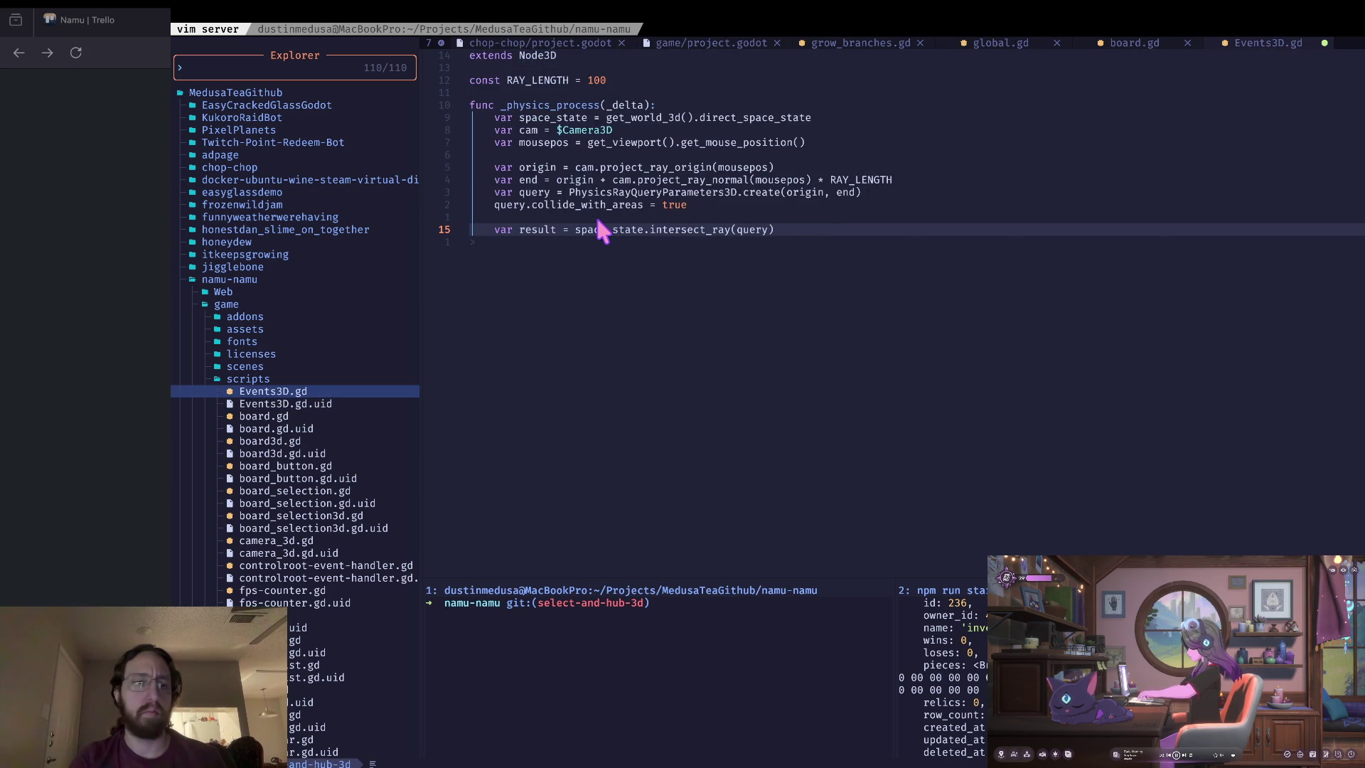
{"action": "key", "text": "d"}
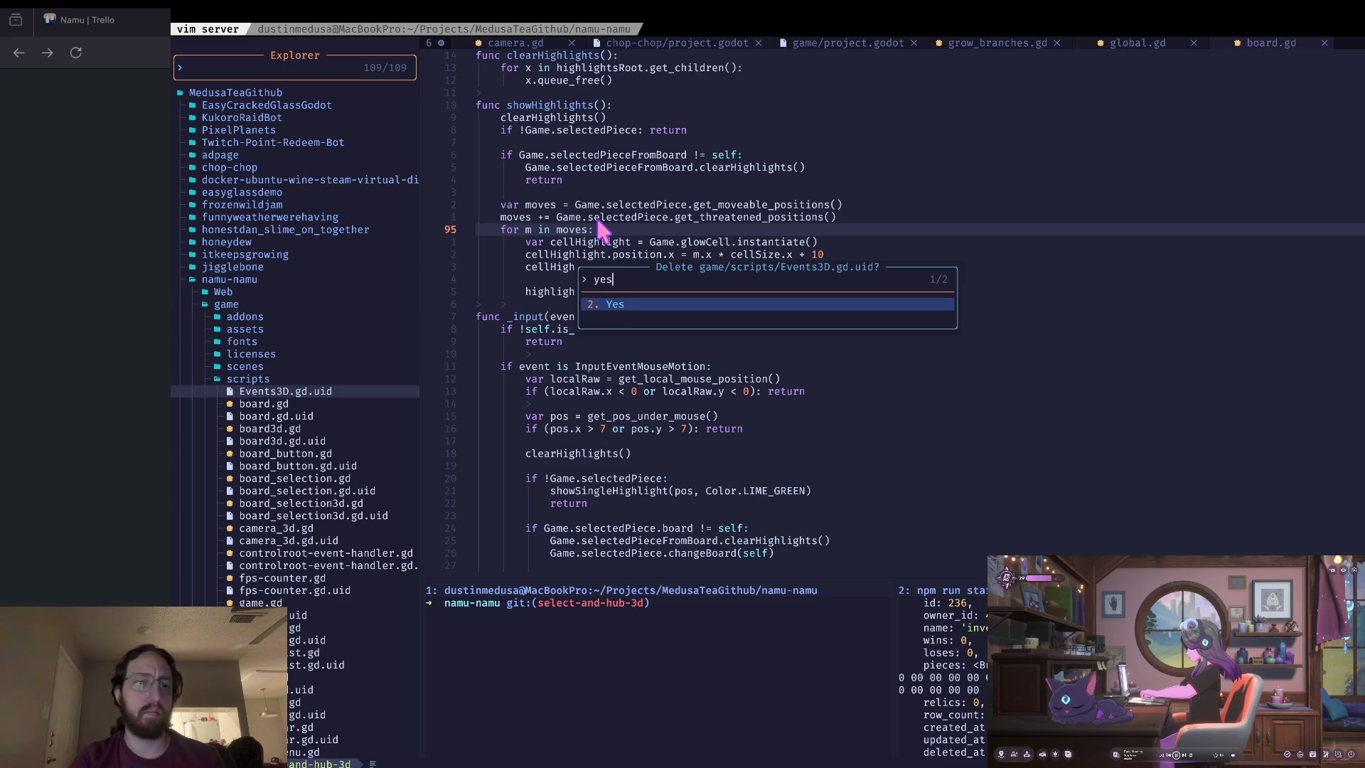
{"action": "key", "text": "Return"}
{"action": "left_click", "coordinate": [663, 276]}
Stage all project changes with git add and review them with git status.
{"action": "left_click", "coordinate": [533, 639]}
{"action": "type", "text": "a"}
{"action": "key", "text": "Return"}
{"action": "type", "text": "s"}
{"action": "key", "text": "Return"}
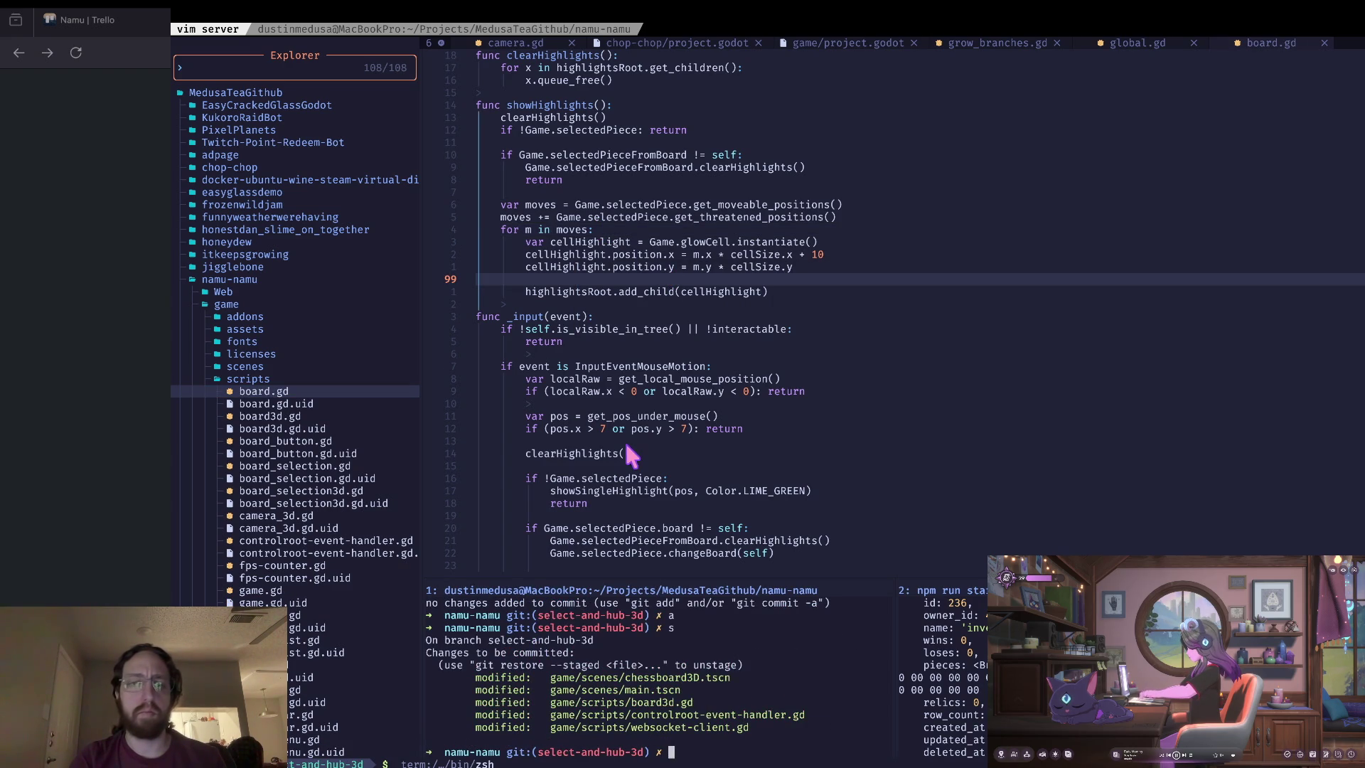
{"action": "key", "text": "super+Tab"}
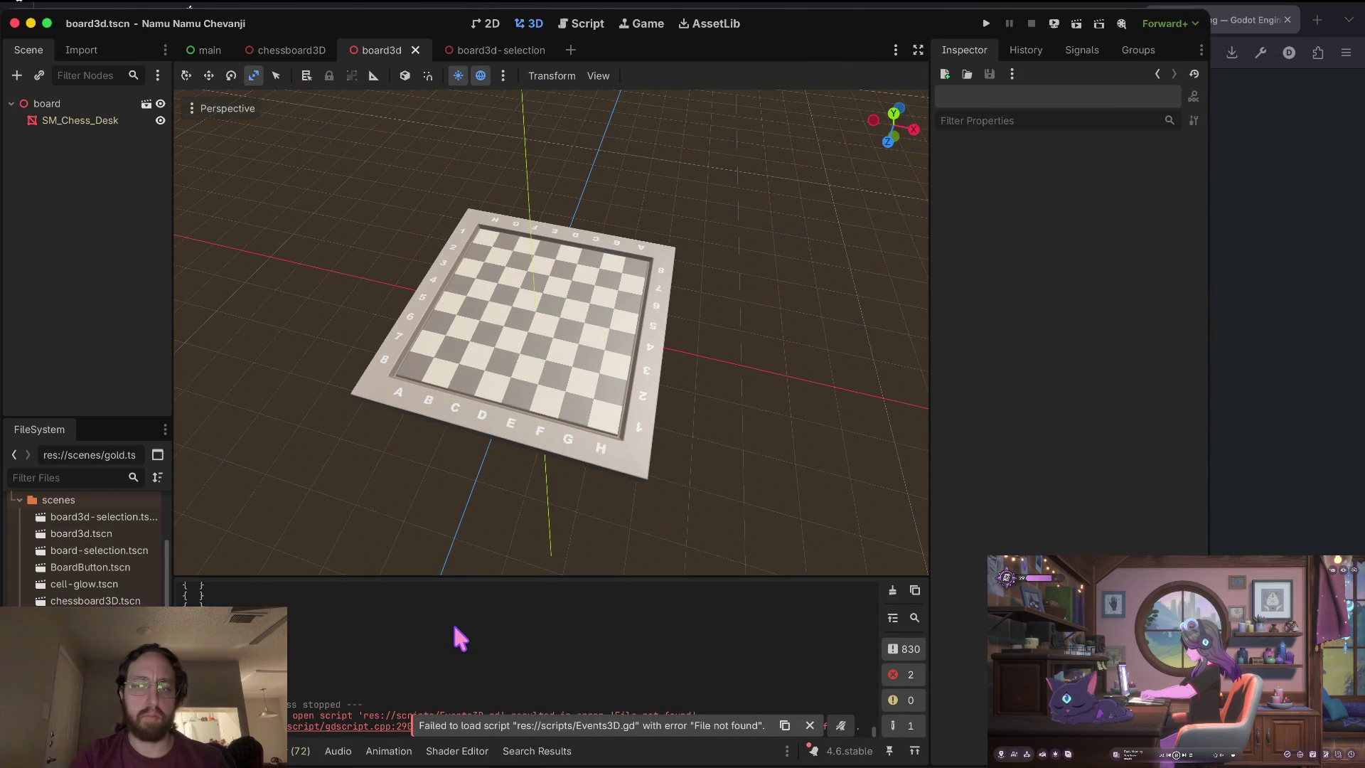
Test-run the game, log in to the chessboards, and stop it.
{"action": "key", "text": "super+b"}
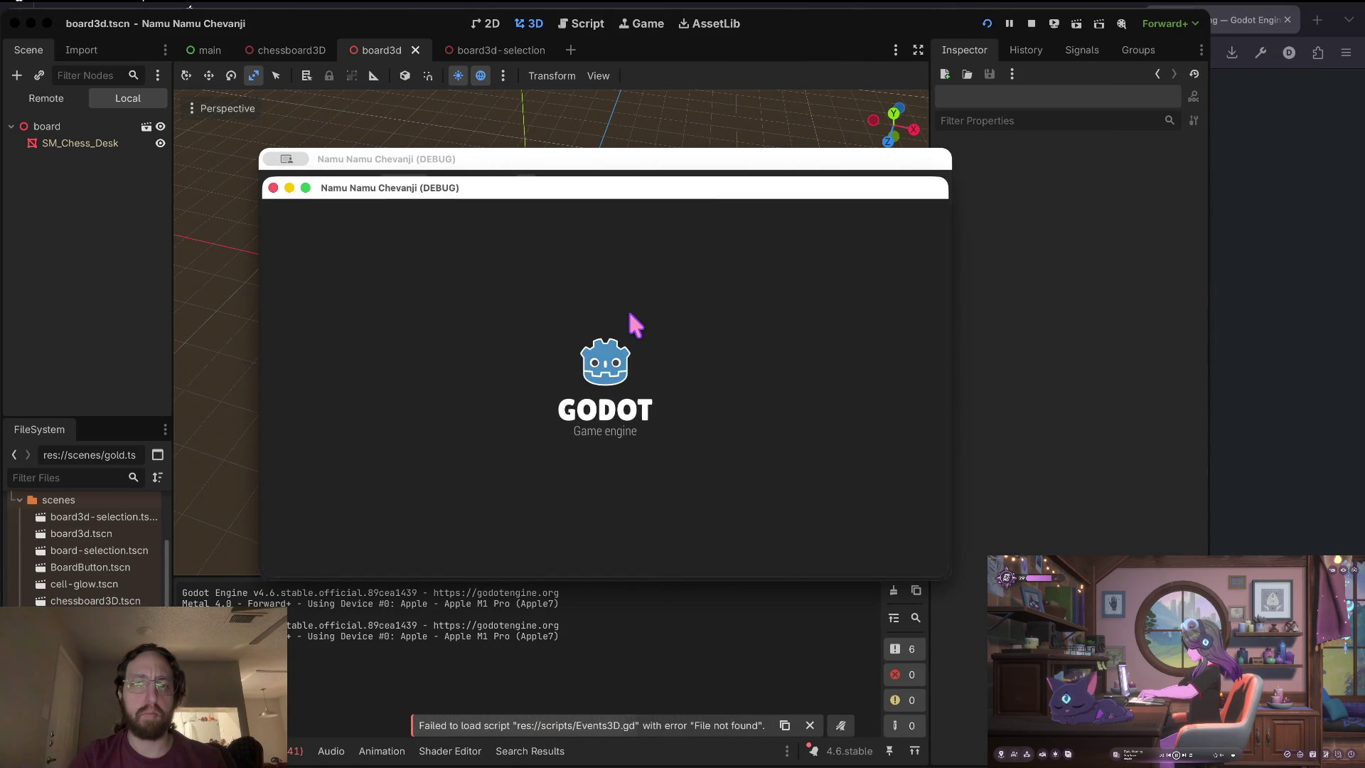
{"action": "left_click", "coordinate": [569, 509]}
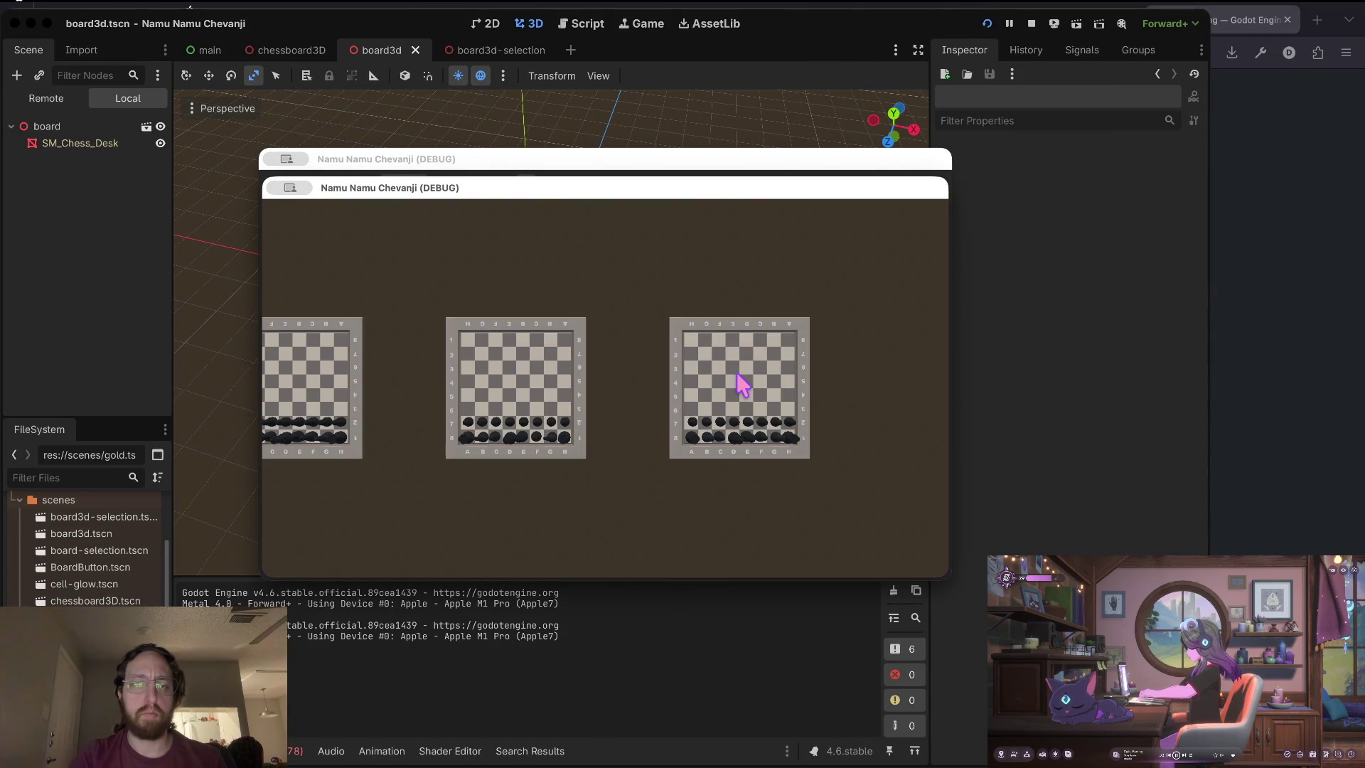
{"action": "left_click", "coordinate": [1032, 24]}
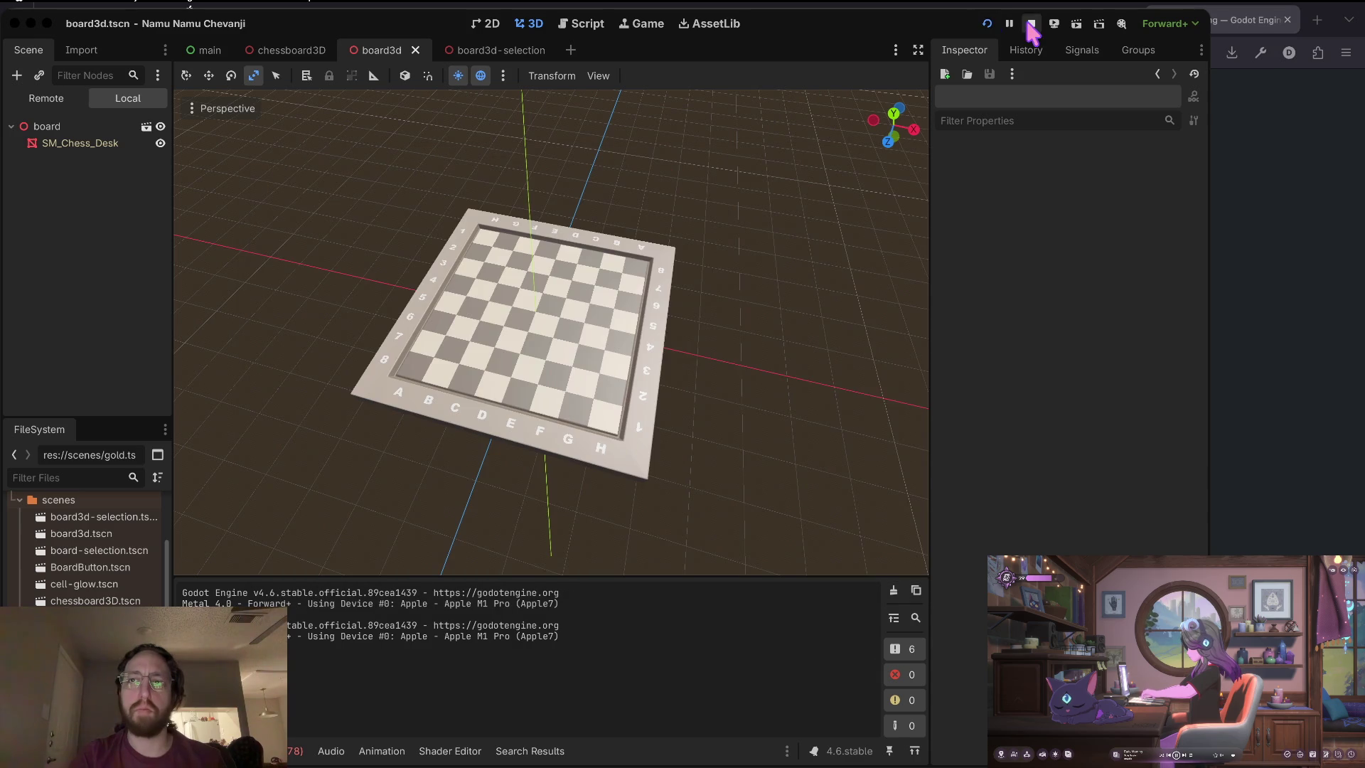
Inspect the Debugger Errors list's non-existent resource parse error for Events3D.gd in main.tscn.
{"action": "left_click", "coordinate": [278, 751]}
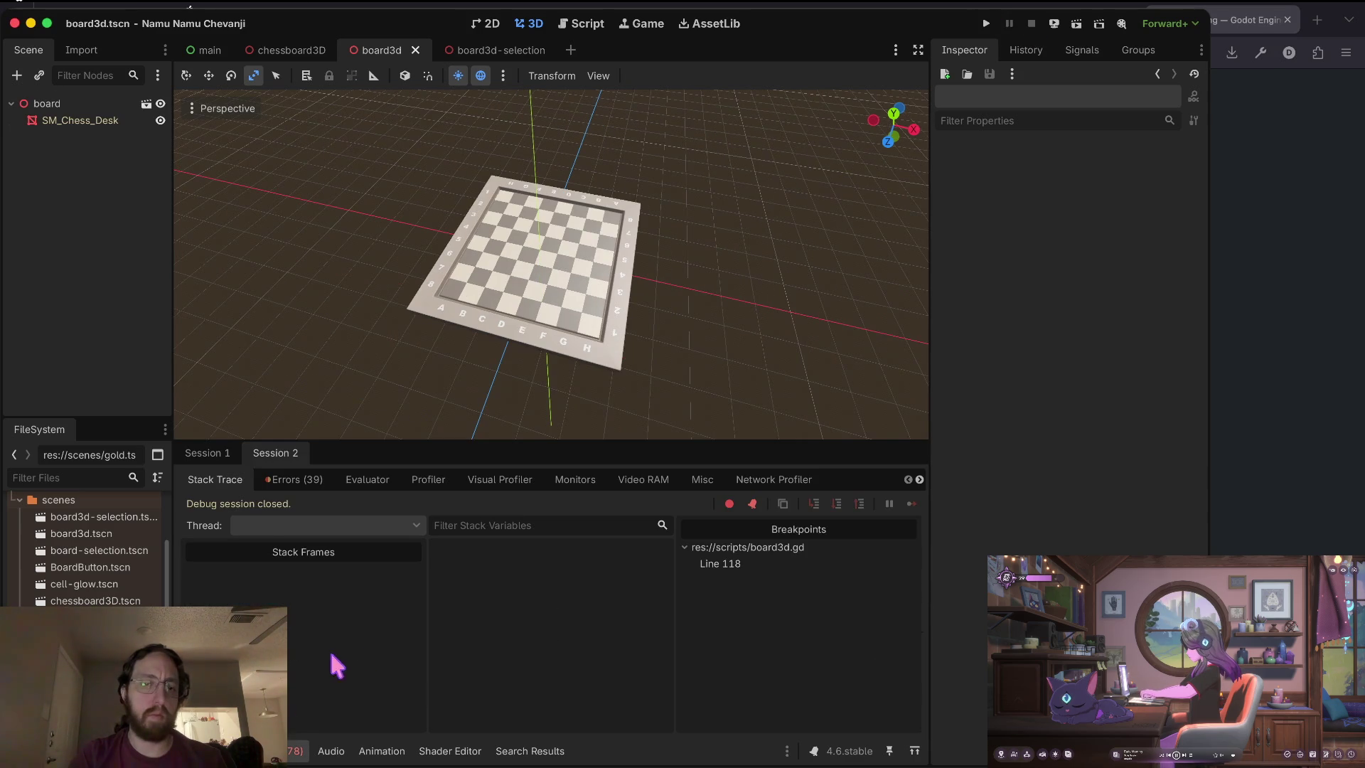
{"action": "left_click", "coordinate": [298, 487]}
{"action": "scroll", "coordinate": [383, 676], "scroll_direction": "down", "scroll_amount": 5}
{"action": "left_click", "coordinate": [377, 719]}
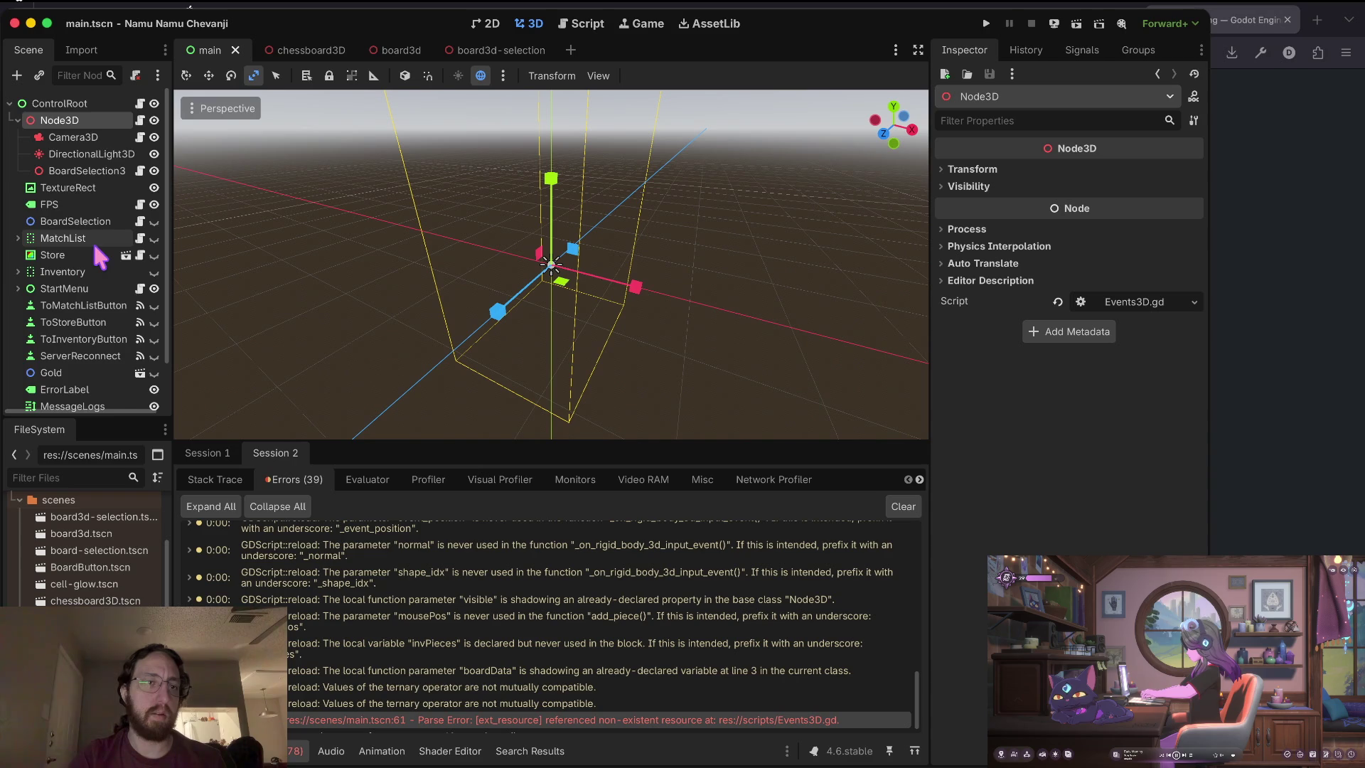
{"action": "scroll", "coordinate": [473, 648], "scroll_direction": "down", "scroll_amount": 1}
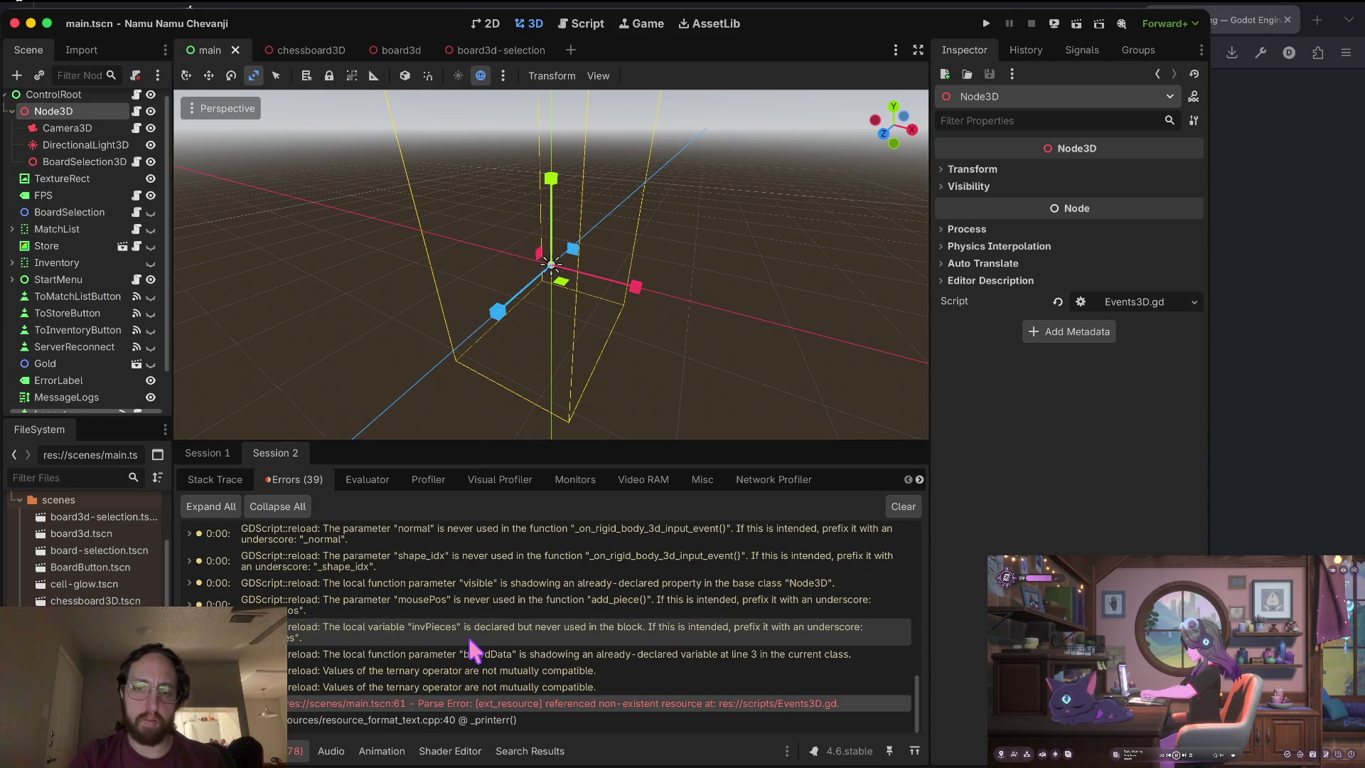
{"action": "scroll", "coordinate": [57, 136], "scroll_direction": "up", "scroll_amount": 1}
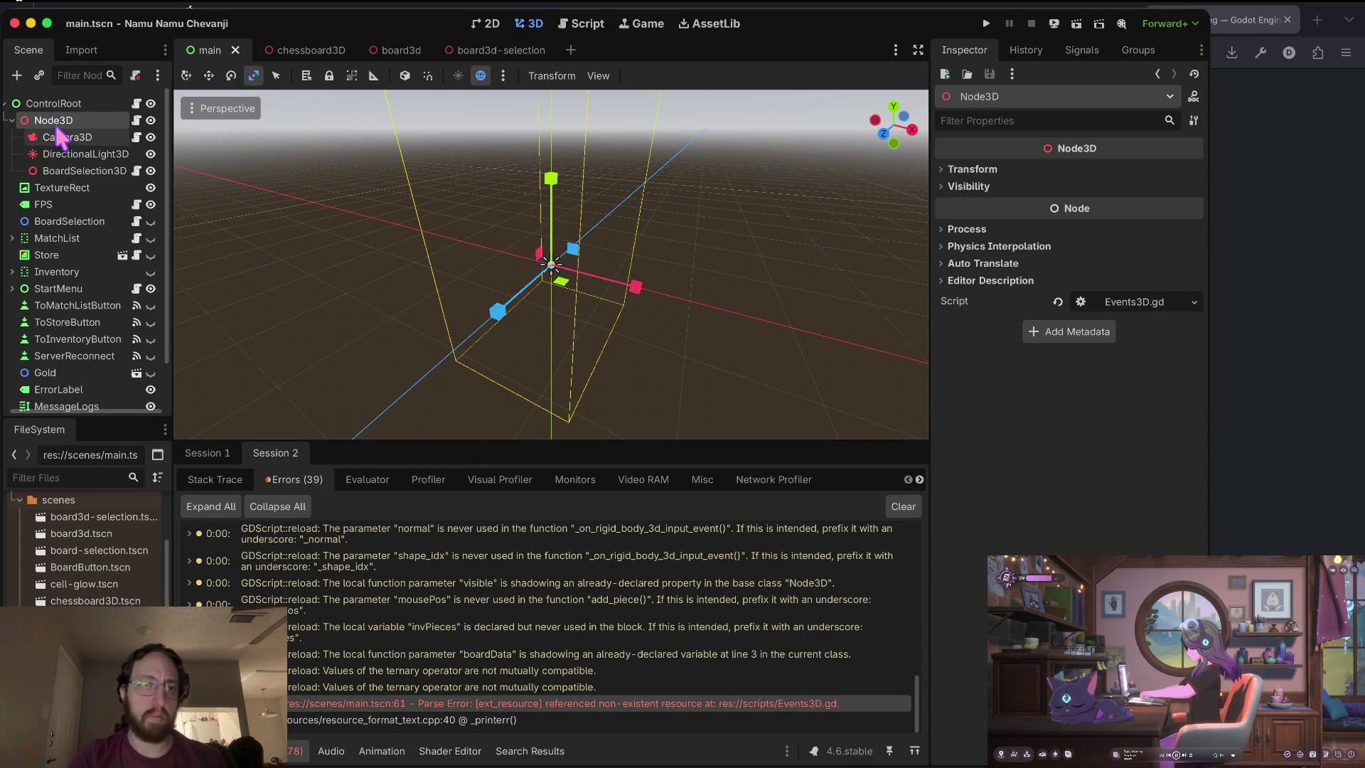
Detach the script from main.tscn's Node3D and save the scene.
{"action": "right_click", "coordinate": [117, 123]}
{"action": "left_click", "coordinate": [222, 282]}
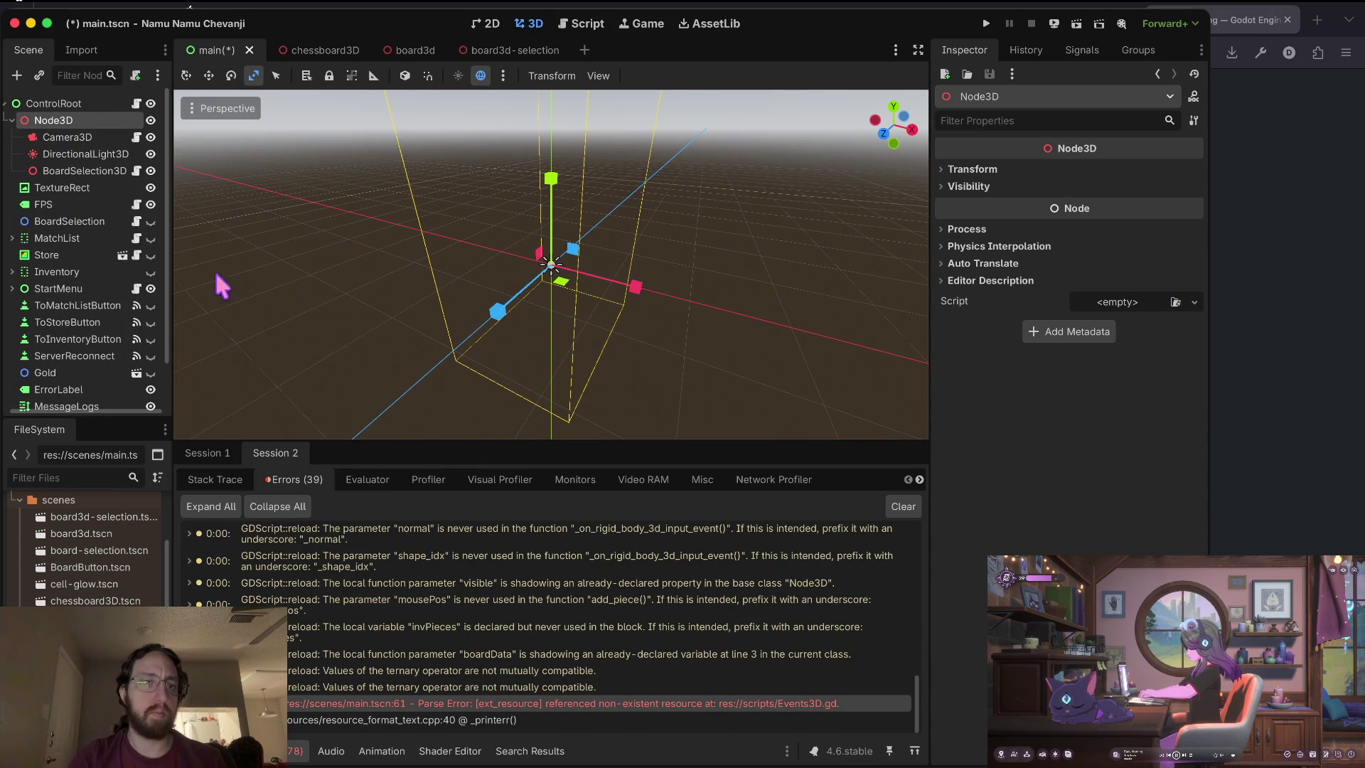
{"action": "key", "text": "ctrl+s"}
Run the game, log in with a username to reach the chessboards, then stop it.
{"action": "key", "text": "super+b"}
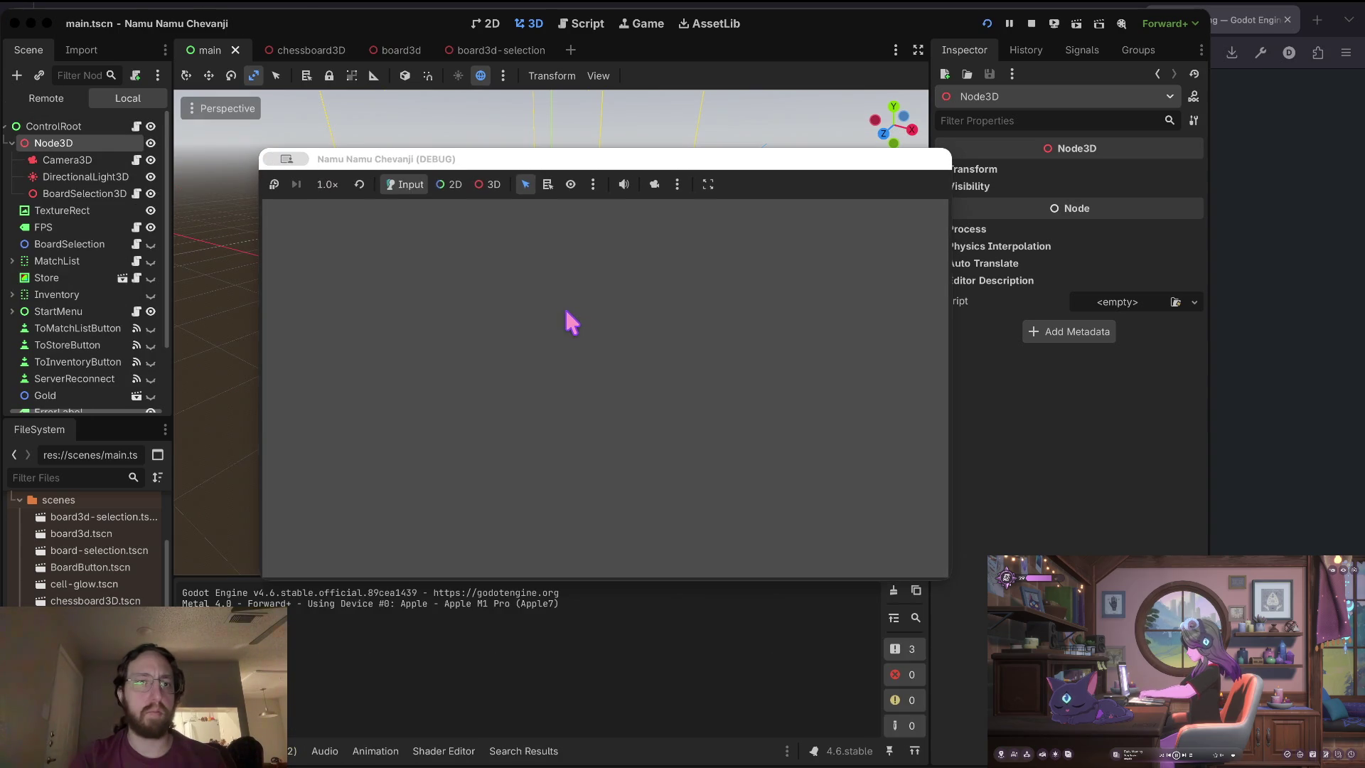
{"action": "left_click", "coordinate": [615, 398]}
{"action": "type", "text": "d"}
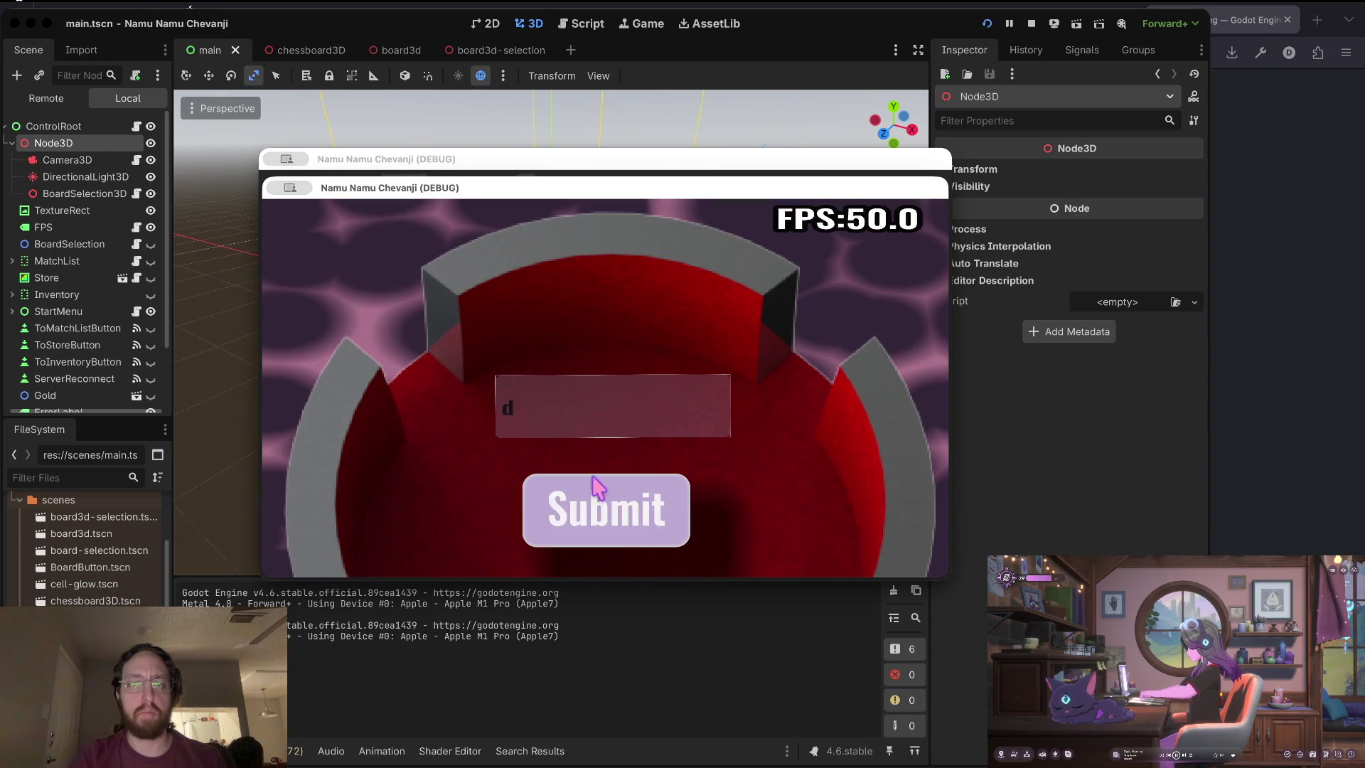
{"action": "left_click", "coordinate": [602, 489]}
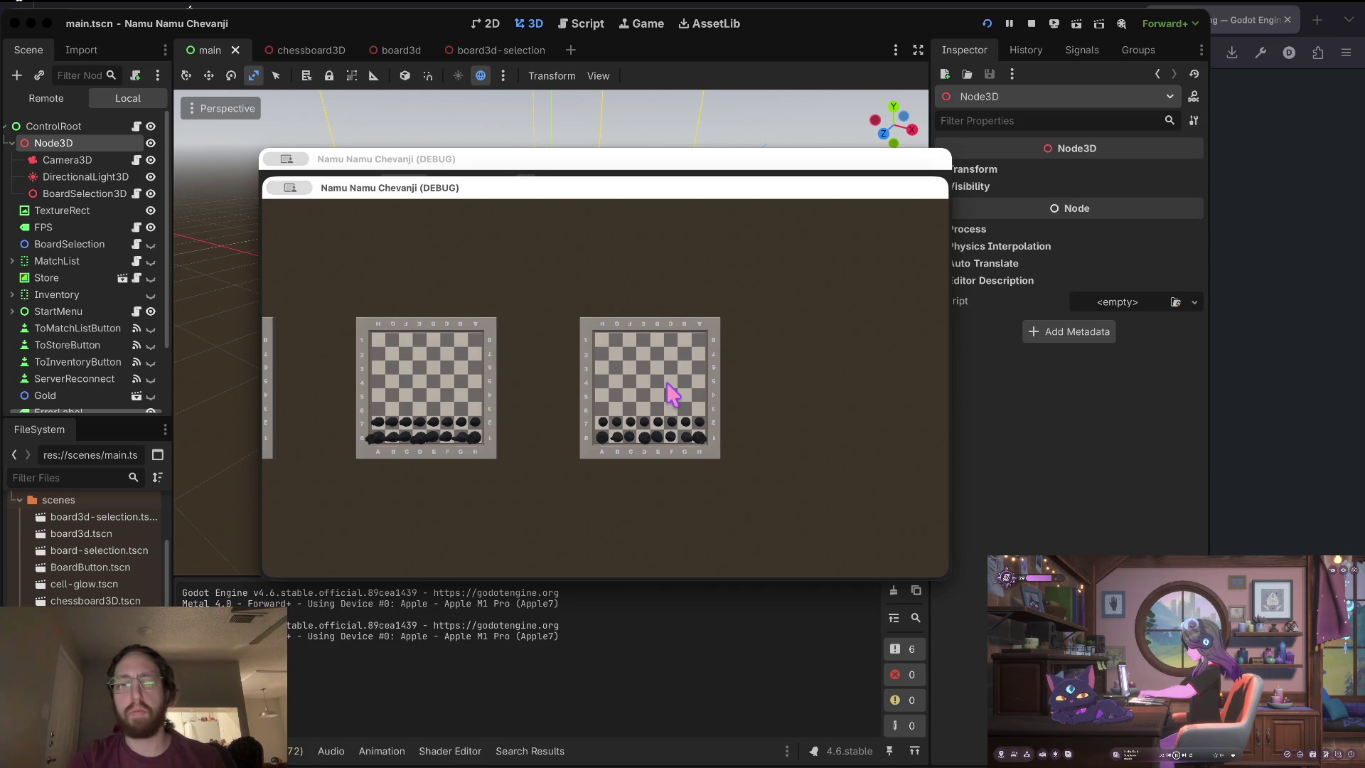
{"action": "key", "text": "super+grave"}
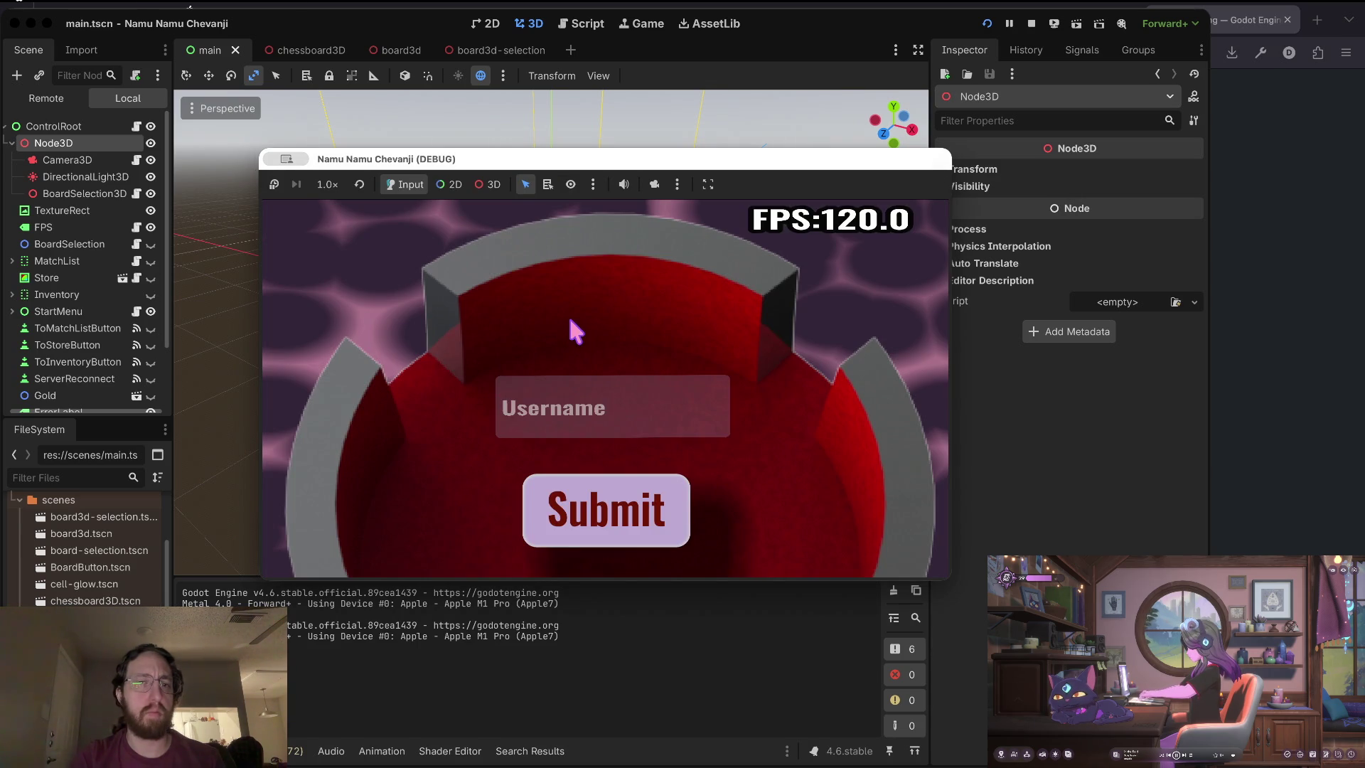
{"action": "key", "text": "super+grave"}
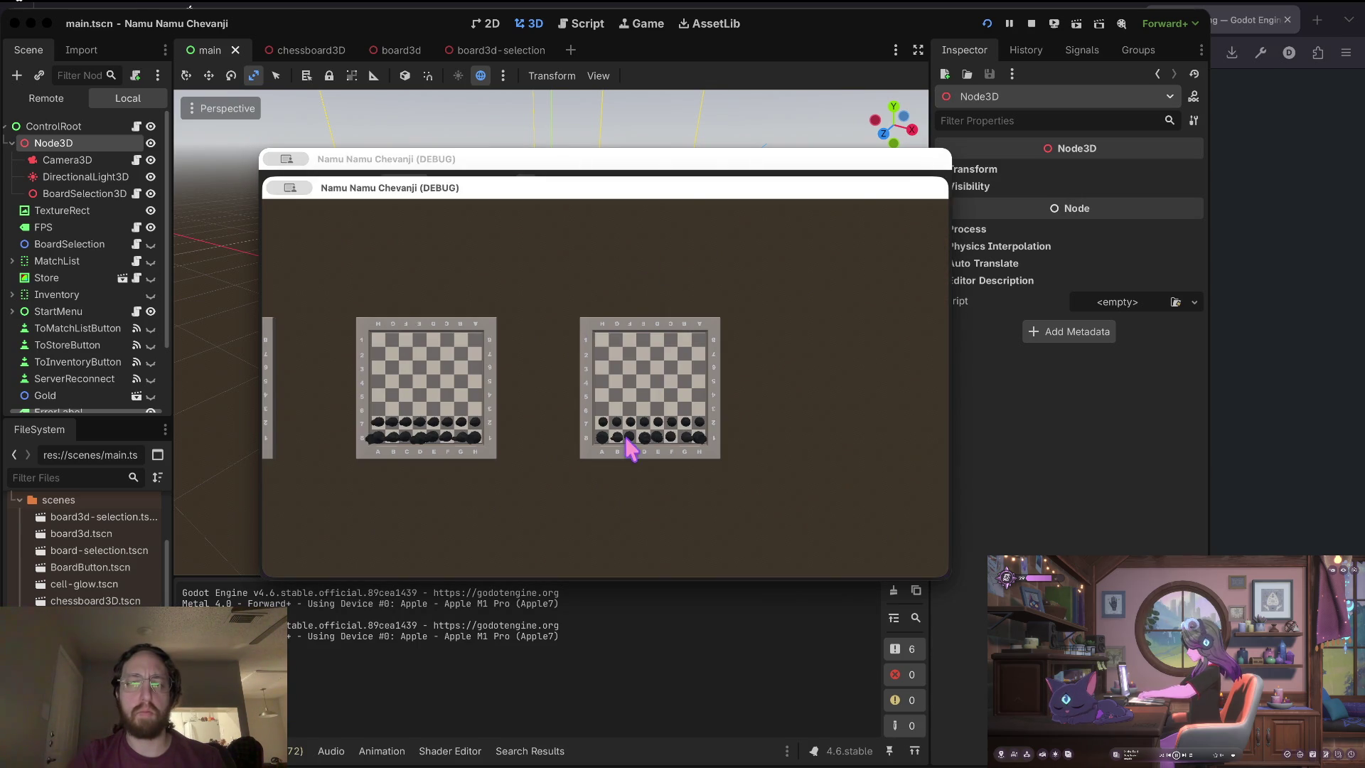
{"action": "key", "text": "super+period"}
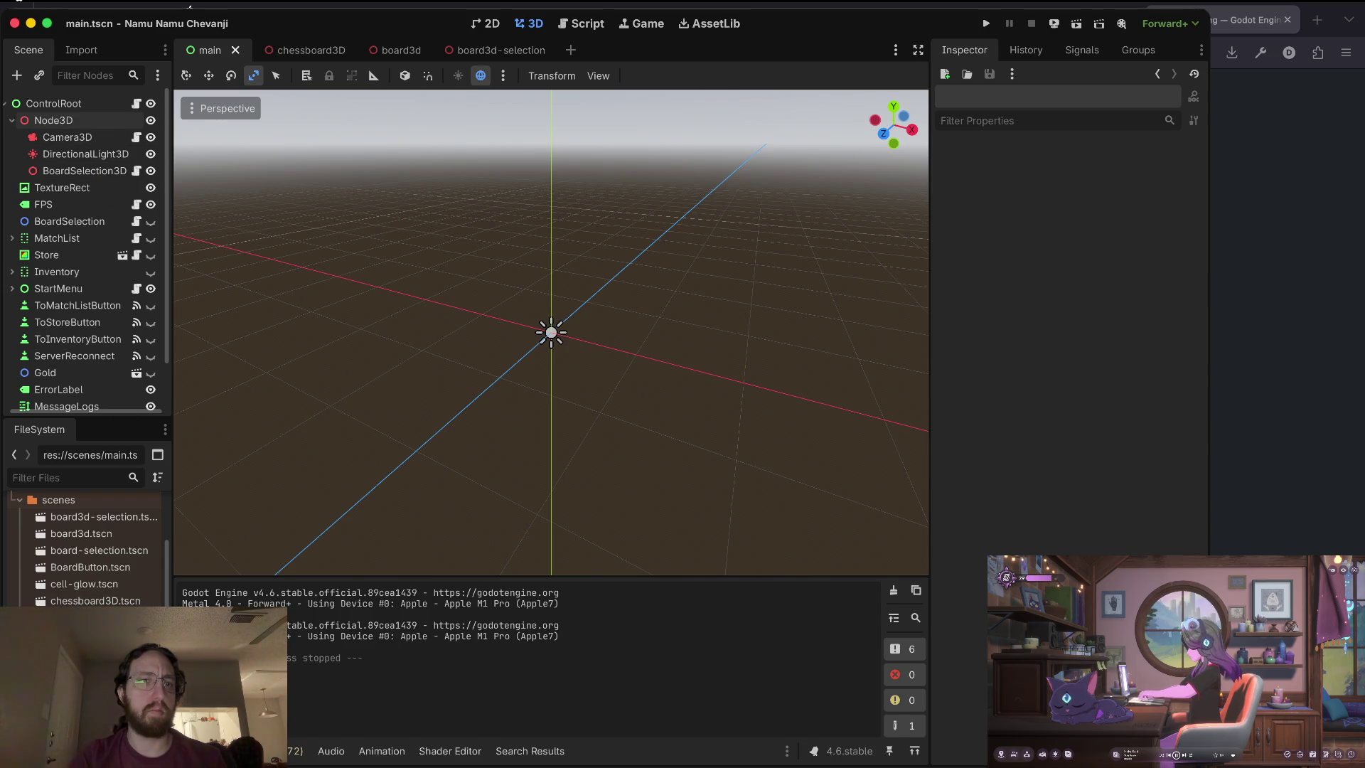
Review board3d.gd's input_event handler, then return to chessboard3D and select the Board3D root.
{"action": "left_click", "coordinate": [597, 24]}
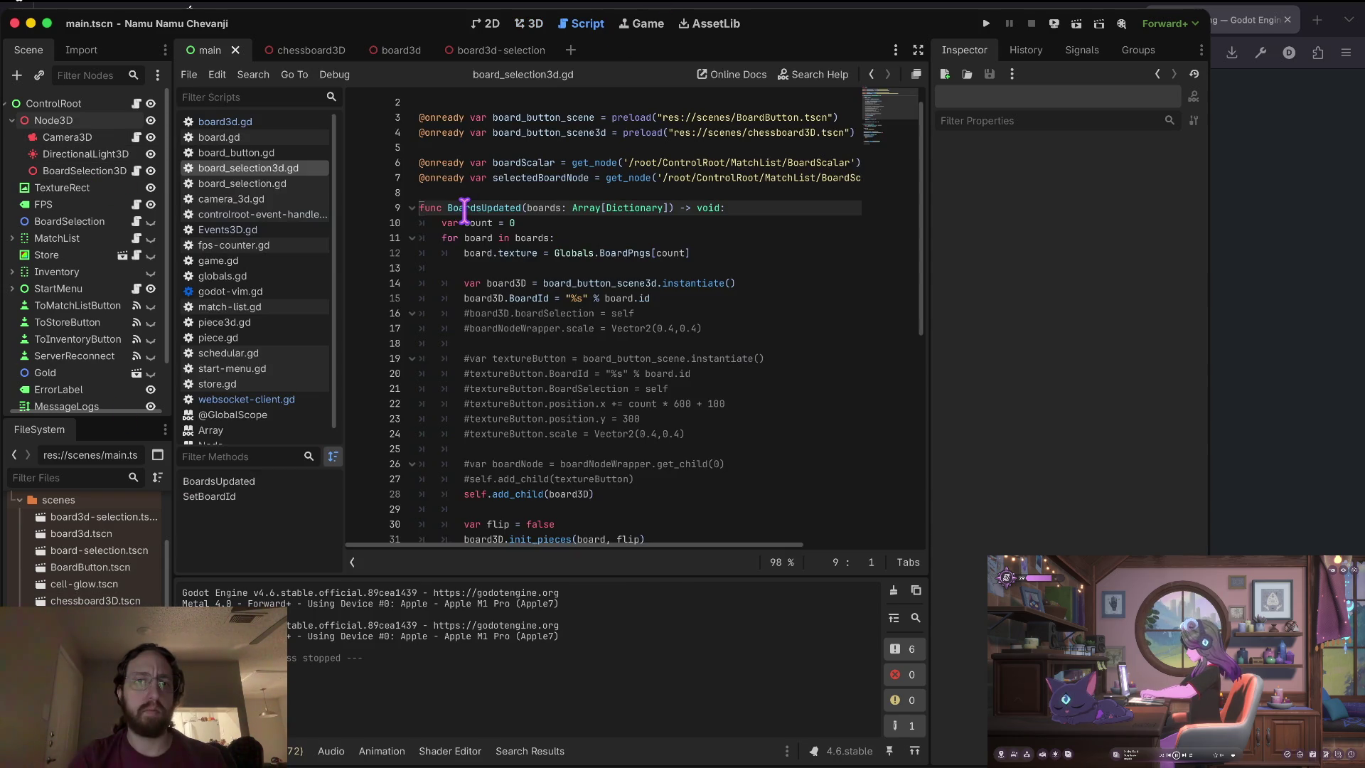
{"action": "scroll", "coordinate": [478, 104], "scroll_direction": "up", "scroll_amount": 1}
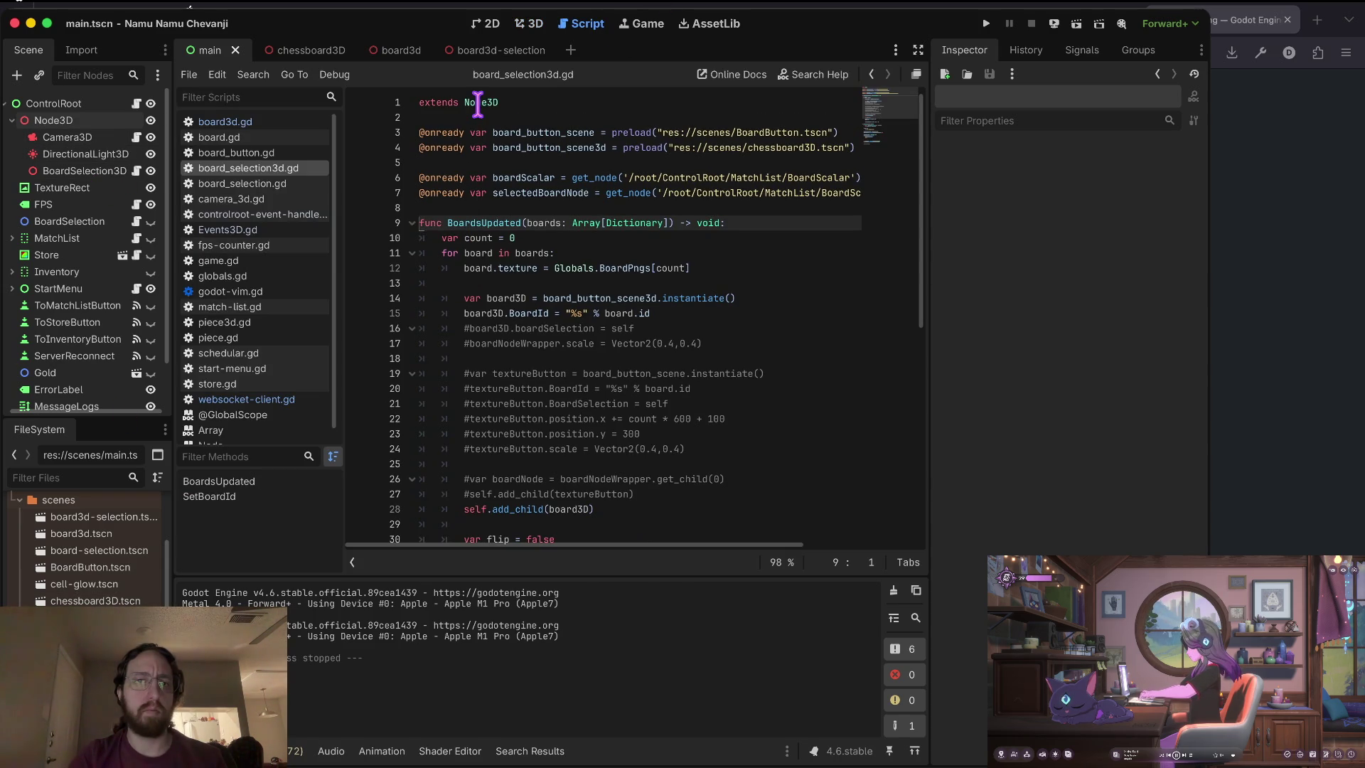
{"action": "left_click", "coordinate": [265, 122]}
{"action": "left_click", "coordinate": [535, 313]}
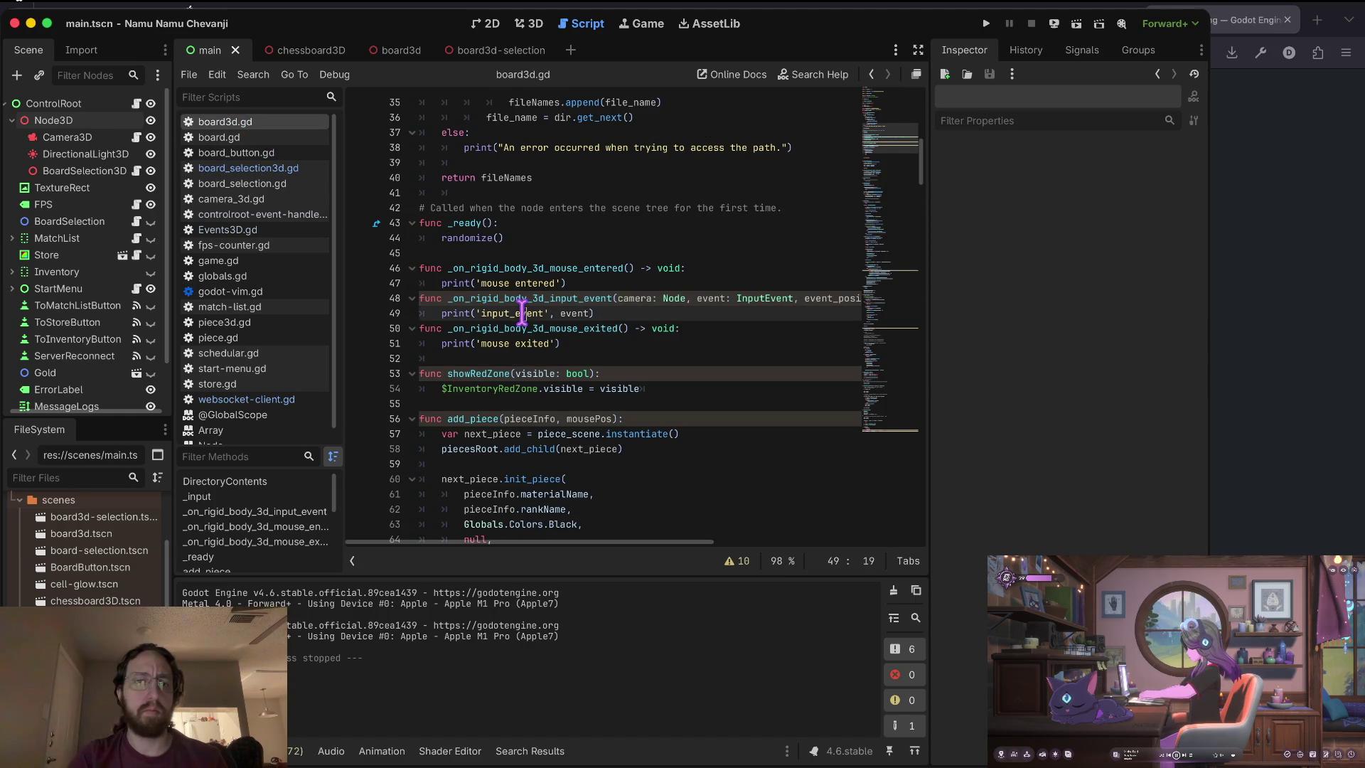
{"action": "scroll", "coordinate": [591, 204], "scroll_direction": "up", "scroll_amount": 10}
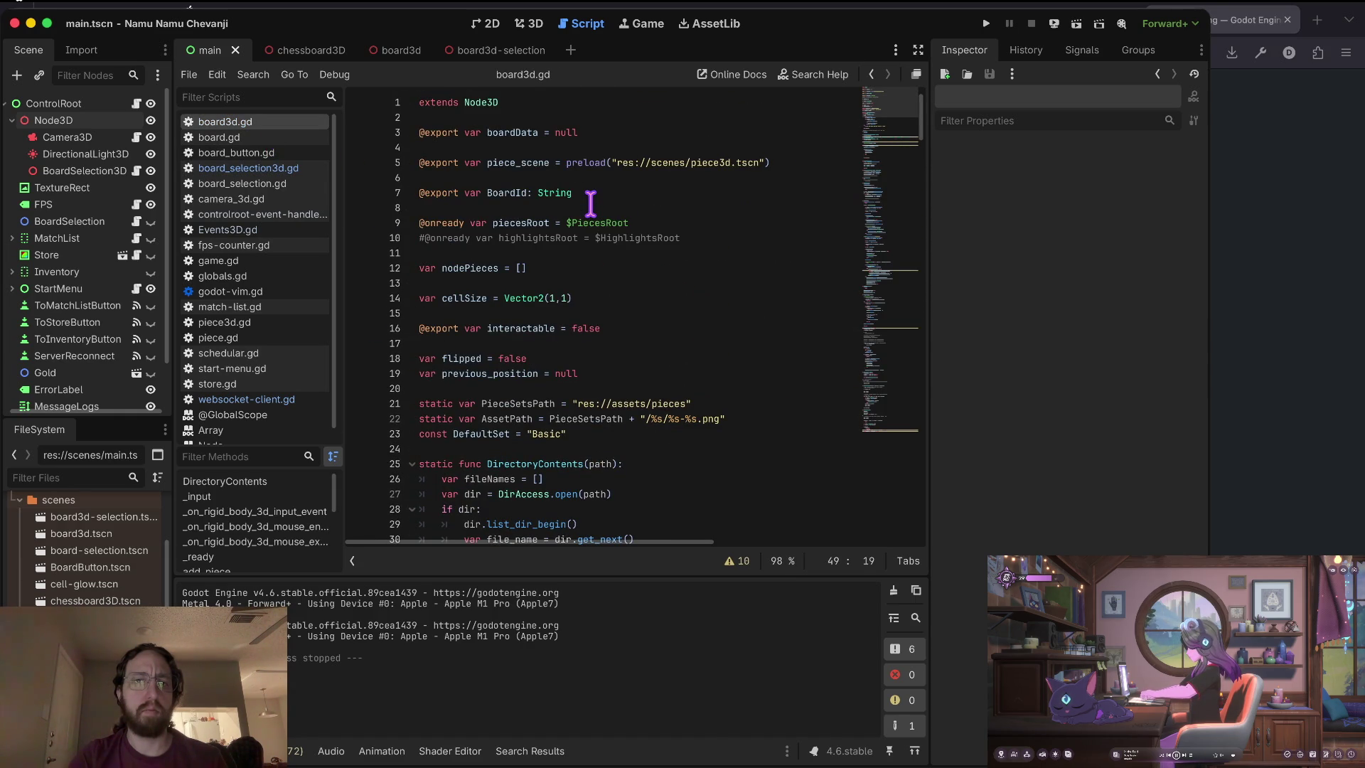
{"action": "scroll", "coordinate": [591, 204], "scroll_direction": "down", "scroll_amount": 12}
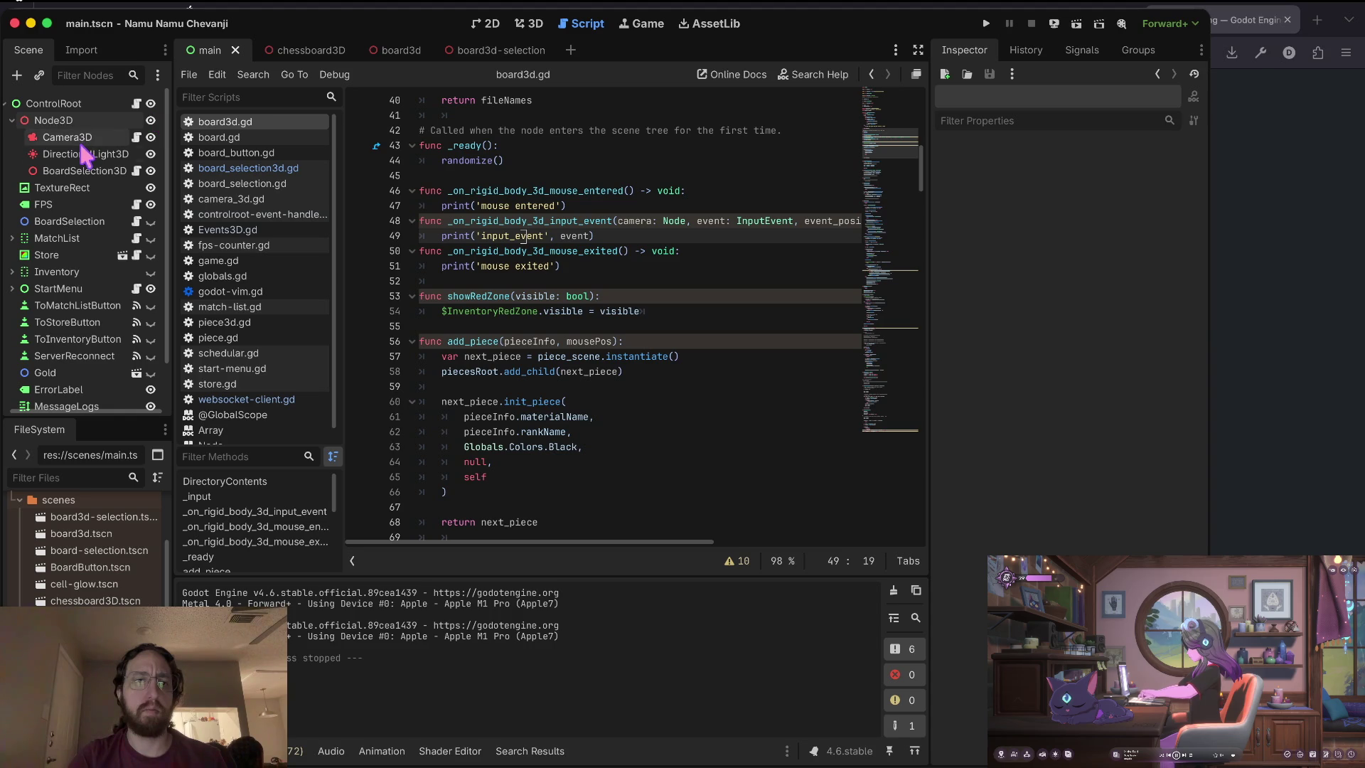
{"action": "scroll", "coordinate": [106, 558], "scroll_direction": "up", "scroll_amount": 1}
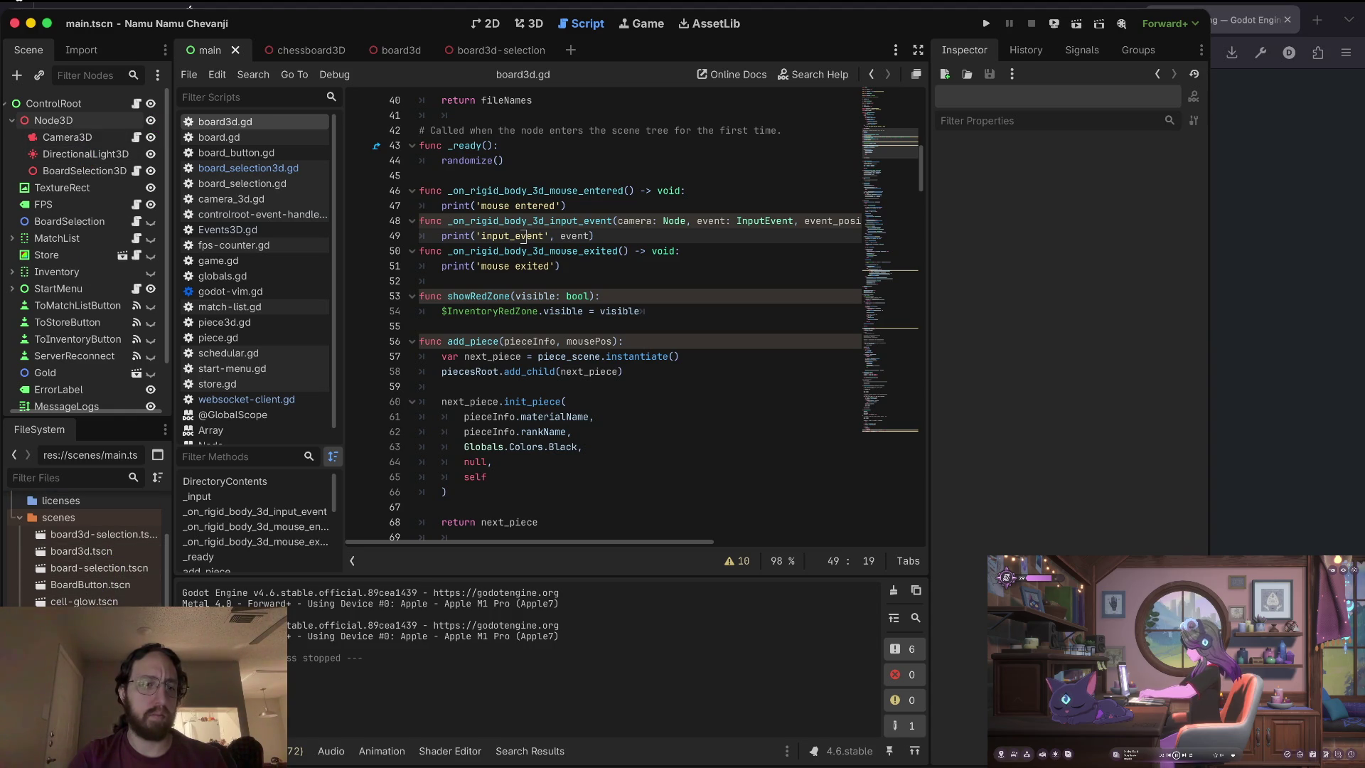
{"action": "key", "text": "ctrl+Tab"}
{"action": "left_click", "coordinate": [99, 107]}
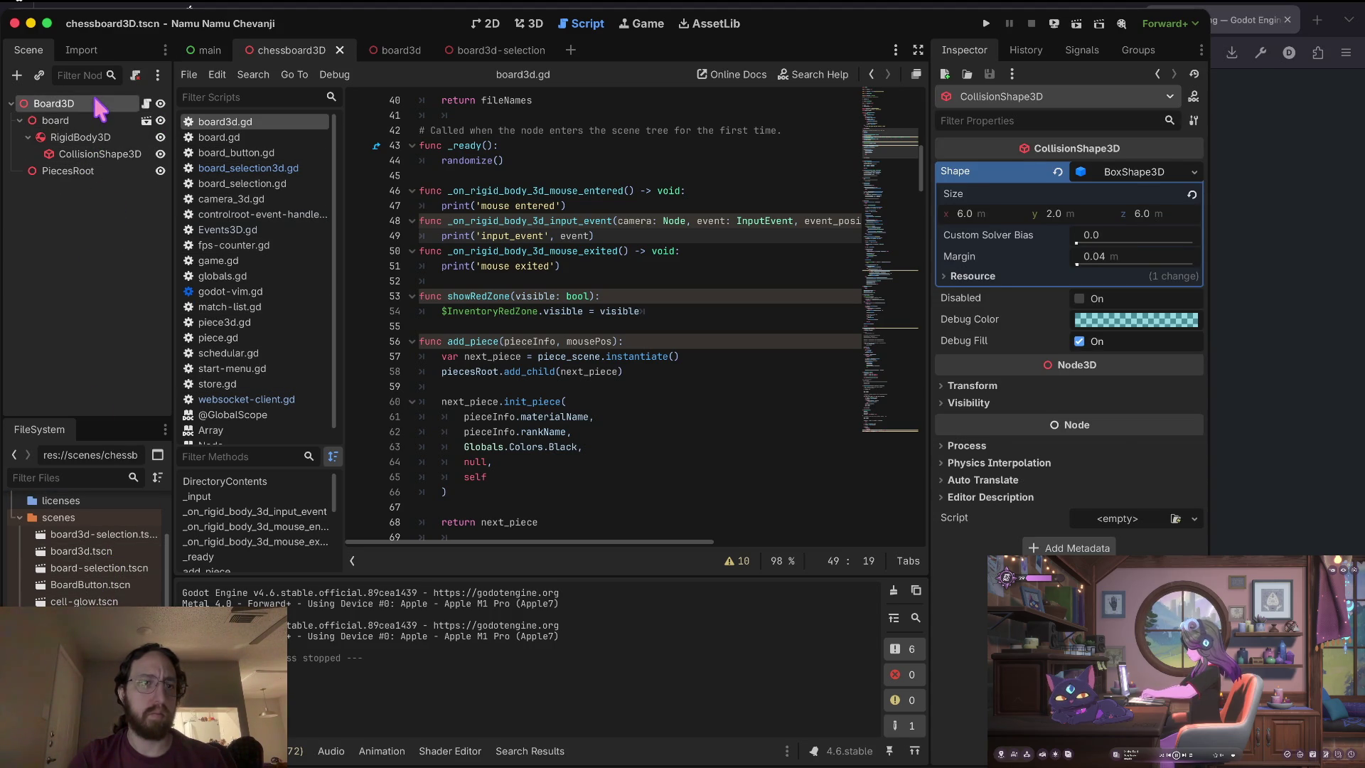
Connect RigidBody3D's mouse_entered, mouse_exited and input_event signals to default board3d.gd handlers, then save chessboard3D.
{"action": "left_click", "coordinate": [114, 155]}
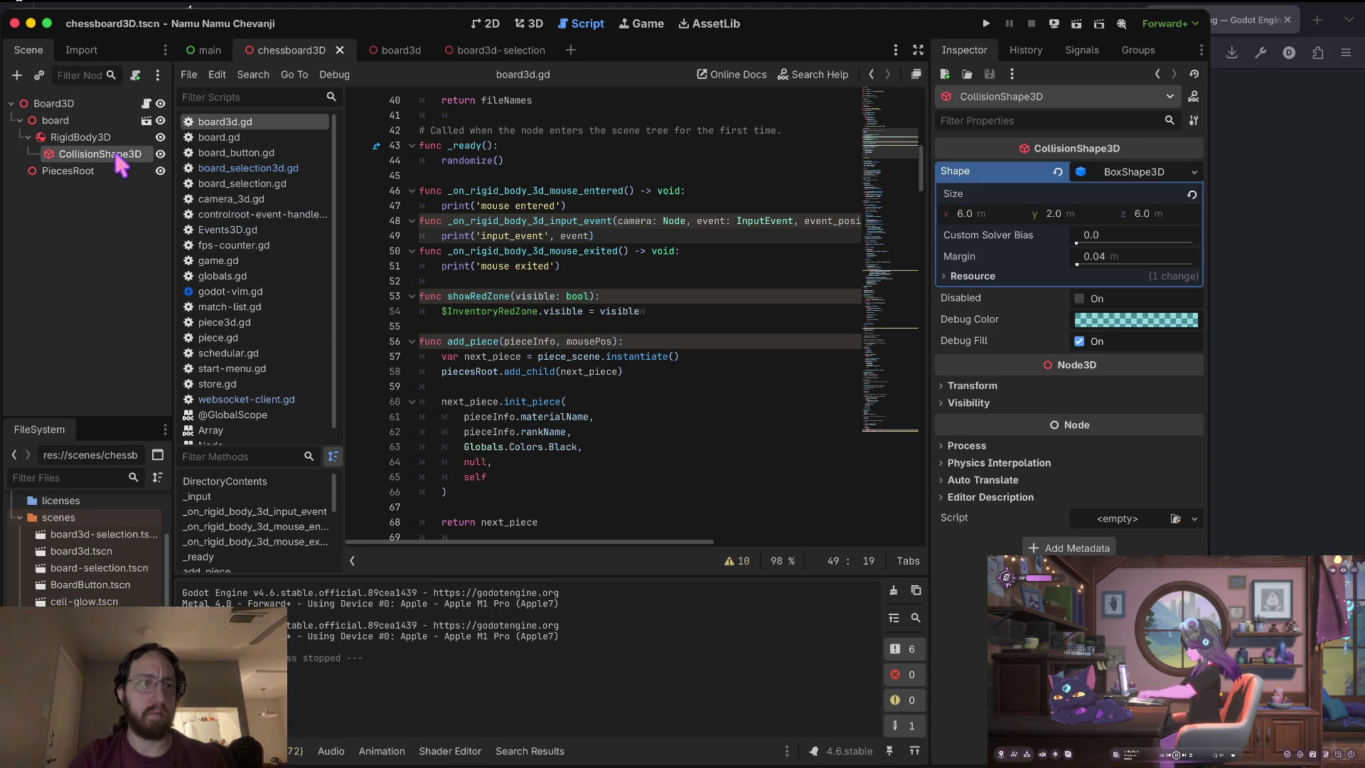
{"action": "left_click", "coordinate": [113, 138]}
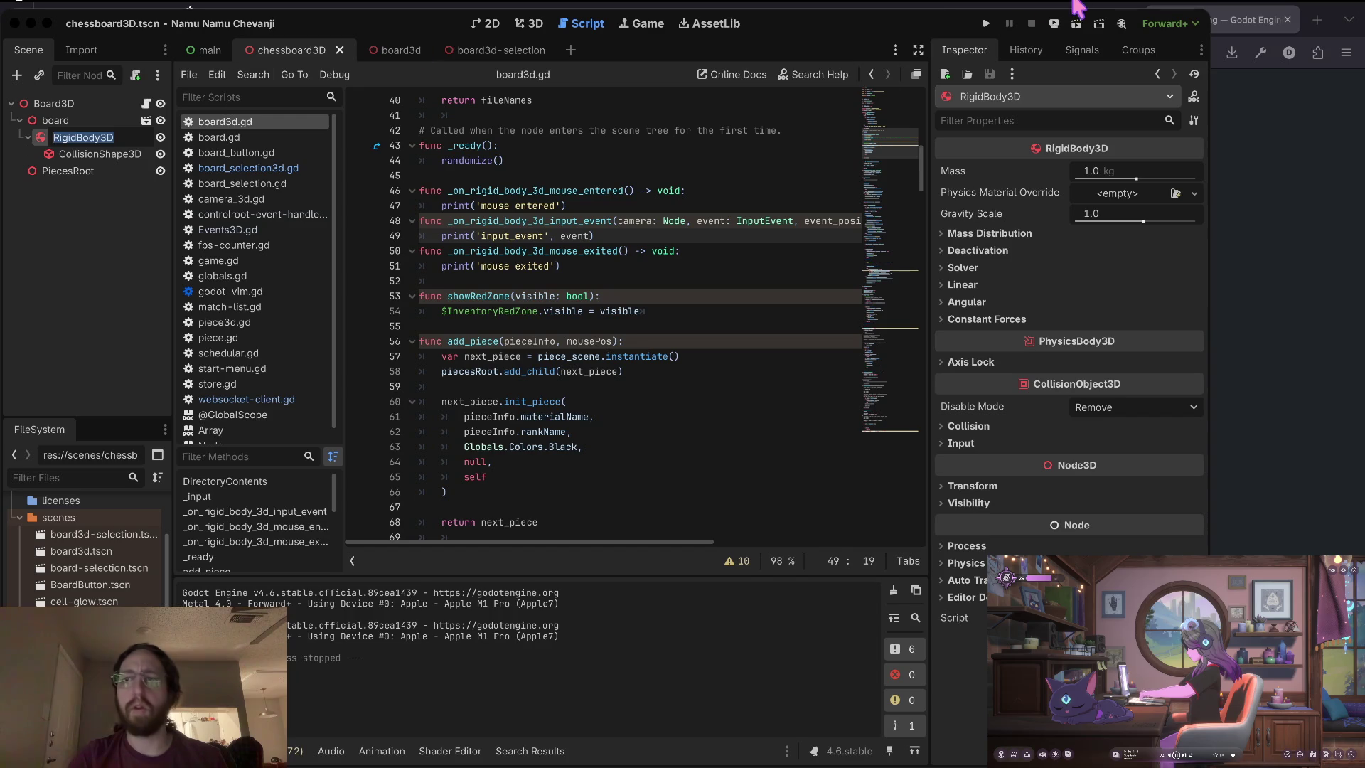
{"action": "left_click", "coordinate": [1079, 48]}
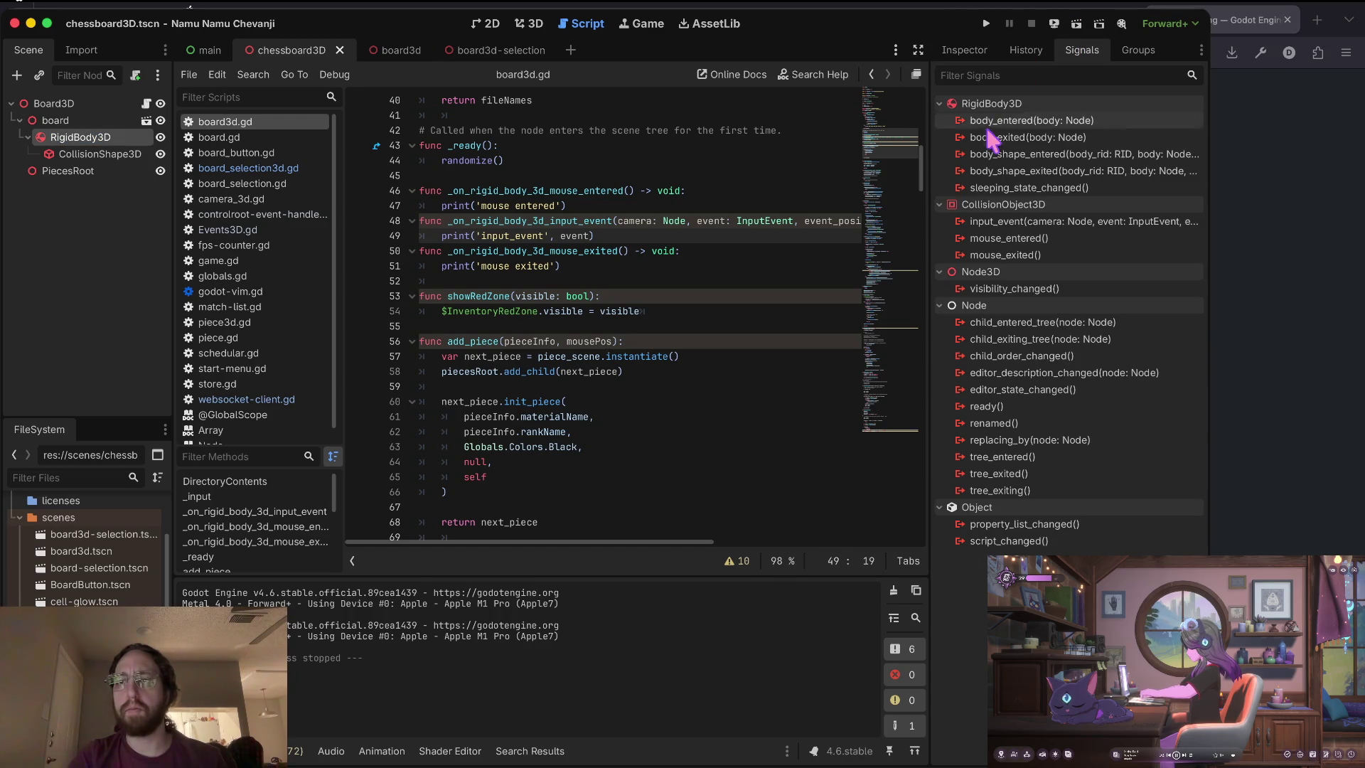
{"action": "mouse_move", "coordinate": [1088, 113]}
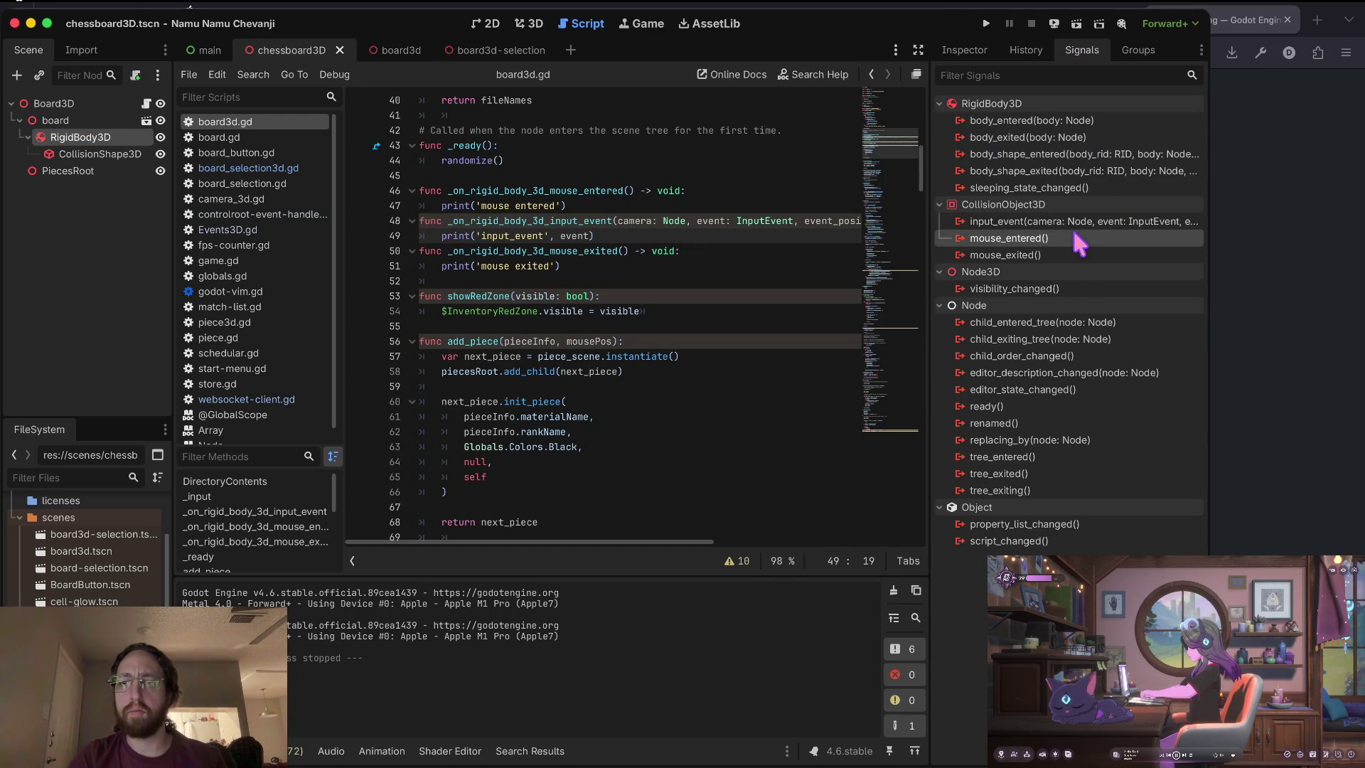
{"action": "double_click", "coordinate": [1076, 238]}
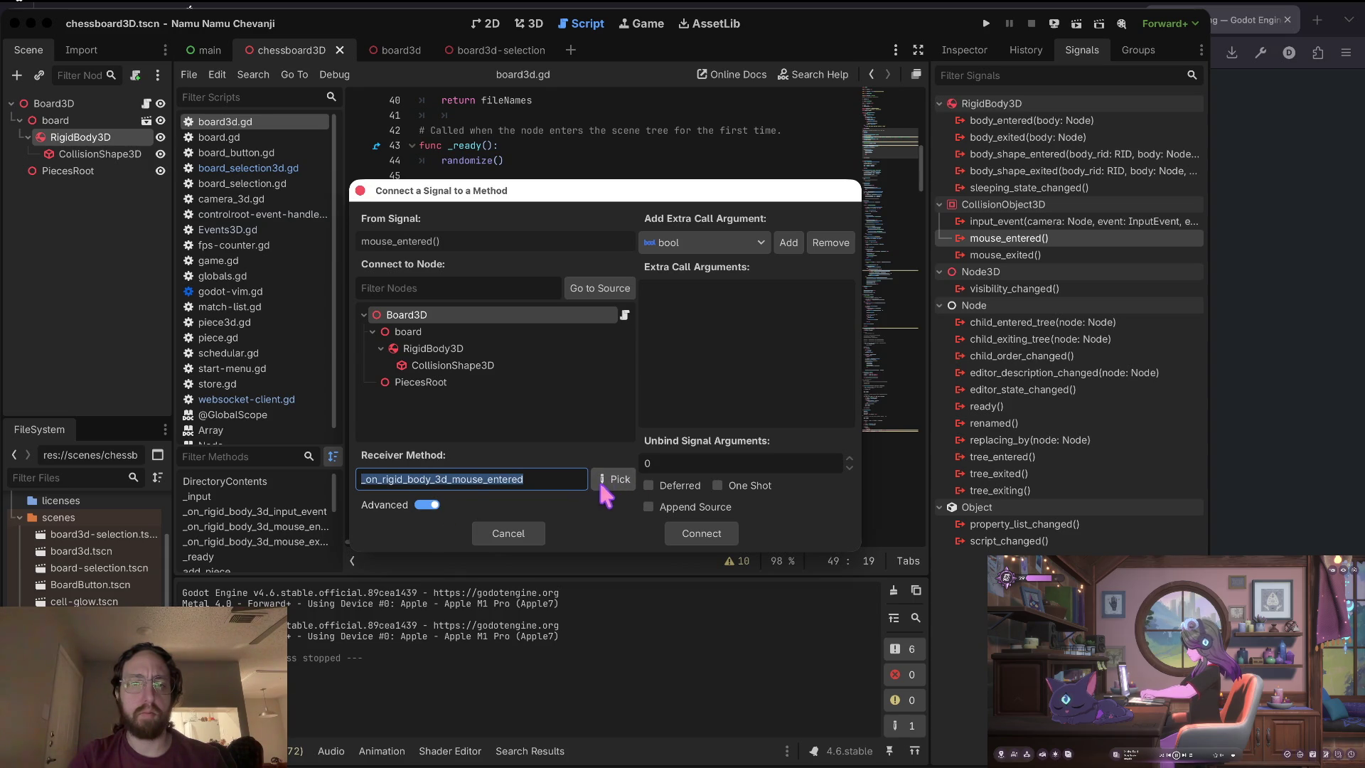
{"action": "left_click", "coordinate": [687, 535]}
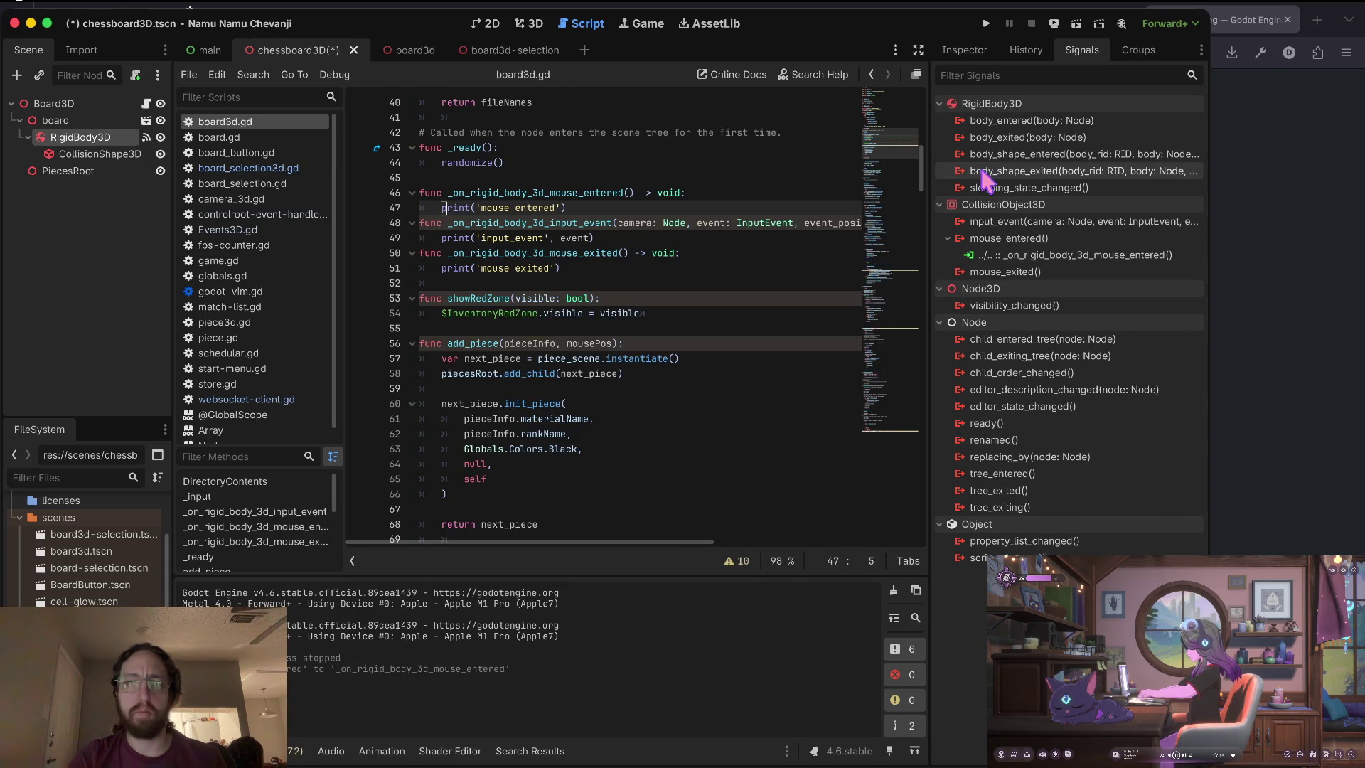
{"action": "double_click", "coordinate": [1013, 273]}
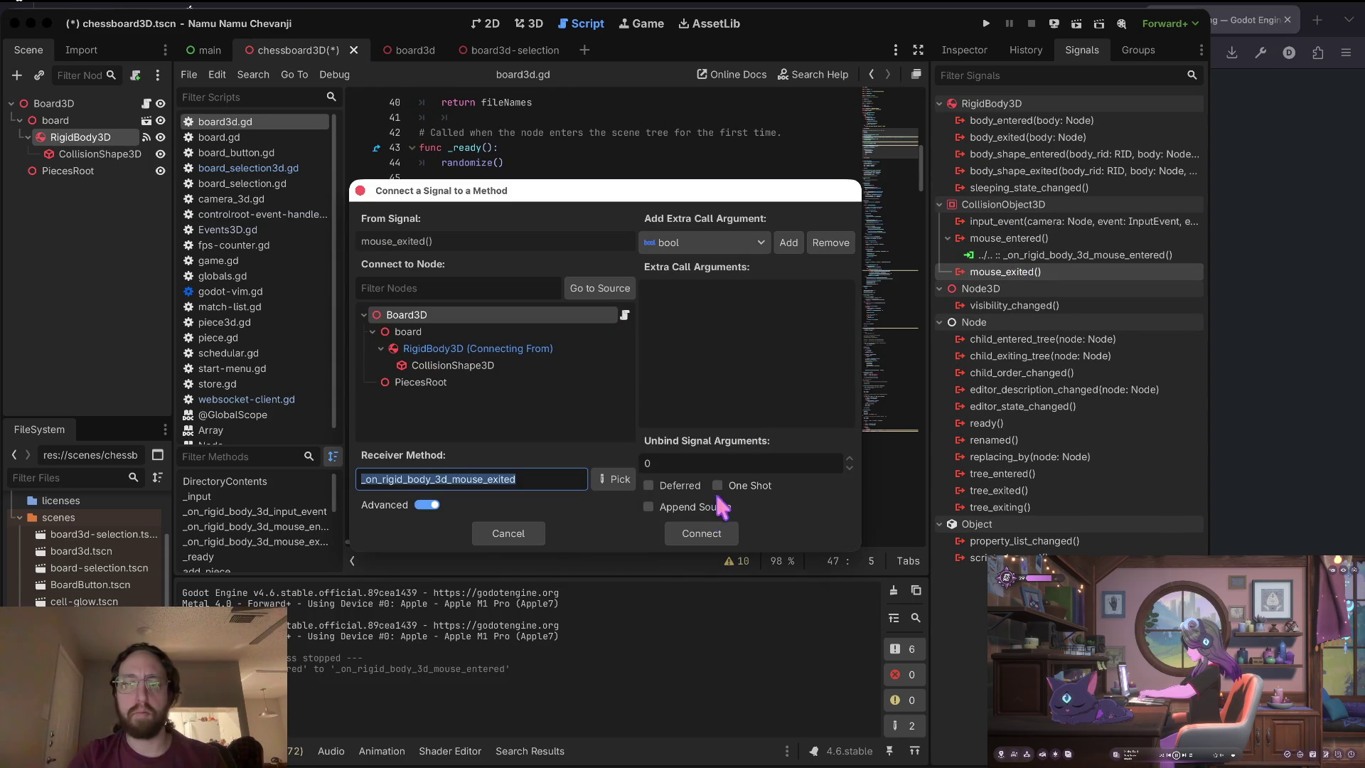
{"action": "left_click", "coordinate": [701, 535]}
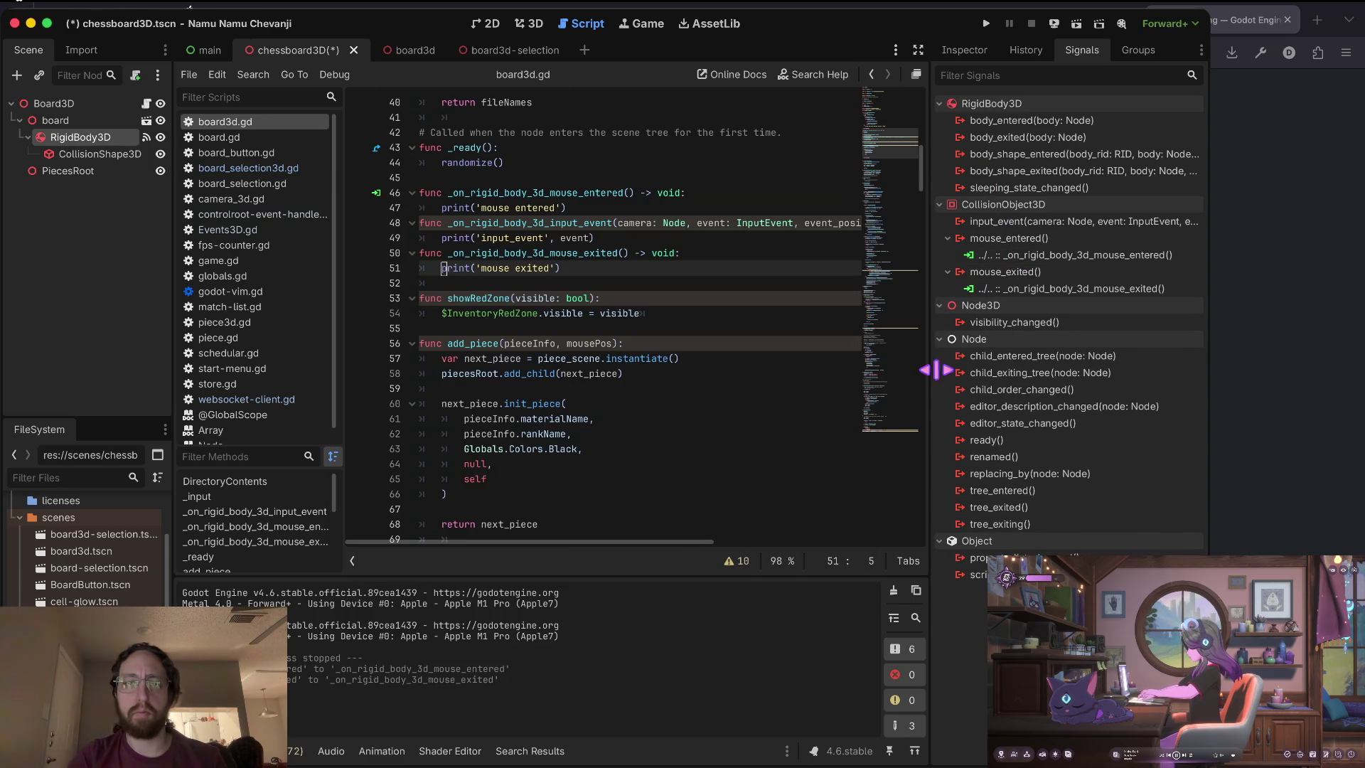
{"action": "double_click", "coordinate": [1067, 222]}
{"action": "left_click", "coordinate": [703, 533]}
{"action": "key", "text": "ctrl+s"}
Run the game with F5, log in to the chessboards, and return to the editor.
{"action": "key", "text": "F5"}
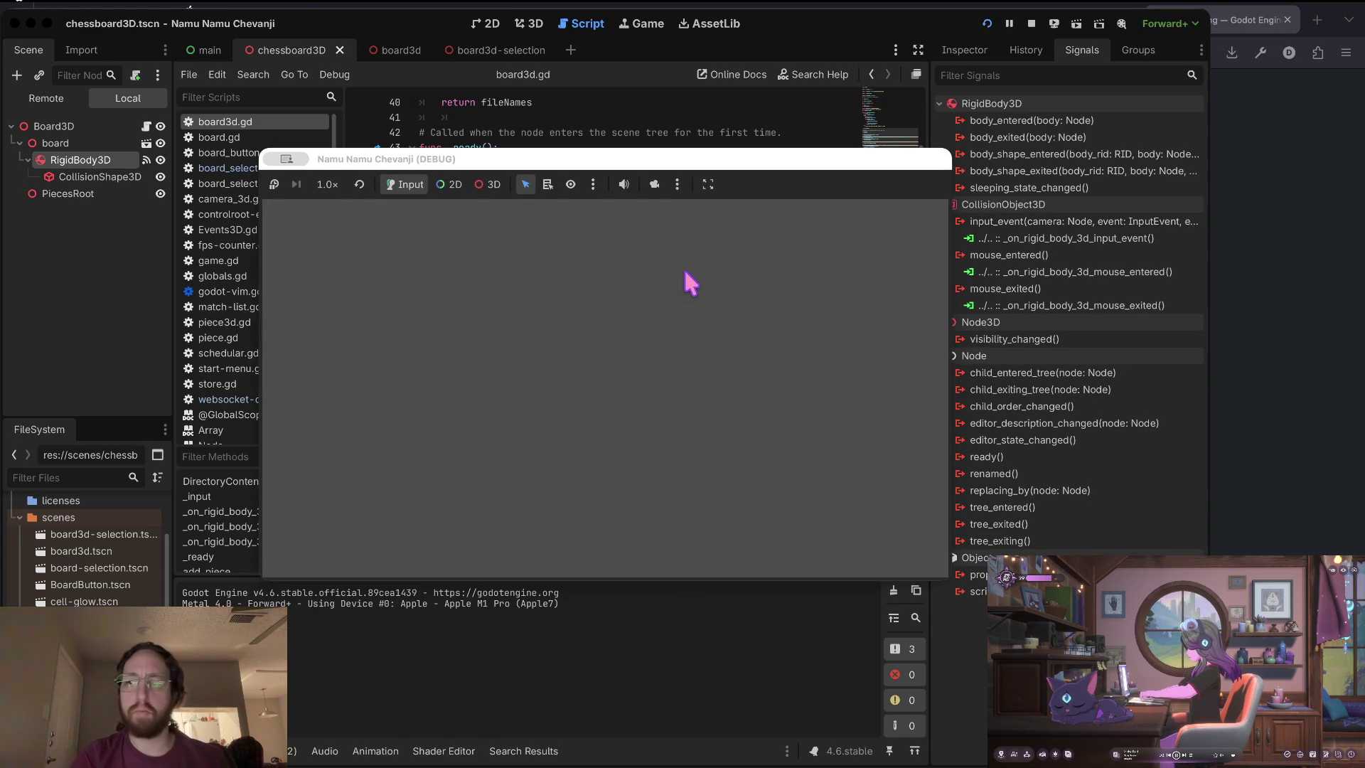
{"action": "type", "text": "d"}
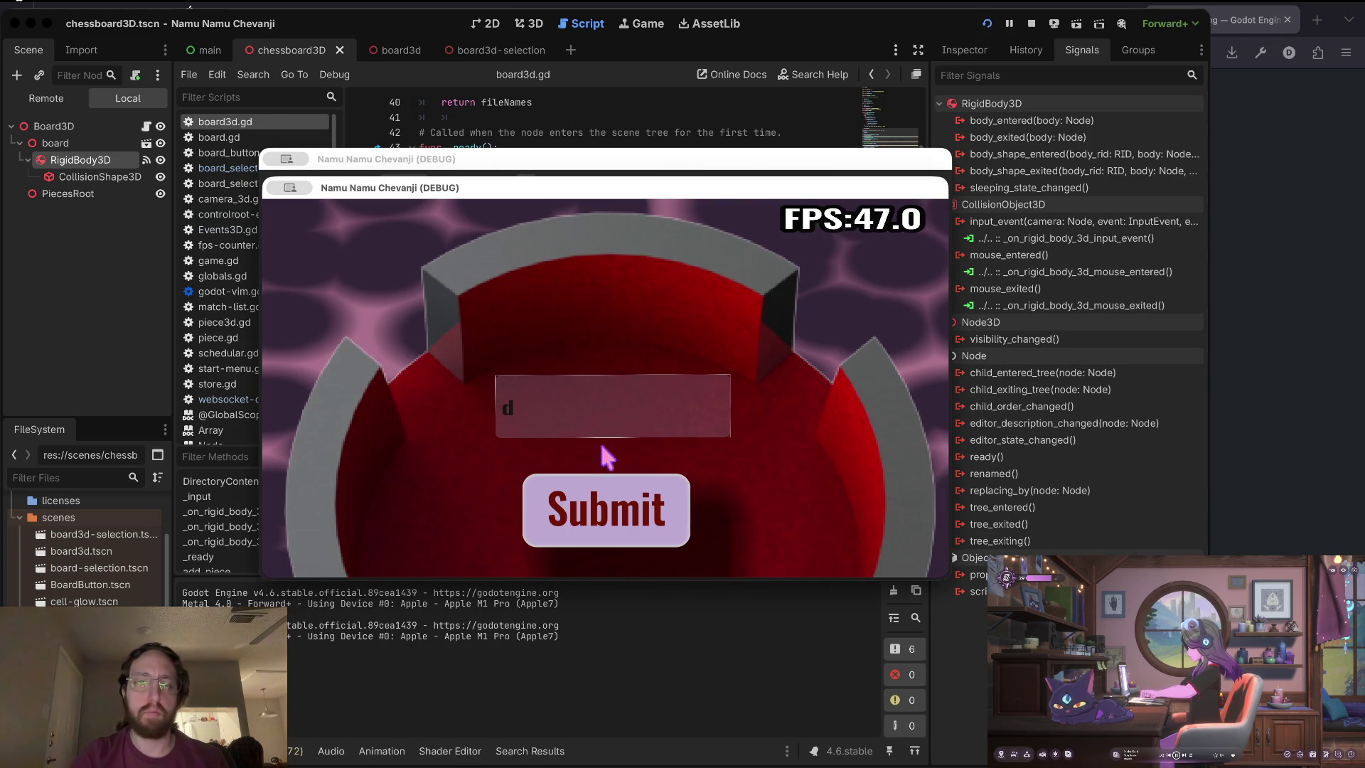
{"action": "left_click", "coordinate": [569, 503]}
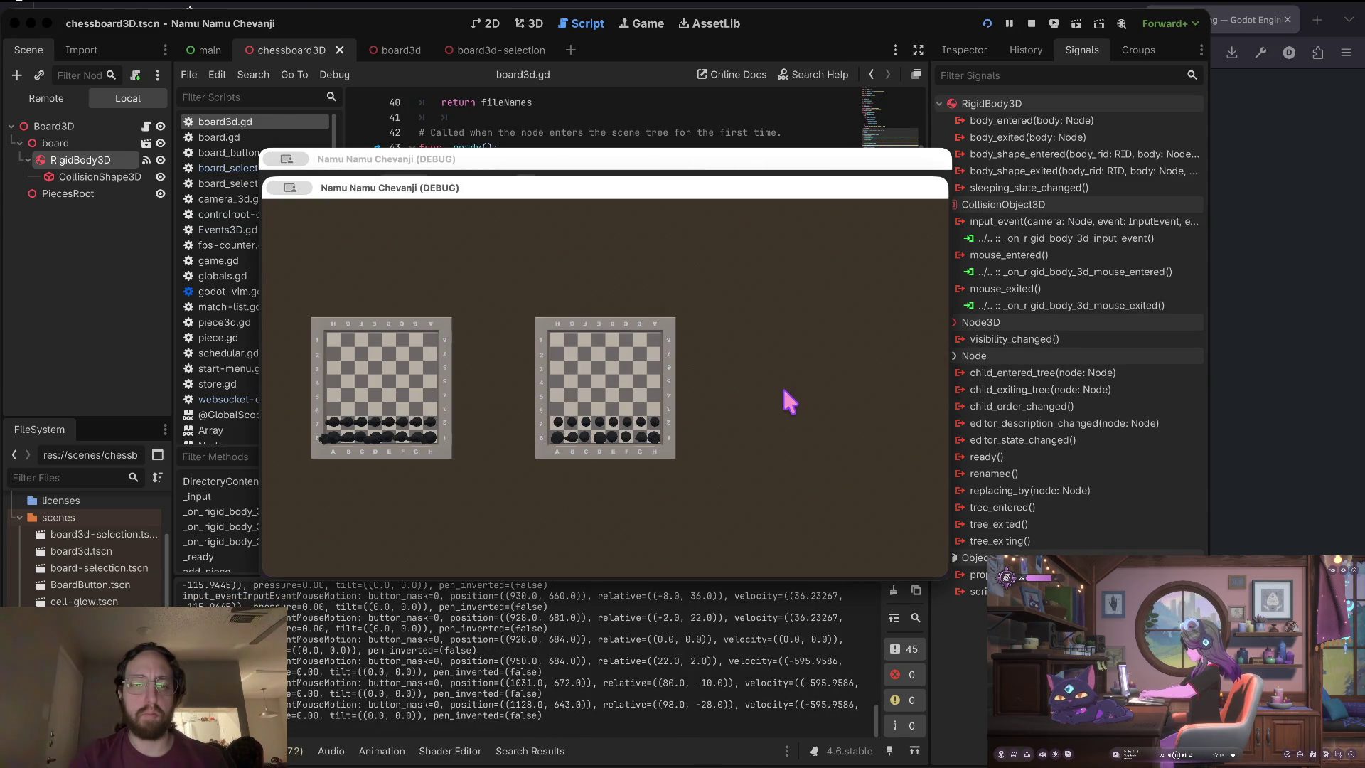
{"action": "left_click", "coordinate": [995, 138]}
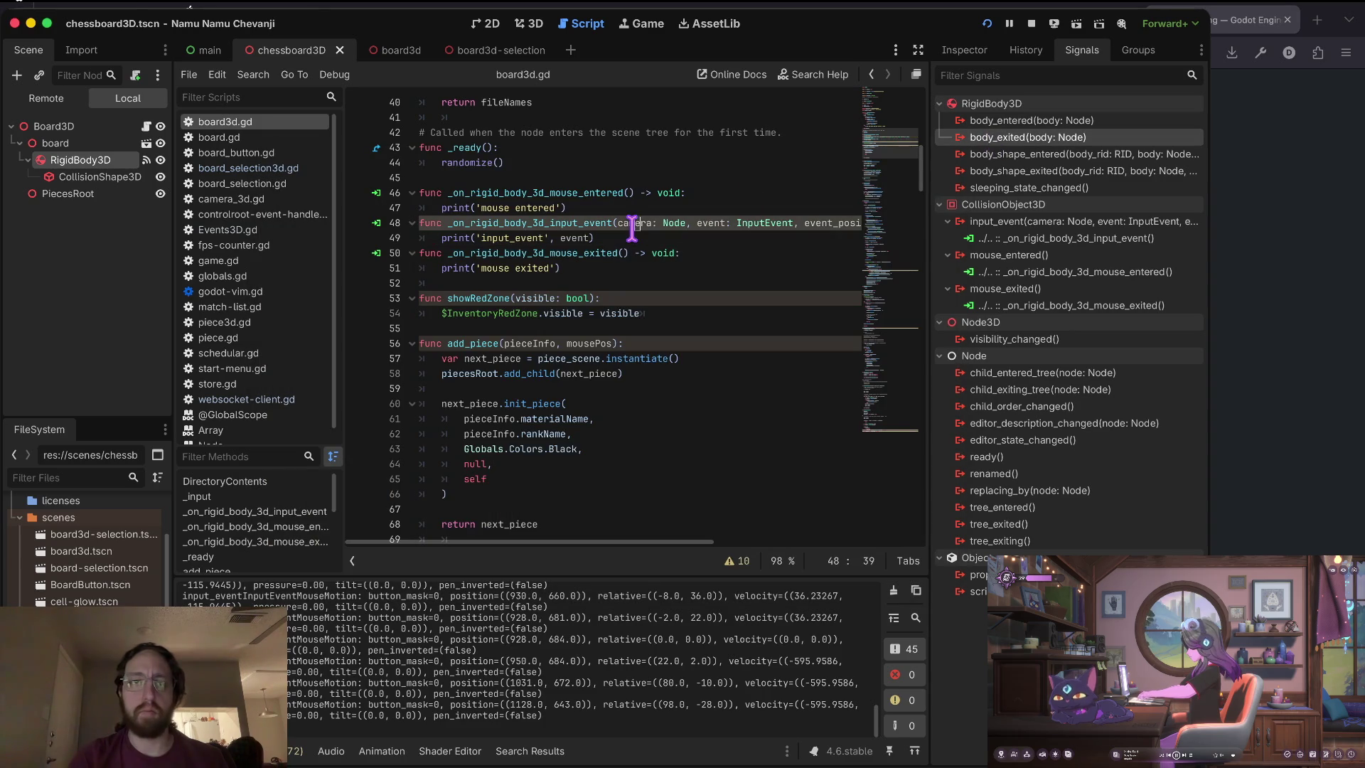
Delete the mouse_entered and mouse_exited handler functions from board3d.gd.
{"action": "key", "text": "Home"}
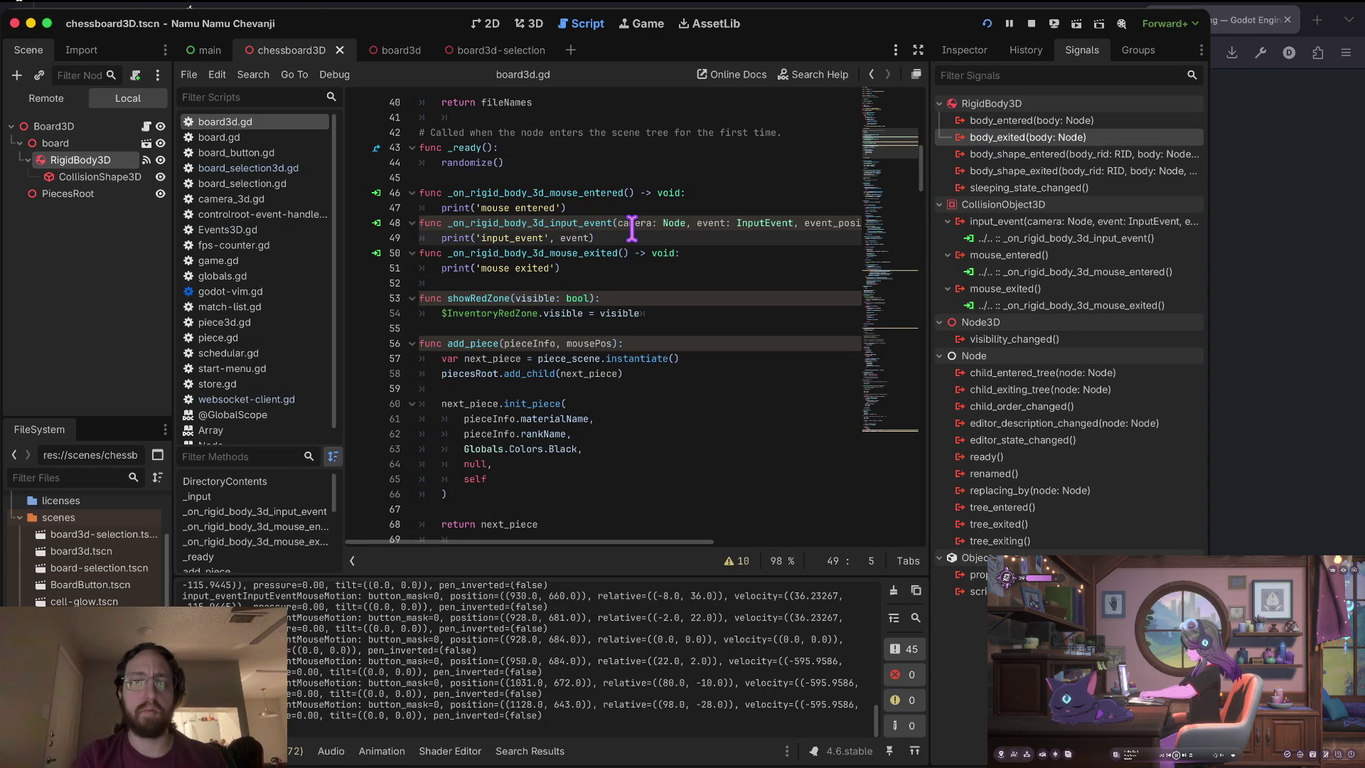
{"action": "key", "text": "shift+v"}
{"action": "key", "text": "j"}
{"action": "key", "text": "j"}
{"action": "key", "text": "Escape"}
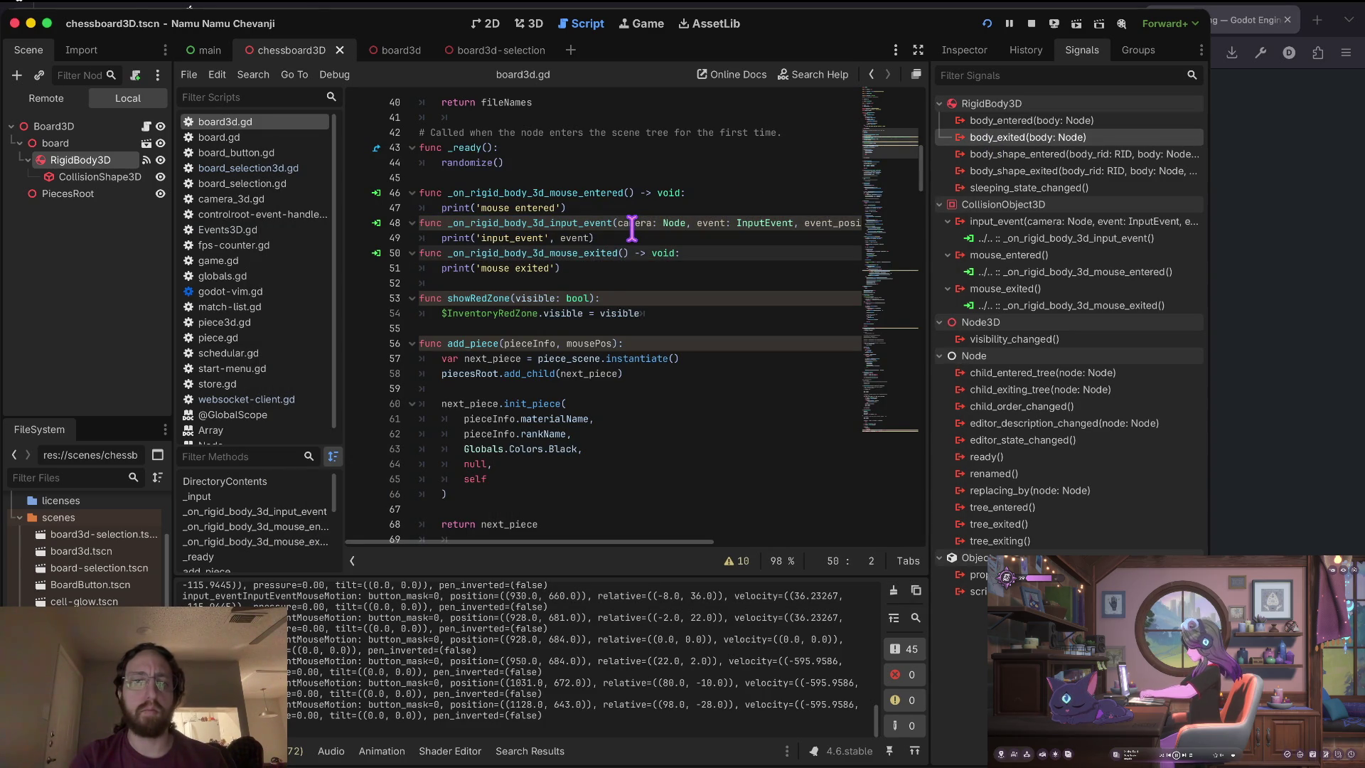
{"action": "key", "text": "k"}
{"action": "key", "text": "k"}
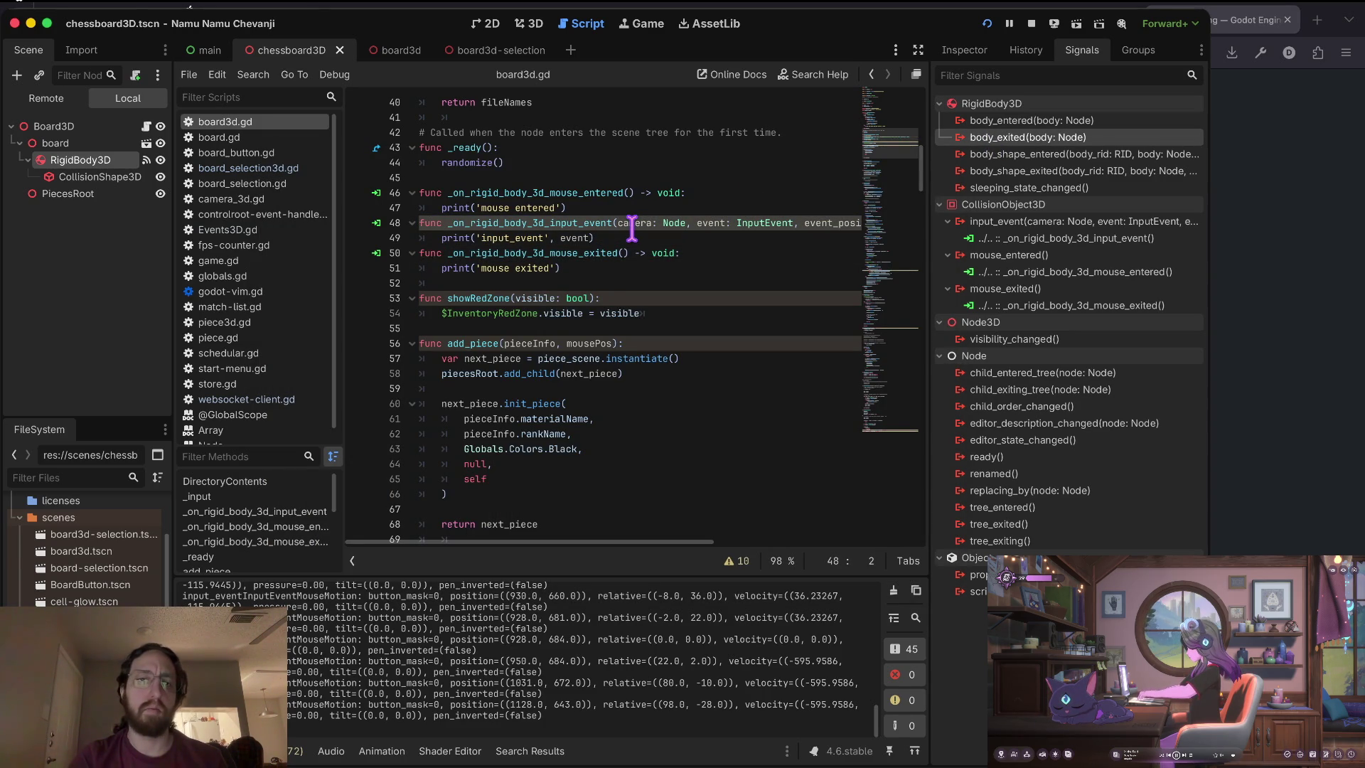
{"action": "key", "text": "j"}
{"action": "key", "text": "j"}
{"action": "key", "text": "j"}
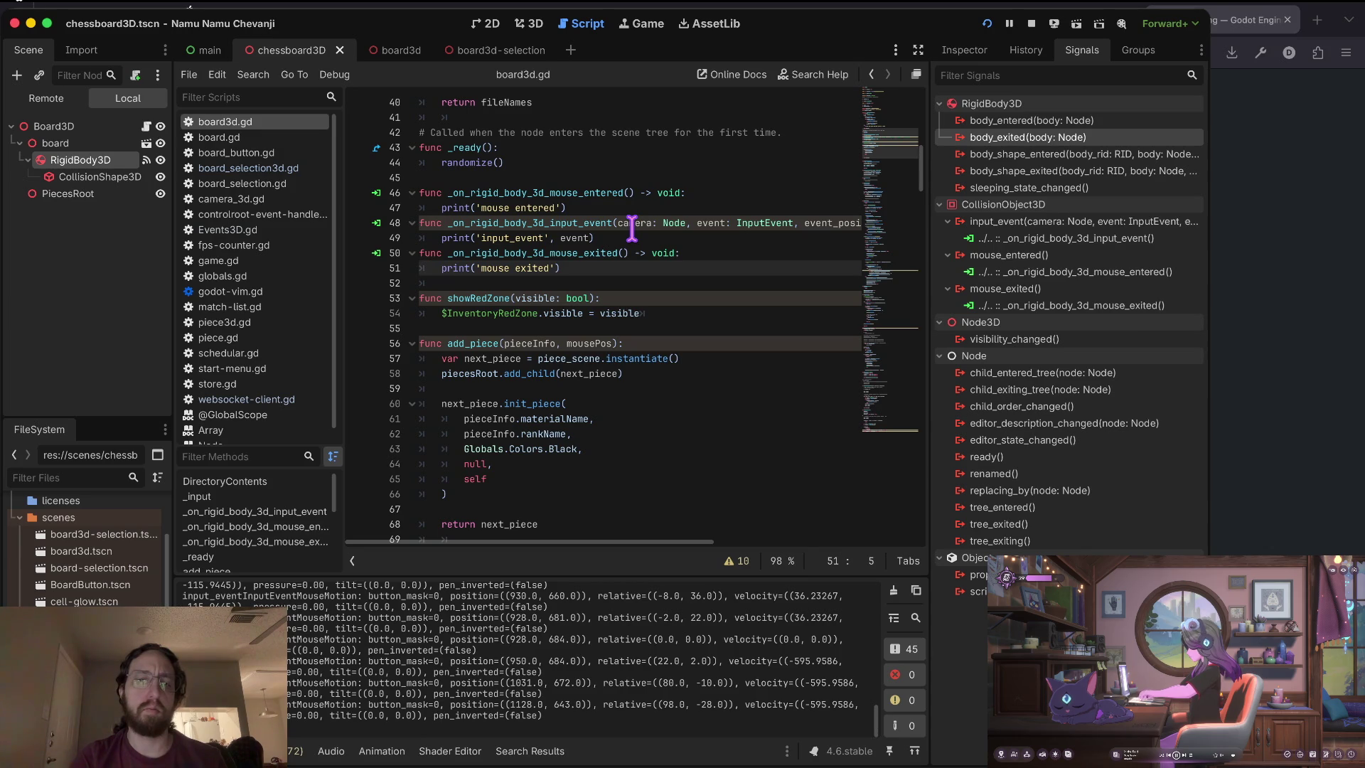
{"action": "key", "text": "d"}
{"action": "key", "text": "d"}
{"action": "key", "text": "k"}
{"action": "key", "text": "d"}
{"action": "key", "text": "d"}
{"action": "key", "text": "k"}
{"action": "key", "text": "k"}
{"action": "key", "text": "k"}
{"action": "key", "text": "k"}
{"action": "key", "text": "d"}
{"action": "key", "text": "d"}
{"action": "key", "text": "d"}
Restart the game, log in again to reach the chessboards, and return to the script editor.
{"action": "key", "text": "super+b"}
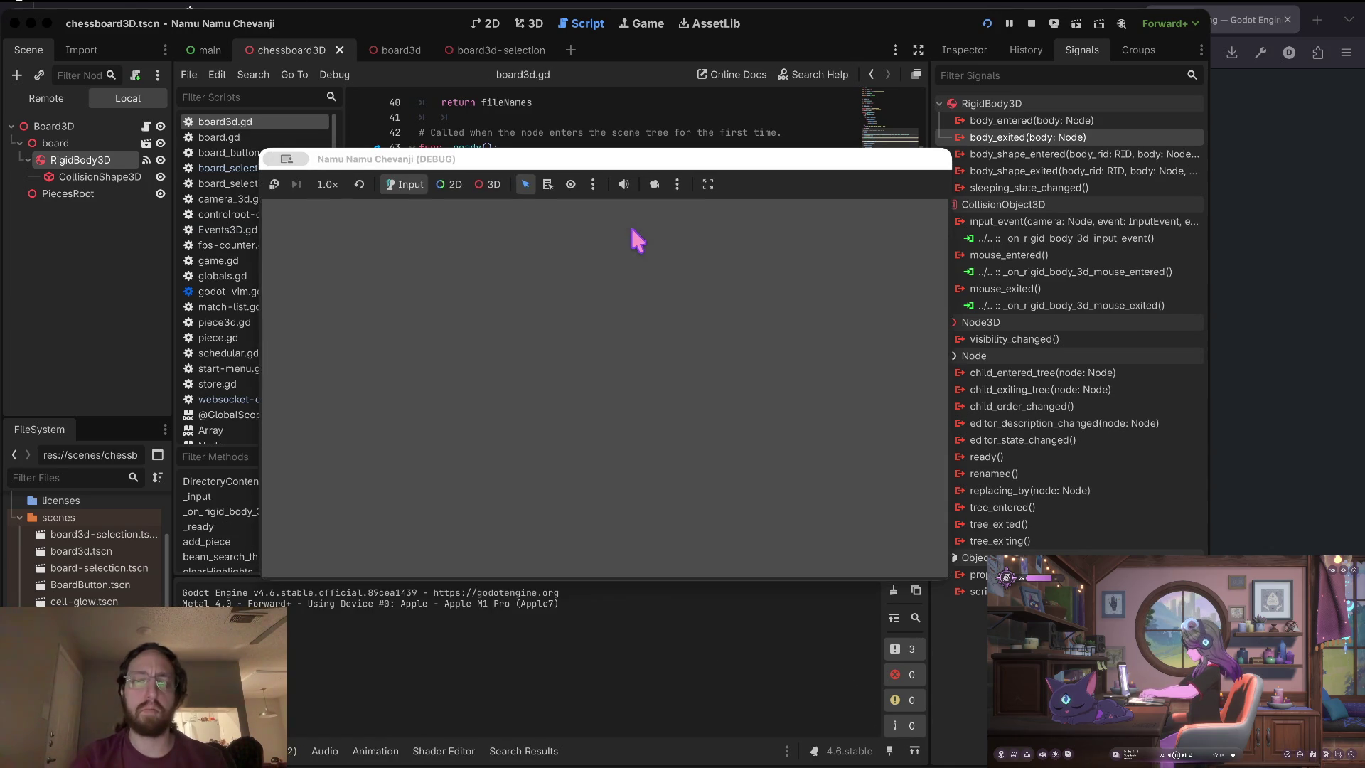
{"action": "type", "text": "d"}
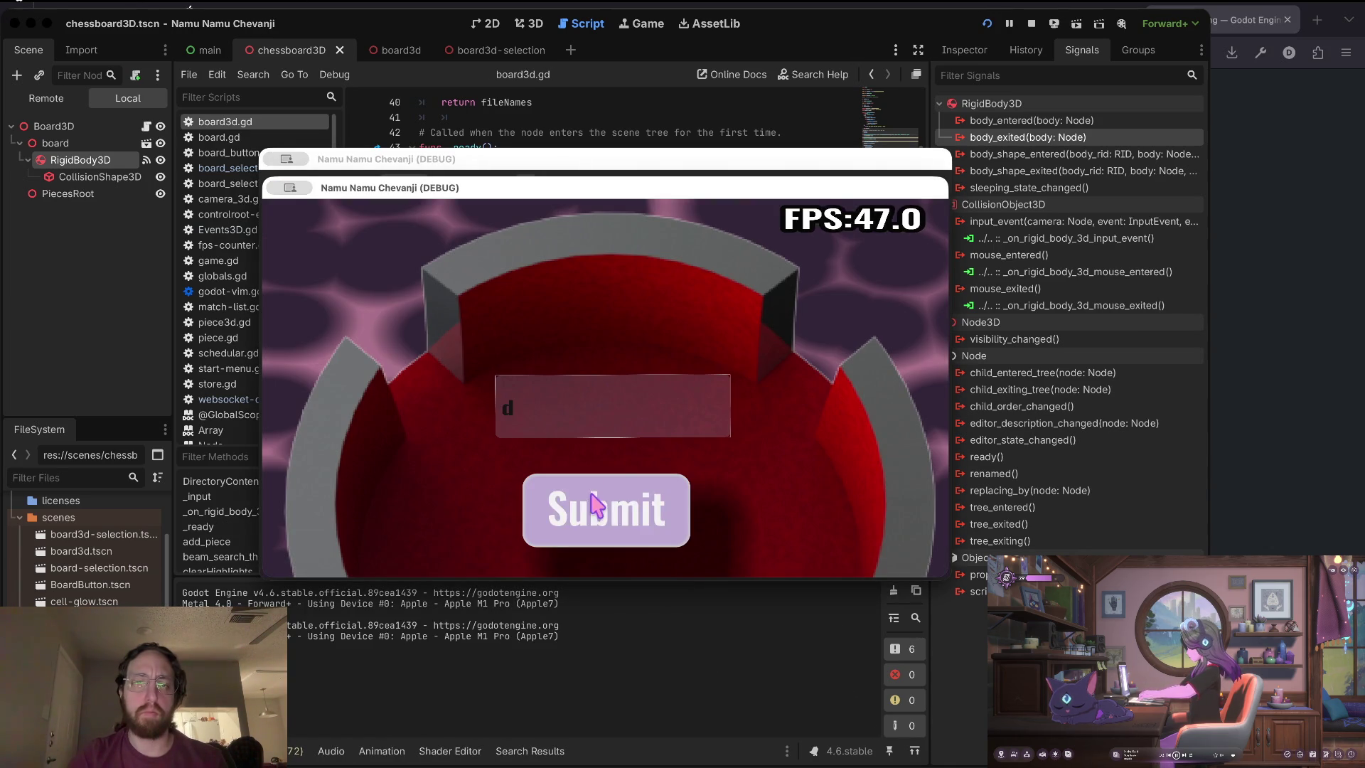
{"action": "left_click", "coordinate": [595, 503]}
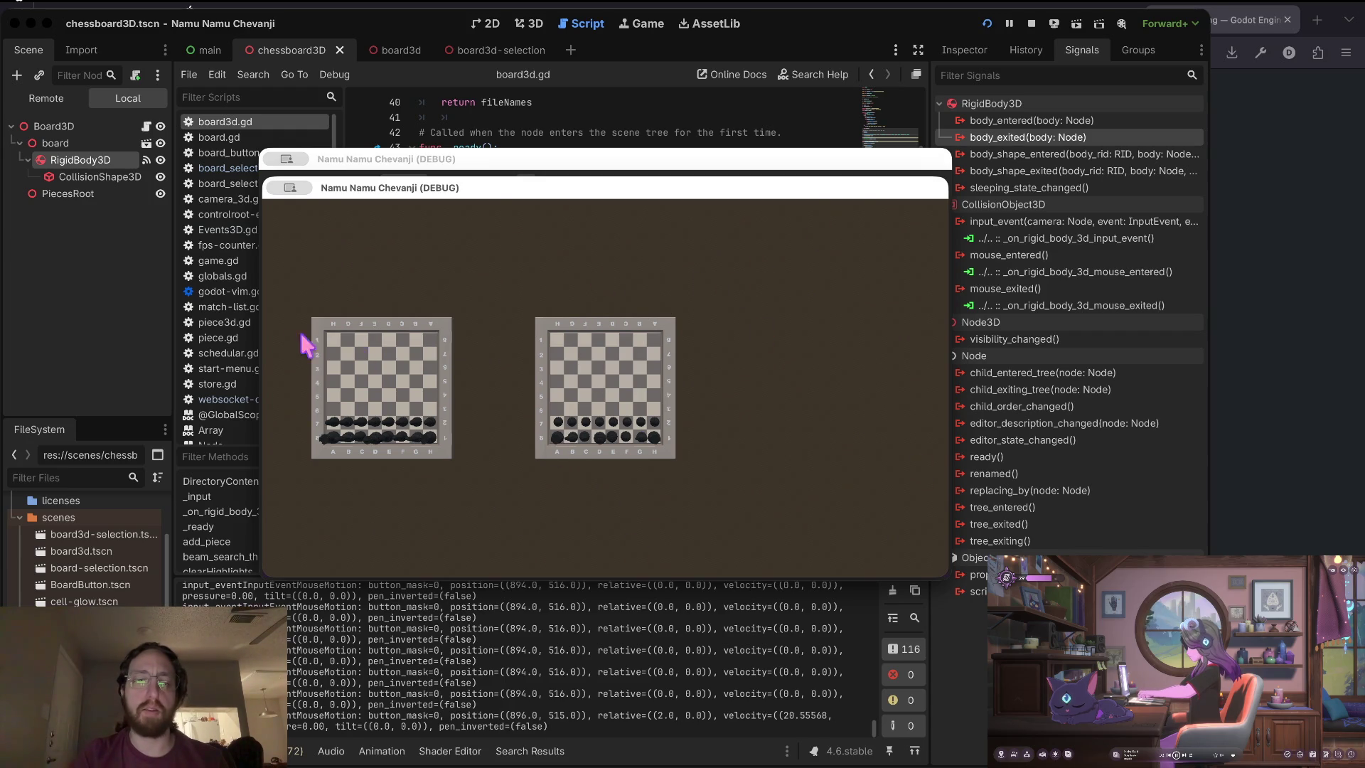
{"action": "left_click", "coordinate": [702, 90]}
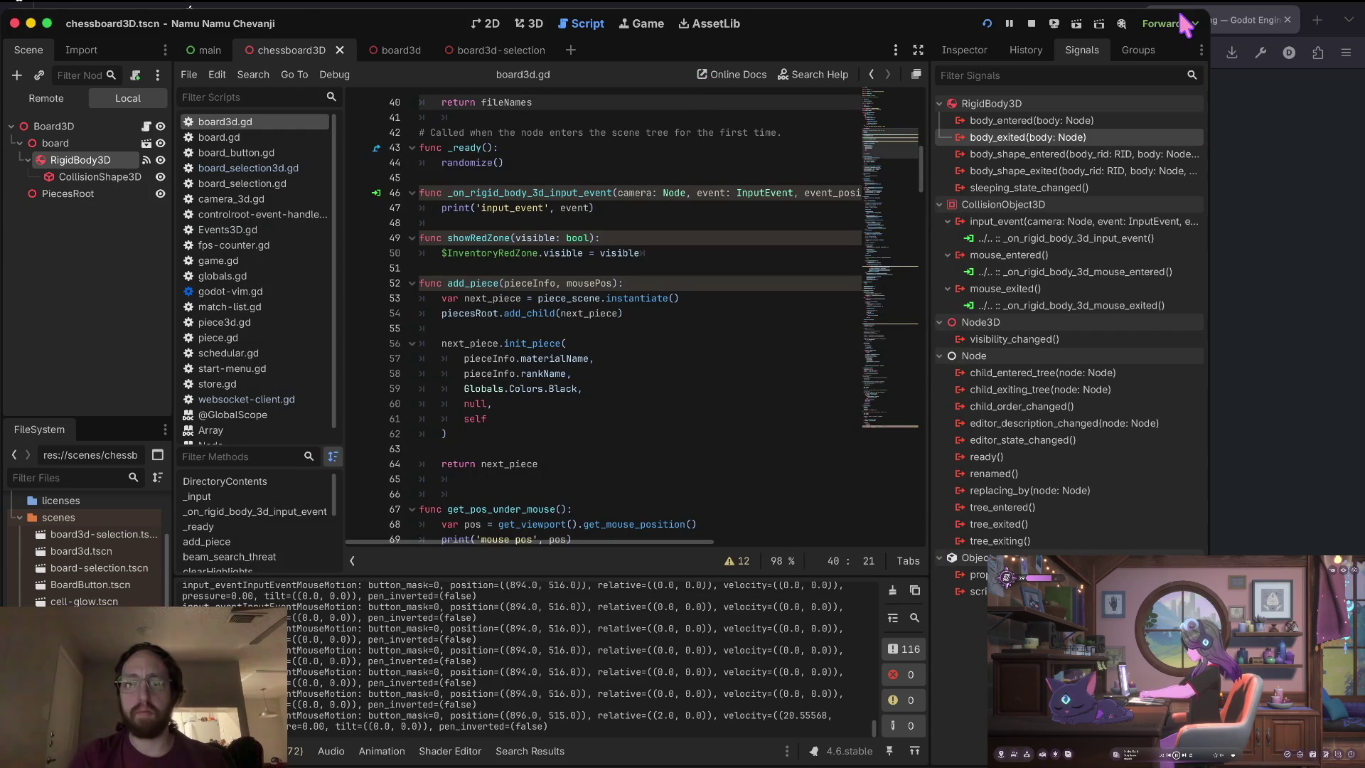
Stop the game and add handlers printing 'mouse entered' and 'mouse exited' to board3d.gd.
{"action": "left_click", "coordinate": [1031, 24]}
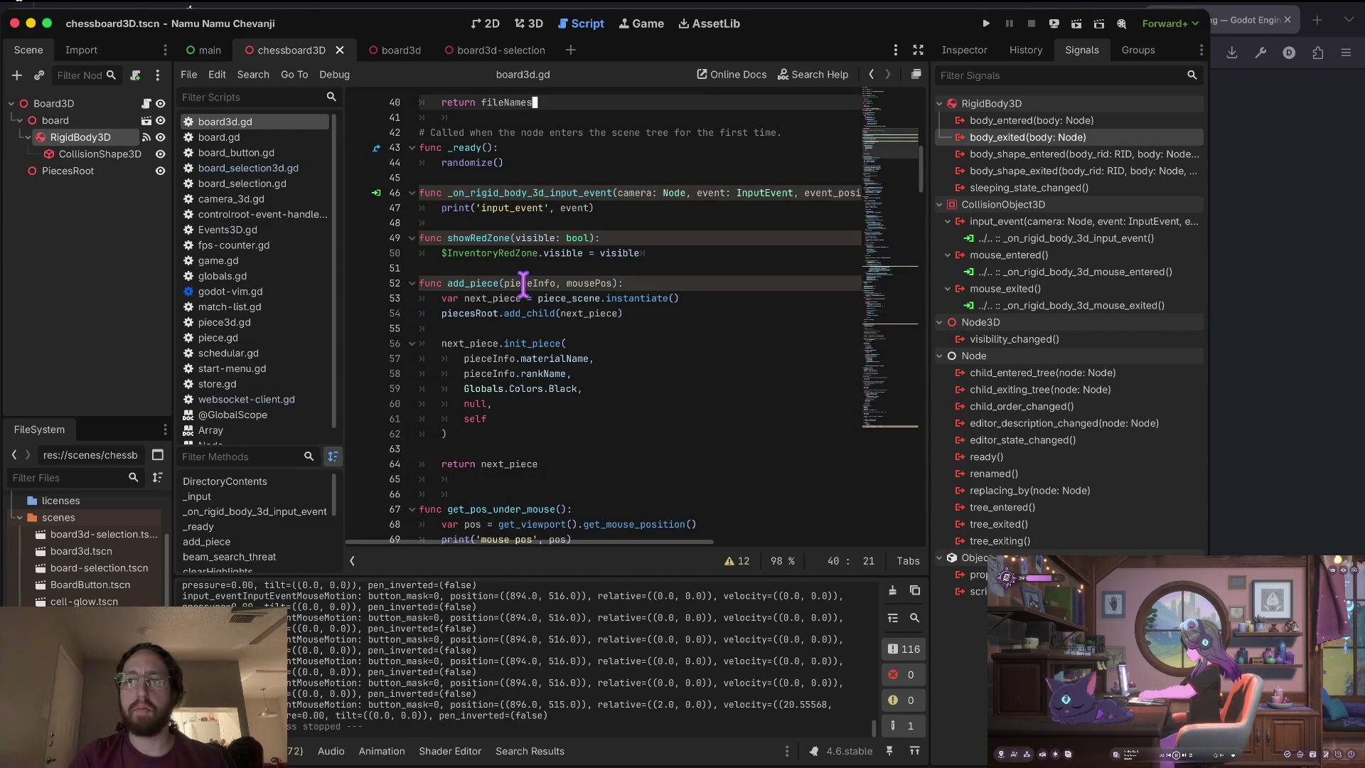
{"action": "left_click", "coordinate": [493, 240]}
{"action": "key", "text": "ctrl+z"}
{"action": "key", "text": "ctrl+z"}
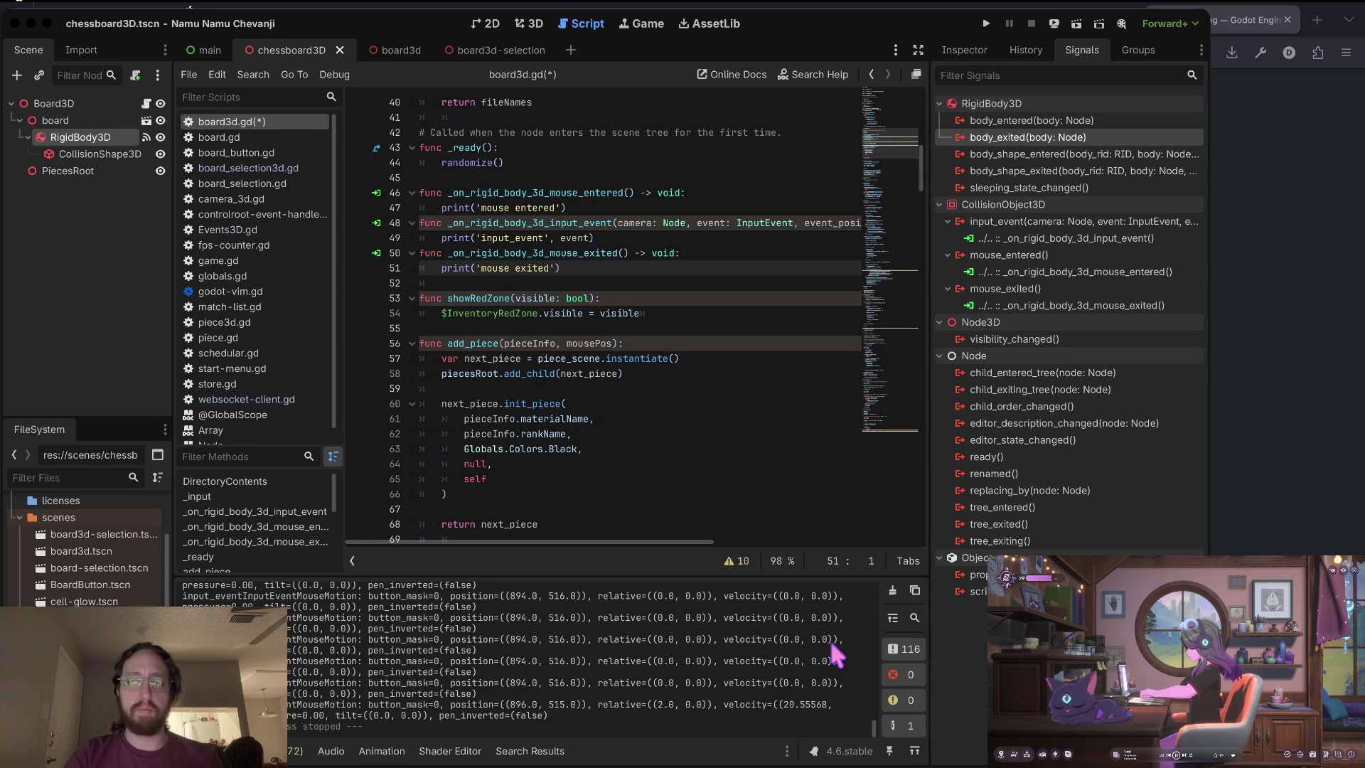
{"action": "left_click", "coordinate": [593, 224]}
{"action": "left_click", "coordinate": [584, 222]}
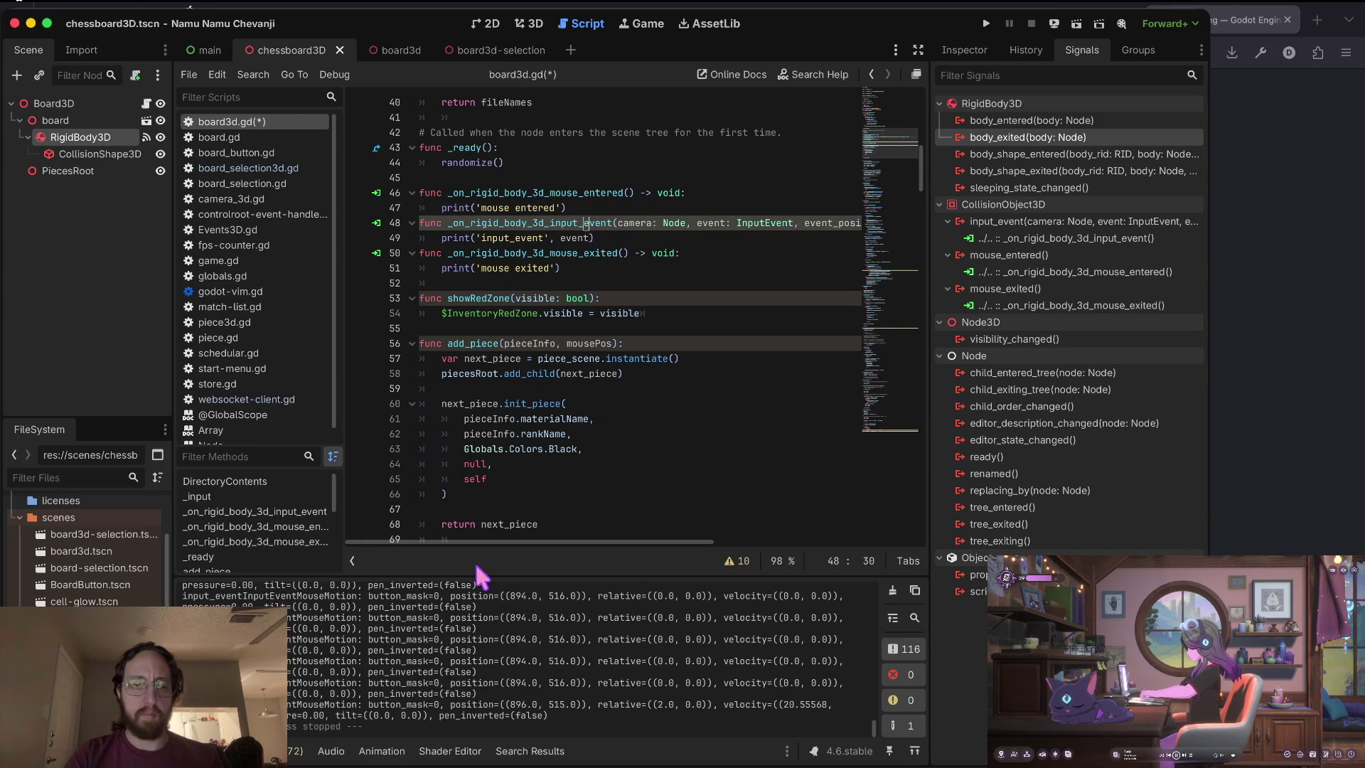
Delete the _on_rigid_body_3d_input_event handler function from board3d.gd.
{"action": "left_click", "coordinate": [598, 192]}
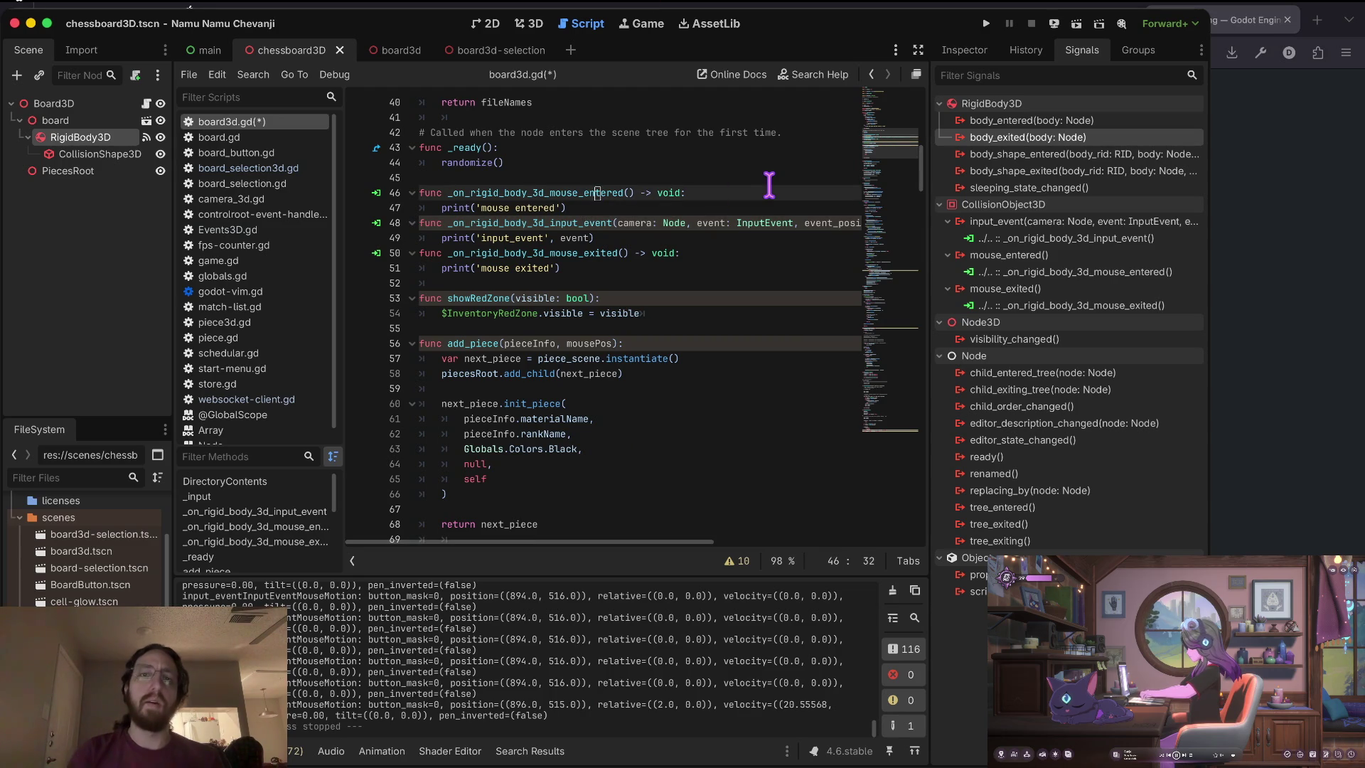
{"action": "key", "text": "Down"}
{"action": "key", "text": "Down"}
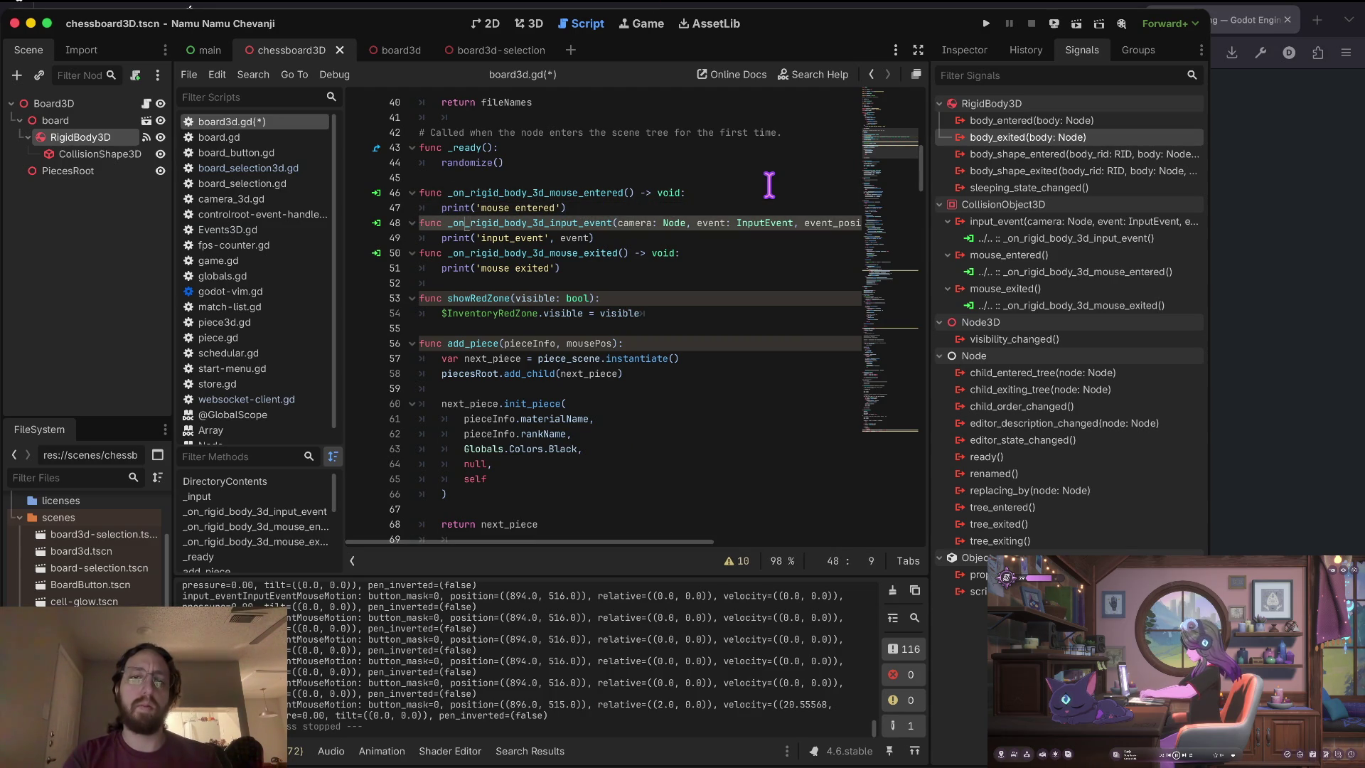
{"action": "key", "text": "shift+v"}
{"action": "key", "text": "j"}
{"action": "key", "text": "d"}
{"action": "key", "text": "k"}
{"action": "key", "text": "k"}
{"action": "key", "text": "k"}
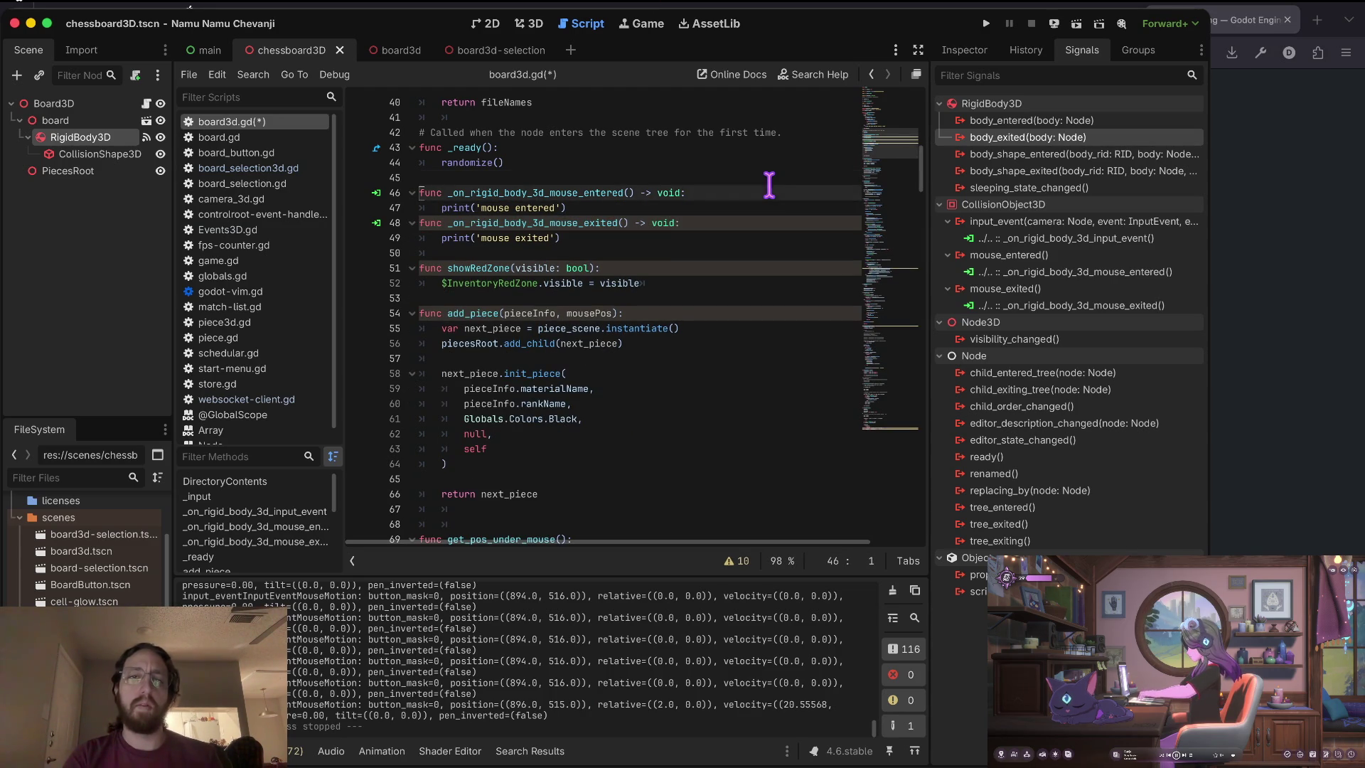
Remove the blank lines between the export and node variable declarations at the script's top.
{"action": "key", "text": "k"}
{"action": "key", "text": "k"}
{"action": "key", "text": "k"}
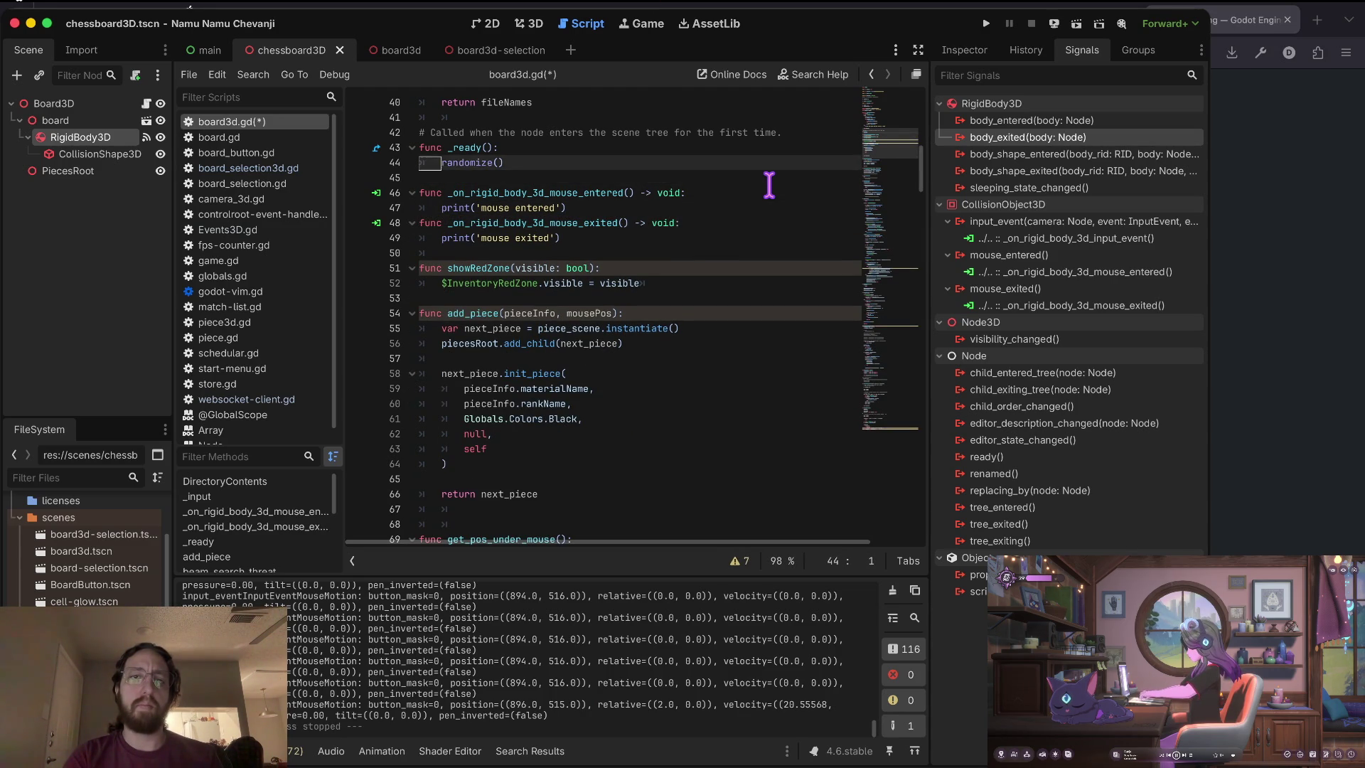
{"action": "key", "text": "ctrl+u"}
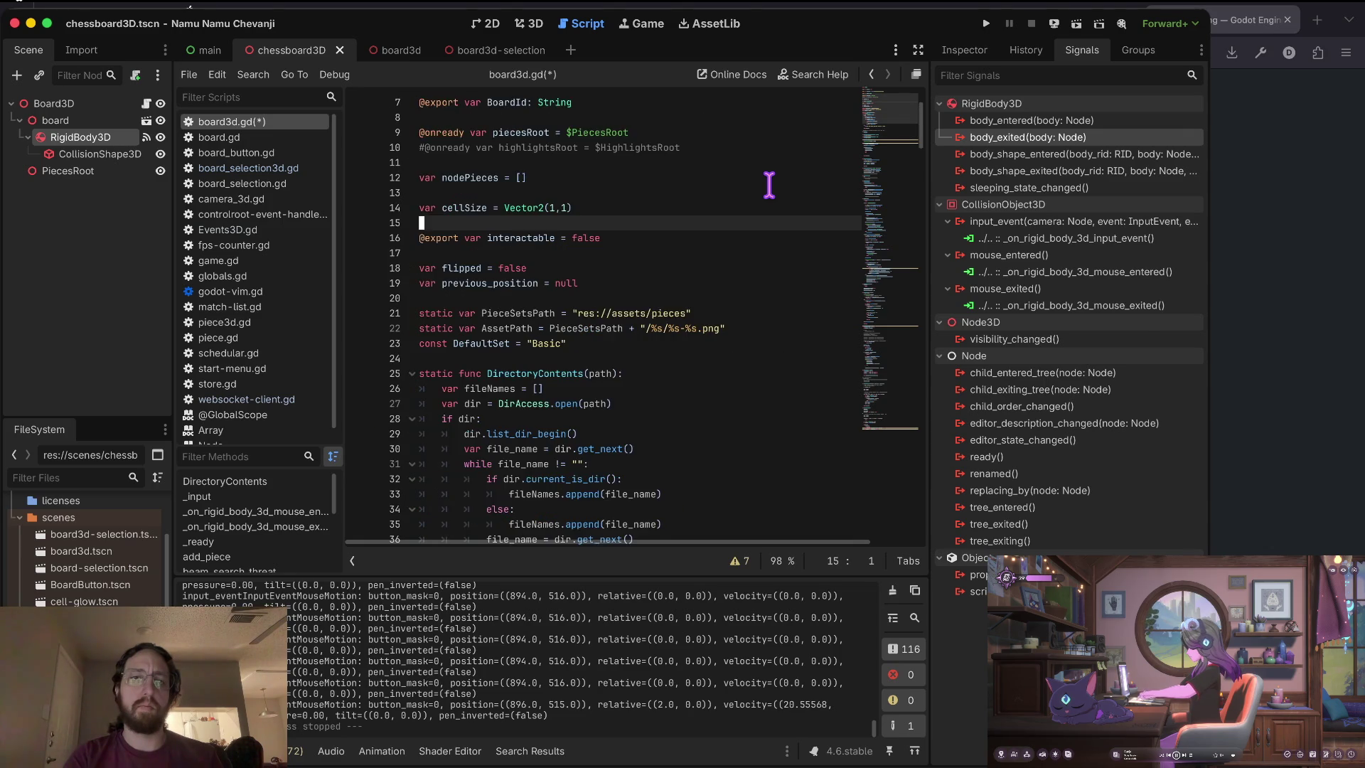
{"action": "key", "text": "g"}
{"action": "key", "text": "g"}
{"action": "key", "text": "j"}
{"action": "key", "text": "j"}
{"action": "key", "text": "j"}
{"action": "key", "text": "d"}
{"action": "key", "text": "d"}
{"action": "key", "text": "j"}
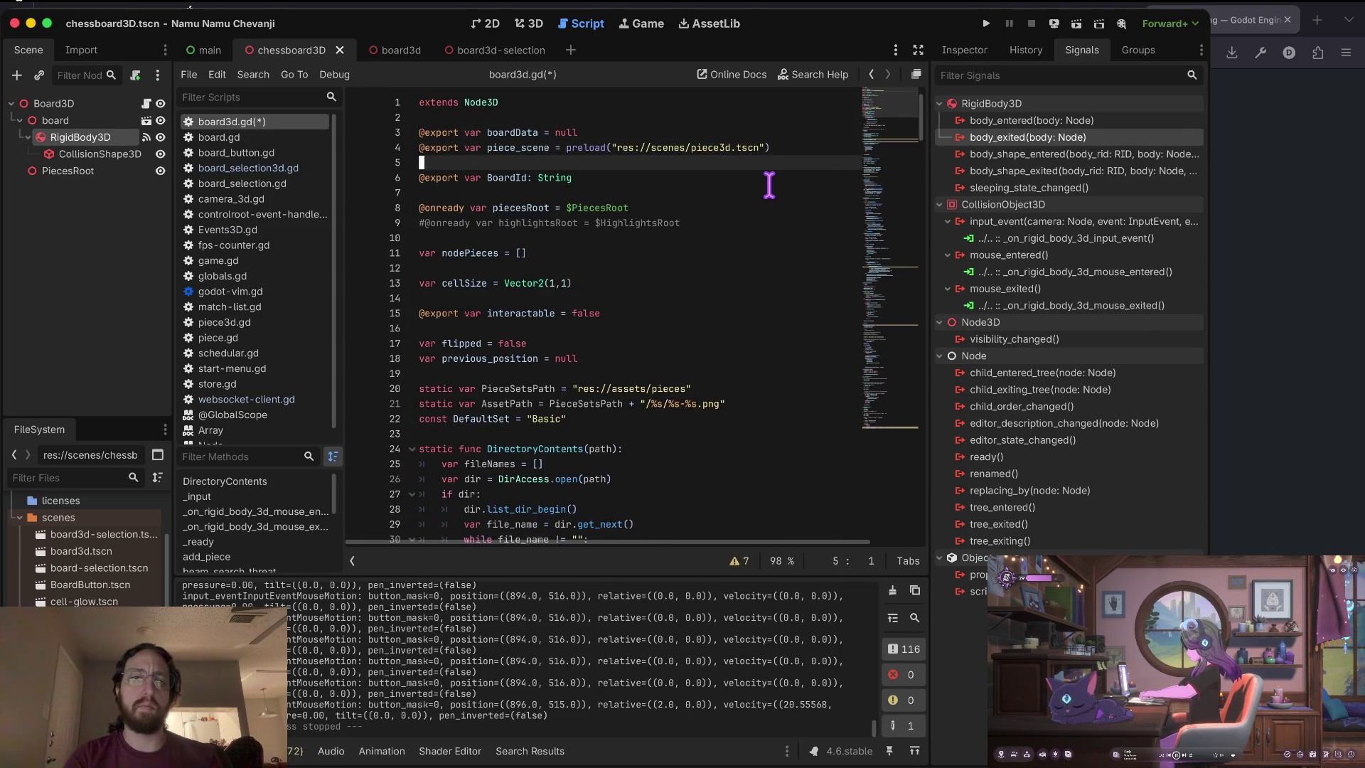
{"action": "key", "text": "d"}
{"action": "key", "text": "d"}
{"action": "key", "text": "j"}
{"action": "key", "text": "d"}
{"action": "key", "text": "d"}
{"action": "key", "text": "j"}
{"action": "key", "text": "j"}
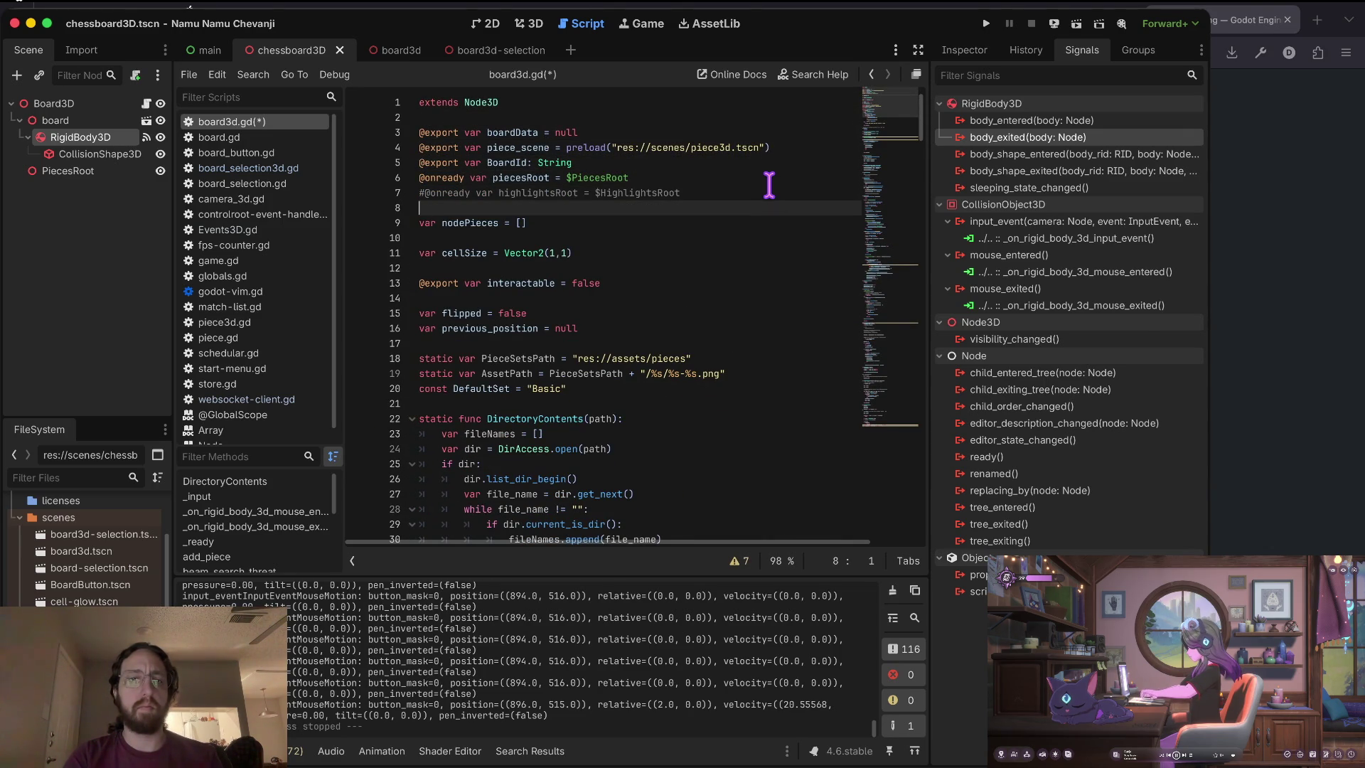
{"action": "key", "text": "j"}
{"action": "key", "text": "j"}
{"action": "key", "text": "d"}
{"action": "key", "text": "d"}
{"action": "key", "text": "j"}
{"action": "key", "text": "j"}
{"action": "key", "text": "j"}
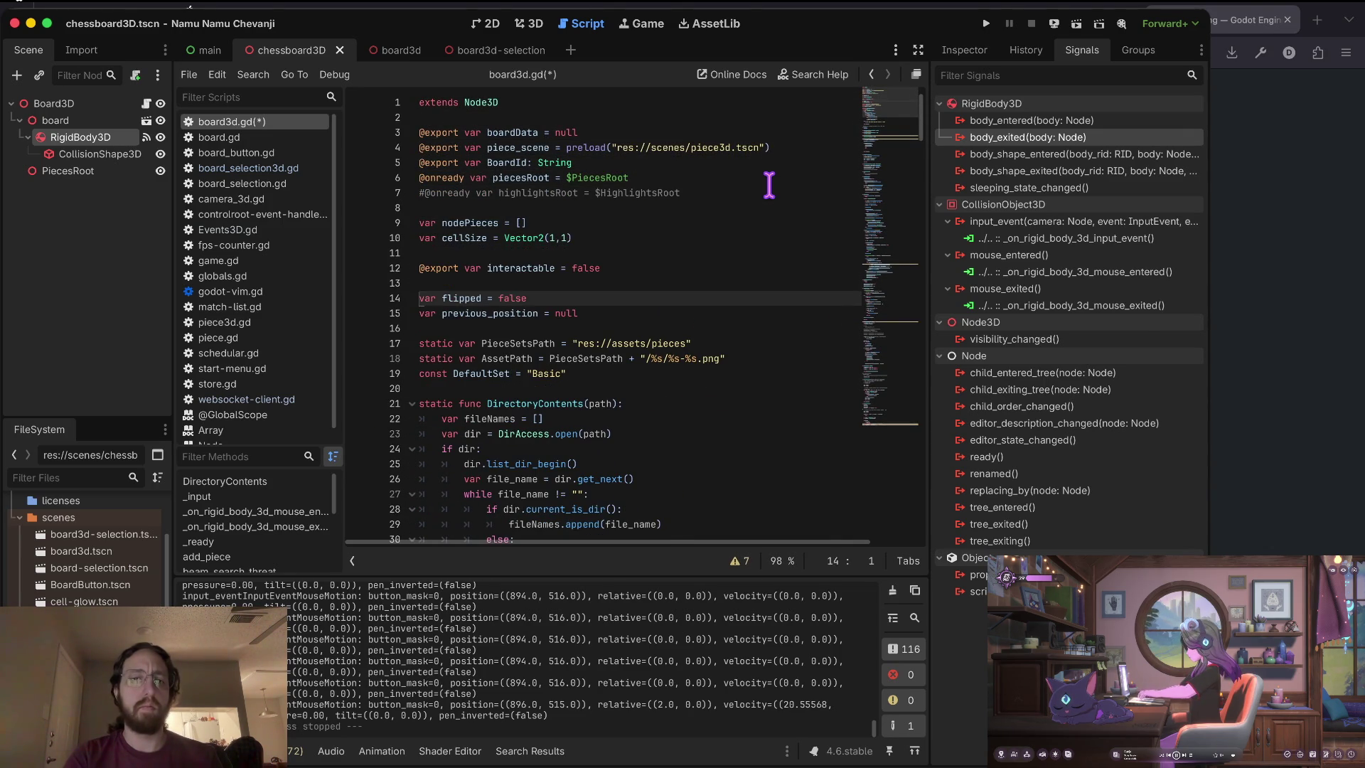
{"action": "key", "text": "k"}
{"action": "key", "text": "k"}
{"action": "key", "text": "k"}
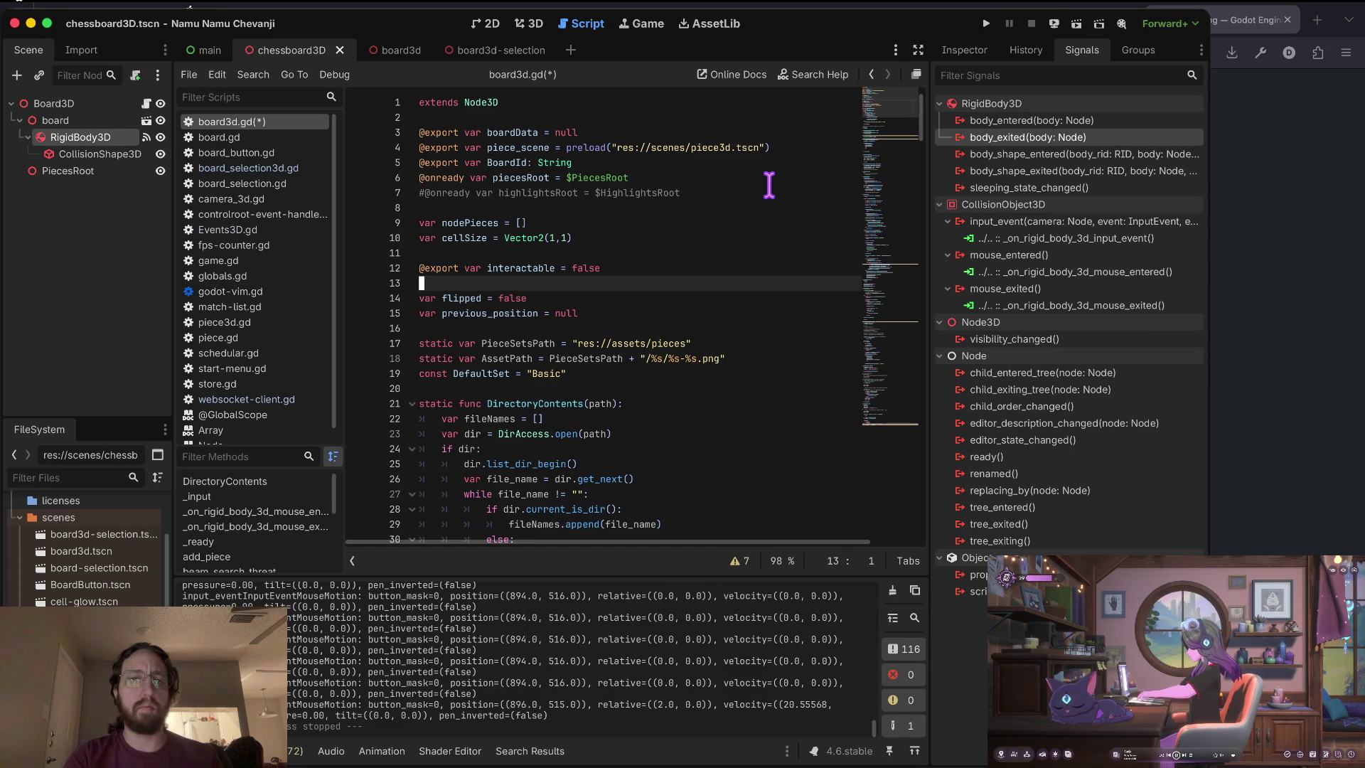
{"action": "key", "text": "j"}
{"action": "key", "text": "j"}
{"action": "key", "text": "j"}
{"action": "key", "text": "j"}
{"action": "key", "text": "j"}
{"action": "key", "text": "k"}
{"action": "key", "text": "k"}
{"action": "key", "text": "k"}
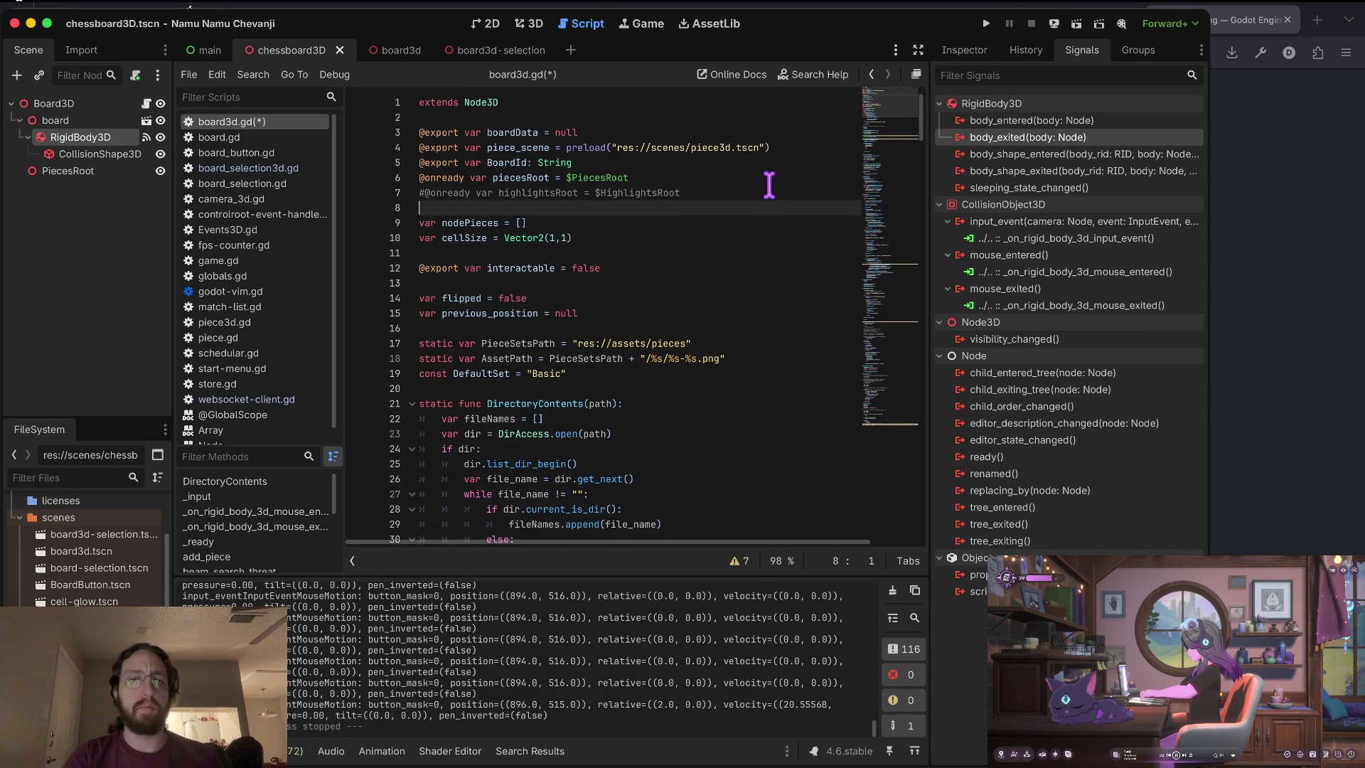
Discard an unfinished 'var is' line and move to the mouse_entered handler body.
{"action": "type", "text": "ovar"}
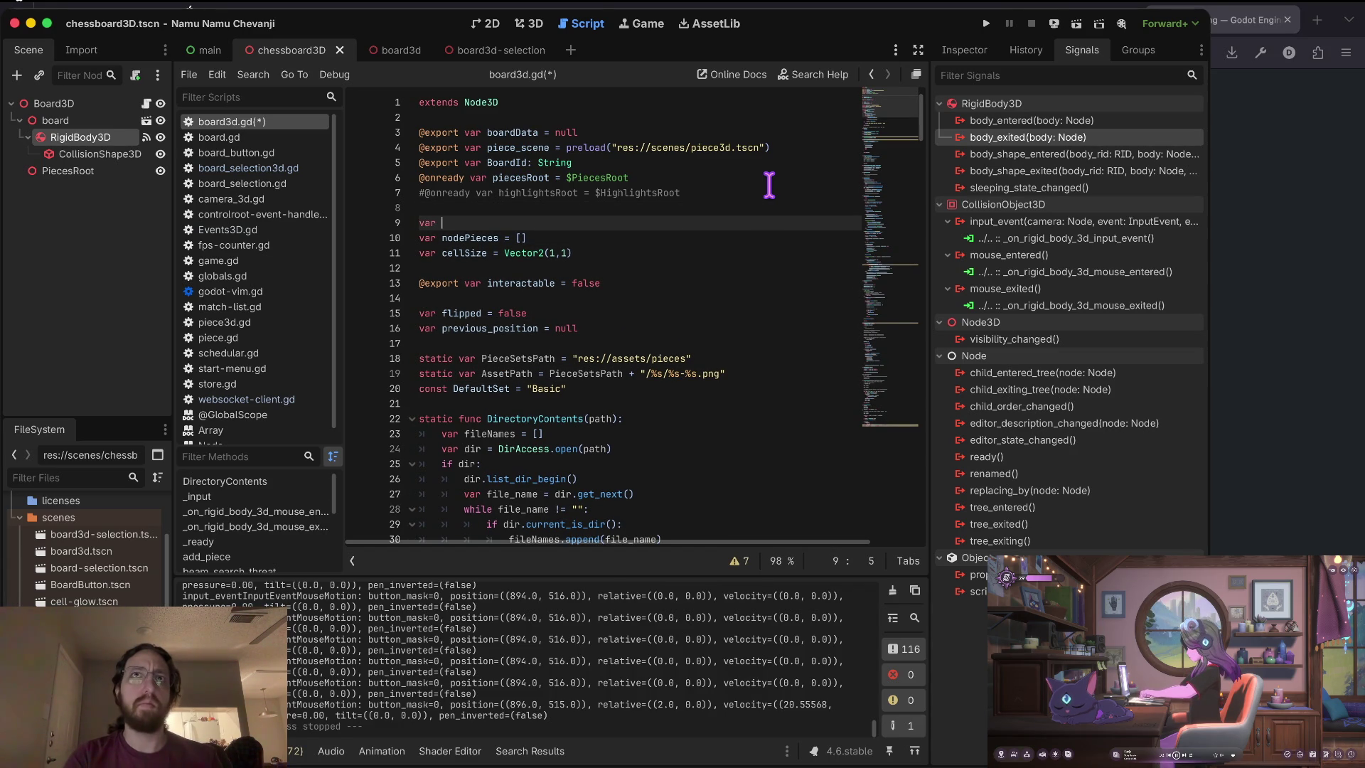
{"action": "type", "text": " is"}
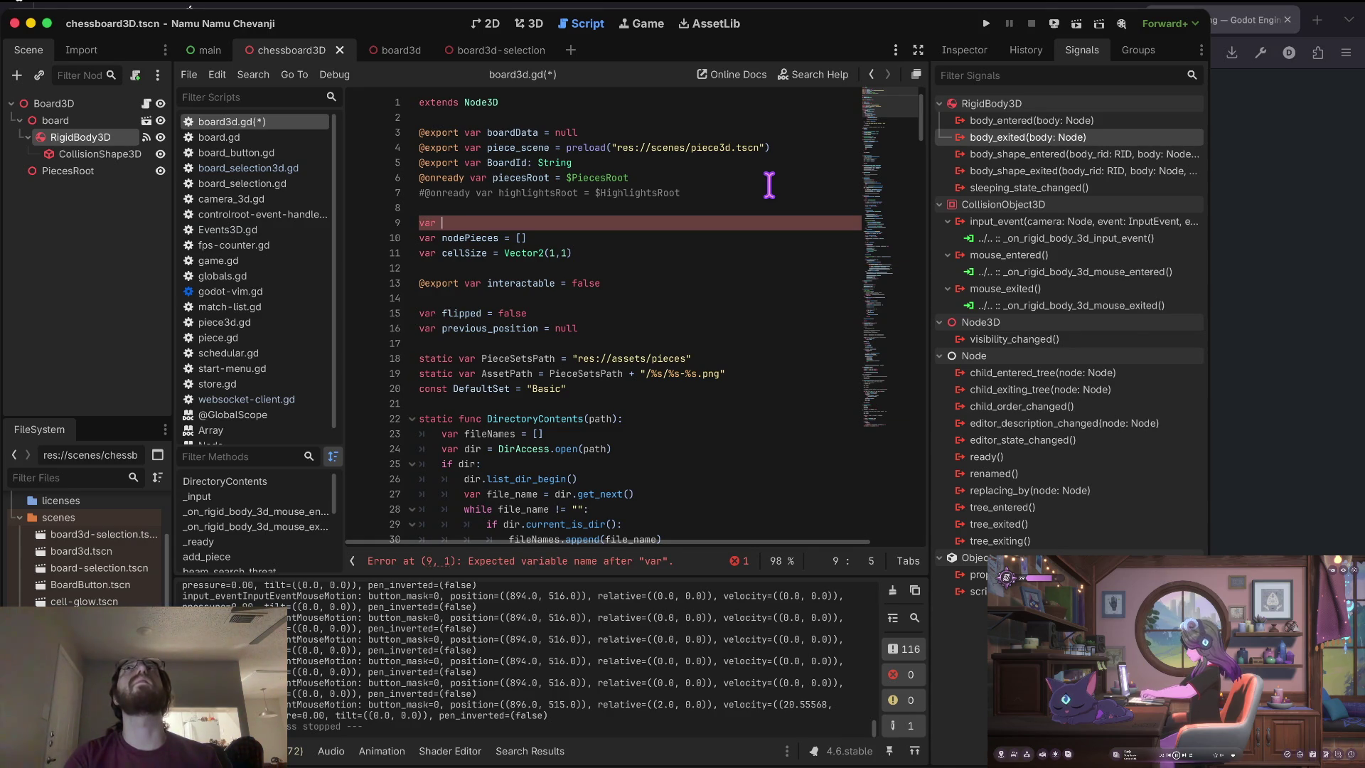
{"action": "key", "text": "Escape"}
{"action": "key", "text": "d"}
{"action": "key", "text": "d"}
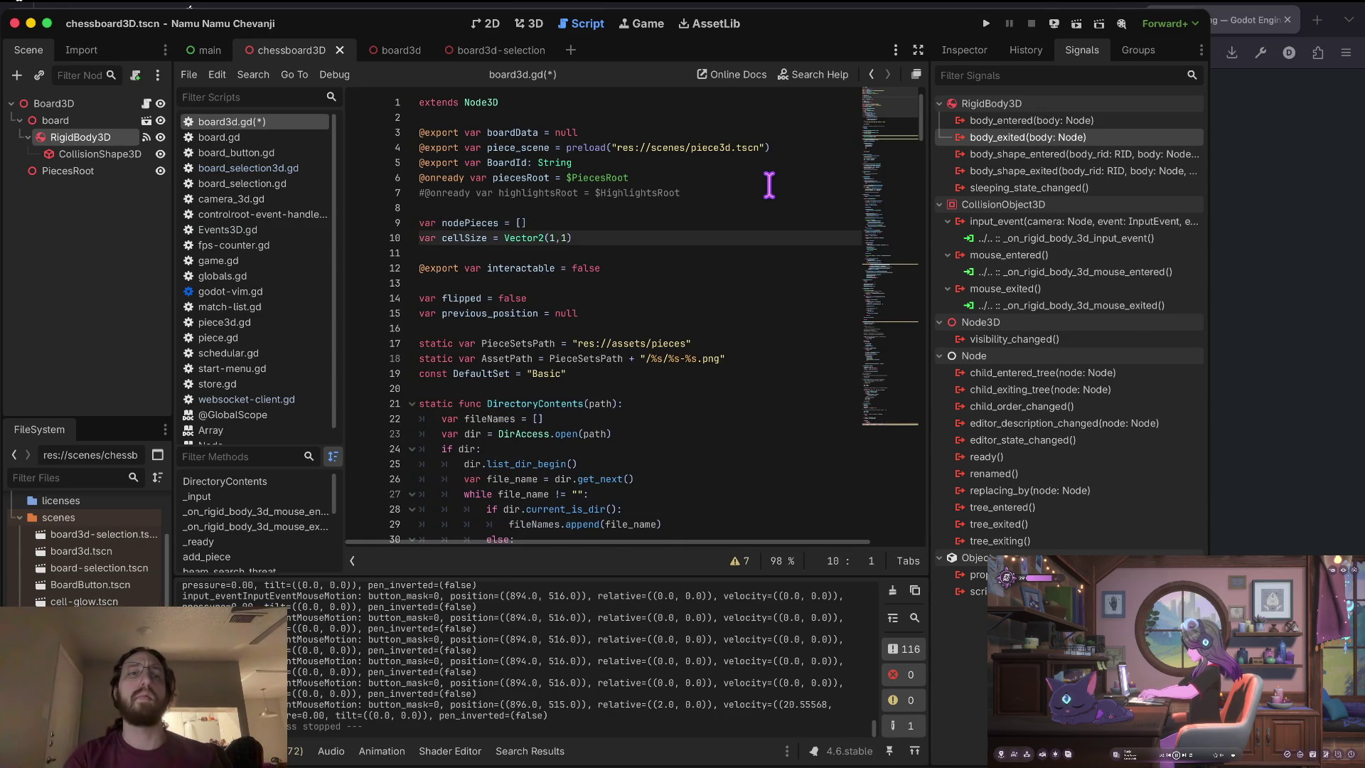
{"action": "key", "text": "j"}
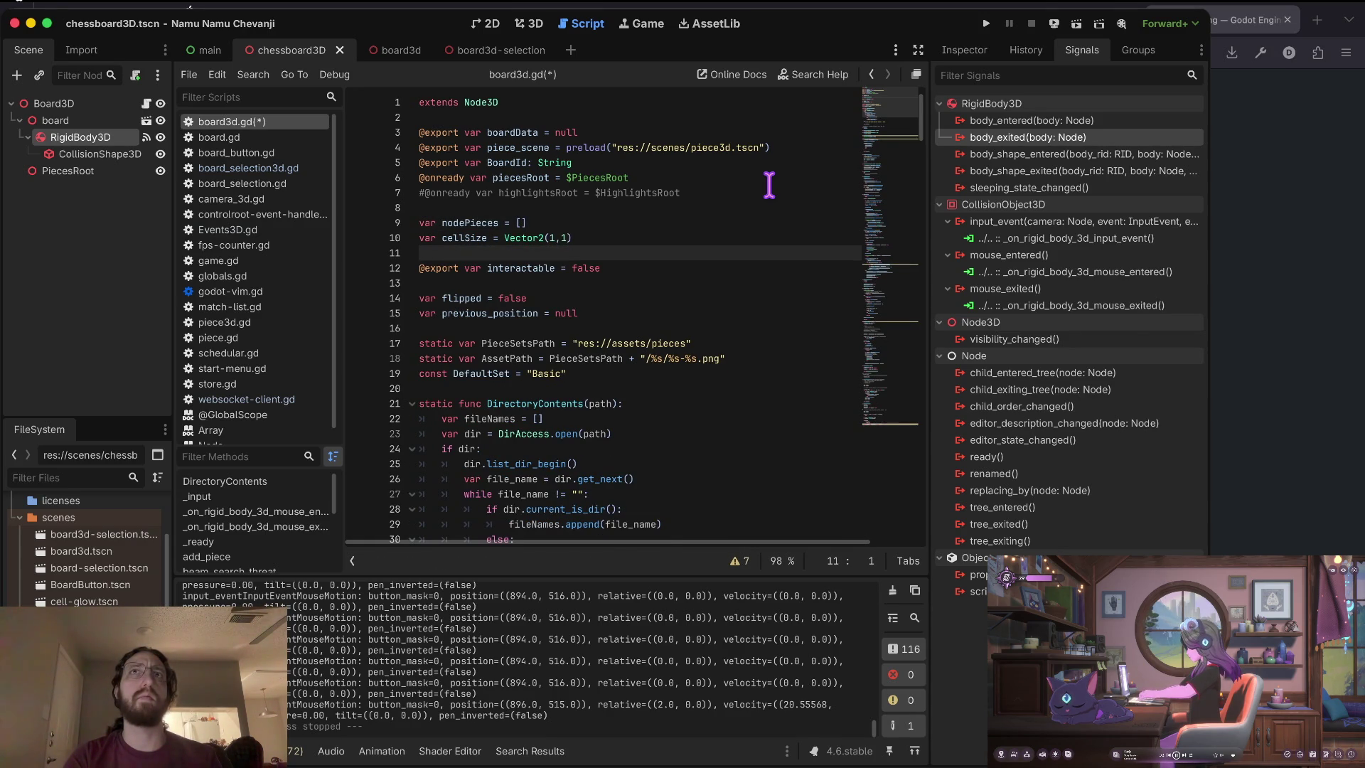
{"action": "key", "text": "ctrl+d"}
{"action": "key", "text": "ctrl+d"}
{"action": "key", "text": "ctrl+d"}
{"action": "key", "text": "k"}
{"action": "key", "text": "k"}
{"action": "key", "text": "k"}
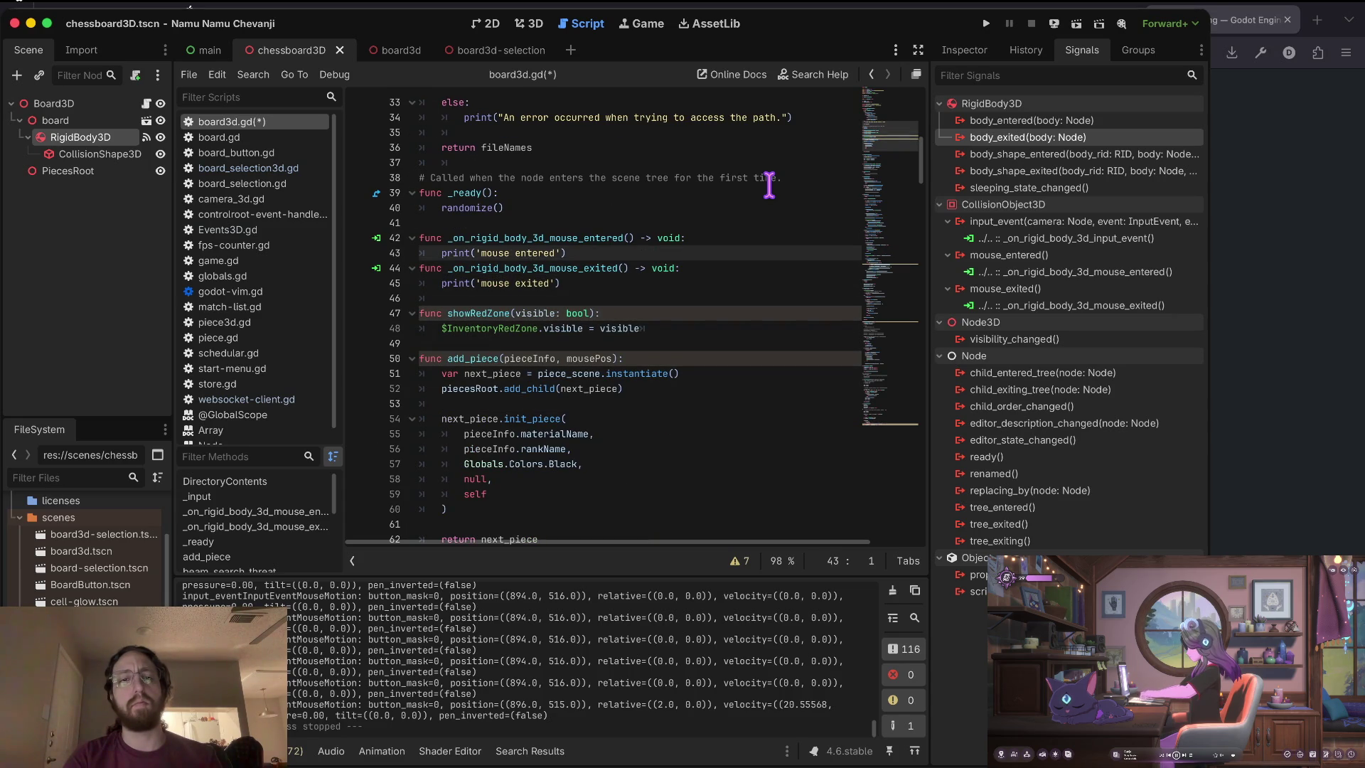
Open a blank indented line above print('mouse entered') in the mouse_entered handler.
{"action": "key", "text": "shift+o"}
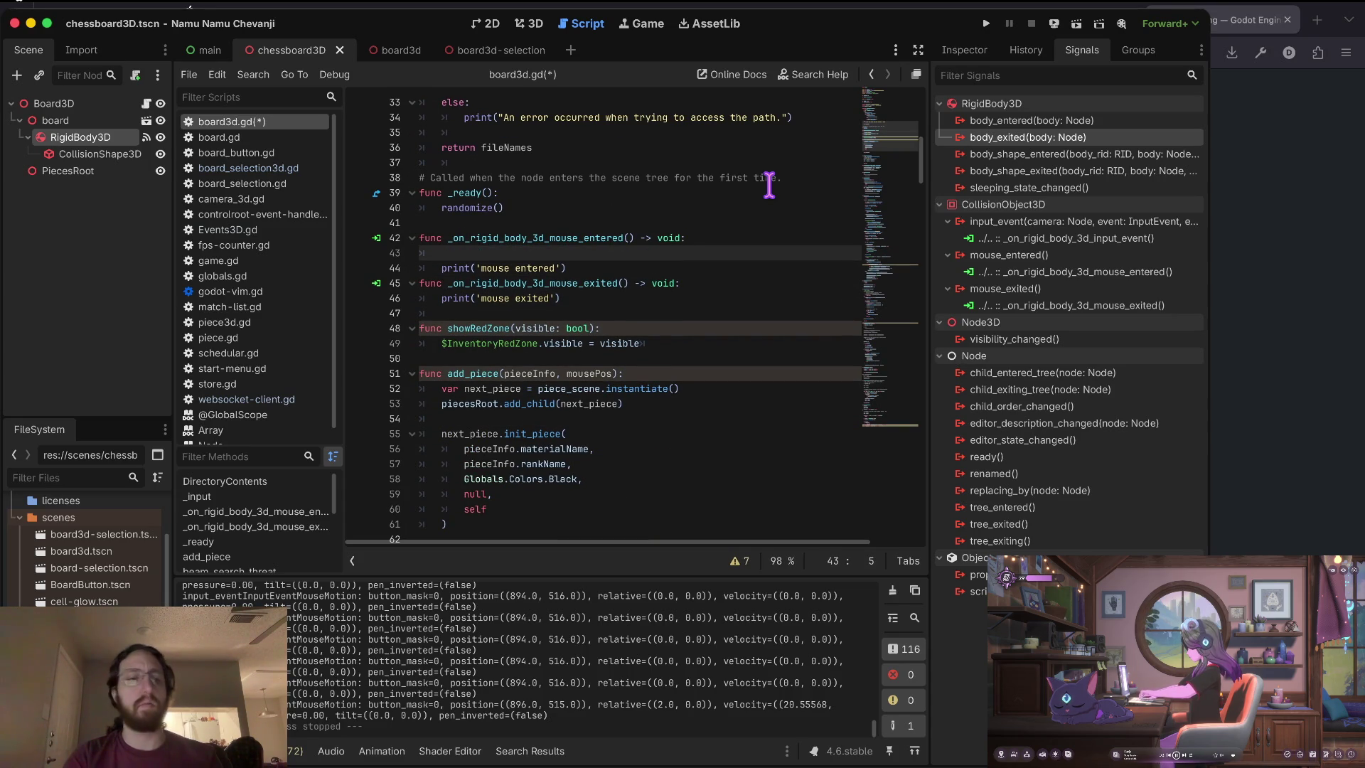
{"action": "type", "text": "Game."}
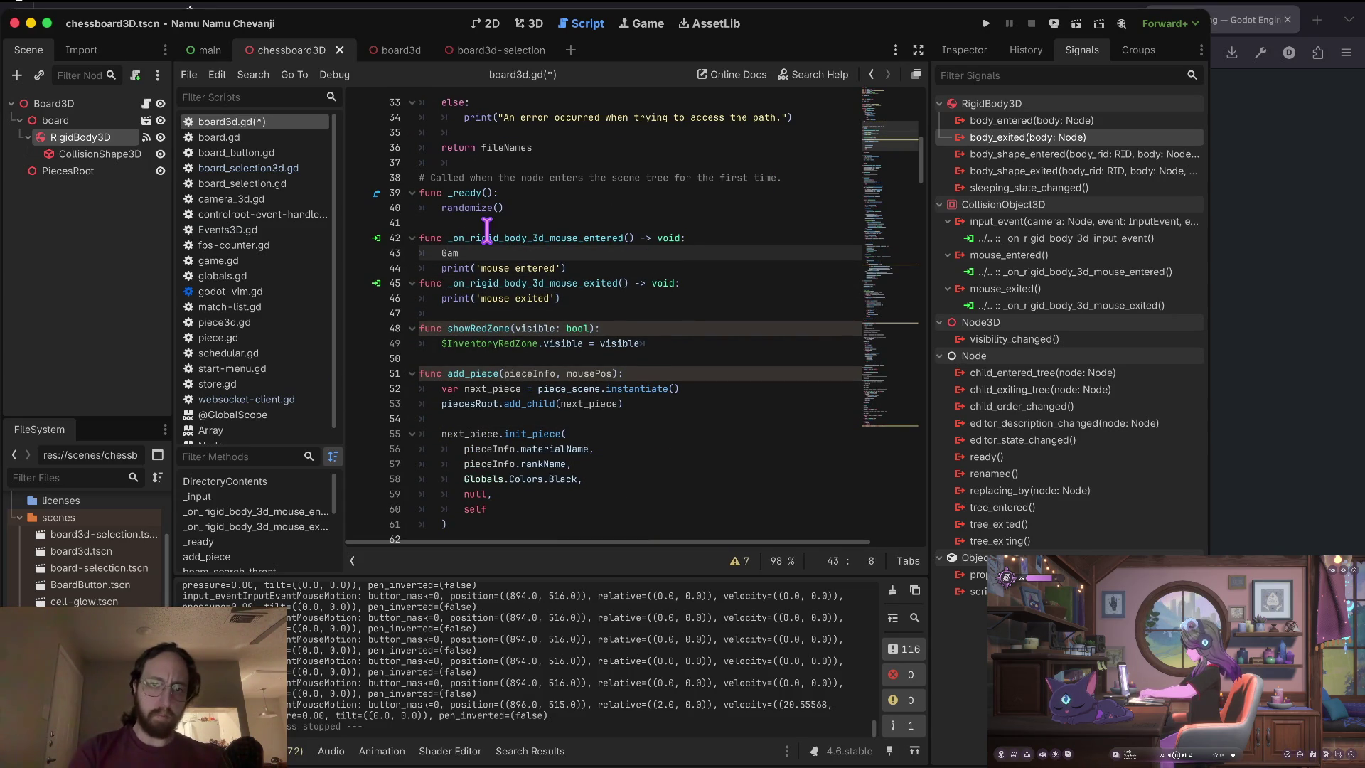
{"action": "key", "text": "BackSpace"}
{"action": "key", "text": "BackSpace"}
{"action": "key", "text": "BackSpace"}
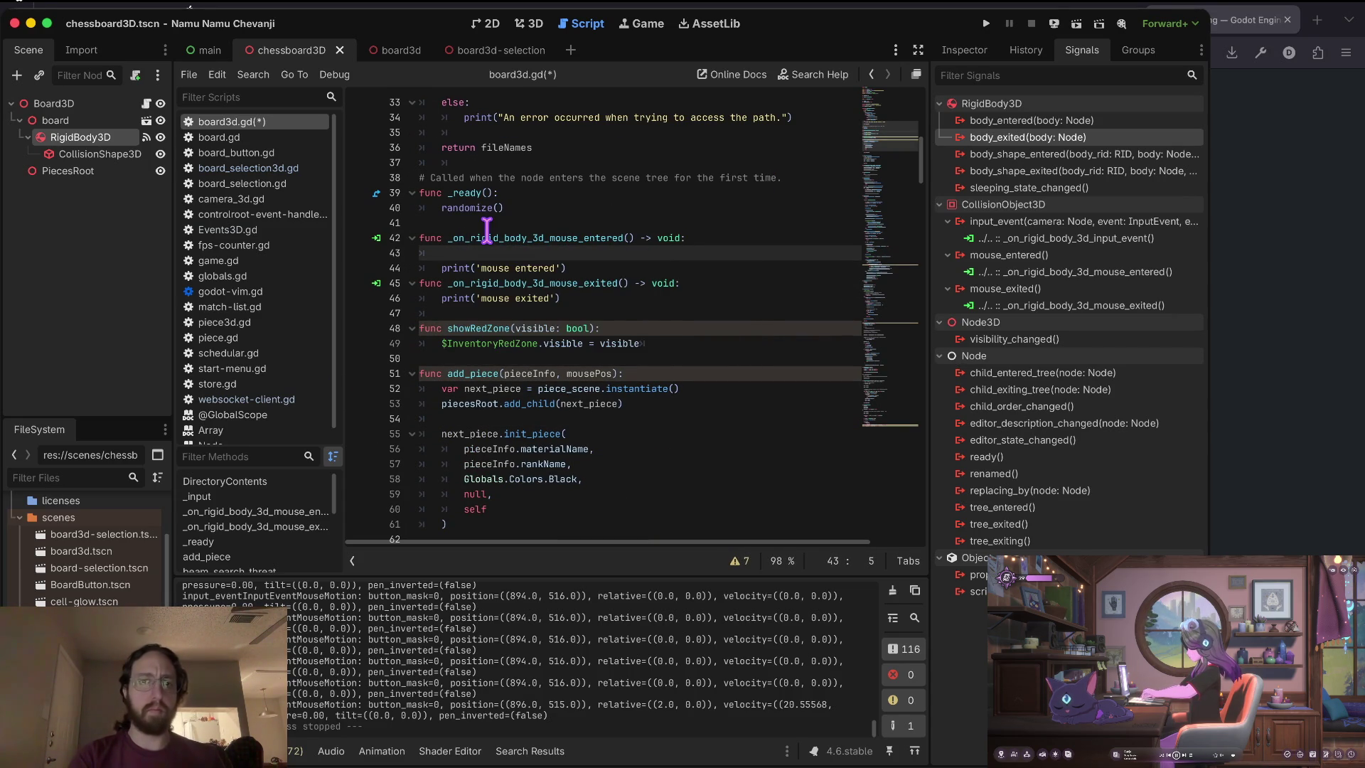
{"action": "key", "text": "super+Tab"}
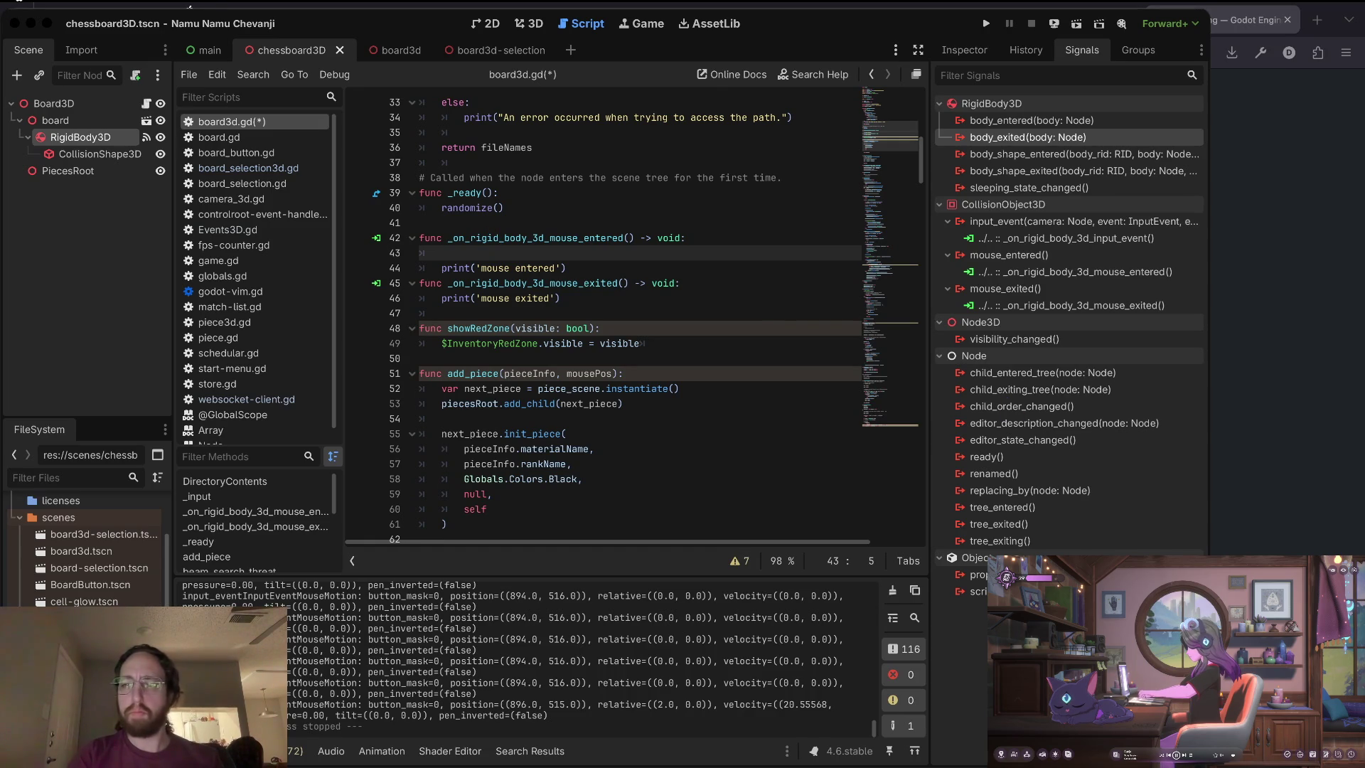
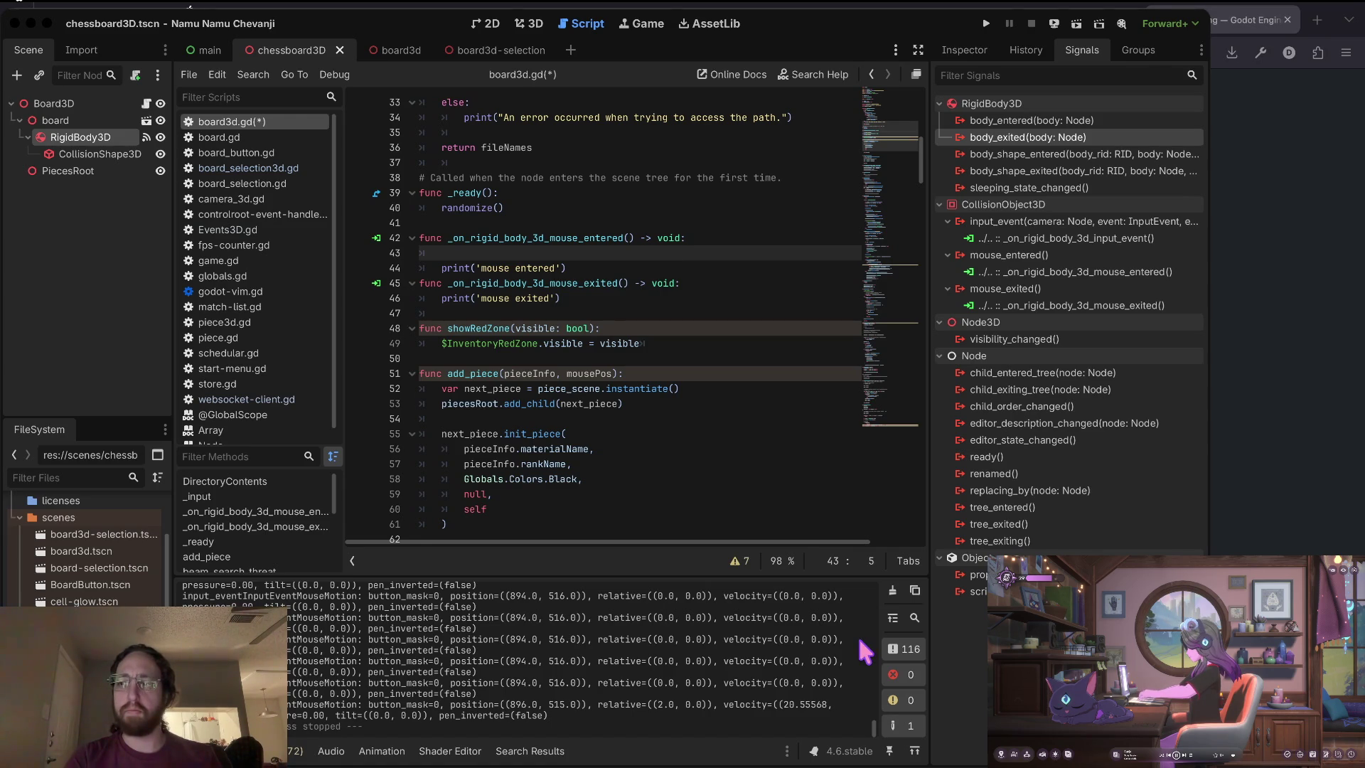
Delete the empty line 43 from board3d.gd.
{"action": "left_click", "coordinate": [863, 649]}
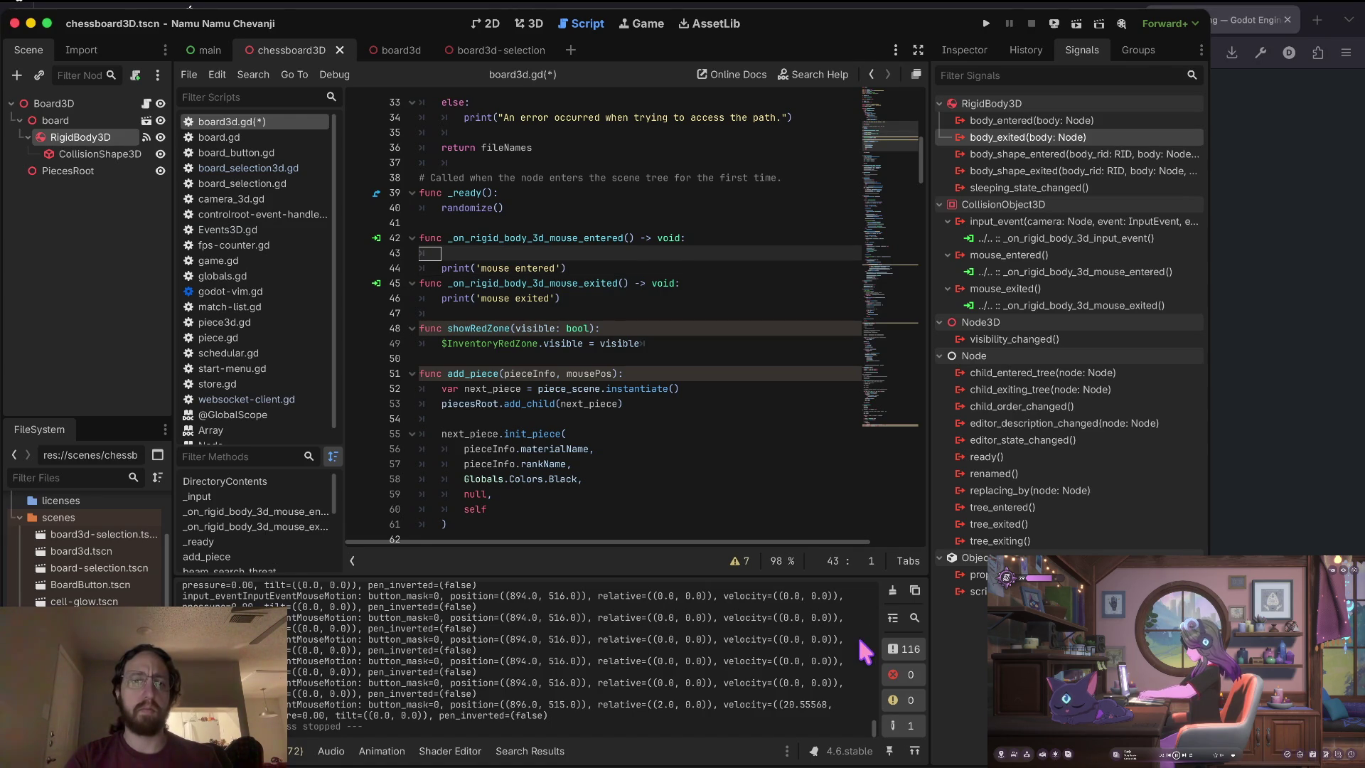
{"action": "key", "text": "Escape"}
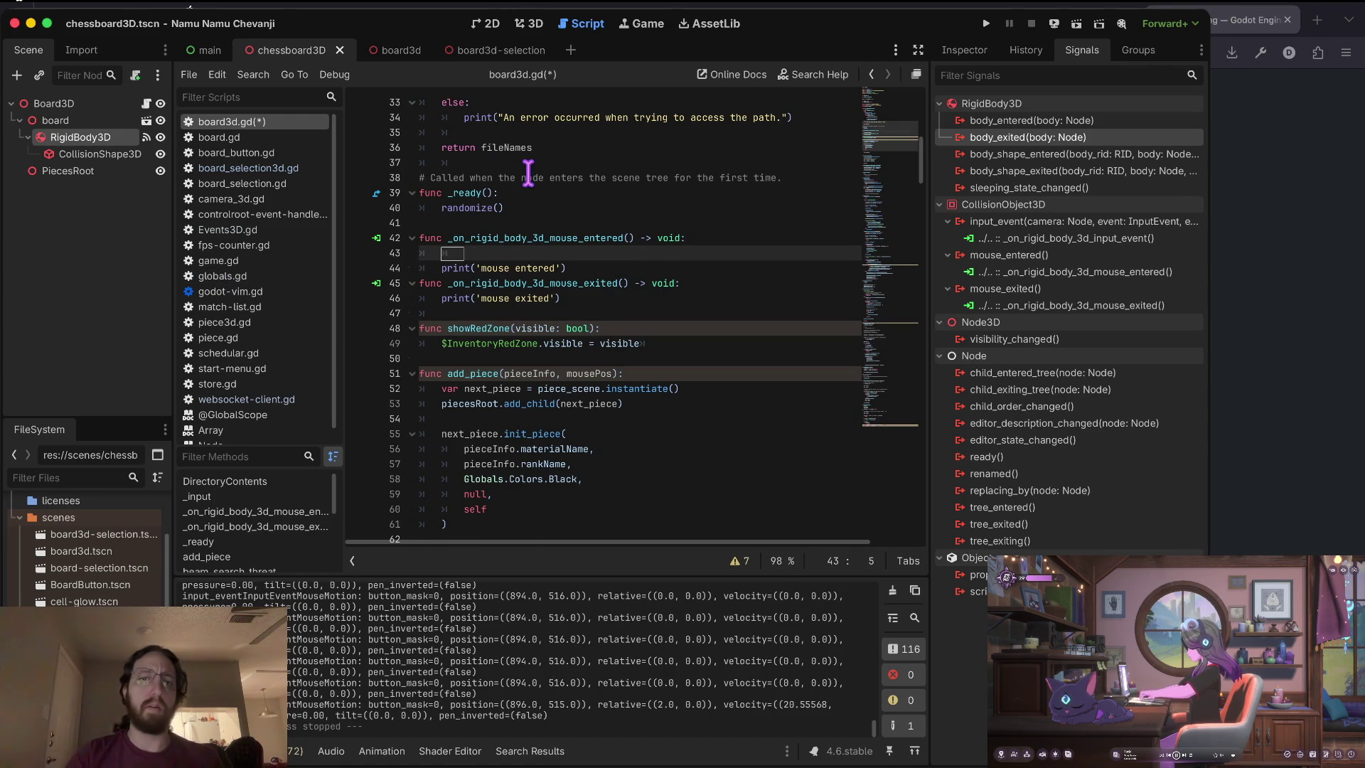
{"action": "key", "text": "u"}
Run the game, log in, and expand ControlRoot in the Remote scene tree.
{"action": "key", "text": "super+b"}
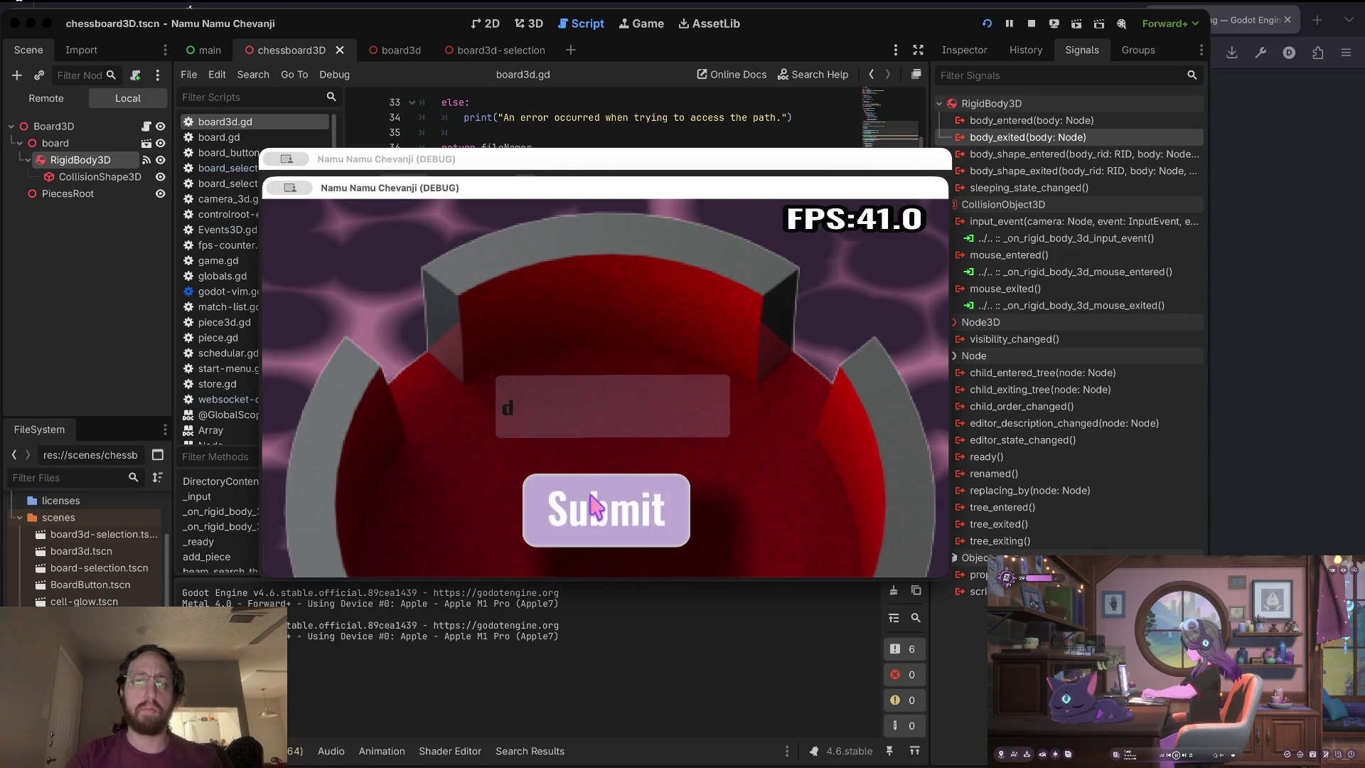
{"action": "left_click", "coordinate": [600, 509]}
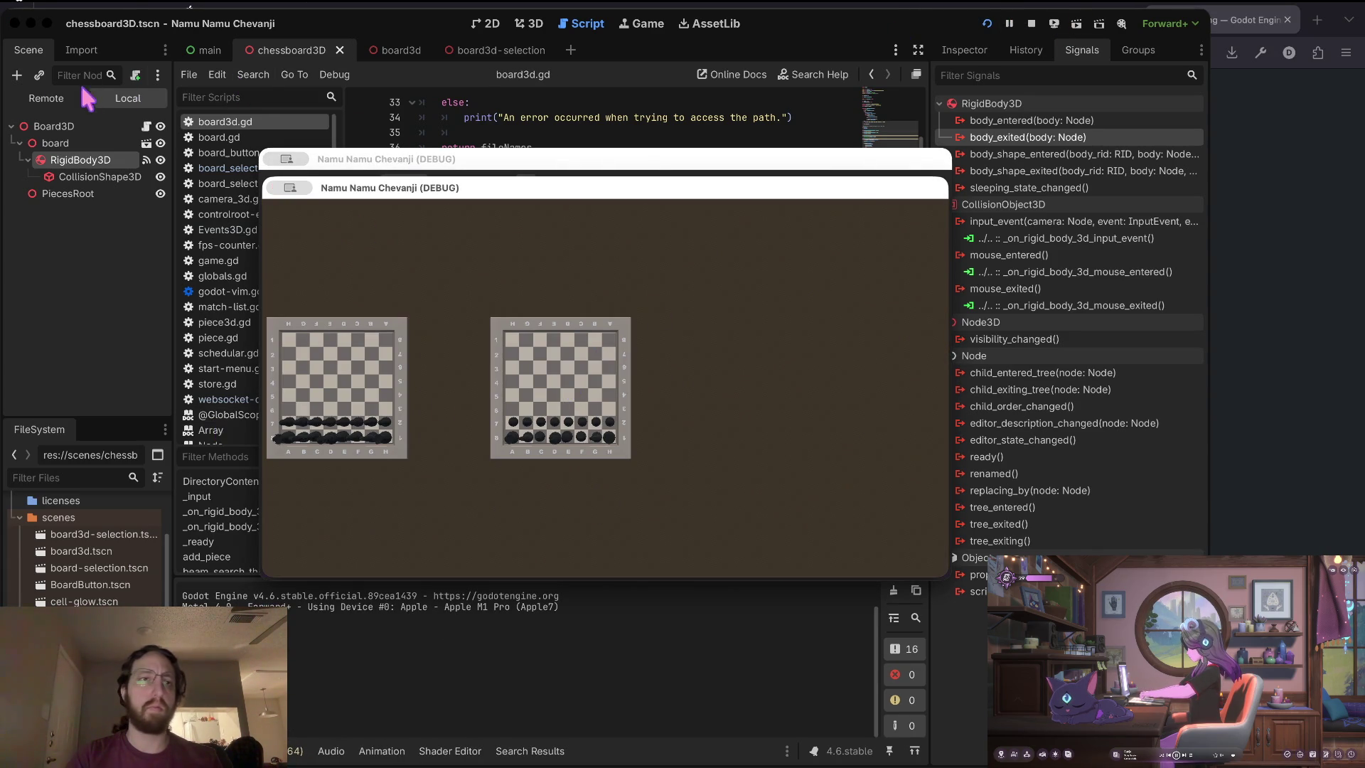
{"action": "left_click", "coordinate": [47, 98]}
{"action": "left_click", "coordinate": [18, 192]}
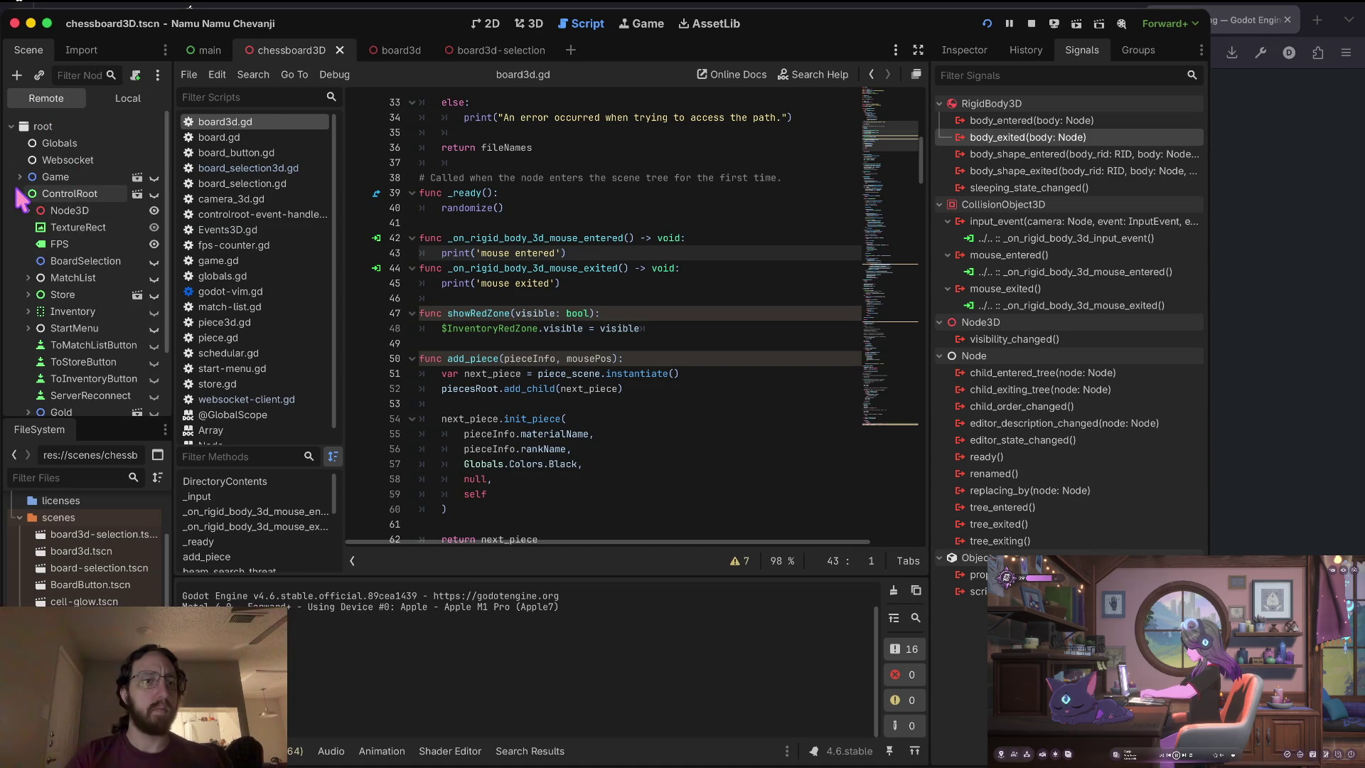
{"action": "left_click", "coordinate": [19, 194]}
{"action": "left_click", "coordinate": [57, 143]}
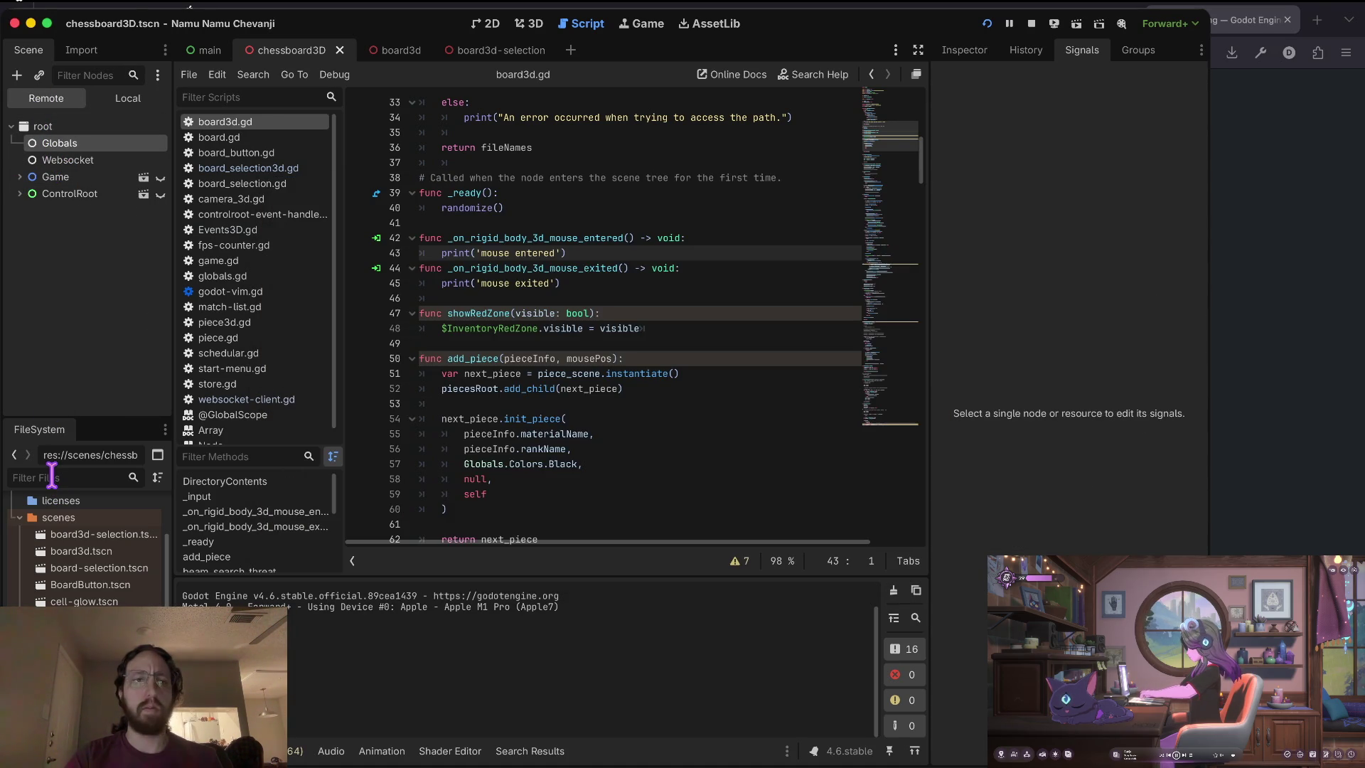
{"action": "left_click", "coordinate": [20, 195]}
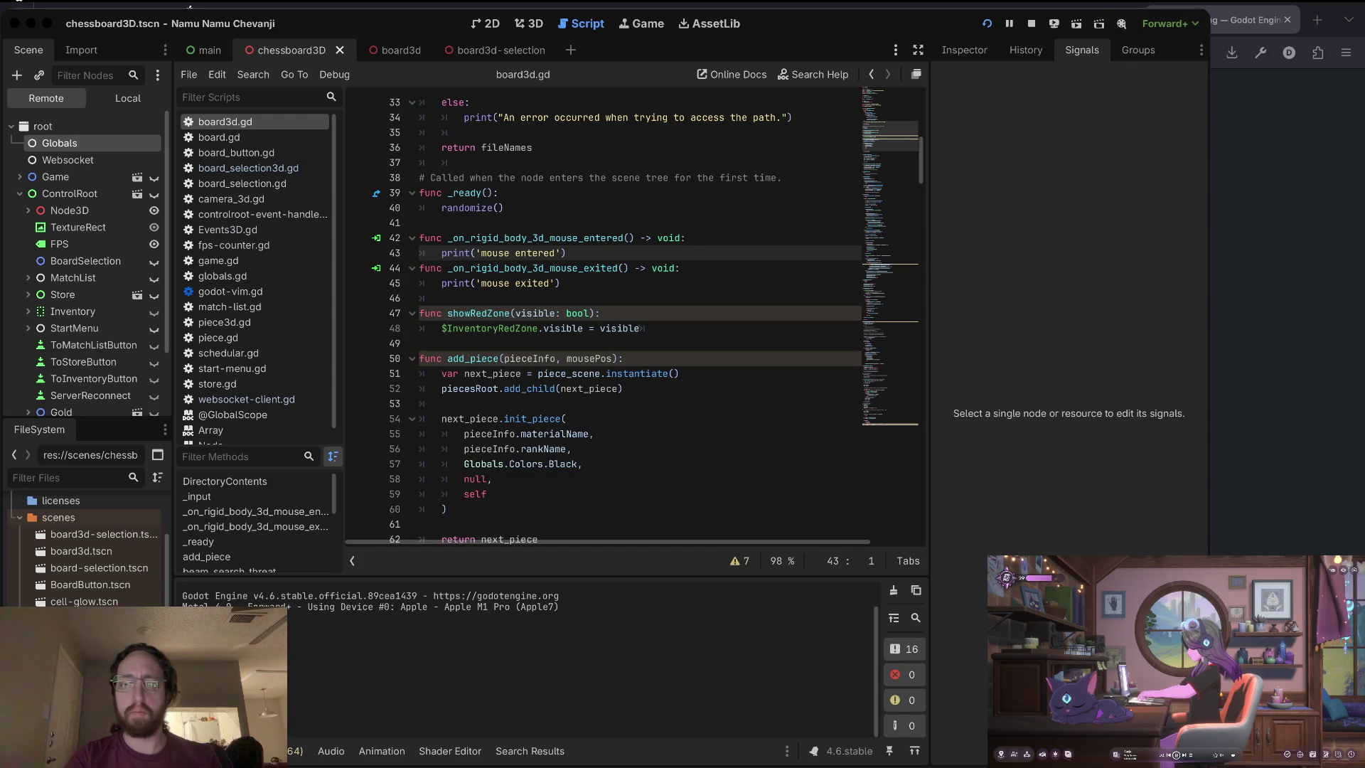
{"action": "key", "text": "super+Tab"}
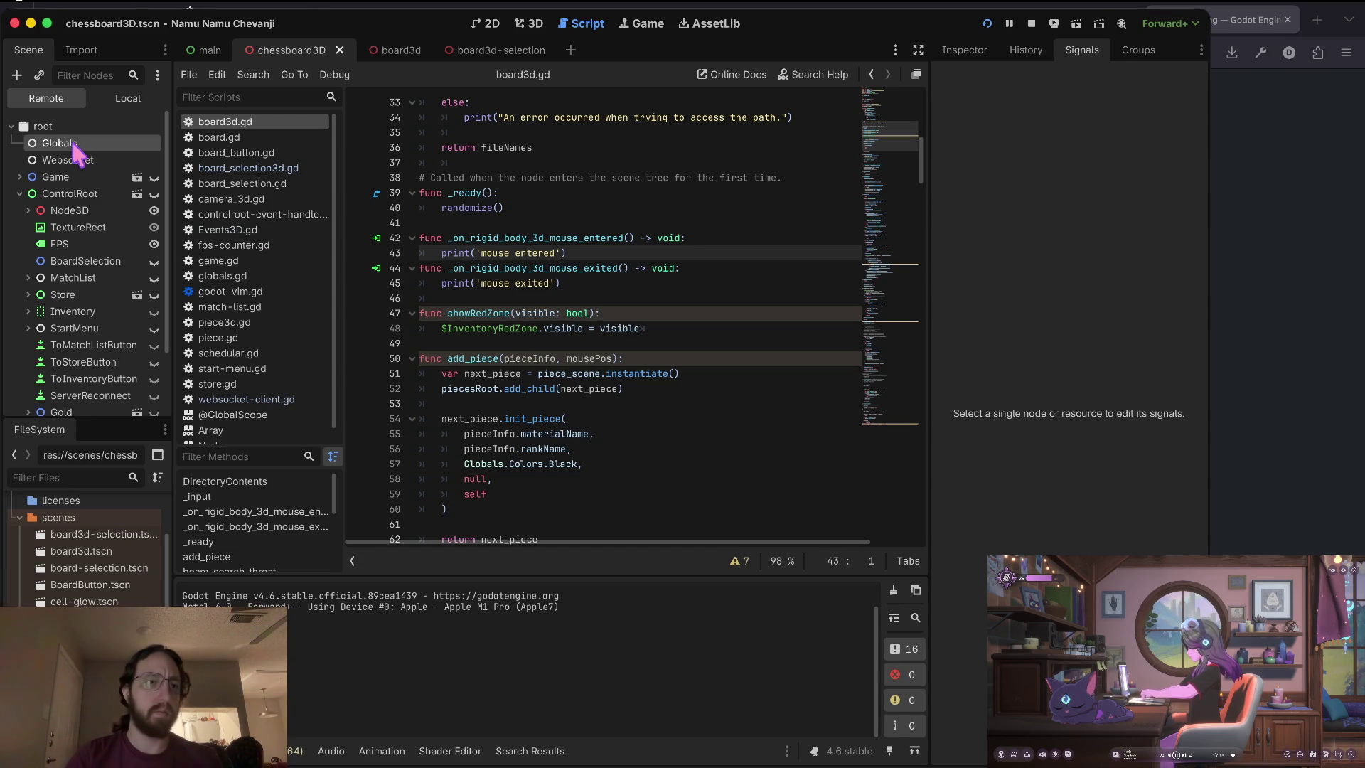
{"action": "scroll", "coordinate": [84, 601], "scroll_direction": "down", "scroll_amount": 5}
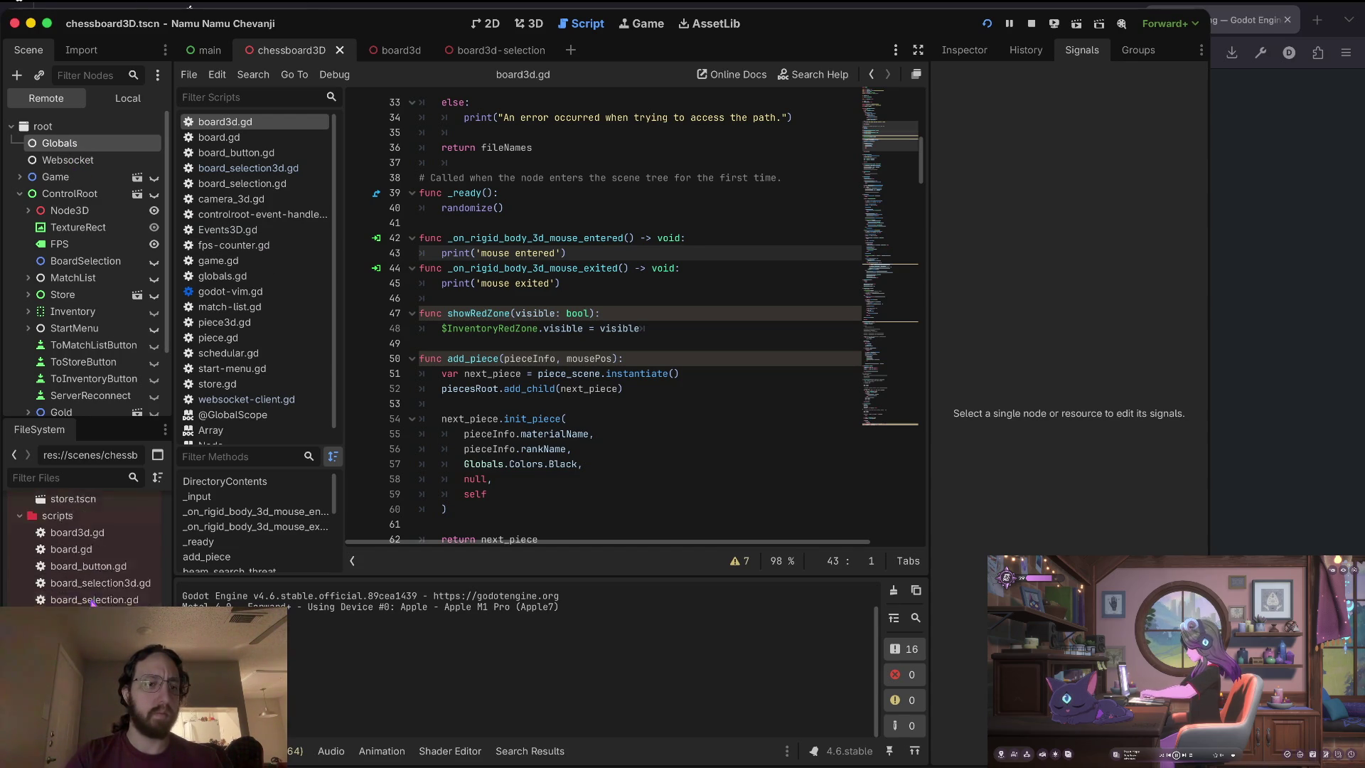
{"action": "scroll", "coordinate": [84, 569], "scroll_direction": "down", "scroll_amount": 3}
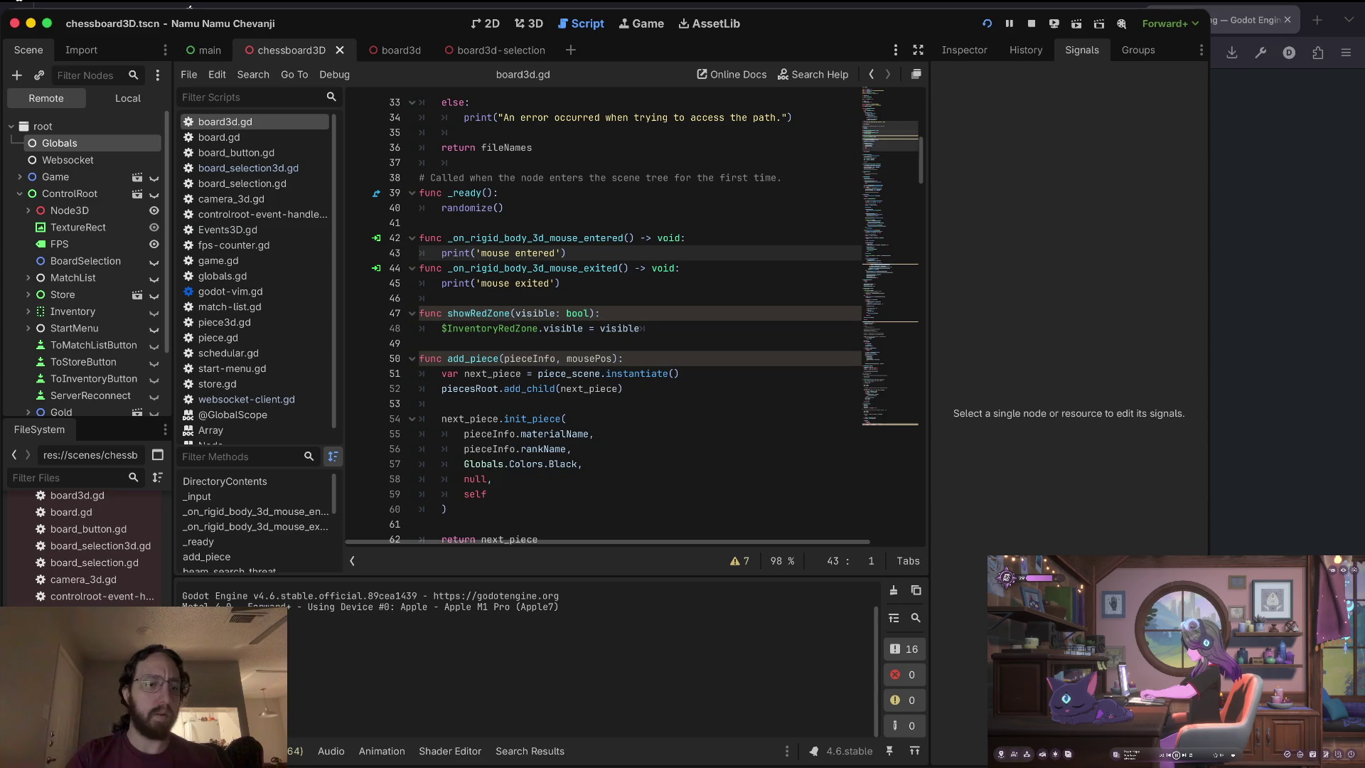
{"action": "left_click", "coordinate": [218, 276]}
Scroll through globals.gd to review its contents.
{"action": "scroll", "coordinate": [695, 221], "scroll_direction": "up", "scroll_amount": 15}
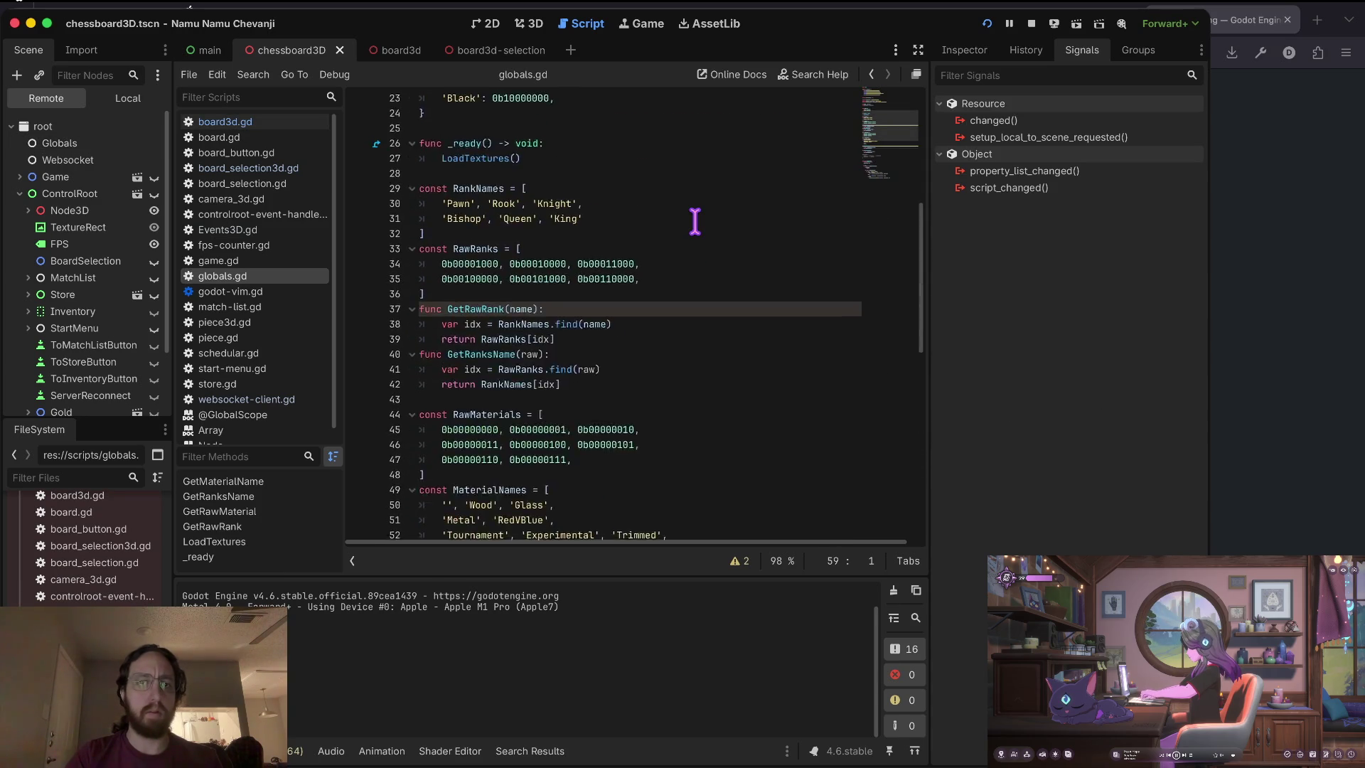
{"action": "scroll", "coordinate": [695, 221], "scroll_direction": "down", "scroll_amount": 7}
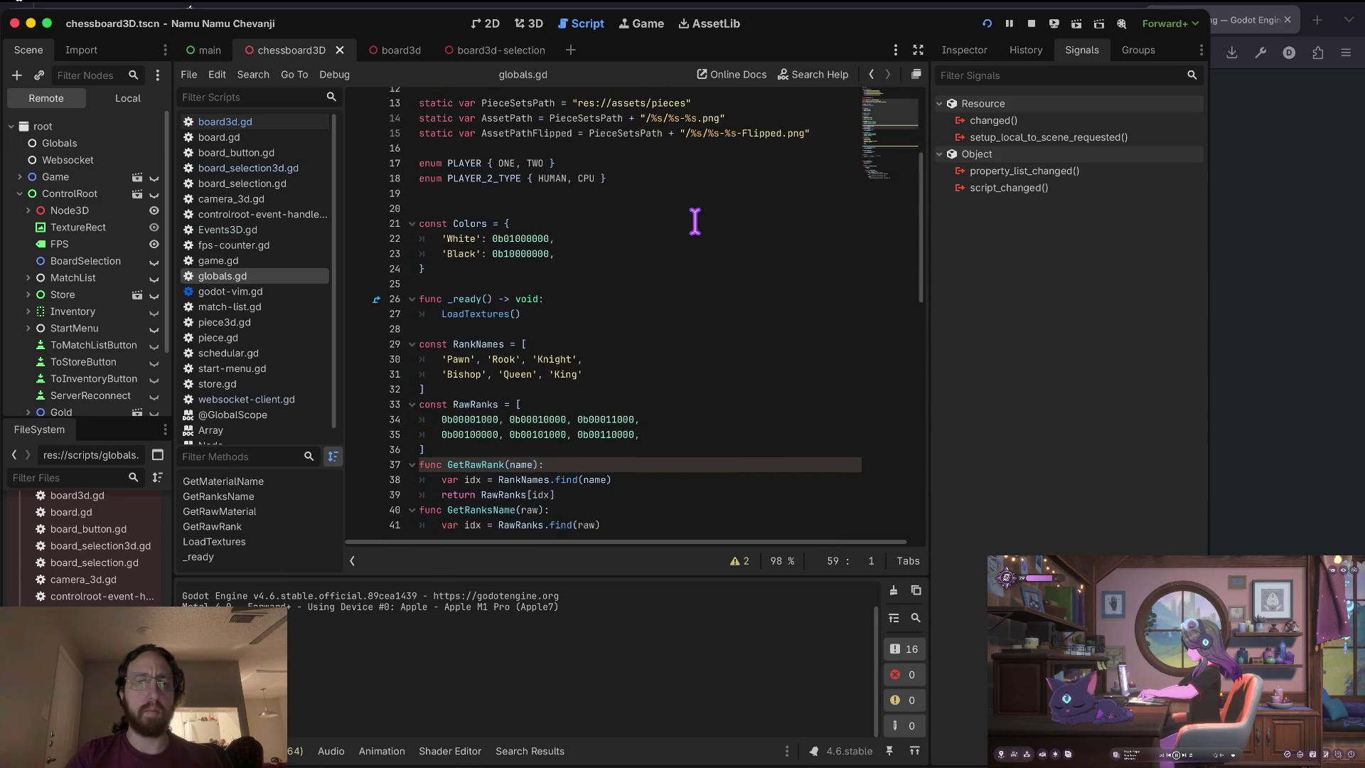
{"action": "scroll", "coordinate": [672, 186], "scroll_direction": "down", "scroll_amount": 12}
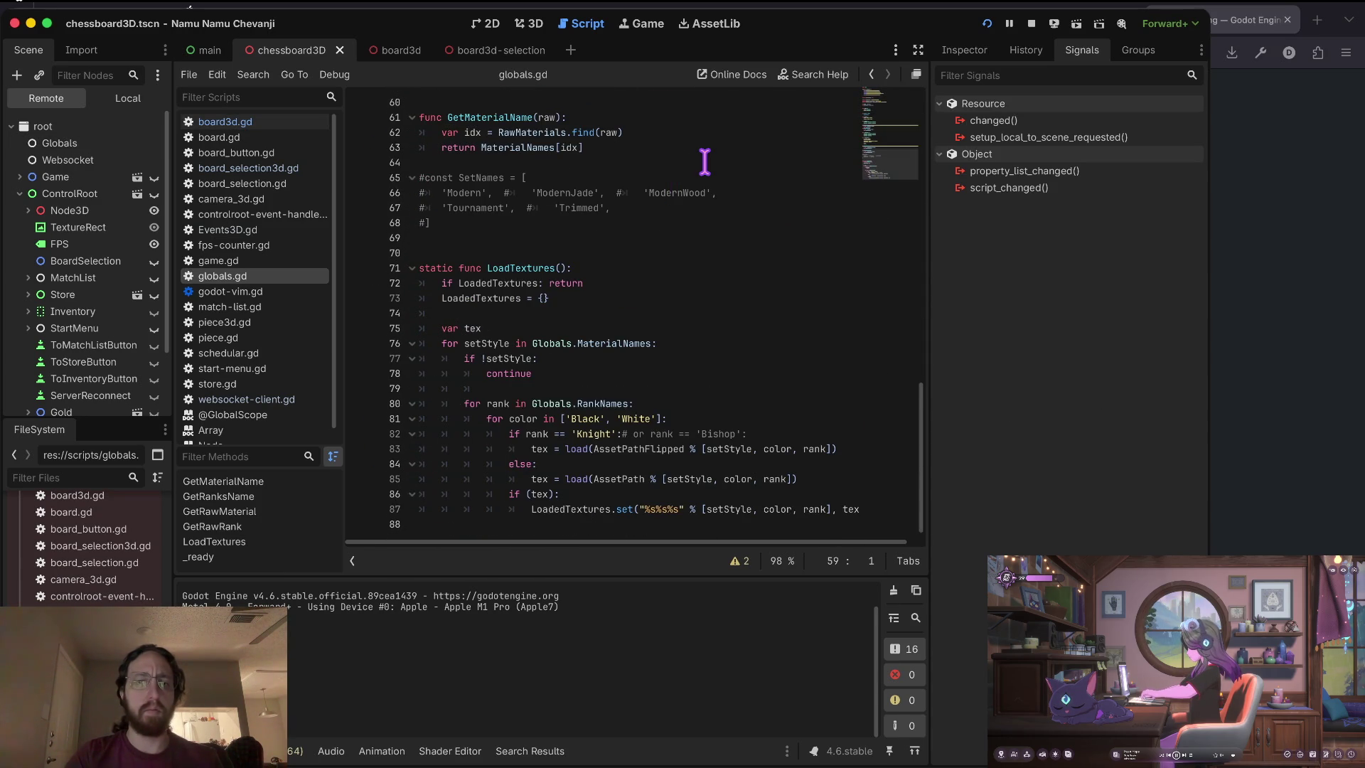
{"action": "scroll", "coordinate": [704, 163], "scroll_direction": "up", "scroll_amount": 19}
{"action": "scroll", "coordinate": [704, 165], "scroll_direction": "up", "scroll_amount": 1}
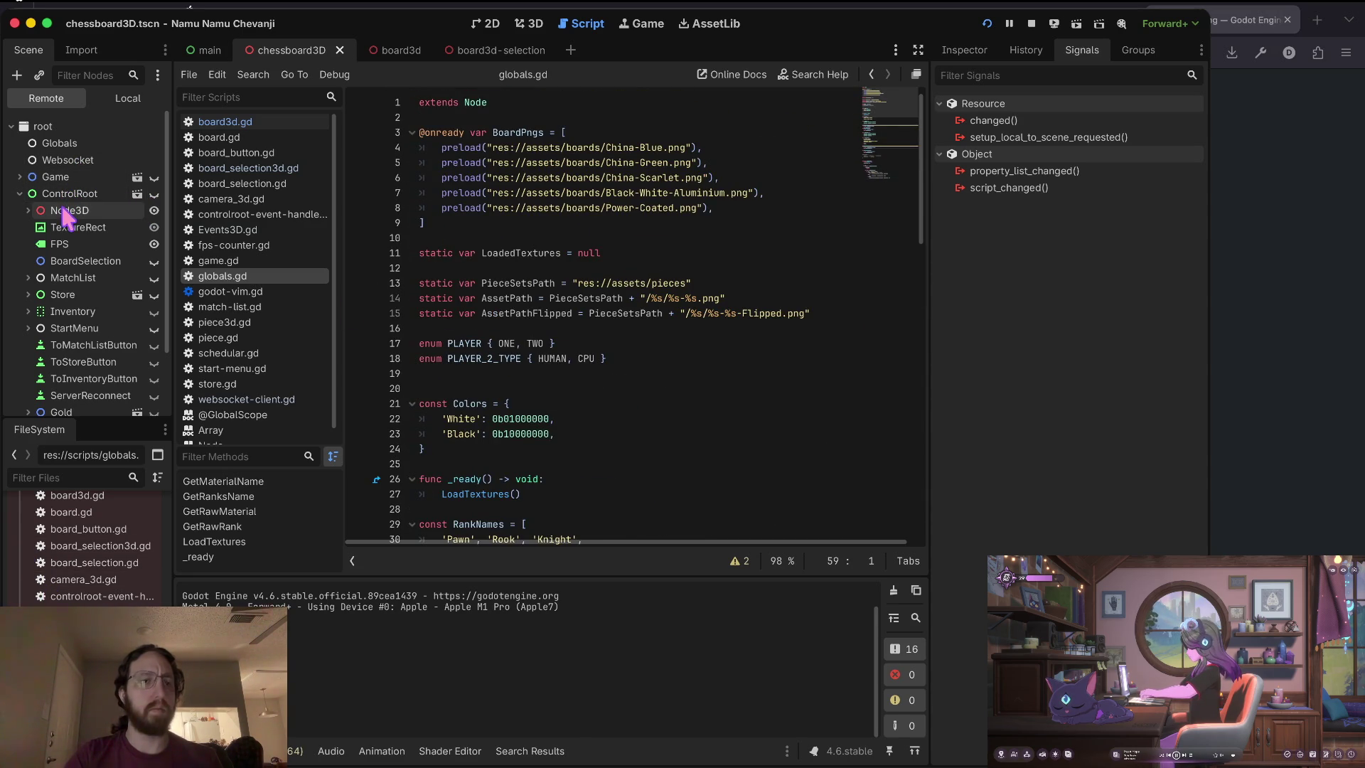
Expand the remote Node3D to reveal its Camera3D, DirectionalLight3D and BoardSelection children.
{"action": "left_click", "coordinate": [27, 211]}
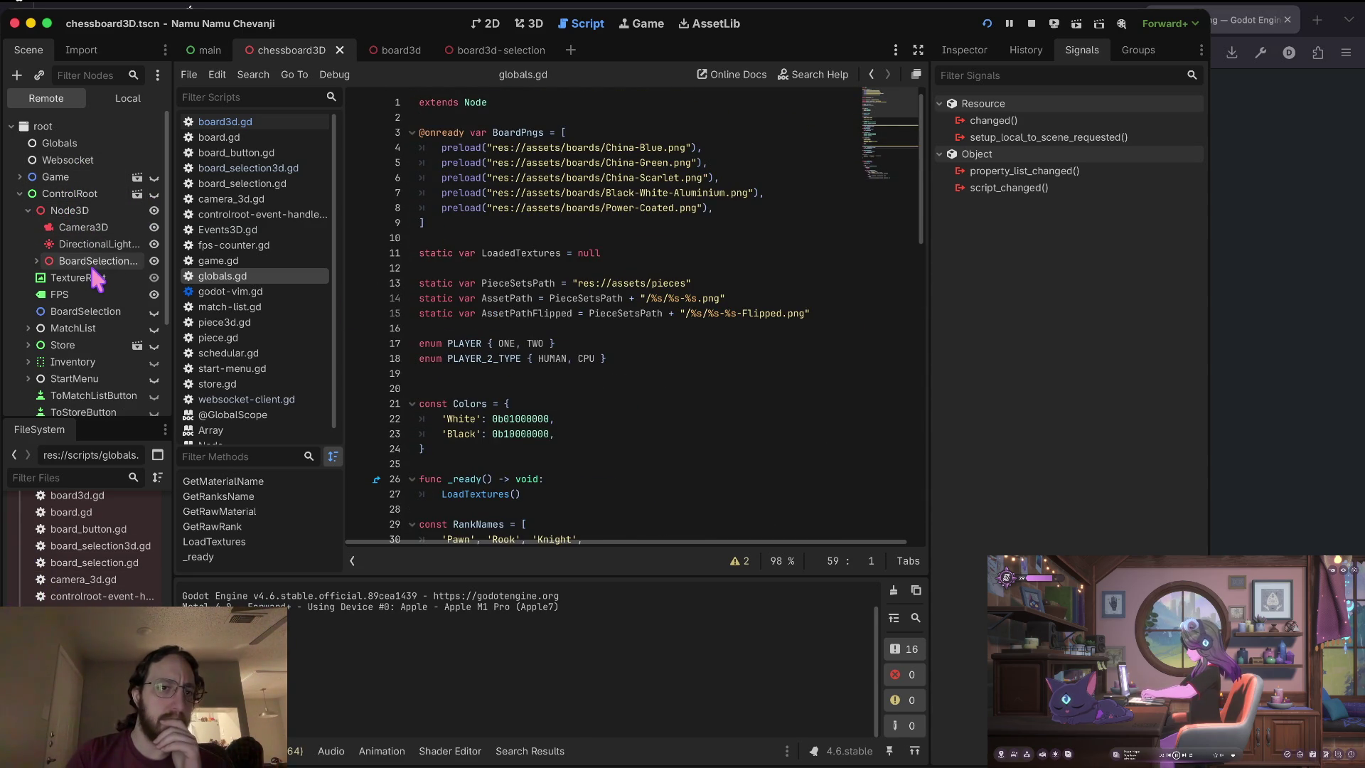
{"action": "left_click", "coordinate": [99, 214]}
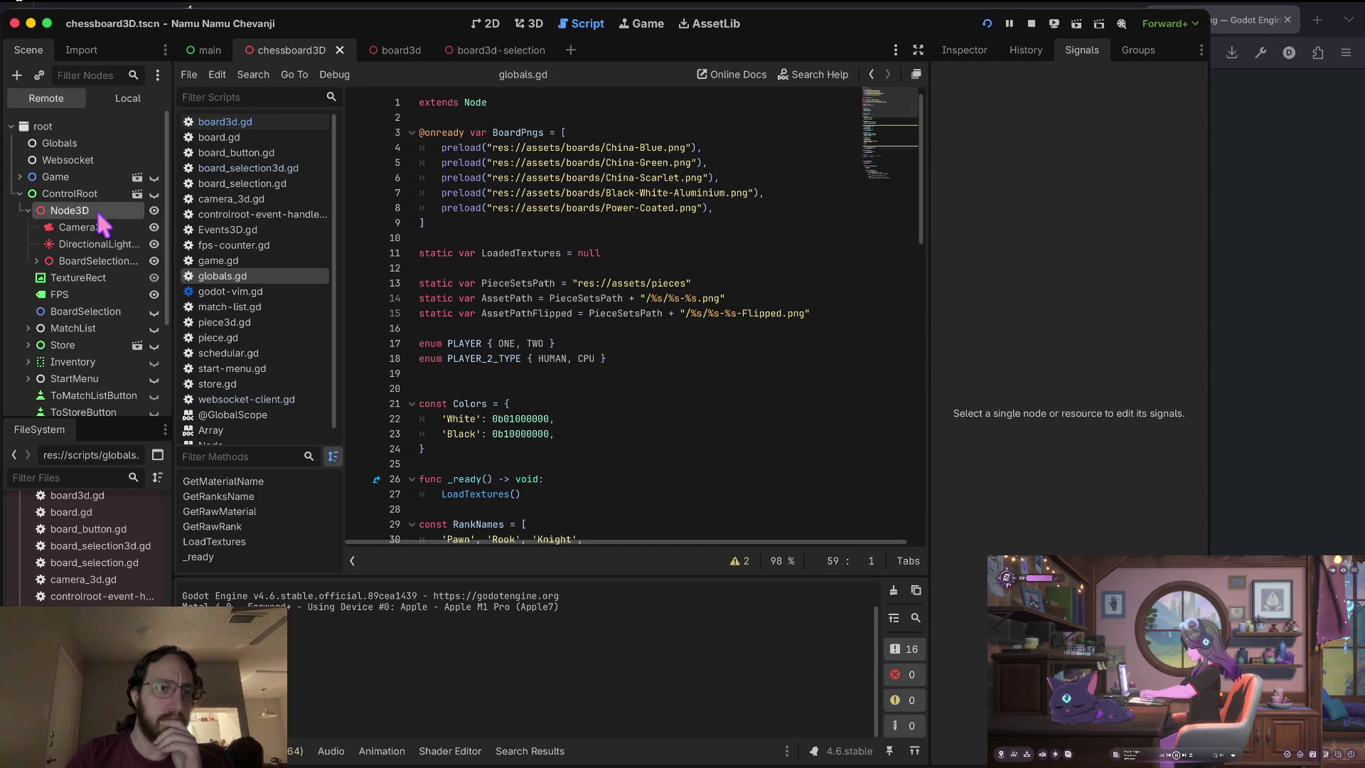
{"action": "right_click", "coordinate": [100, 215]}
{"action": "left_click", "coordinate": [433, 226]}
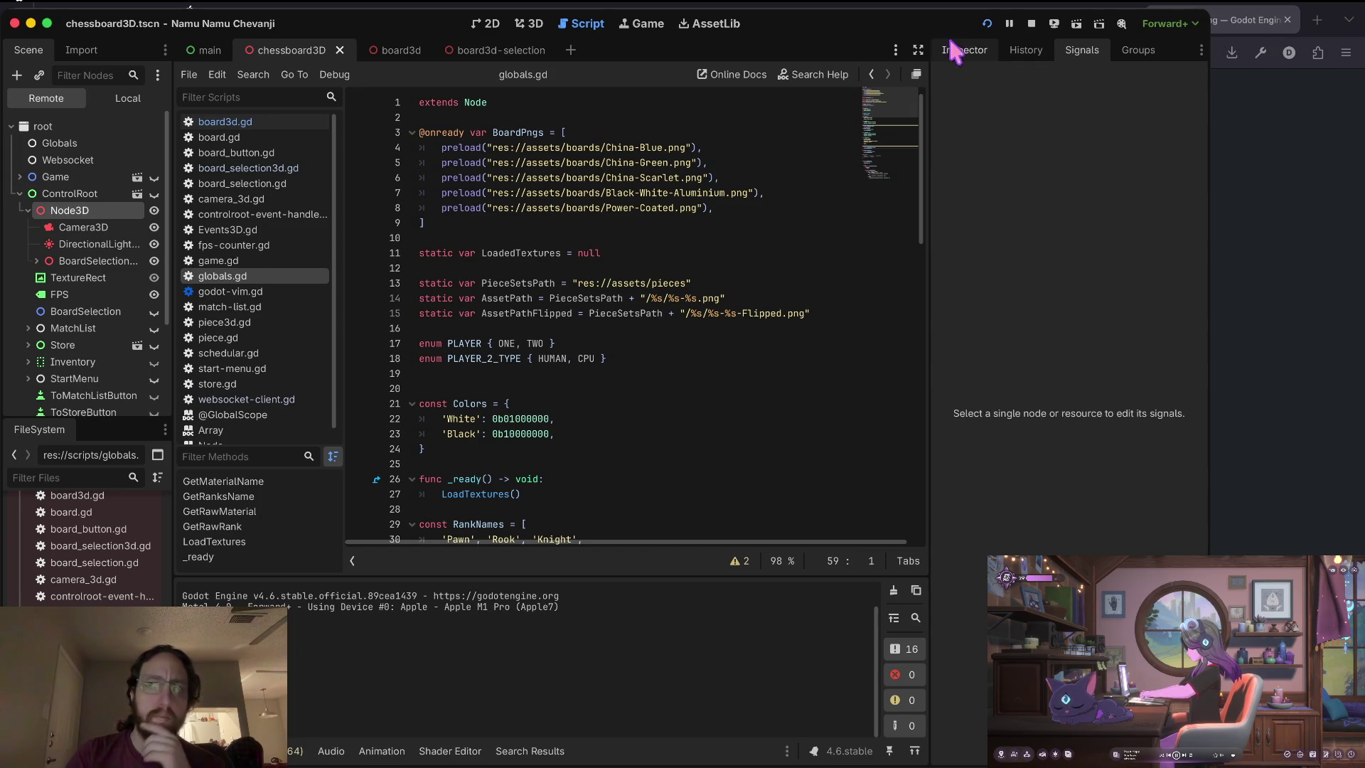
{"action": "left_click", "coordinate": [987, 50]}
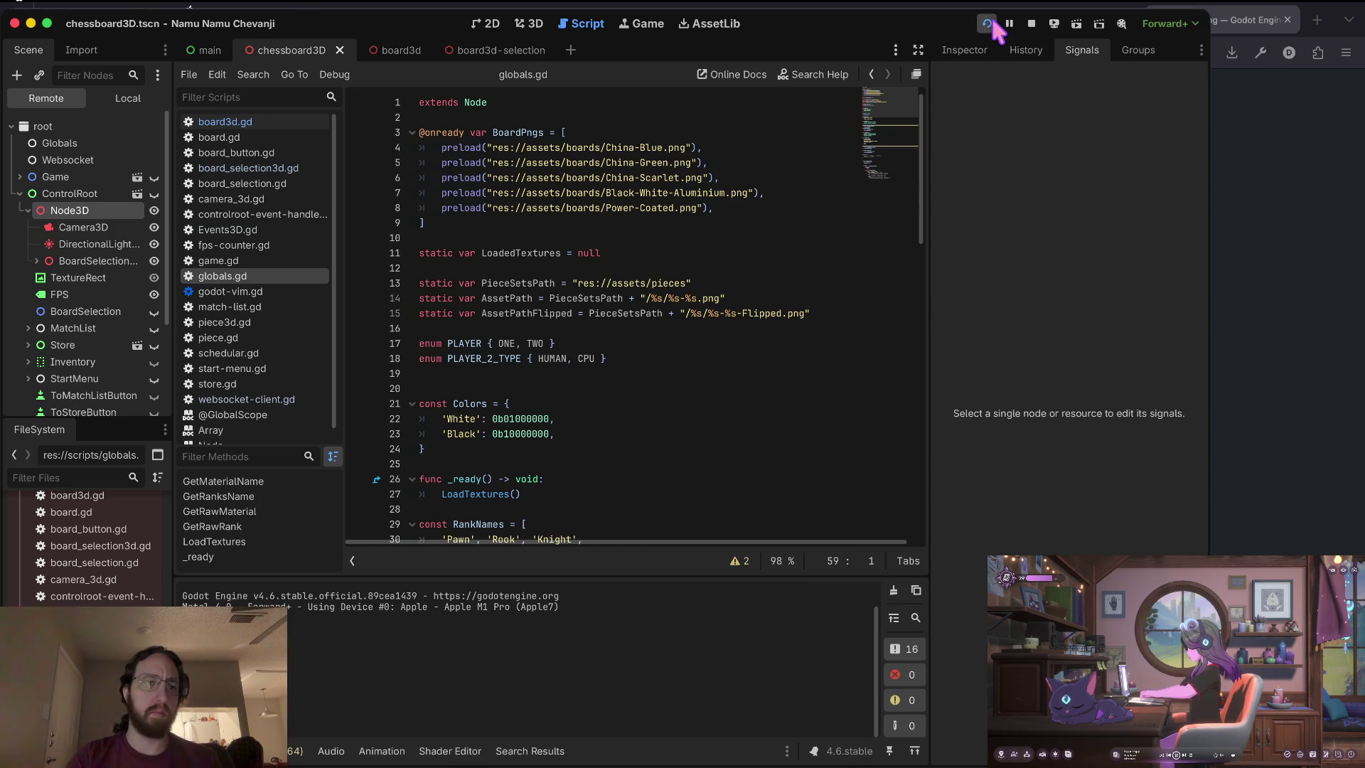
Reload and then stop the running game.
{"action": "left_click", "coordinate": [992, 23]}
{"action": "left_click", "coordinate": [1032, 23]}
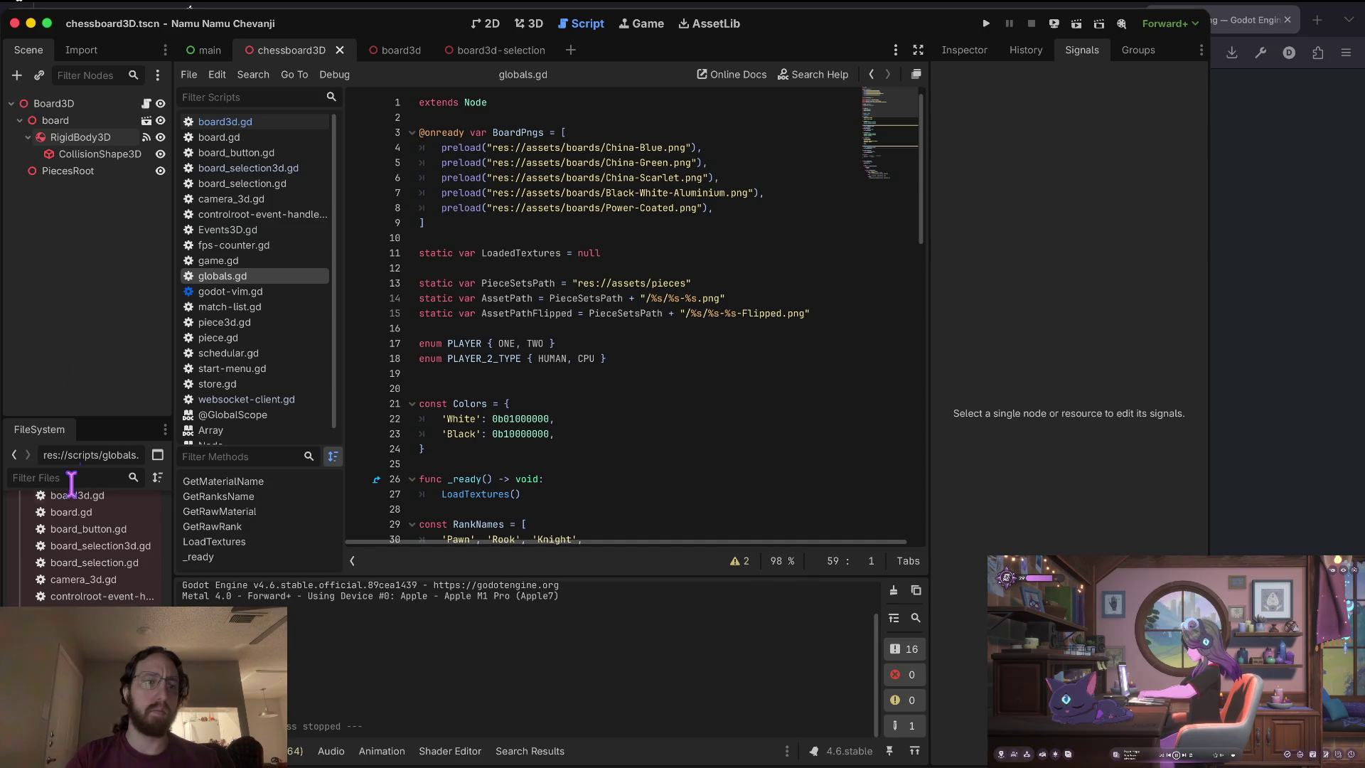
{"action": "scroll", "coordinate": [64, 580], "scroll_direction": "down", "scroll_amount": 5}
{"action": "scroll", "coordinate": [64, 580], "scroll_direction": "up", "scroll_amount": 5}
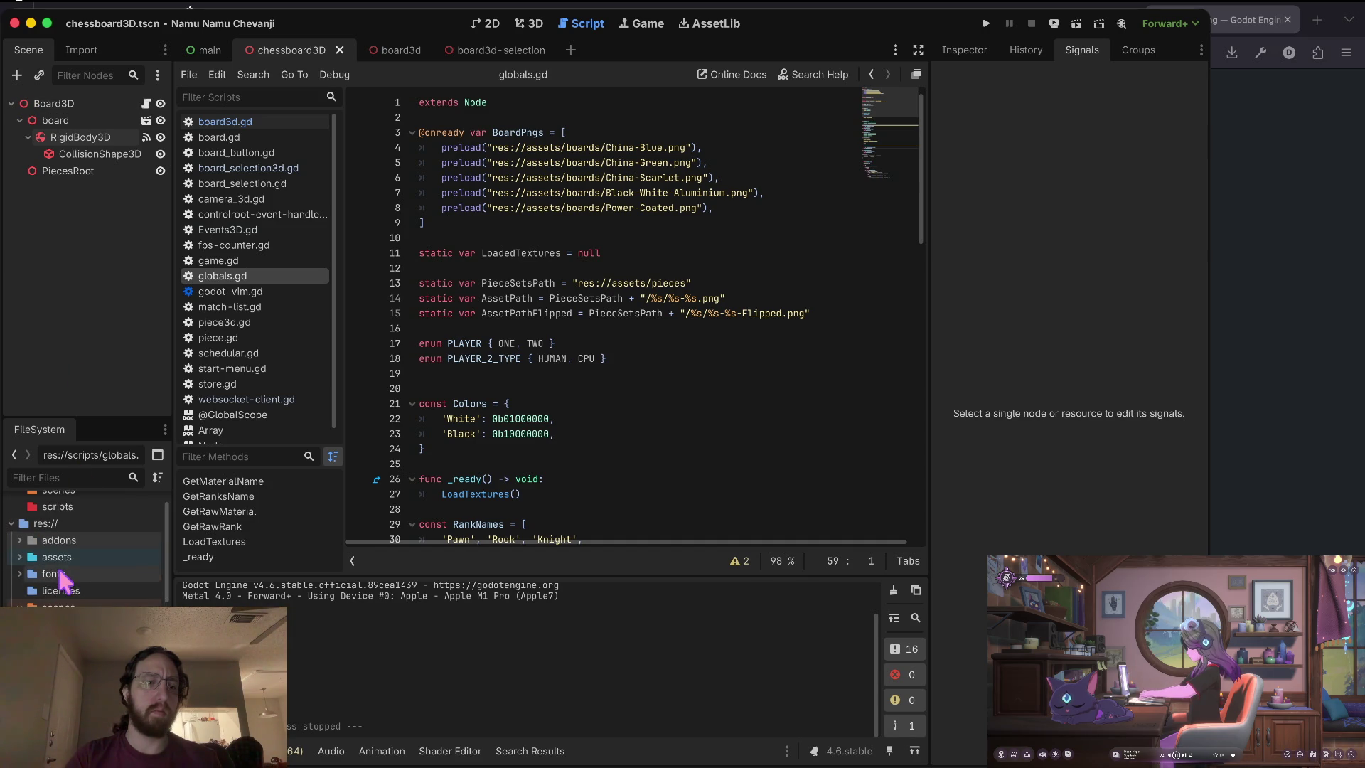
Toggle the scripts and scenes folders in FileSystem and switch to the main scene.
{"action": "double_click", "coordinate": [57, 506]}
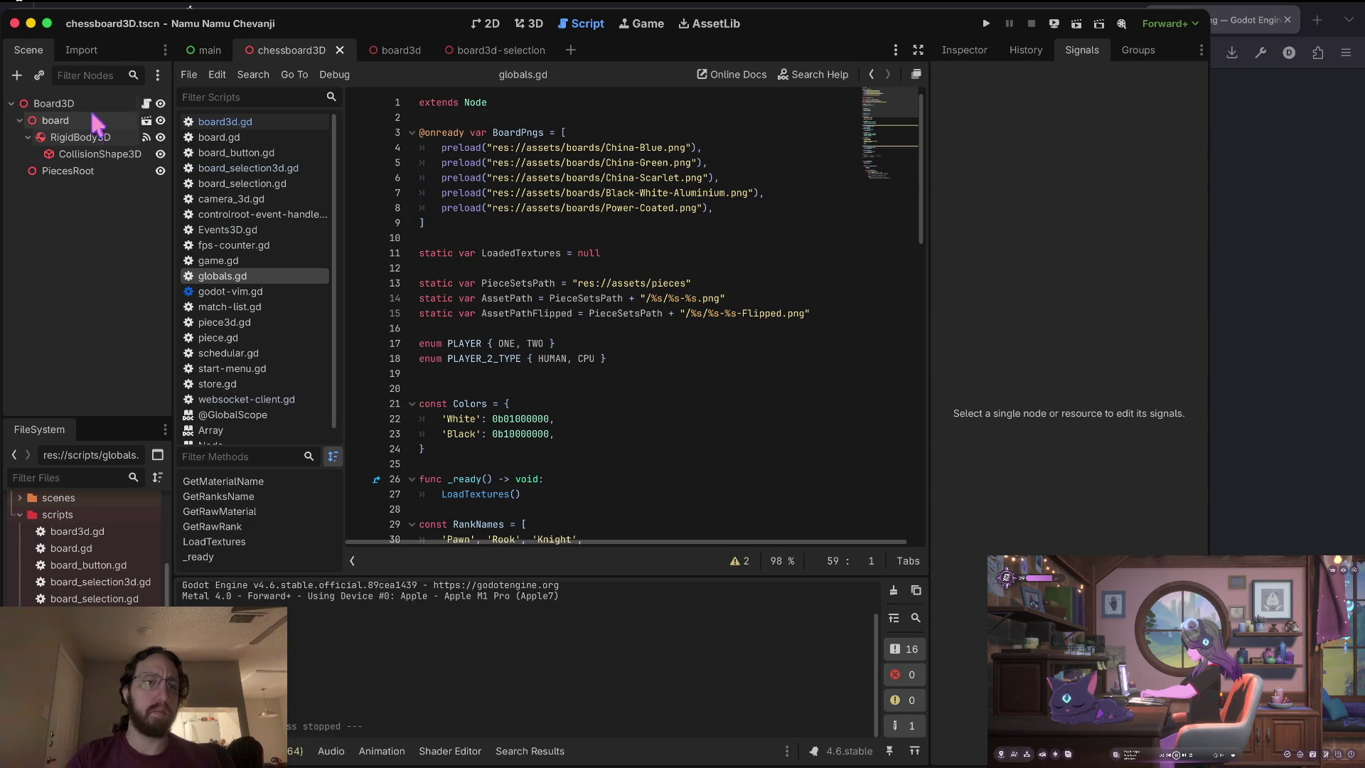
{"action": "double_click", "coordinate": [57, 514]}
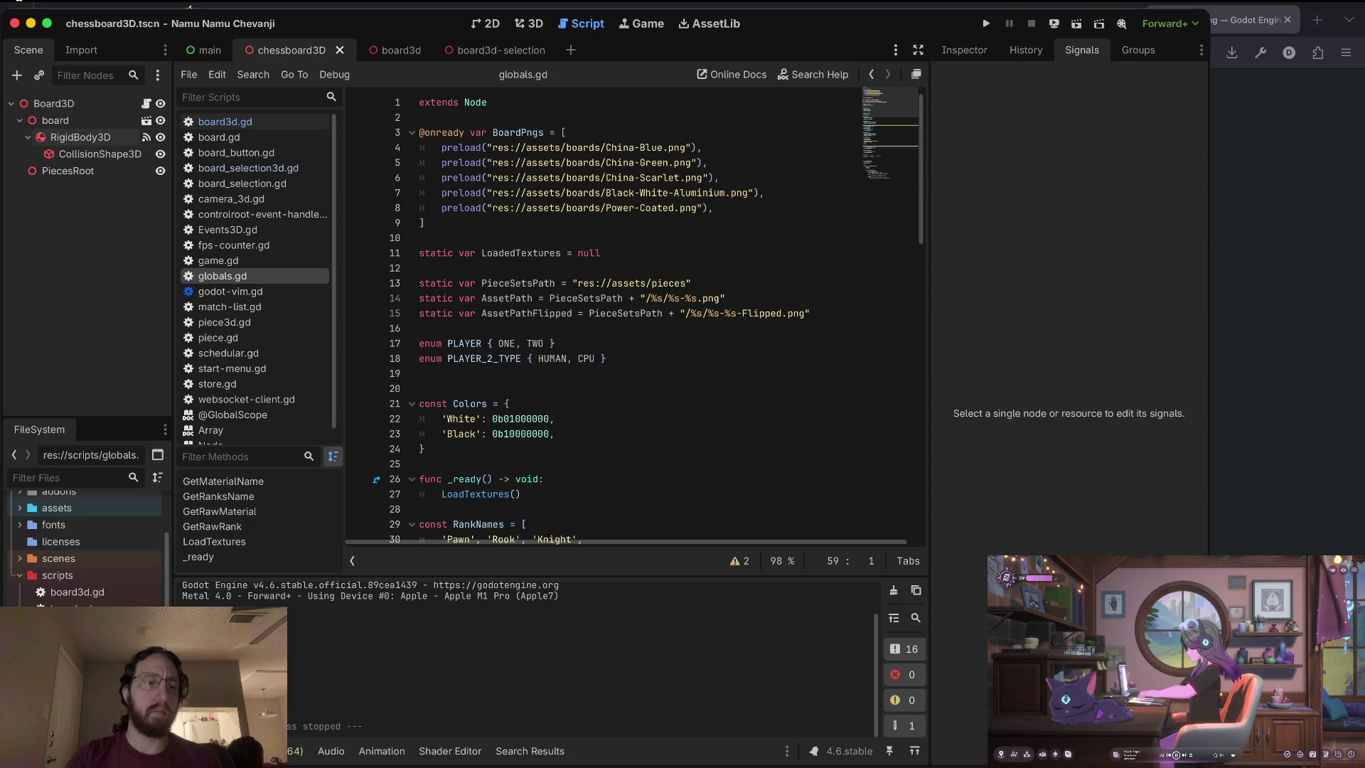
{"action": "double_click", "coordinate": [58, 497]}
{"action": "left_click", "coordinate": [207, 50]}
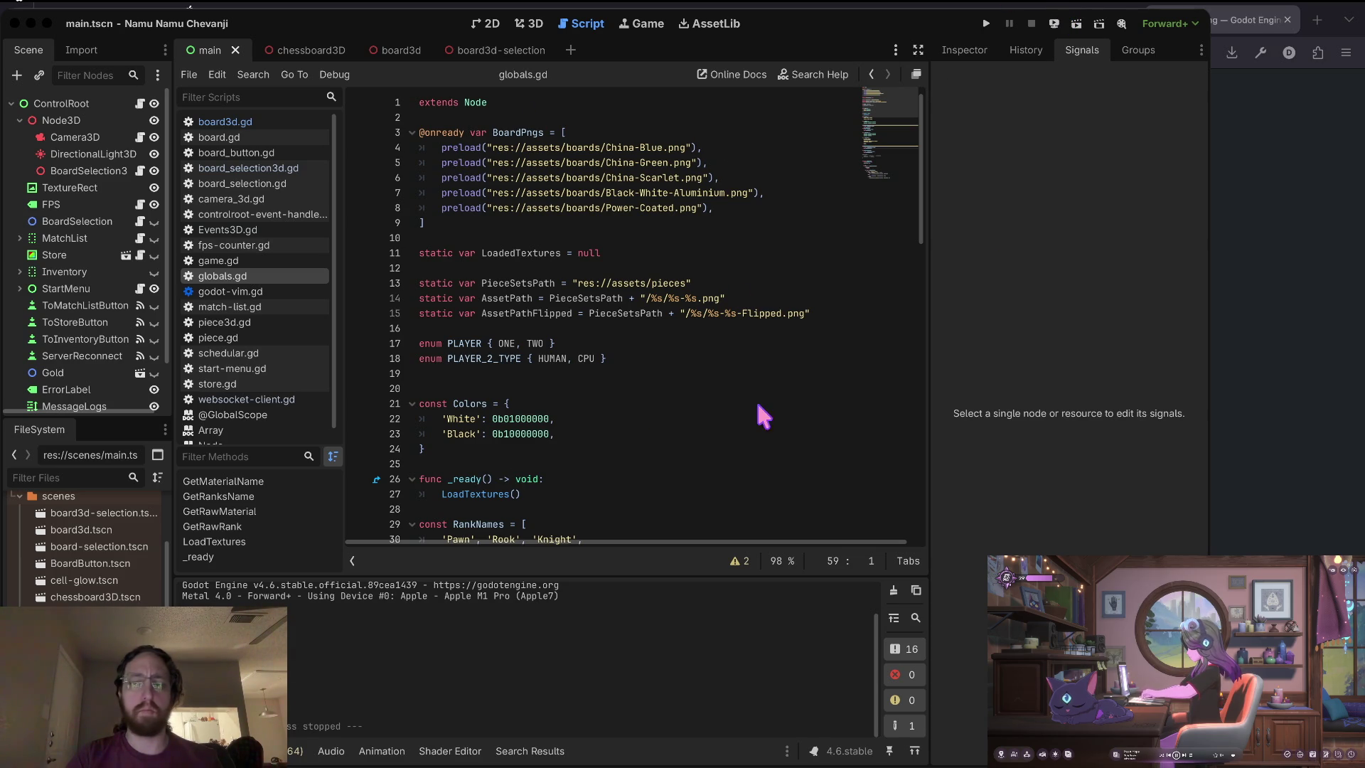
Start attaching a new script to the Node3D node.
{"action": "left_click", "coordinate": [822, 616]}
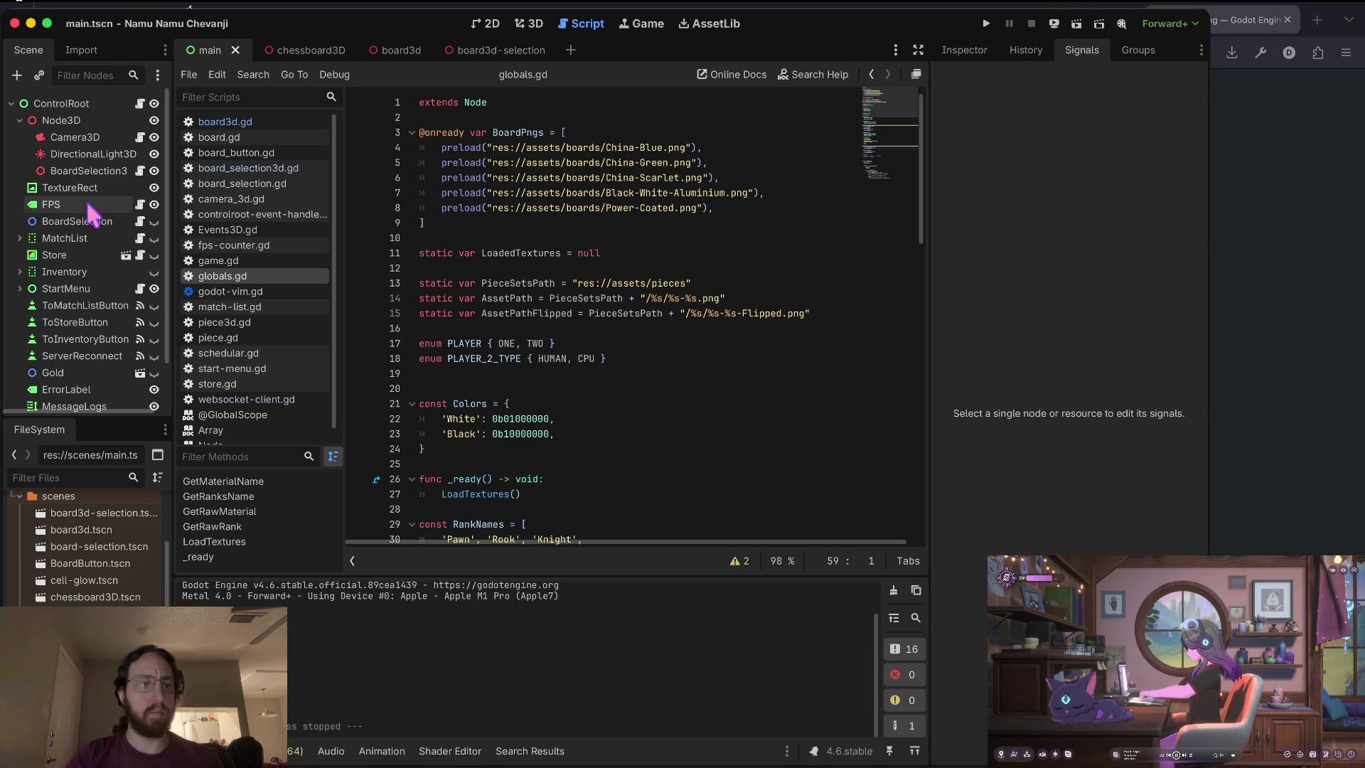
{"action": "scroll", "coordinate": [85, 199], "scroll_direction": "down", "scroll_amount": 3}
{"action": "scroll", "coordinate": [84, 198], "scroll_direction": "up", "scroll_amount": 3}
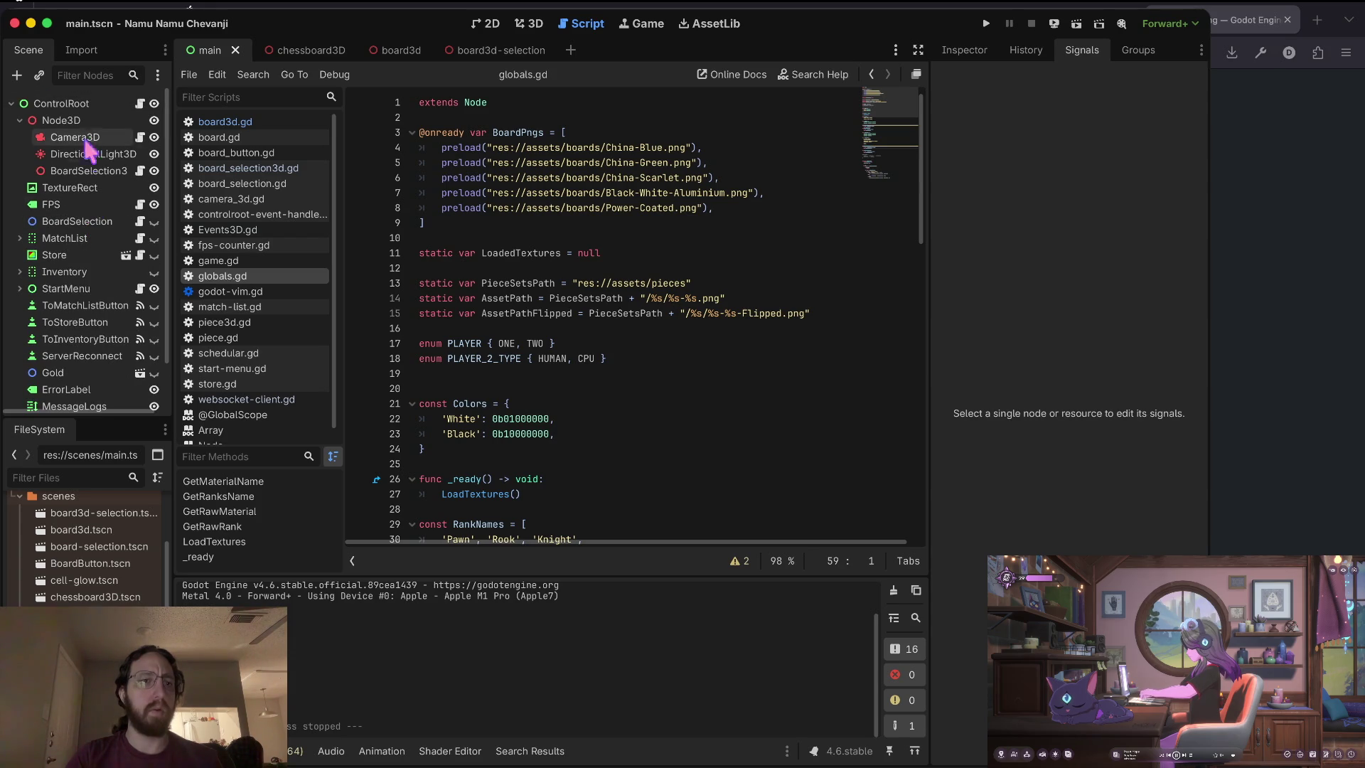
{"action": "left_click", "coordinate": [116, 123]}
{"action": "right_click", "coordinate": [116, 122]}
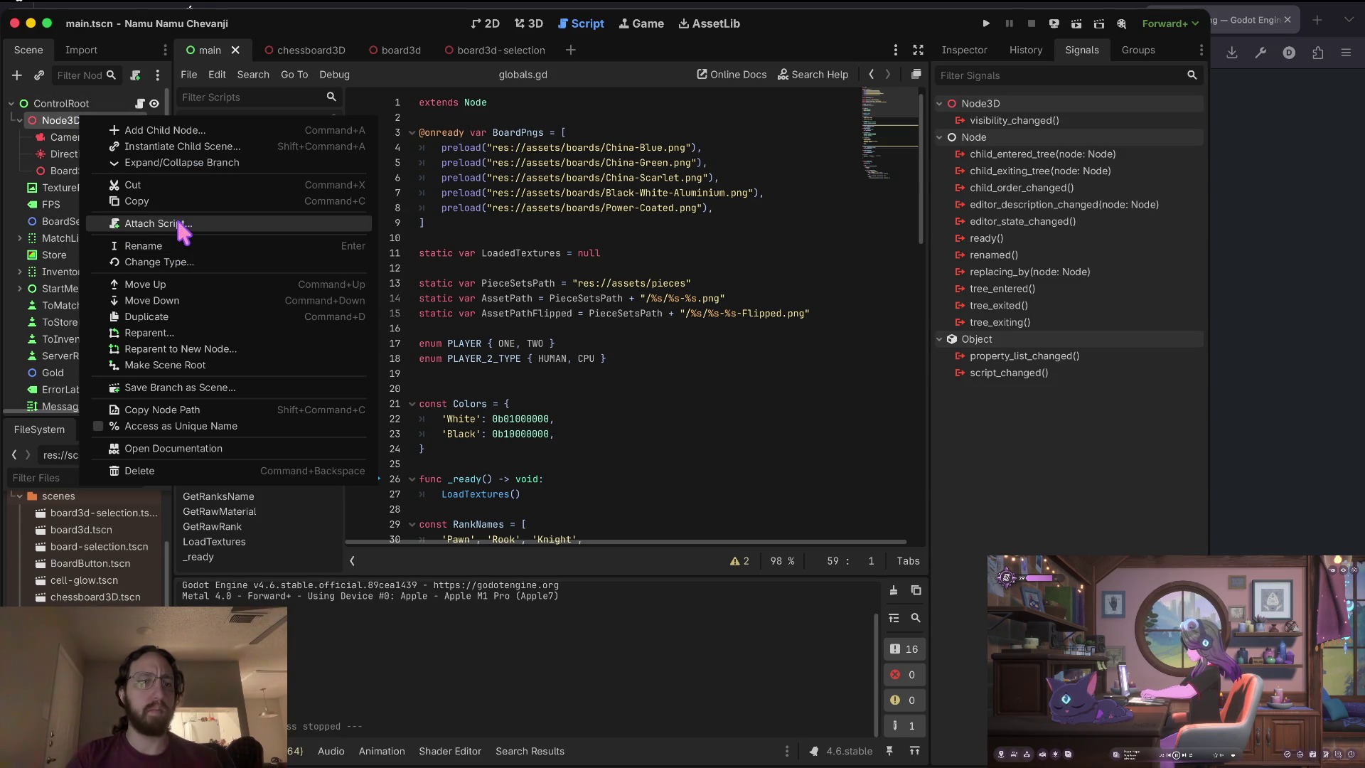
{"action": "left_click", "coordinate": [182, 225]}
Set the script path to res://scripts/events-3d.gd and create the script.
{"action": "key", "text": "BackSpace"}
{"action": "key", "text": "BackSpace"}
{"action": "key", "text": "BackSpace"}
{"action": "type", "text": "scripts/"}
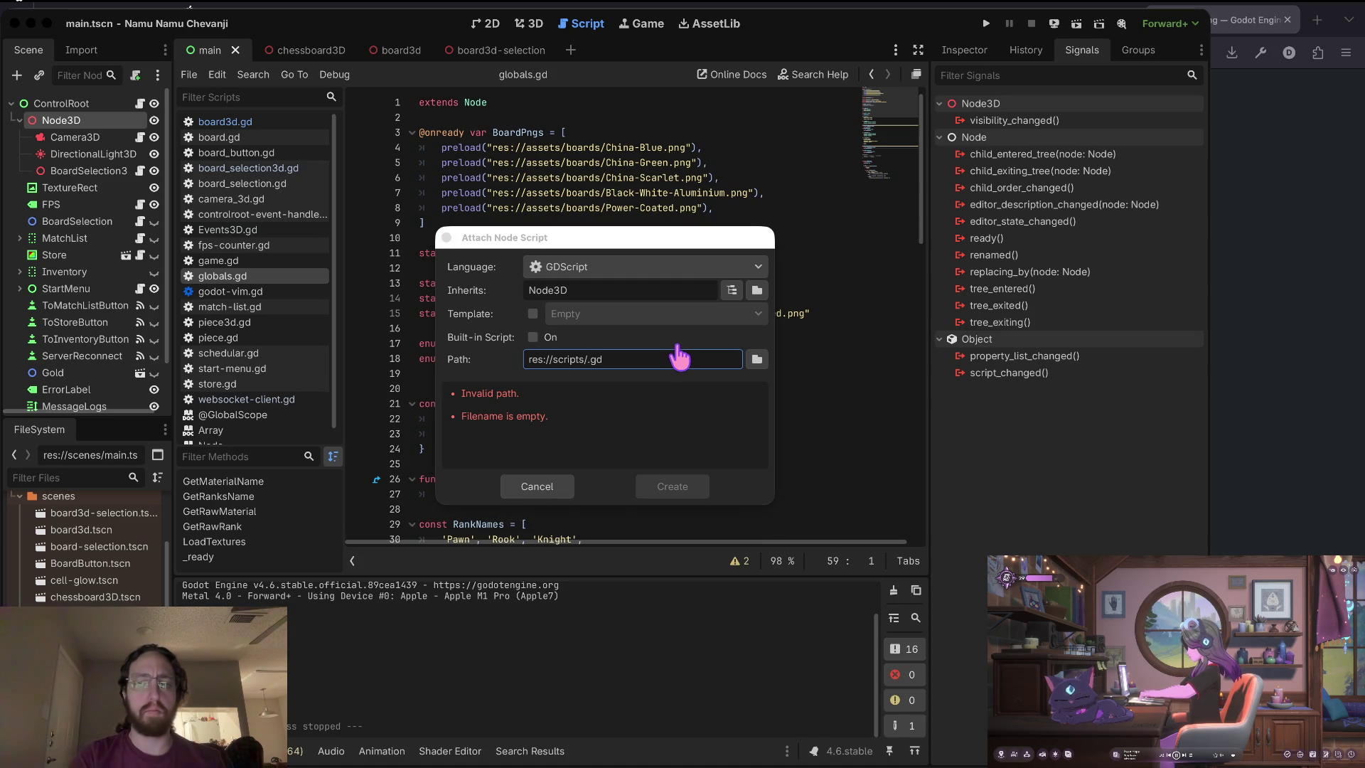
{"action": "left_click", "coordinate": [679, 356]}
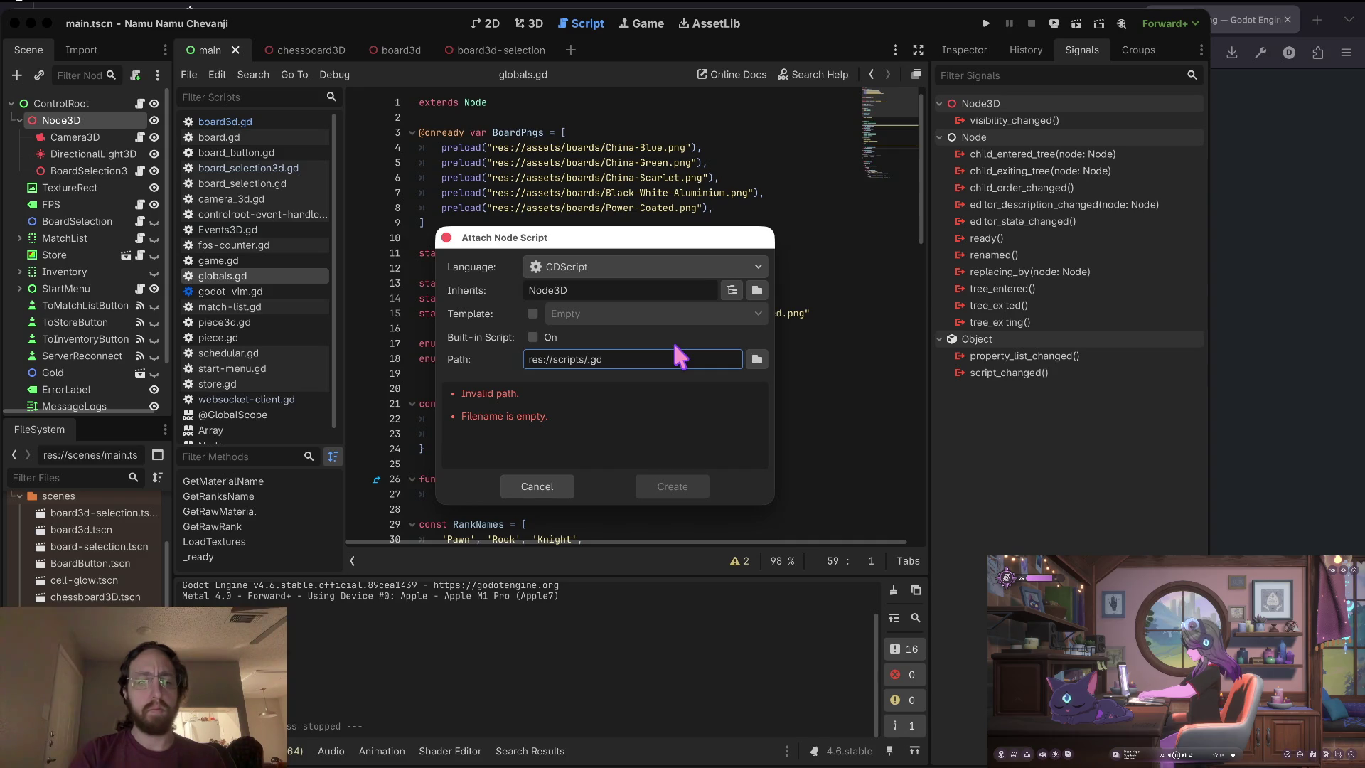
{"action": "type", "text": "ee"}
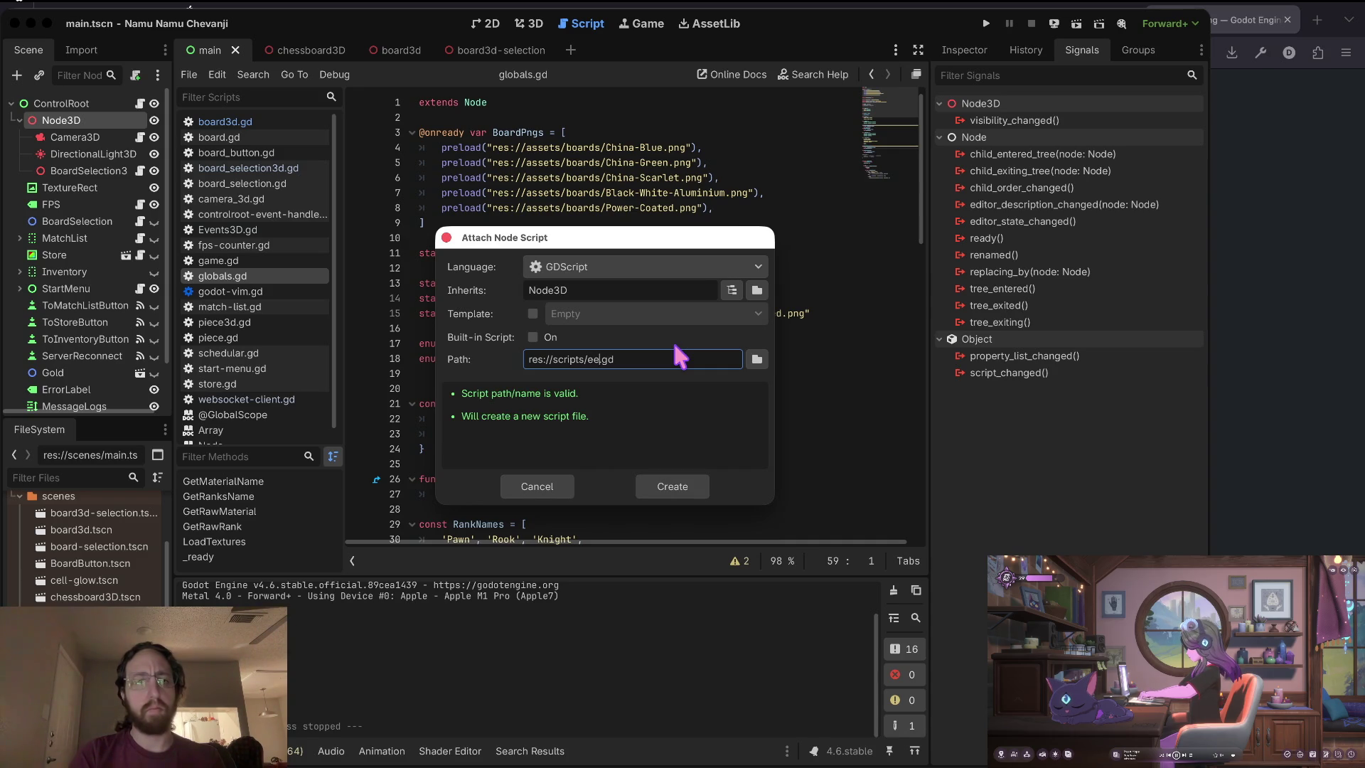
{"action": "key", "text": "BackSpace"}
{"action": "type", "text": "vents"}
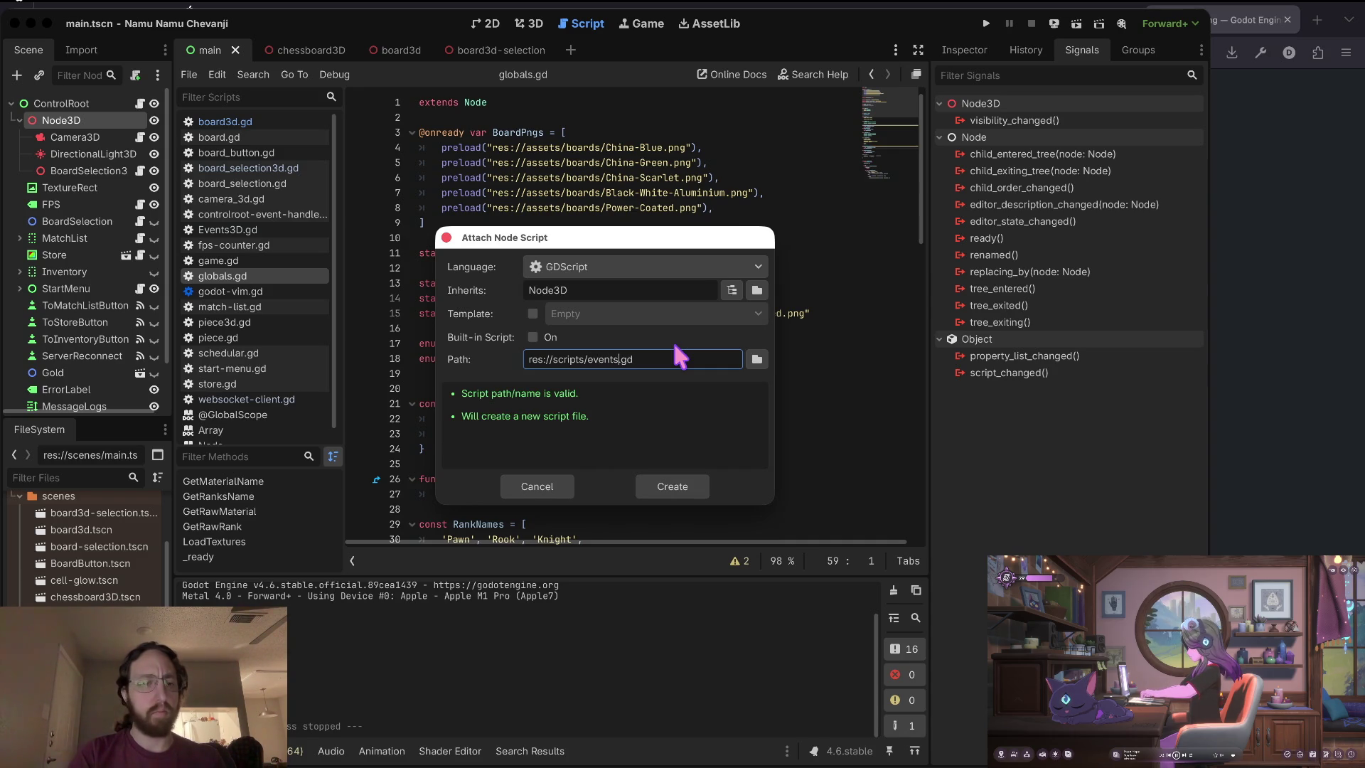
{"action": "type", "text": "-3d"}
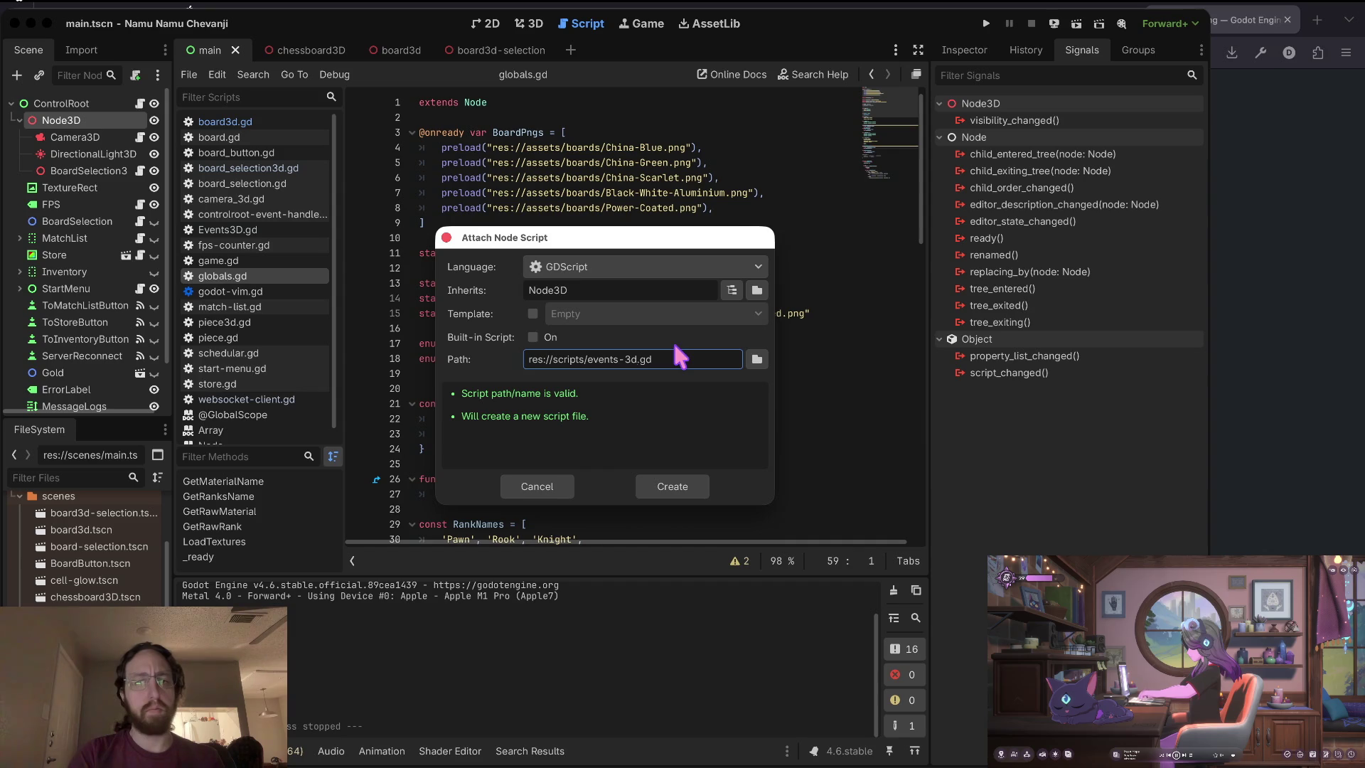
{"action": "key", "text": "BackSpace"}
{"action": "key", "text": "BackSpace"}
{"action": "key", "text": "BackSpace"}
{"action": "type", "text": "-3d"}
{"action": "key", "text": "BackSpace"}
{"action": "key", "text": "BackSpace"}
{"action": "key", "text": "BackSpace"}
{"action": "type", "text": "_3d"}
{"action": "key", "text": "BackSpace"}
{"action": "key", "text": "BackSpace"}
{"action": "key", "text": "BackSpace"}
{"action": "type", "text": "-3d"}
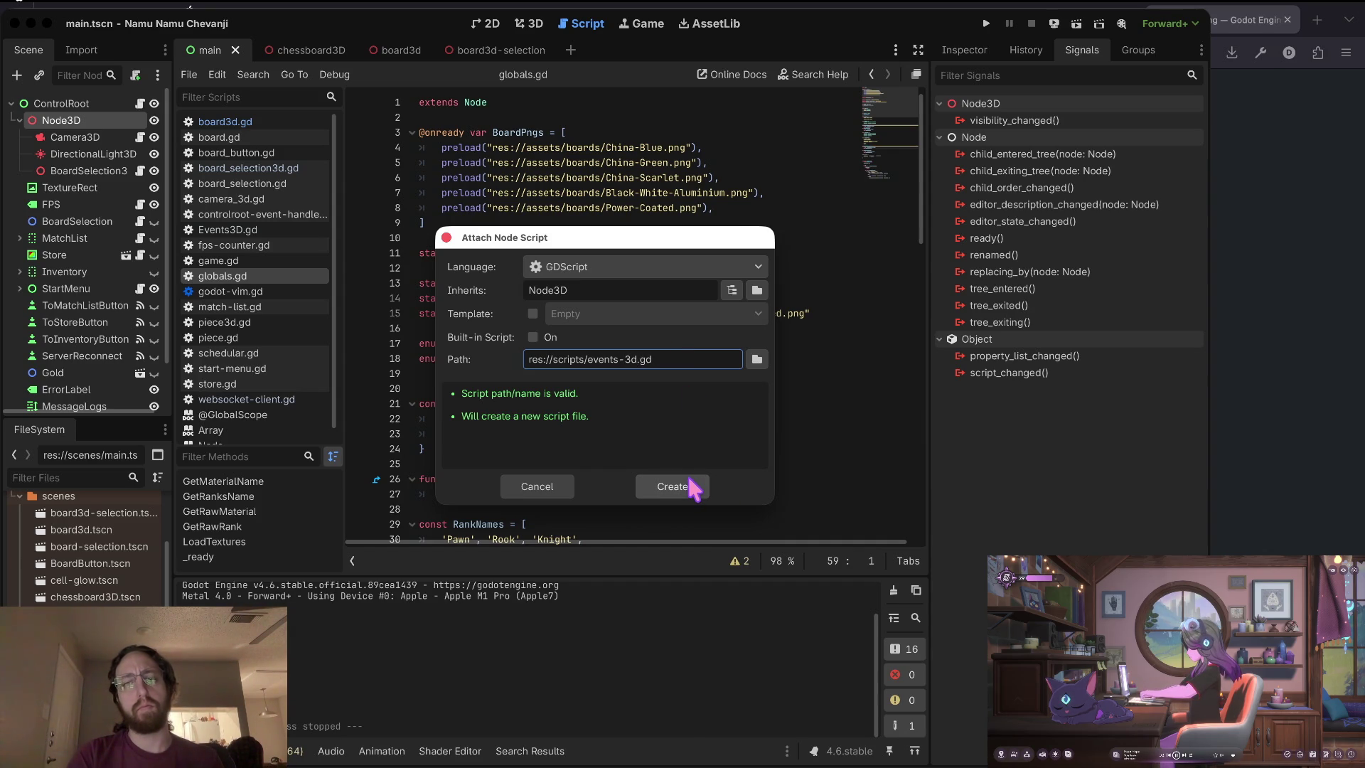
{"action": "left_click", "coordinate": [689, 479]}
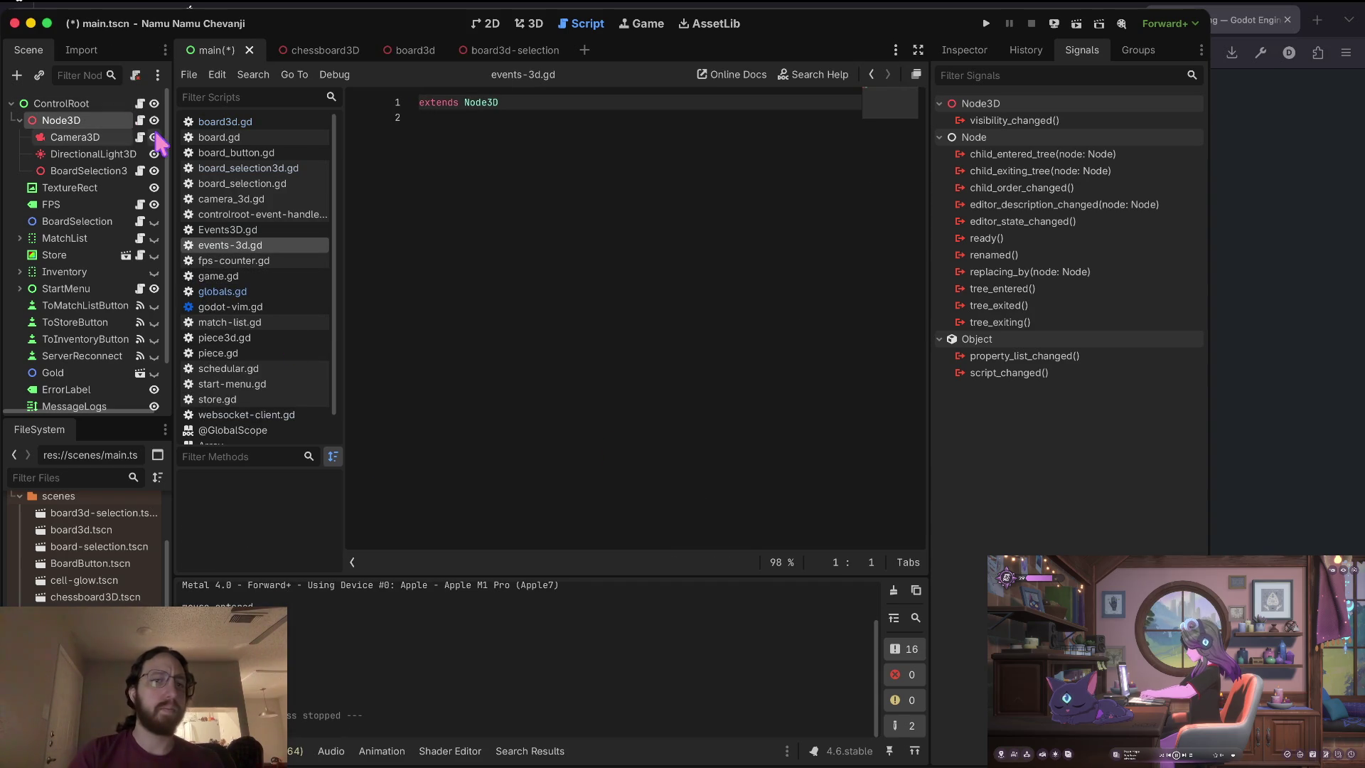
Place the caret on the empty second line, then move to the terminal desktop.
{"action": "left_click", "coordinate": [494, 171]}
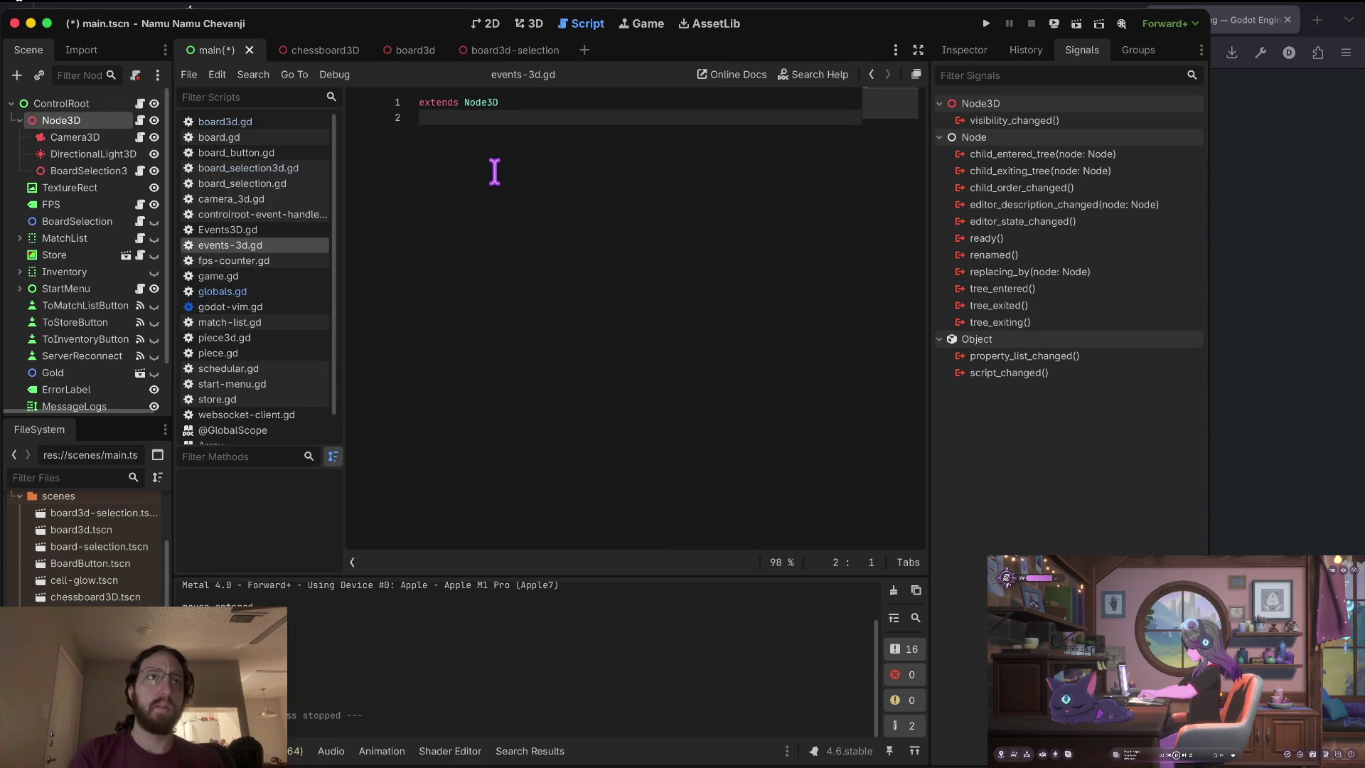
{"action": "key", "text": "ctrl+Right"}
{"action": "left_click", "coordinate": [577, 669]}
Run git status and the git diff alias, then quit the pager.
{"action": "type", "text": "s"}
{"action": "key", "text": "Return"}
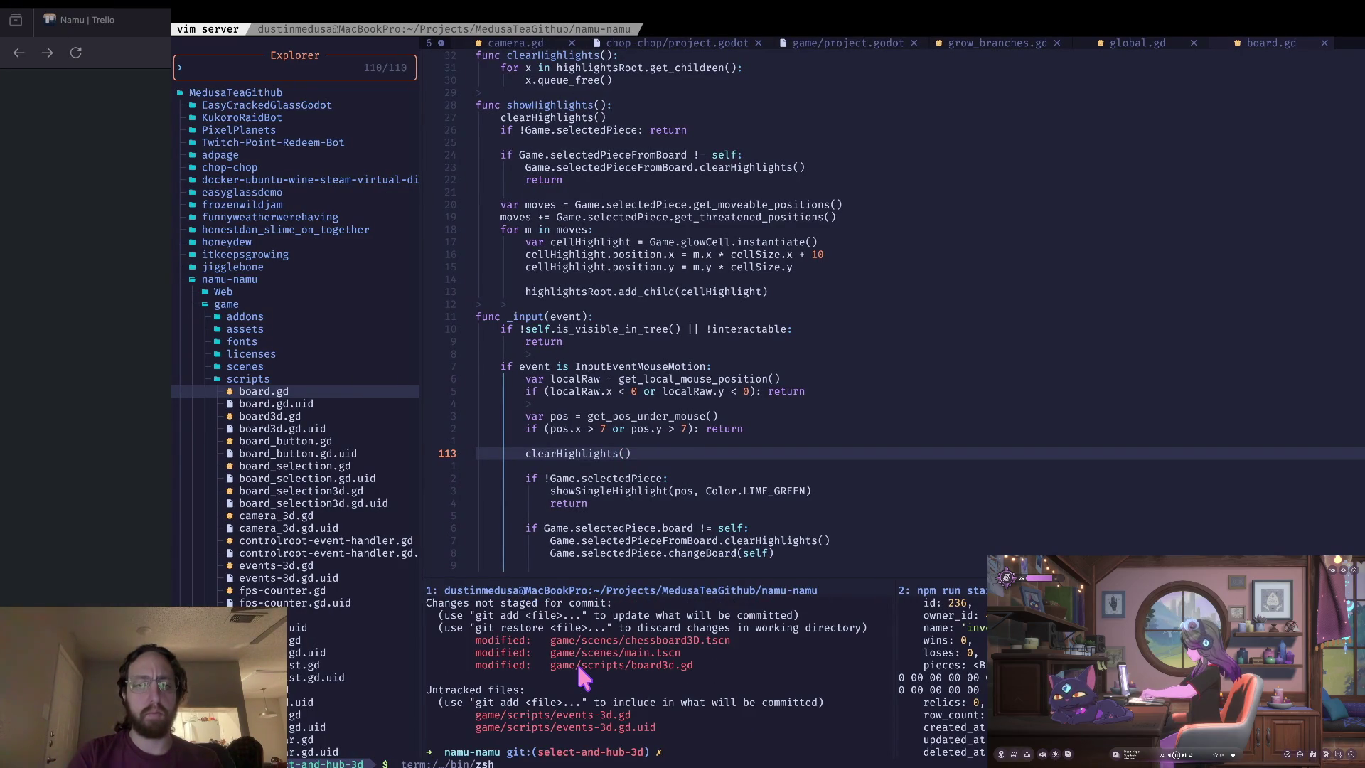
{"action": "type", "text": "d"}
{"action": "key", "text": "Return"}
{"action": "key", "text": "q"}
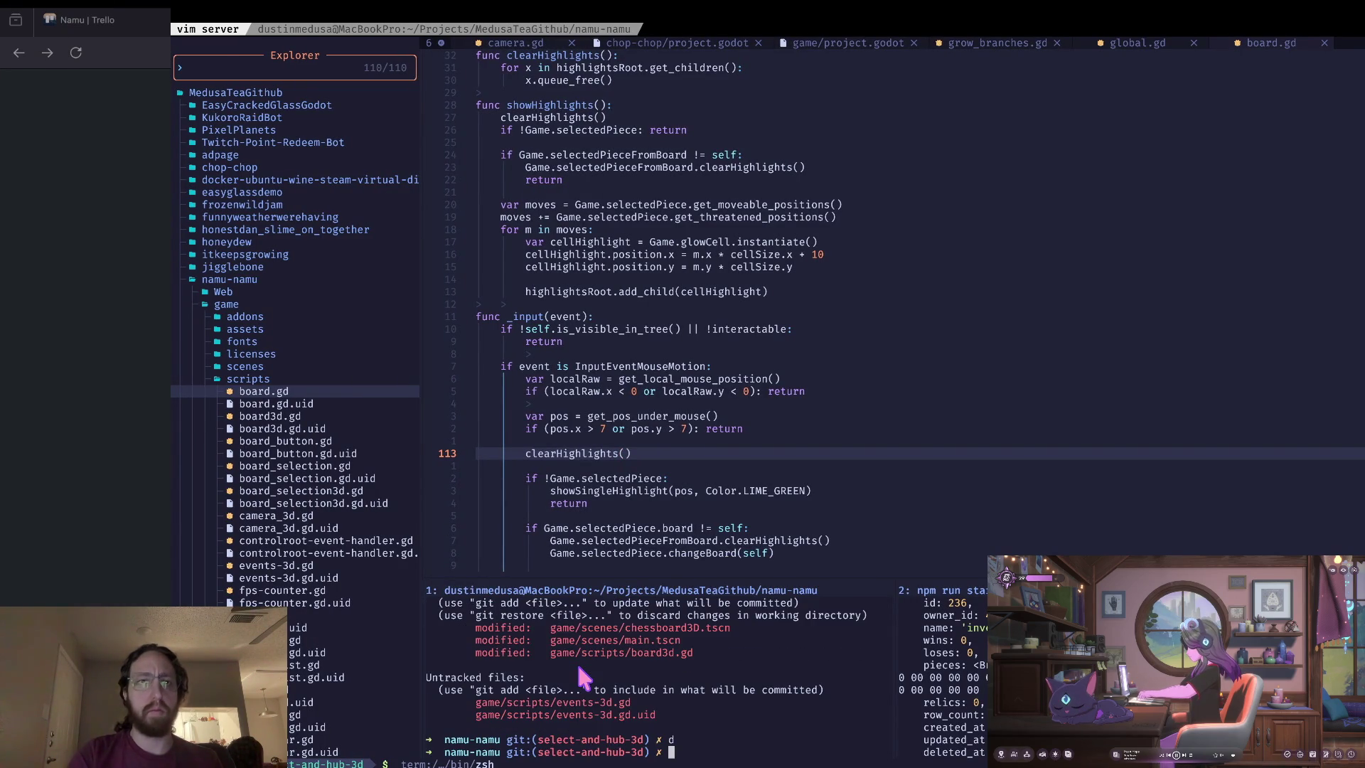
Review the git diff in the other terminal tab, then return to Godot.
{"action": "key", "text": "ctrl+Tab"}
{"action": "type", "text": "d"}
{"action": "key", "text": "Return"}
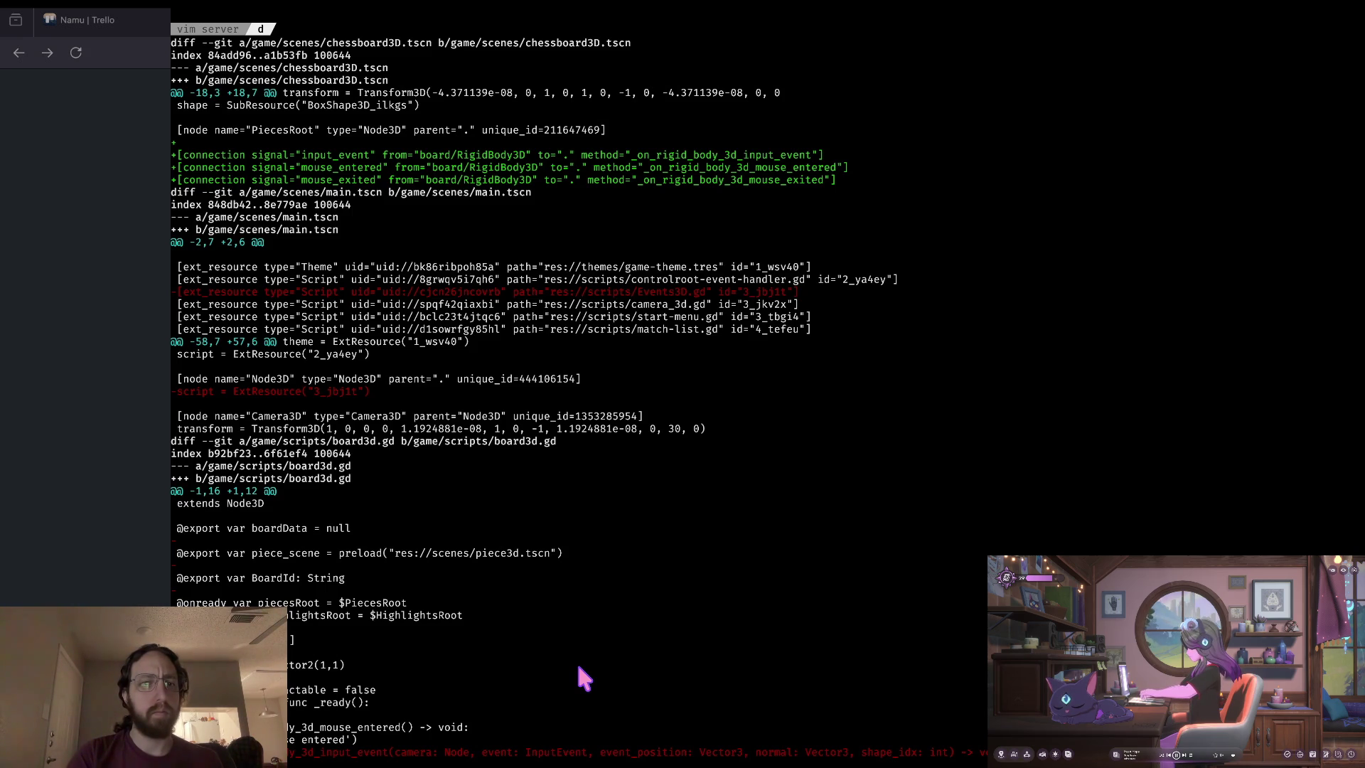
{"action": "scroll", "coordinate": [581, 680], "scroll_direction": "down", "scroll_amount": 2}
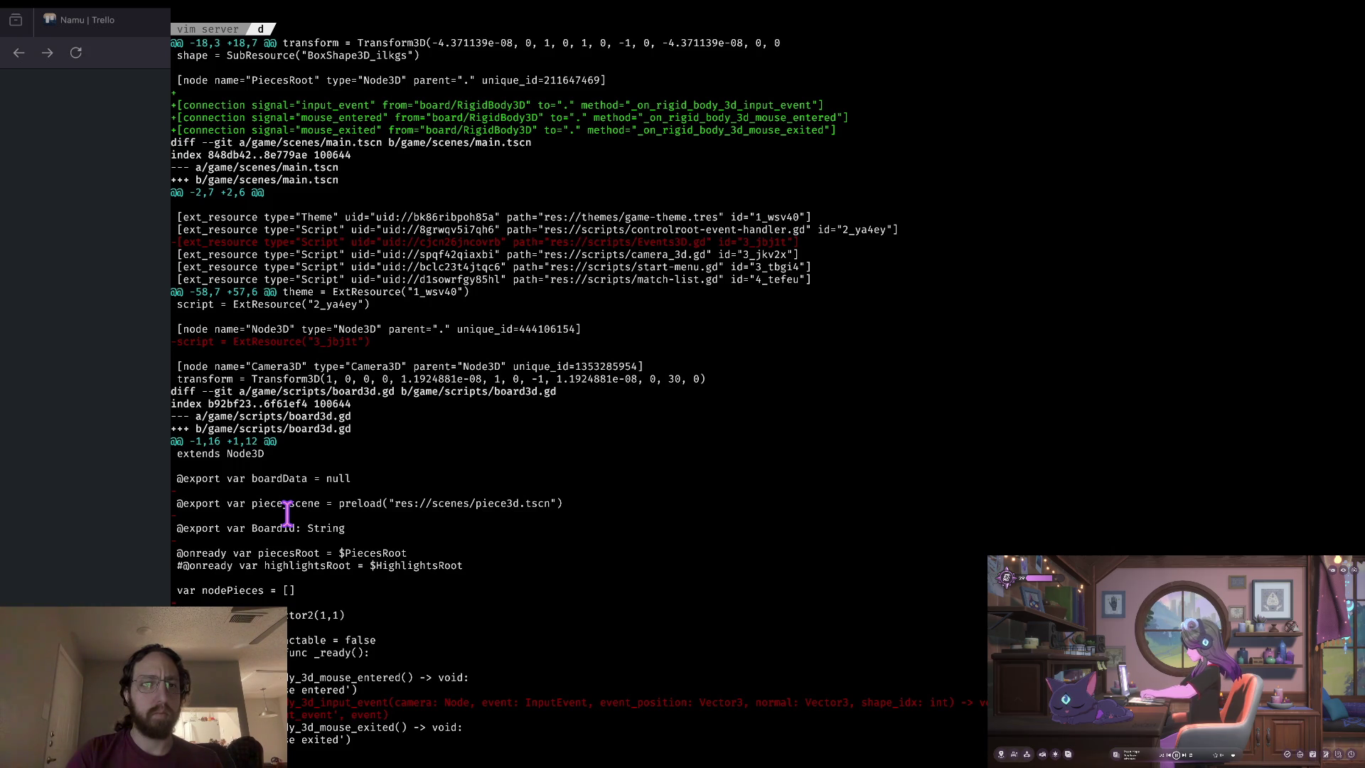
{"action": "key", "text": "q"}
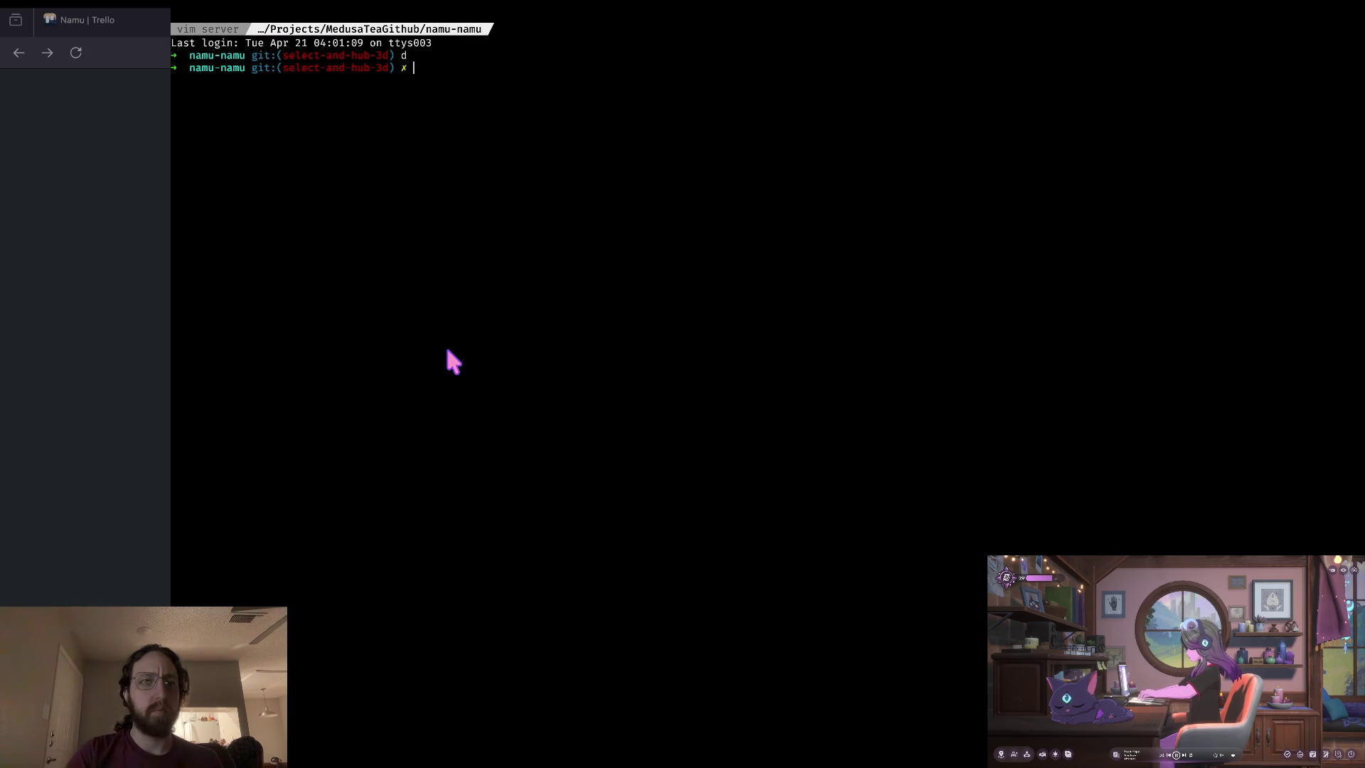
{"action": "key", "text": "ctrl+w"}
{"action": "key", "text": "z"}
{"action": "key", "text": "super+Tab"}
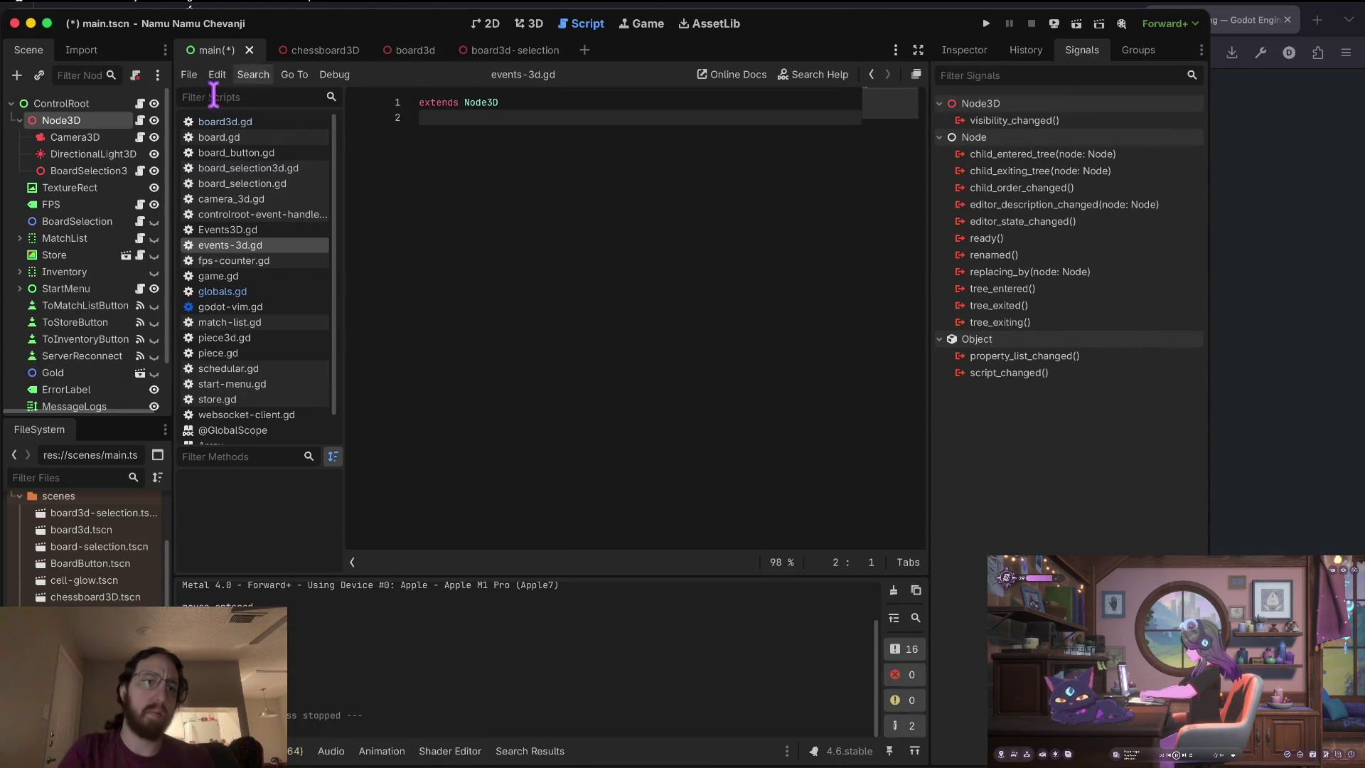
{"action": "scroll", "coordinate": [100, 573], "scroll_direction": "down", "scroll_amount": 3}
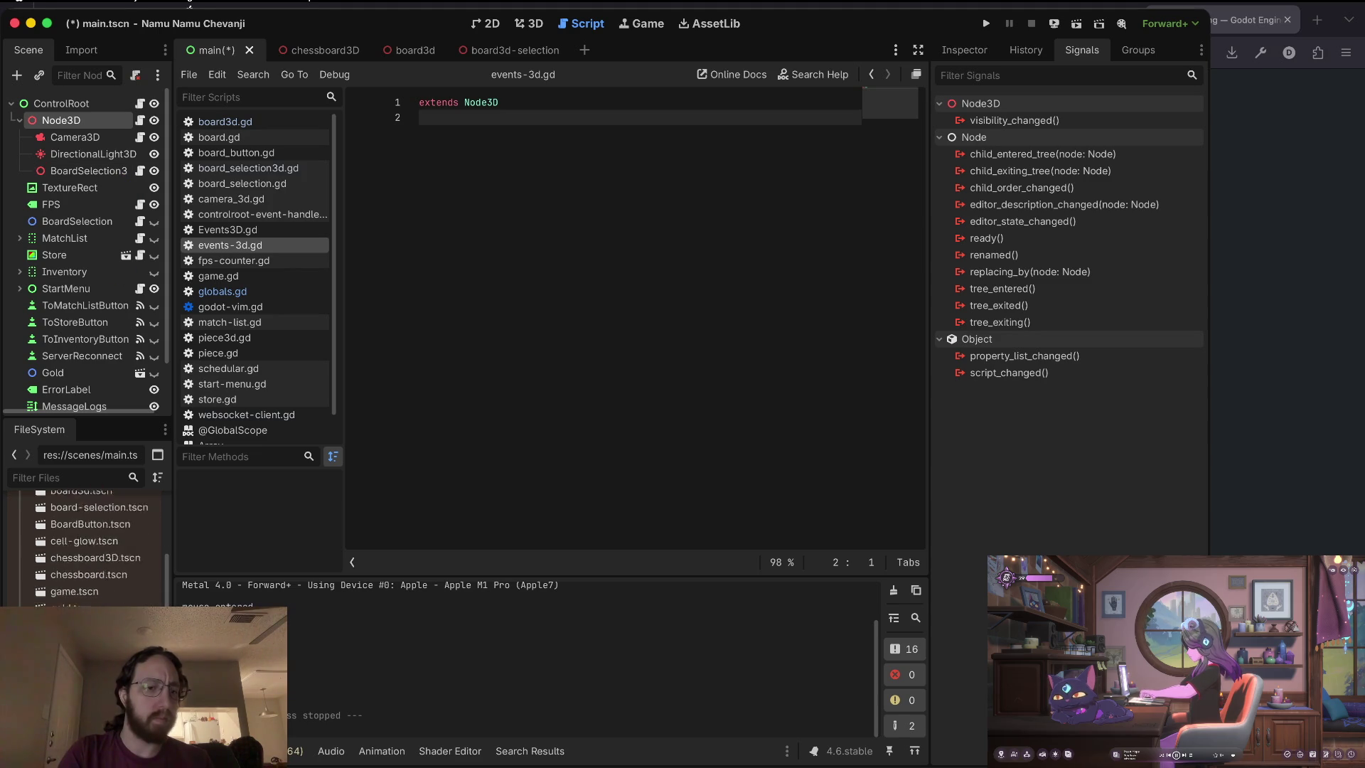
{"action": "scroll", "coordinate": [102, 590], "scroll_direction": "down", "scroll_amount": 10}
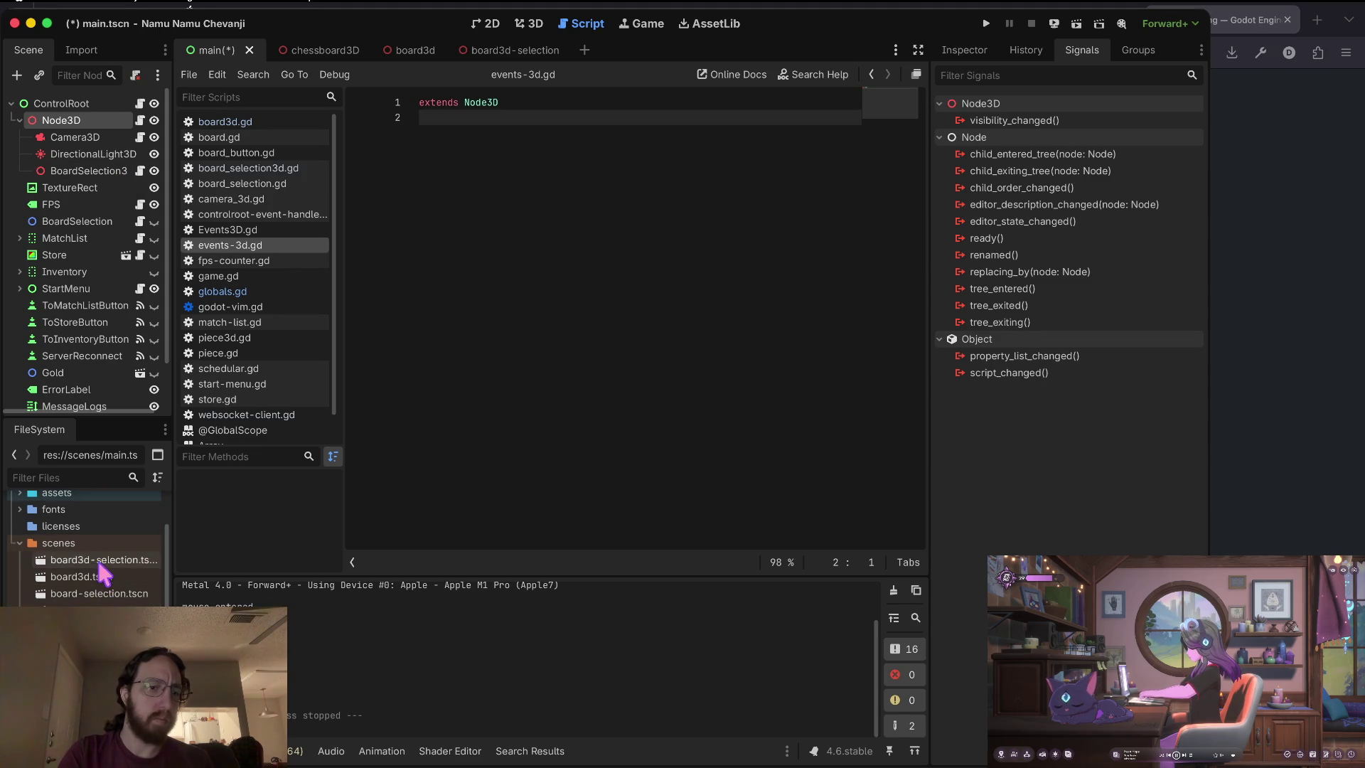
{"action": "scroll", "coordinate": [102, 569], "scroll_direction": "up", "scroll_amount": 2}
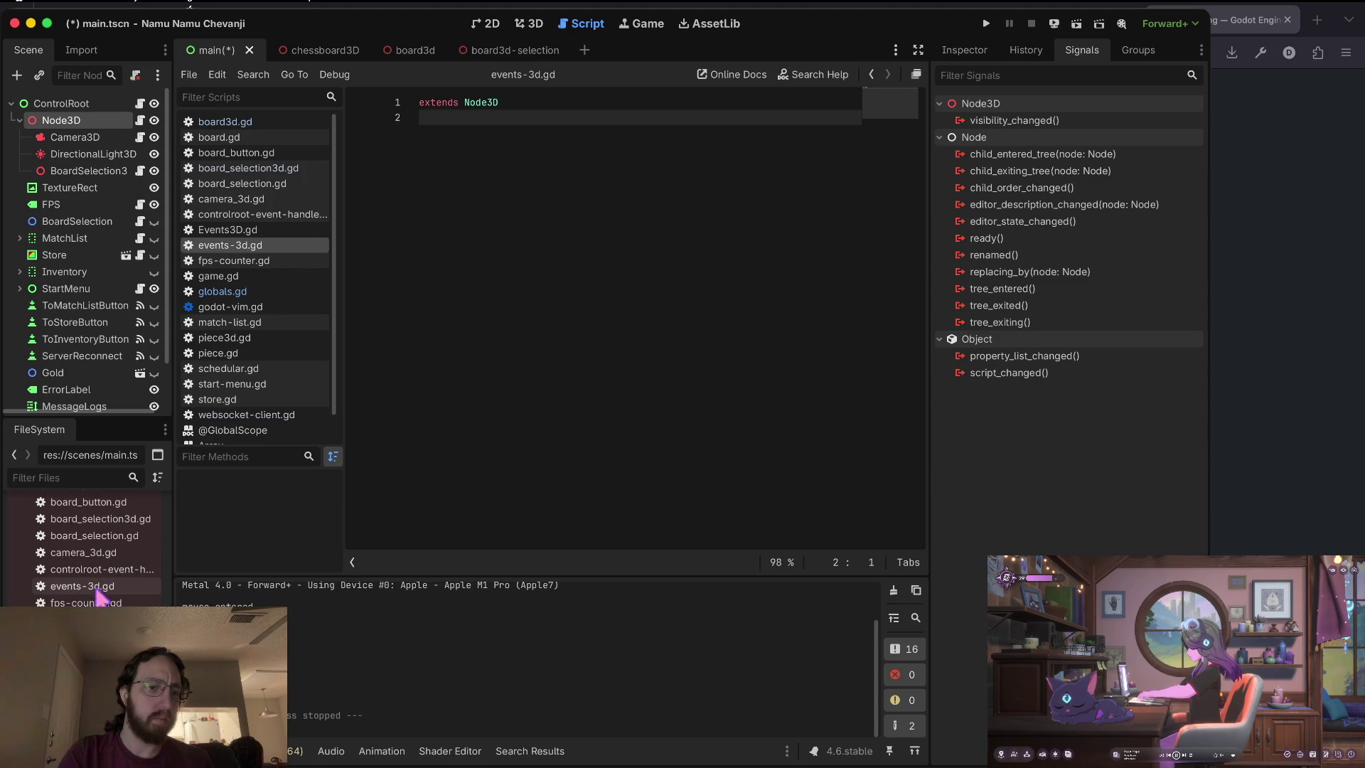
{"action": "scroll", "coordinate": [102, 569], "scroll_direction": "down", "scroll_amount": 3}
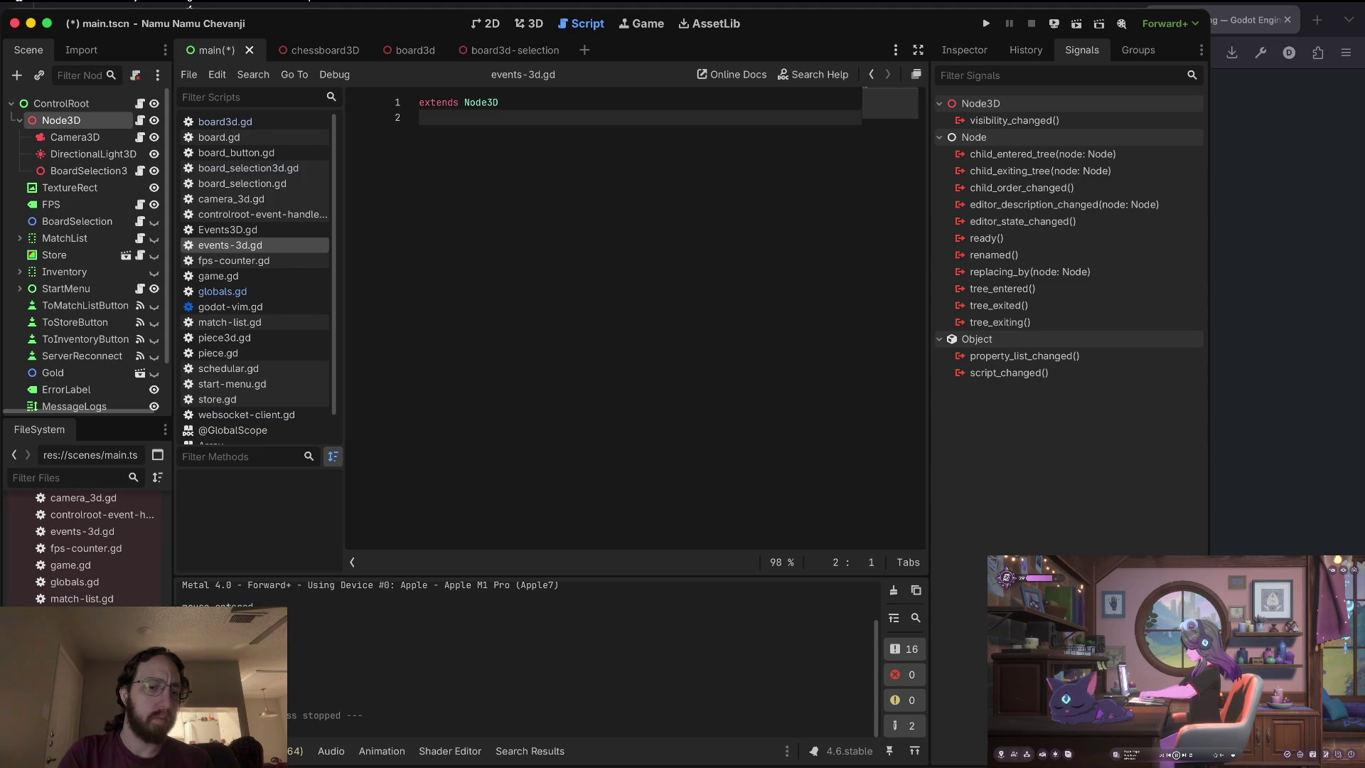
{"action": "double_click", "coordinate": [110, 565]}
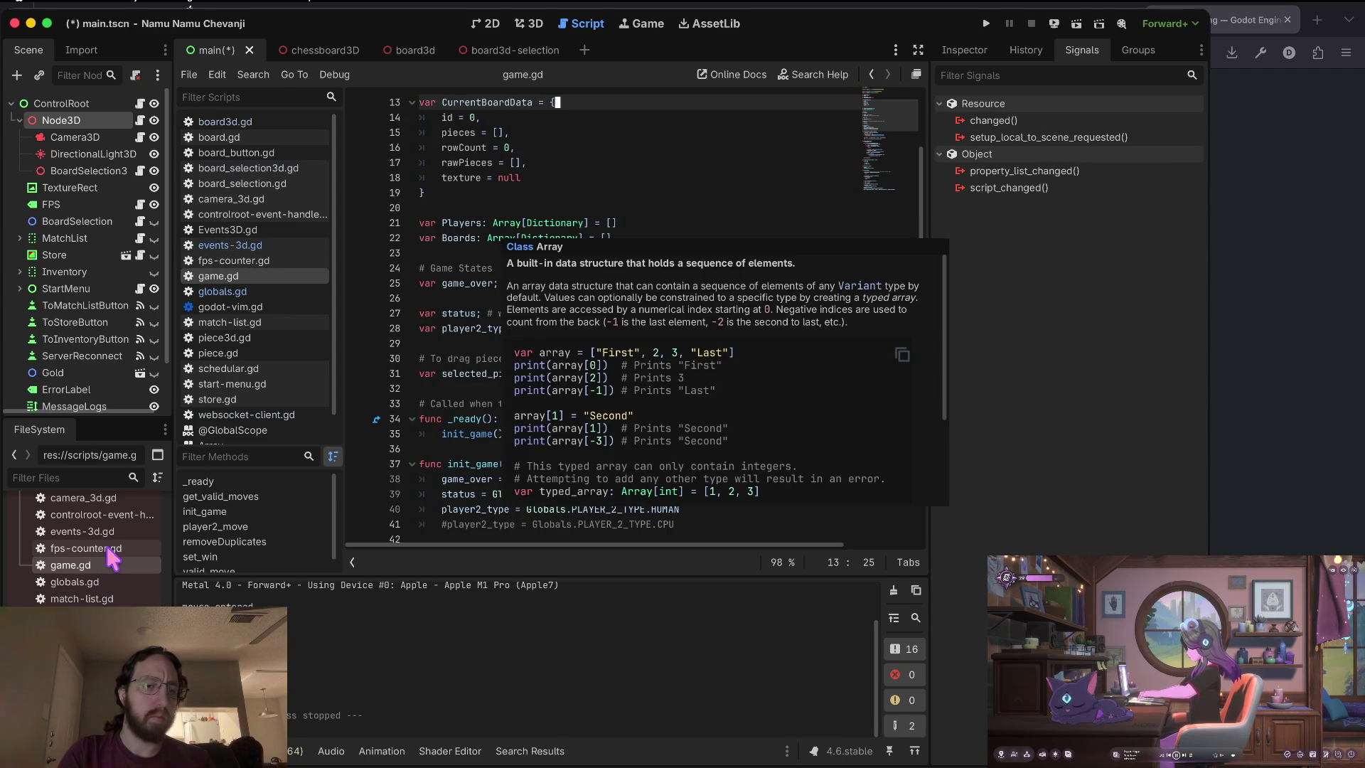
{"action": "double_click", "coordinate": [82, 531]}
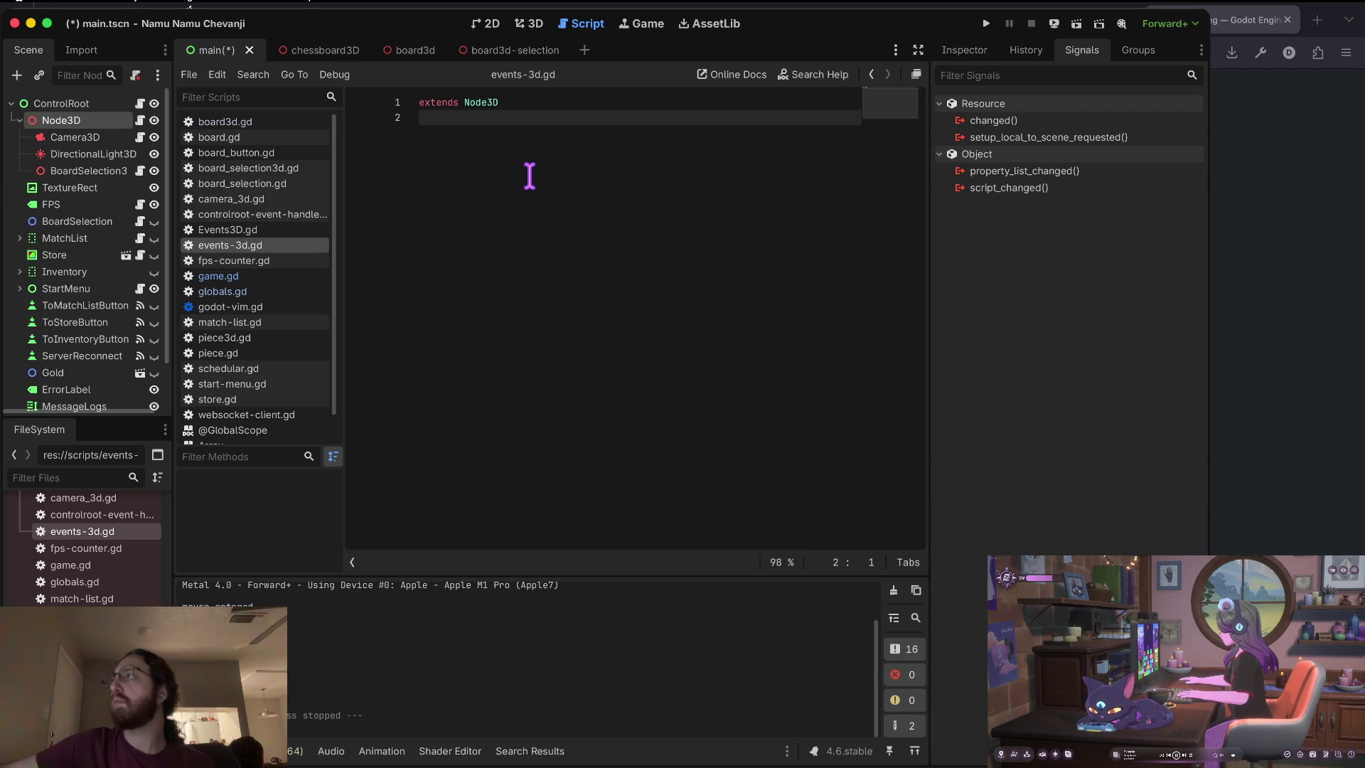
{"action": "key", "text": "super+Tab"}
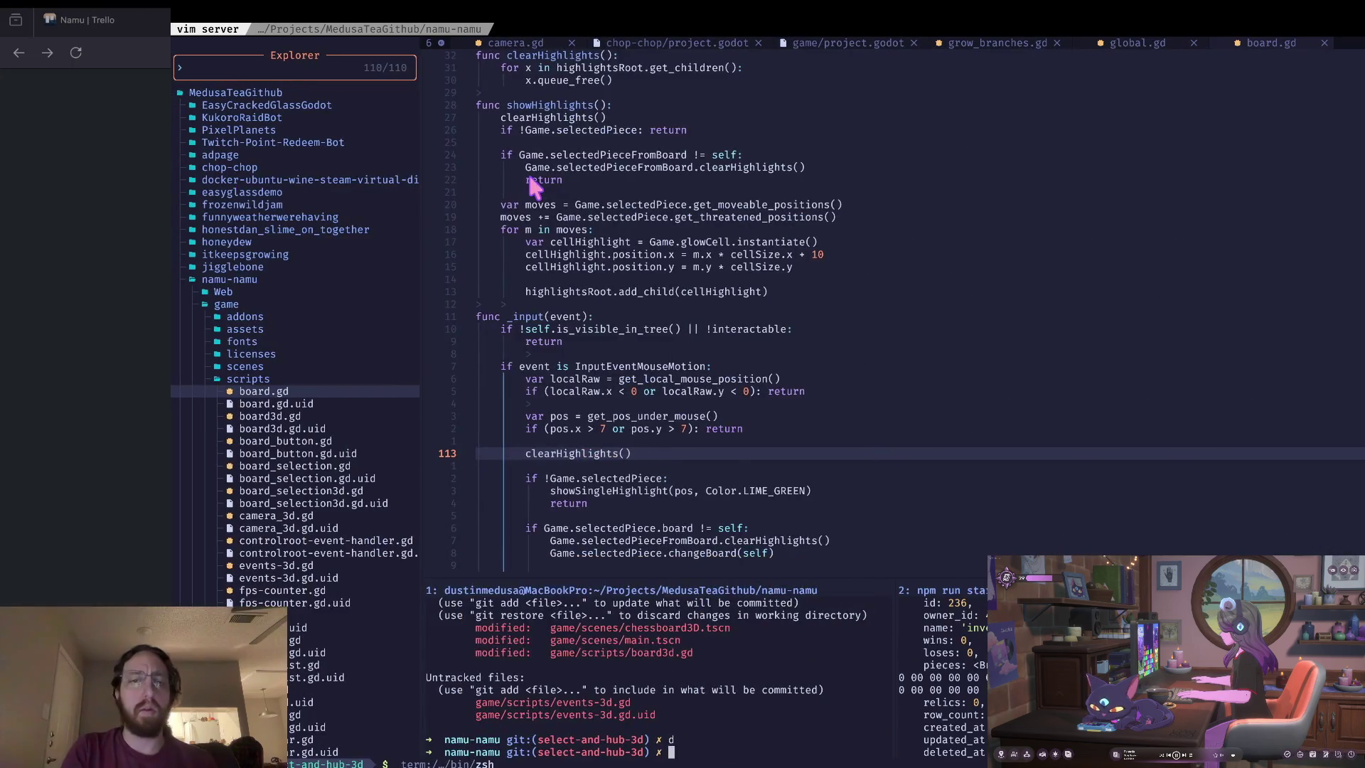
{"action": "key", "text": "super+Tab"}
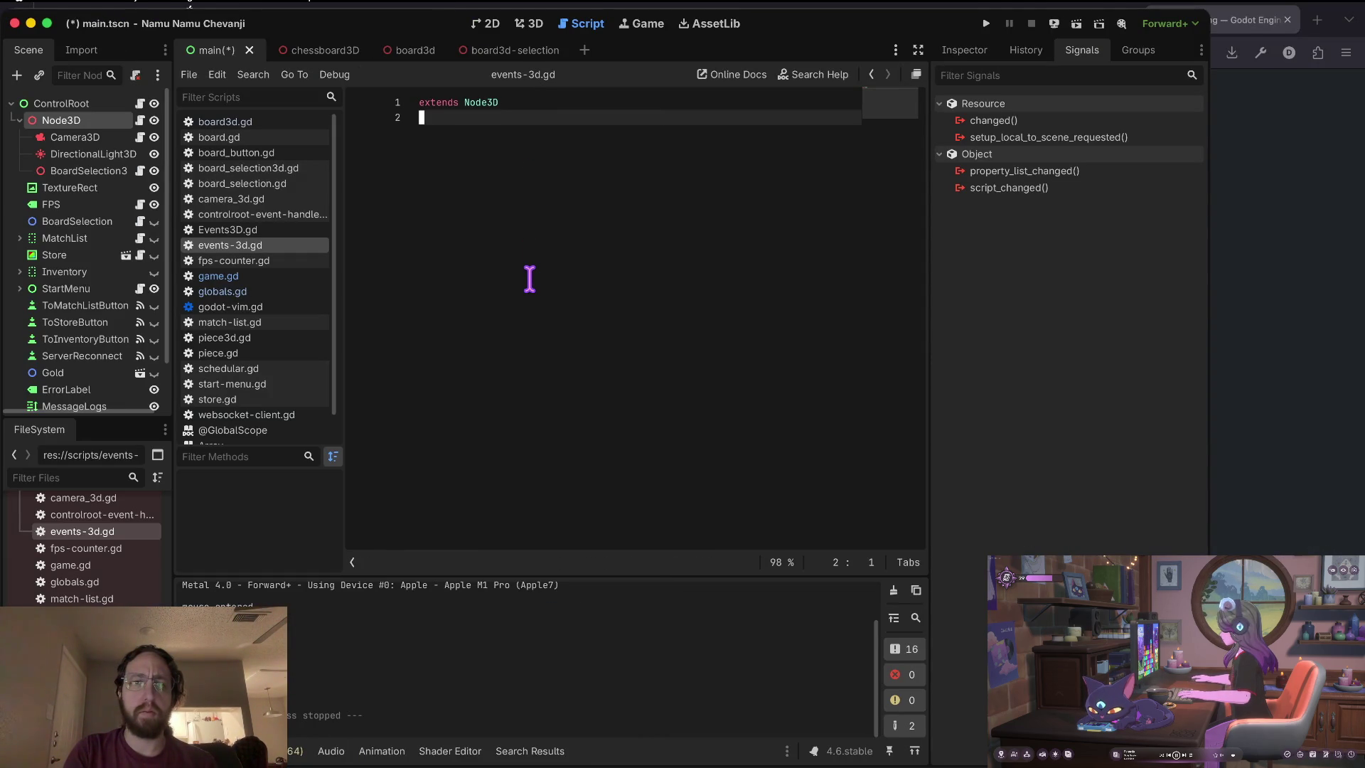
Briefly run and stop the game, then begin a new func line in events-3d.gd.
{"action": "key", "text": "super+b"}
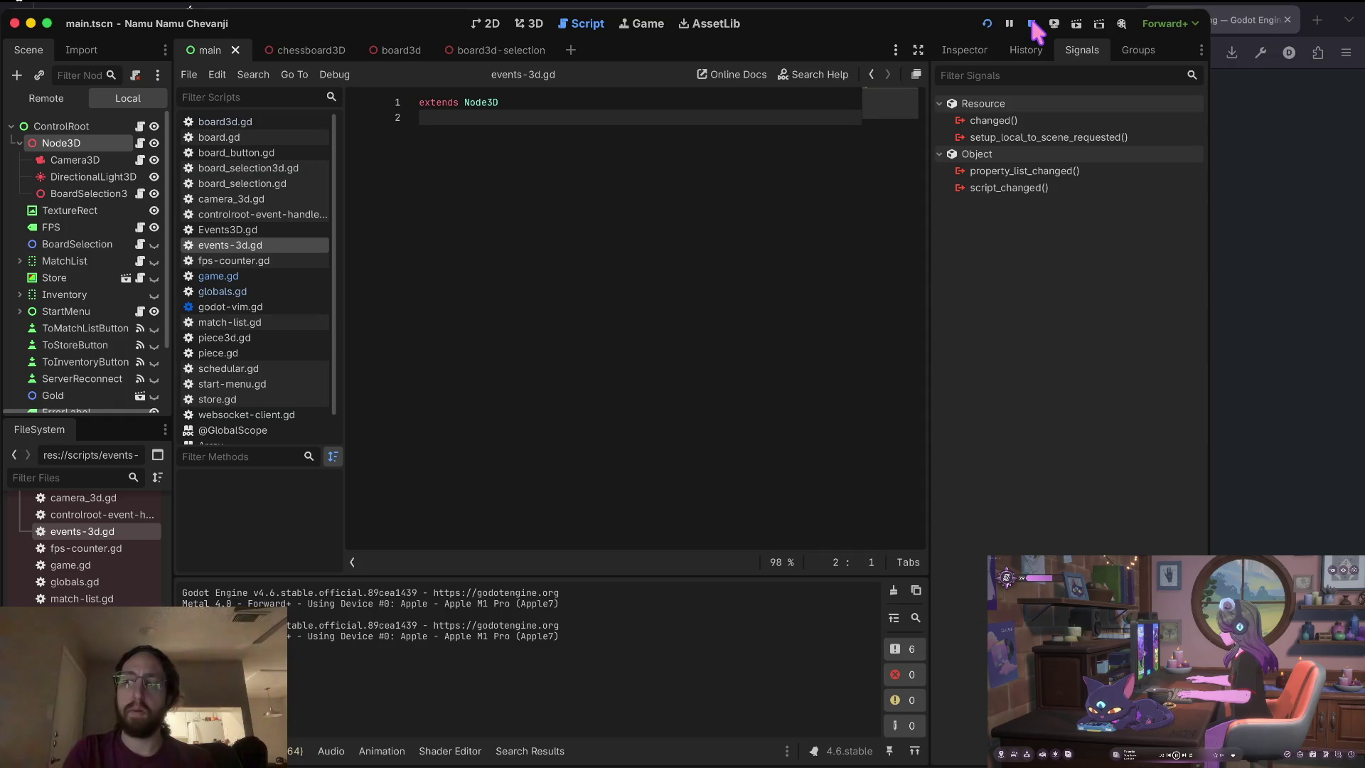
{"action": "left_click", "coordinate": [1032, 24]}
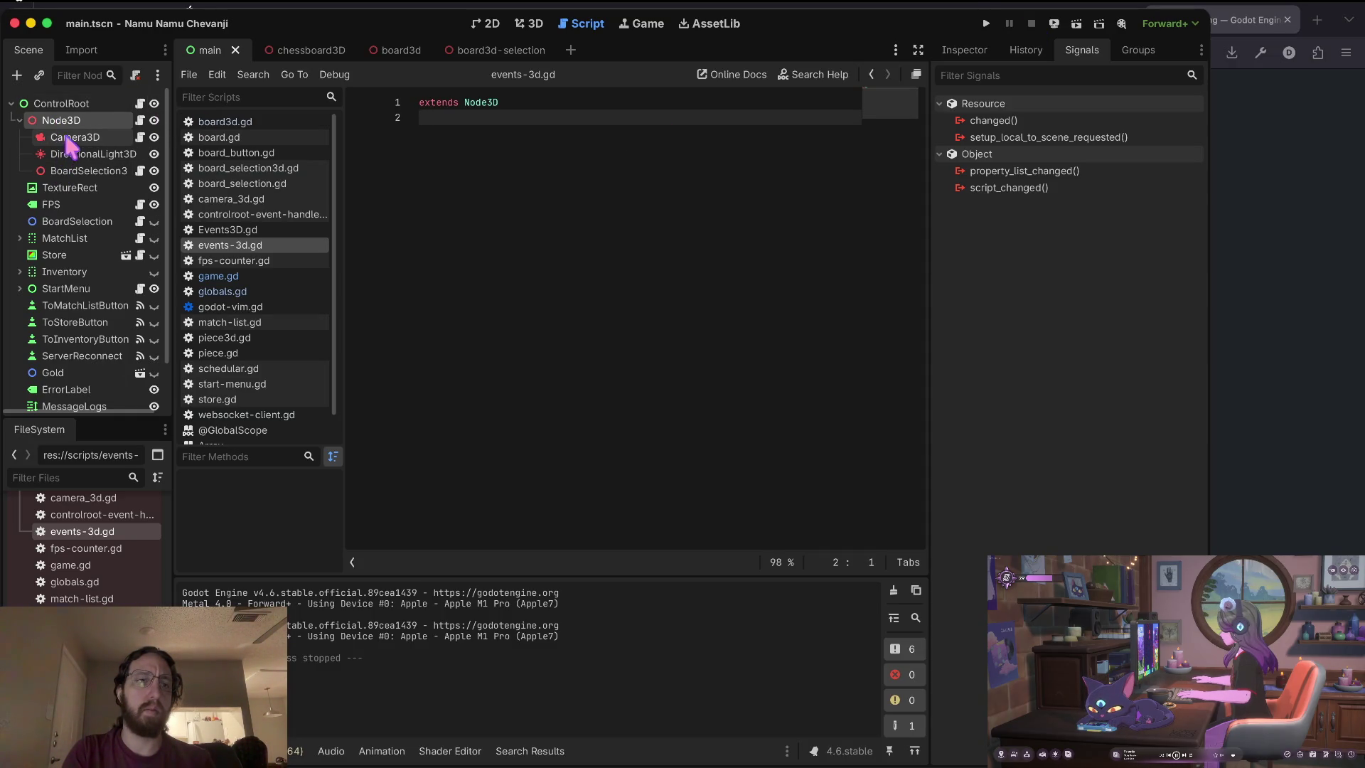
{"action": "type", "text": "i"}
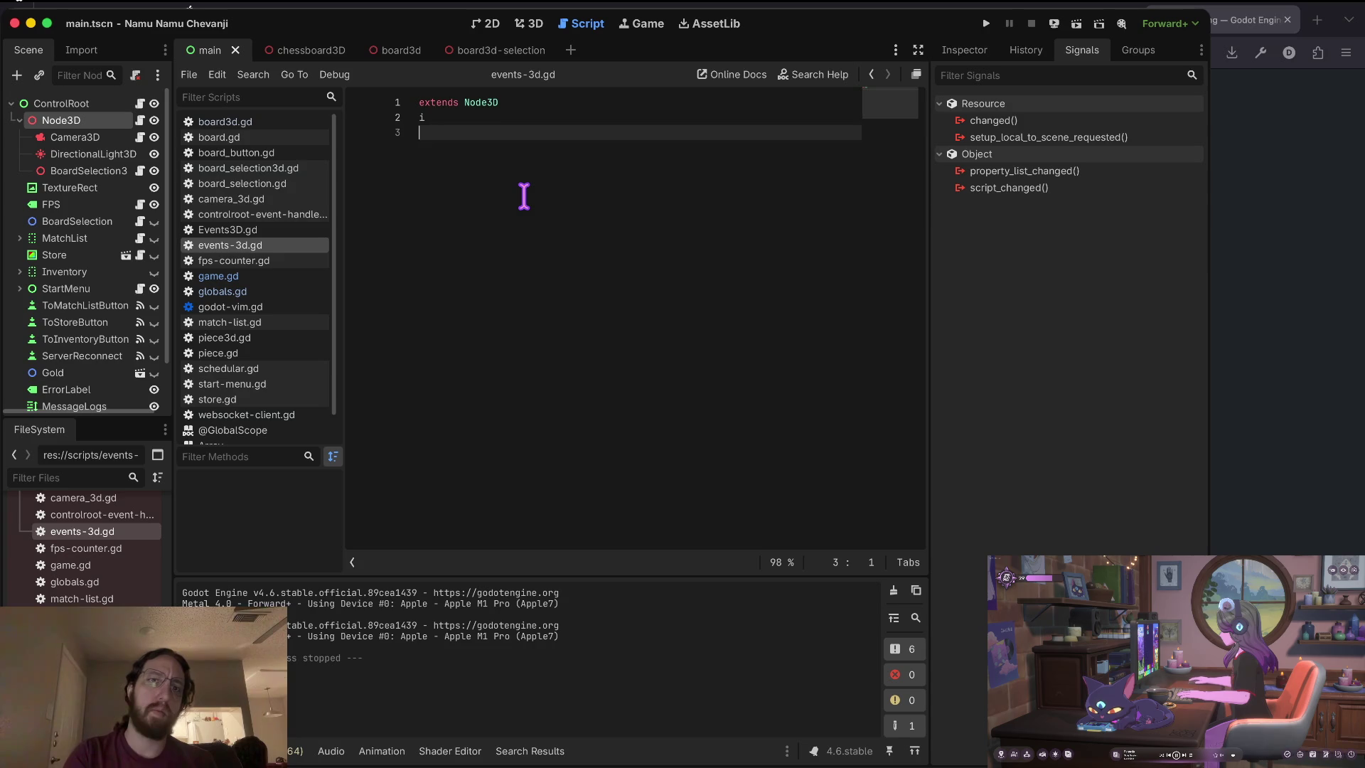
{"action": "key", "text": "BackSpace"}
{"action": "key", "text": "Return"}
{"action": "key", "text": "Return"}
{"action": "type", "text": "func "}
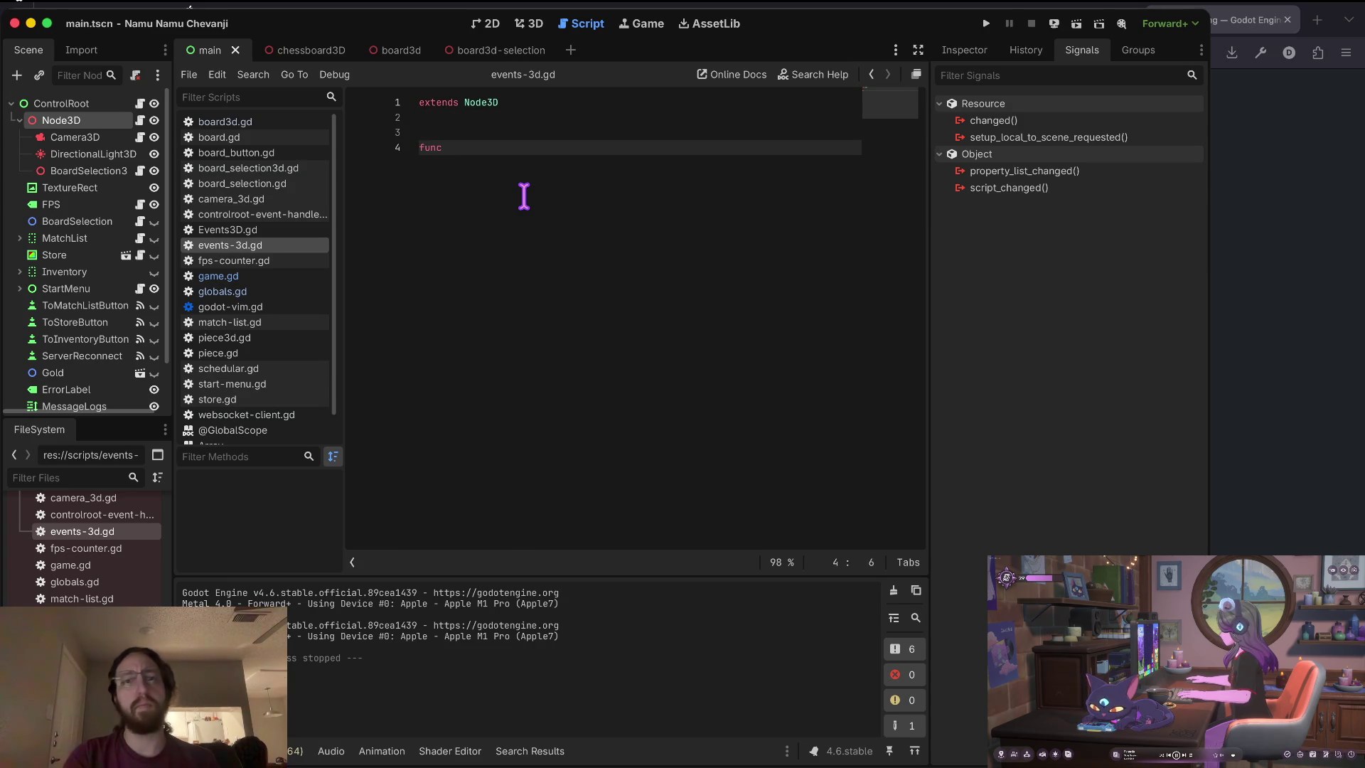
{"action": "type", "text": "Set"}
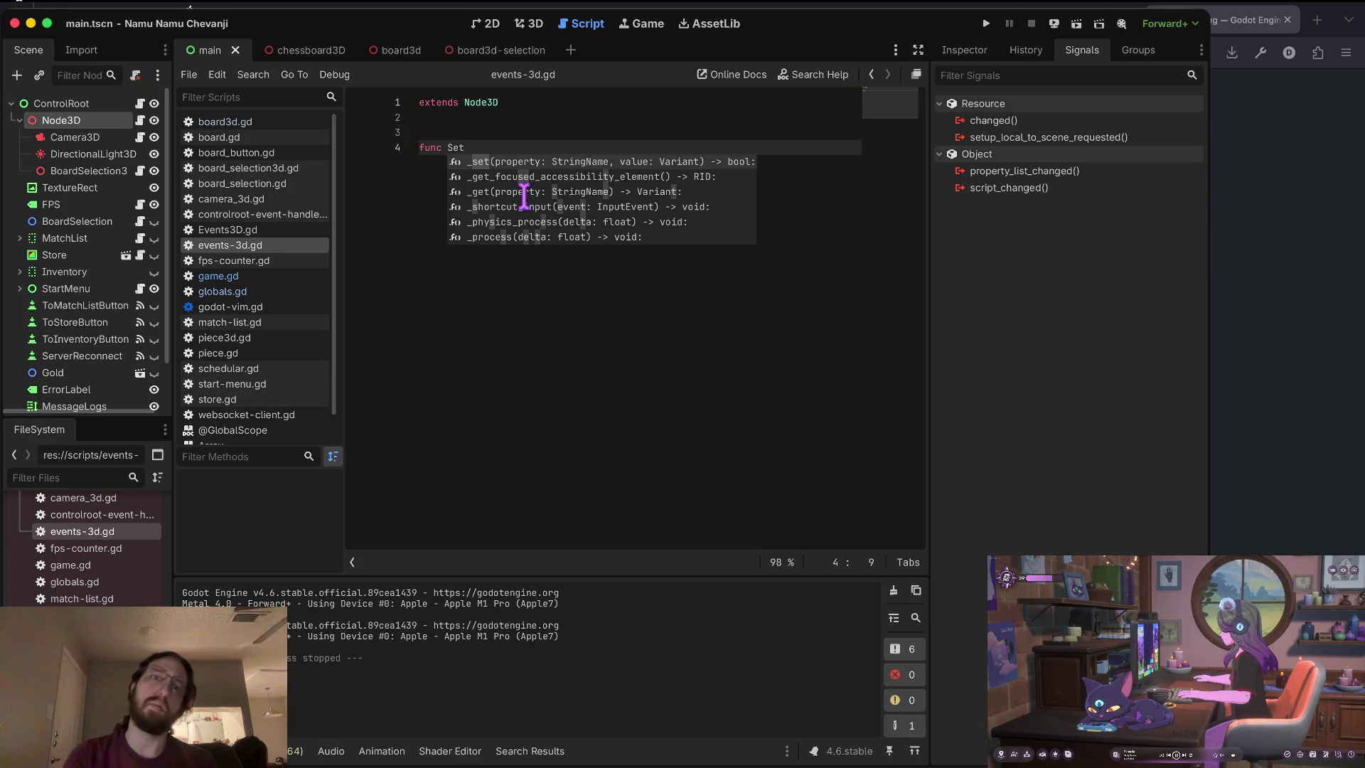
{"action": "key", "text": "BackSpace"}
Declare var SelectedItem = '' on a line above the function.
{"action": "key", "text": "Escape"}
{"action": "key", "text": "Up"}
{"action": "key", "text": "Up"}
{"action": "key", "text": "Return"}
{"action": "type", "text": "var "}
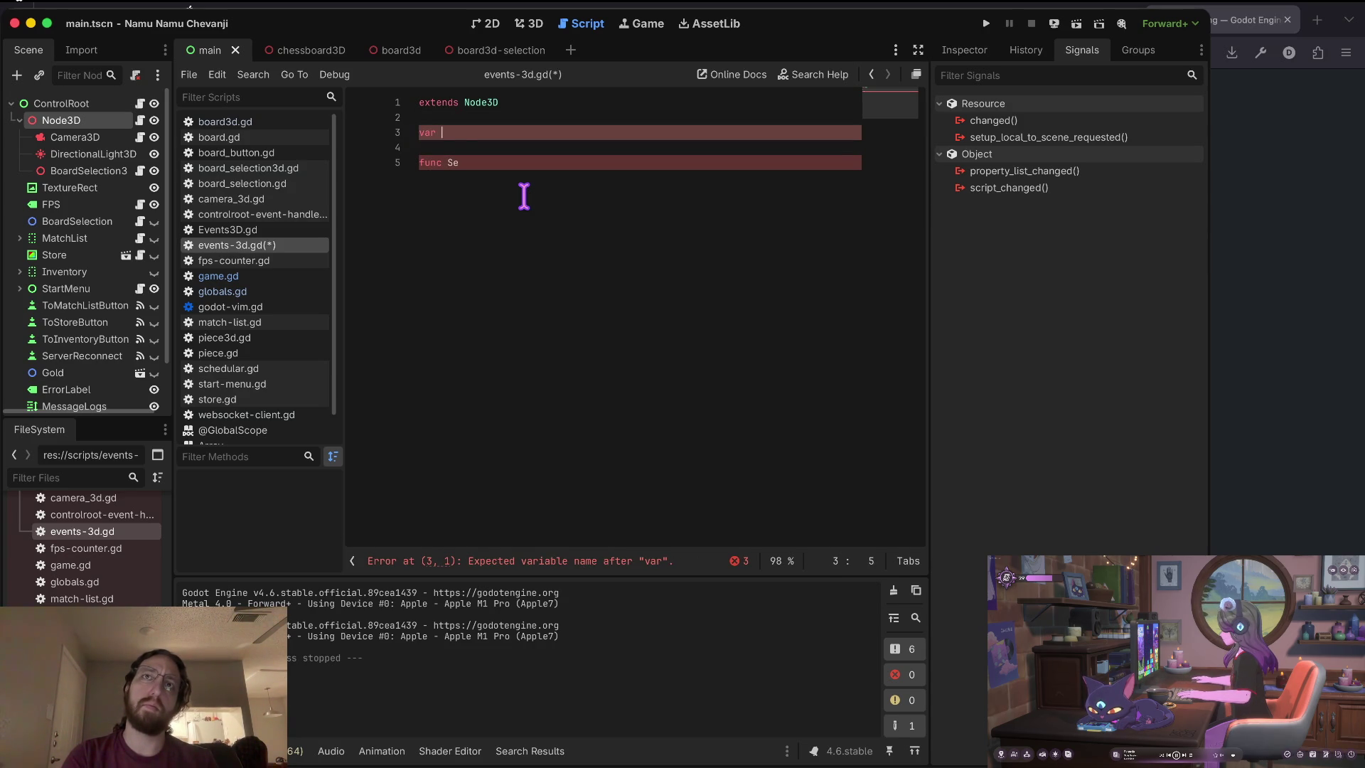
{"action": "type", "text": "SelectedI"}
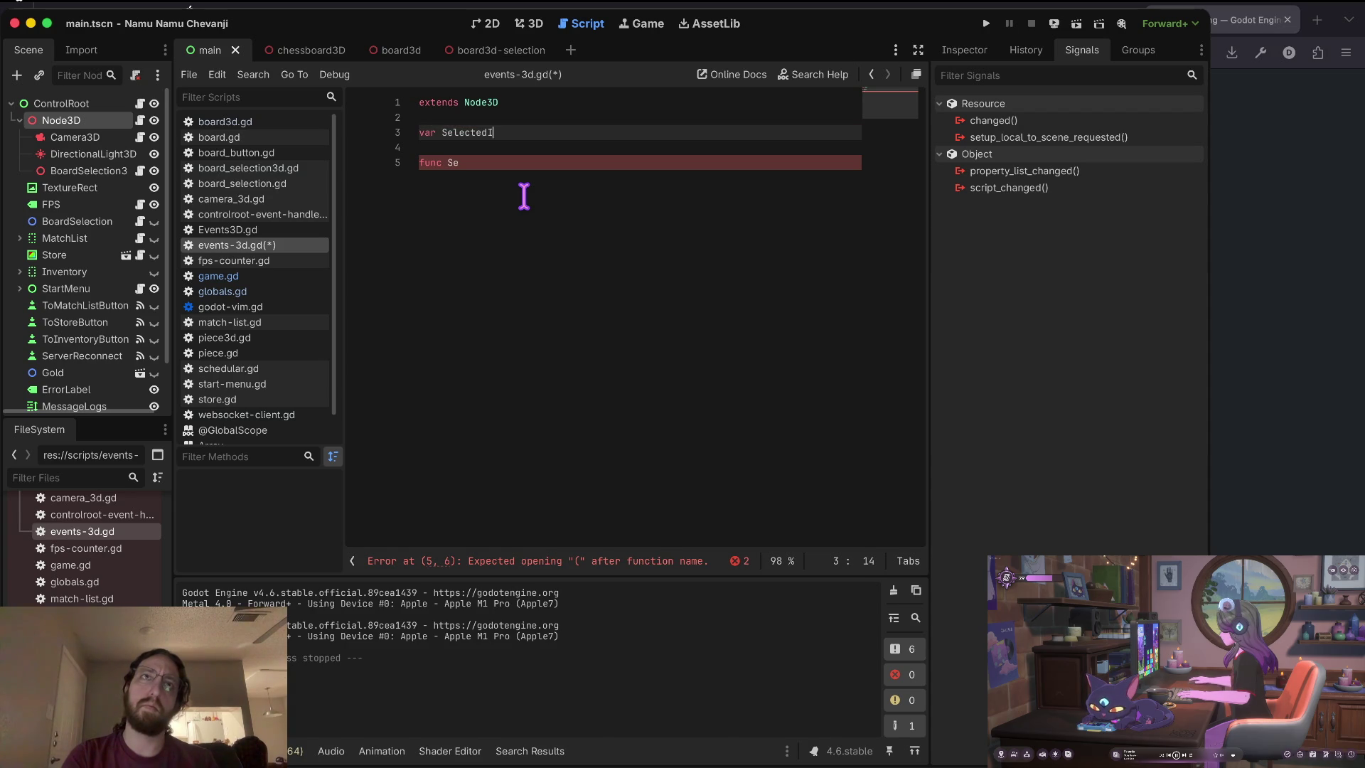
{"action": "type", "text": "tem = ''"}
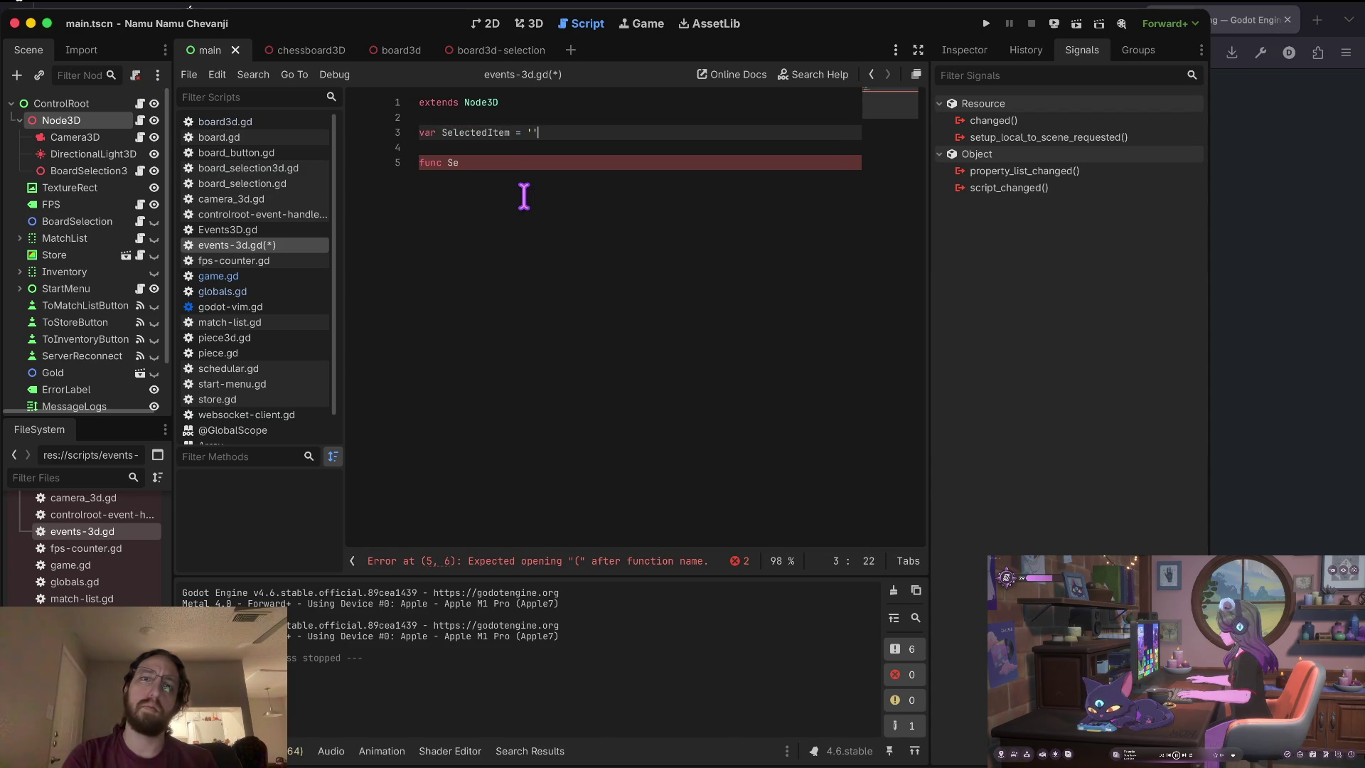
Autocomplete an input callback signature and give it a print(event) body.
{"action": "key", "text": "j"}
{"action": "key", "text": "j"}
{"action": "key", "text": "l"}
{"action": "key", "text": "l"}
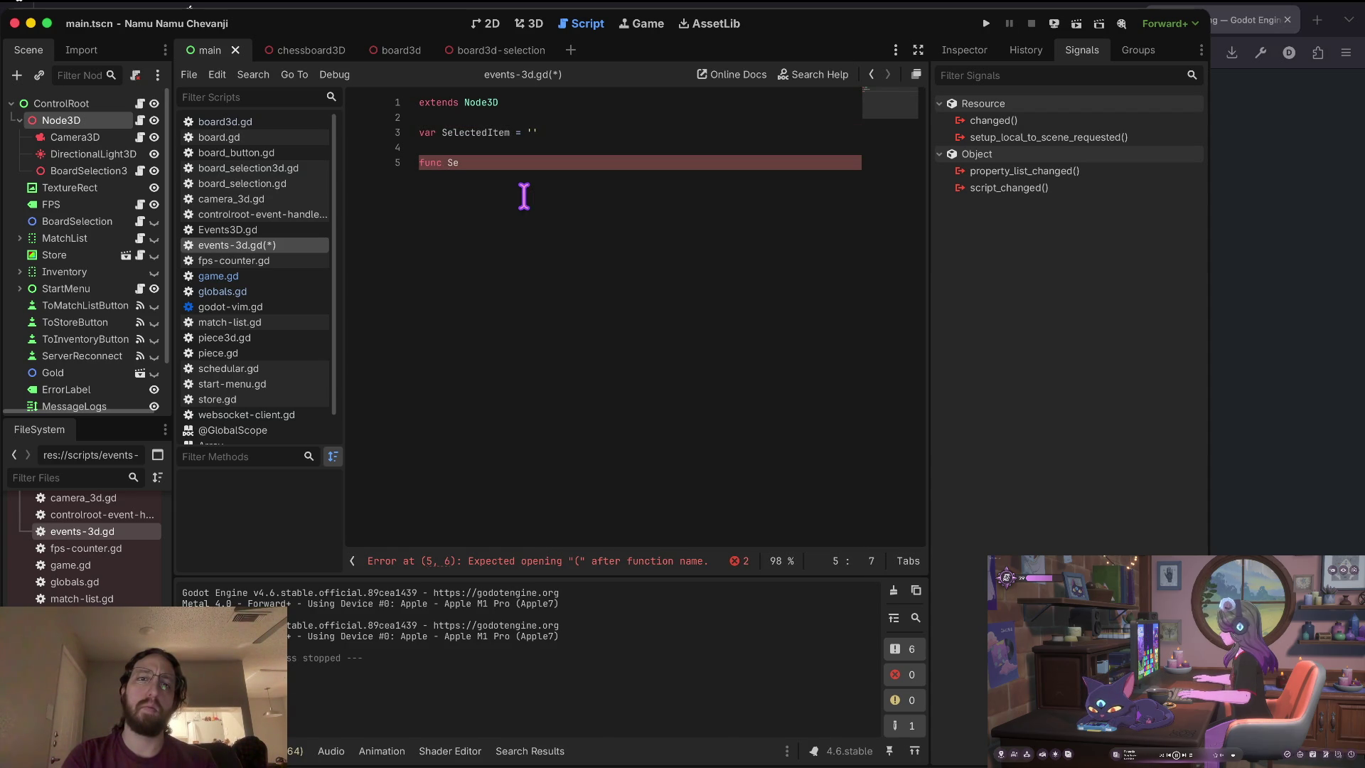
{"action": "key", "text": "BackSpace"}
{"action": "key", "text": "BackSpace"}
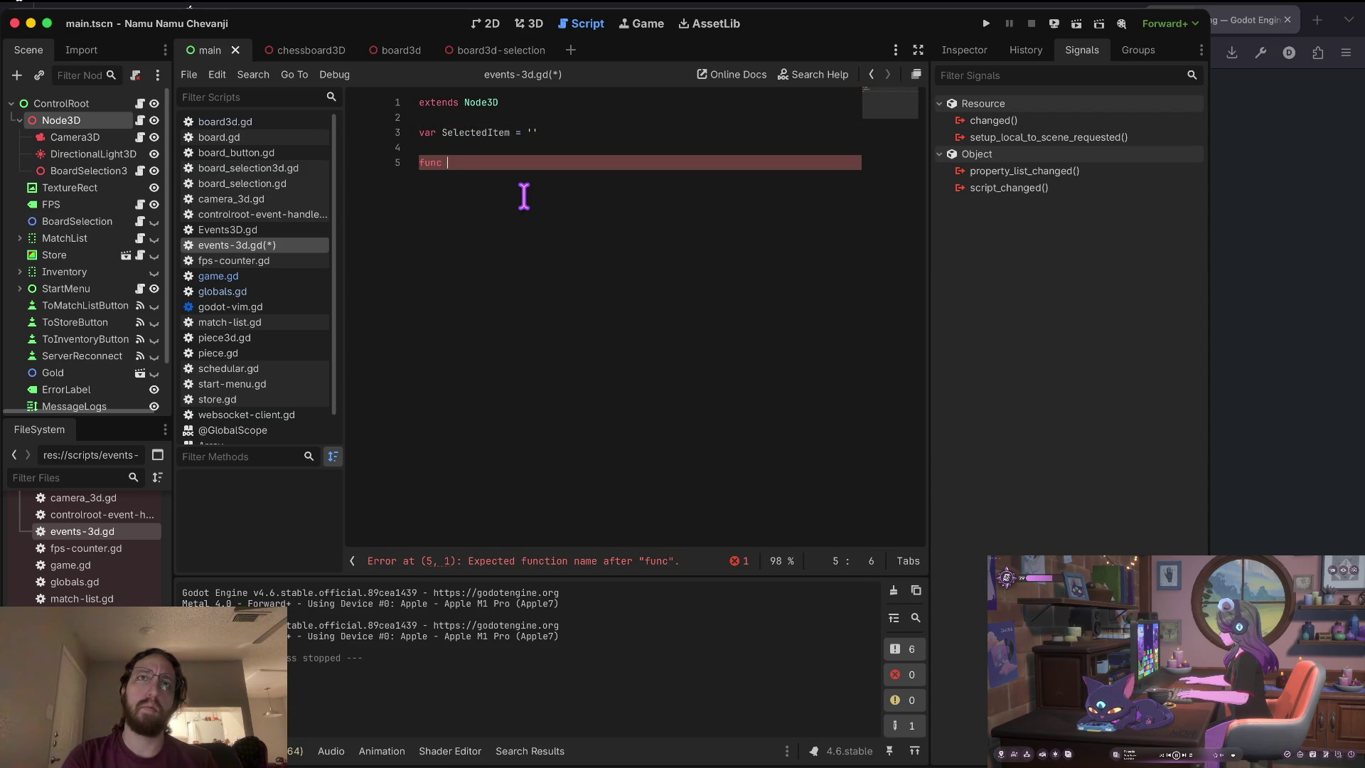
{"action": "type", "text": "_pr"}
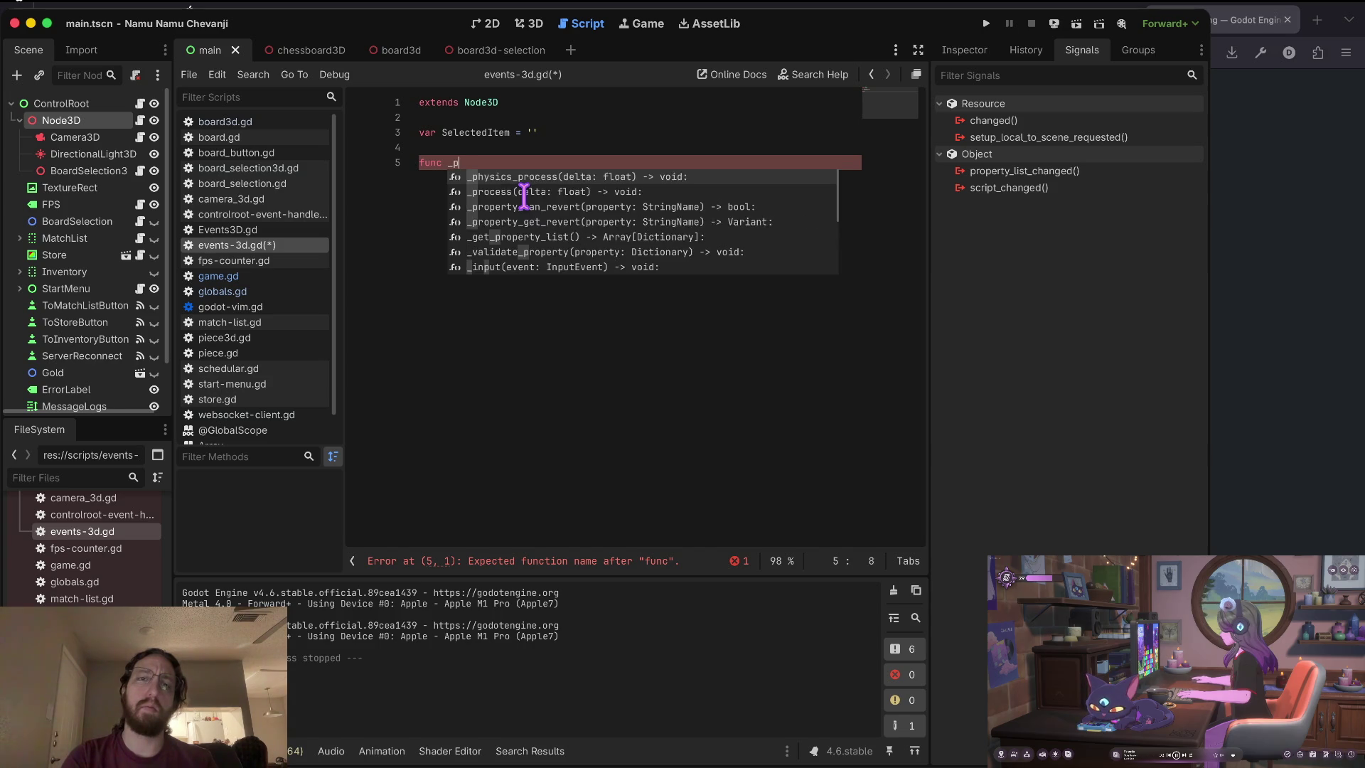
{"action": "key", "text": "BackSpace"}
{"action": "key", "text": "BackSpace"}
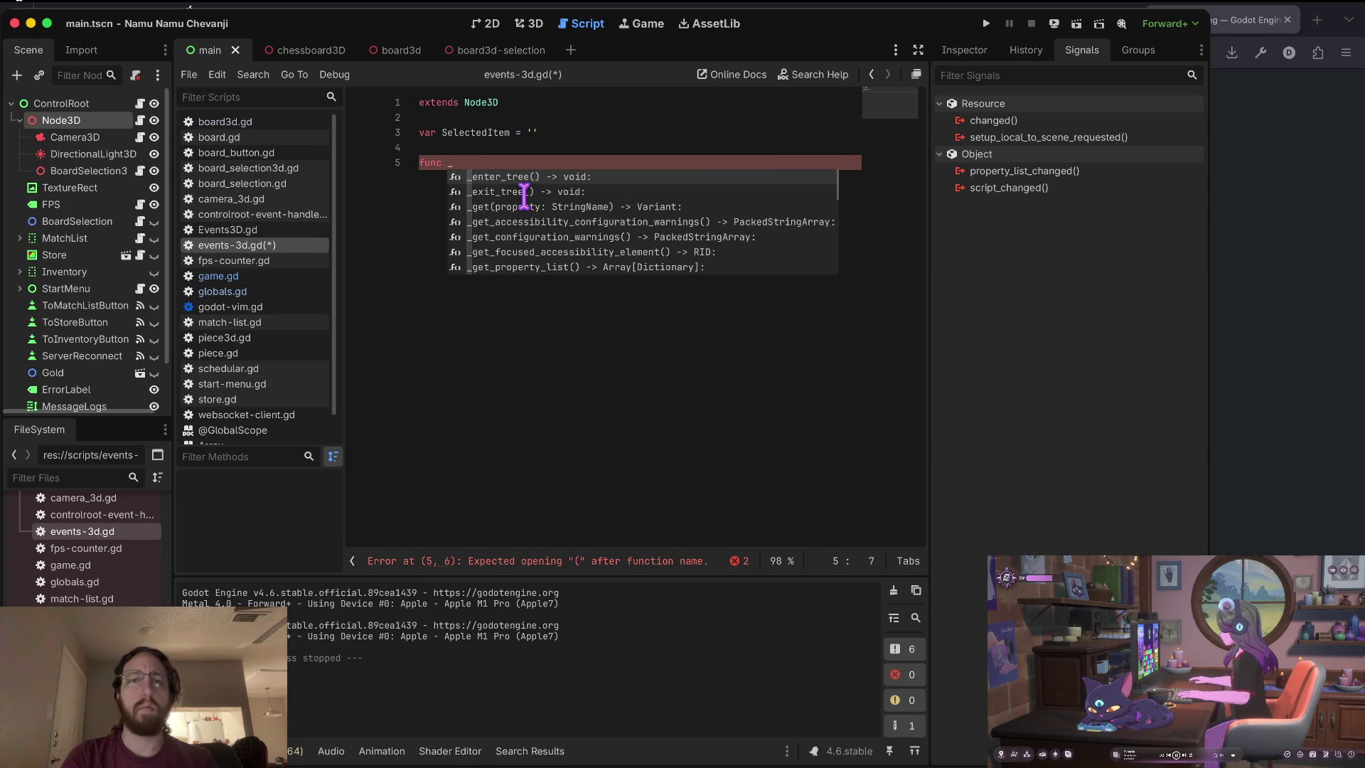
{"action": "type", "text": "in"}
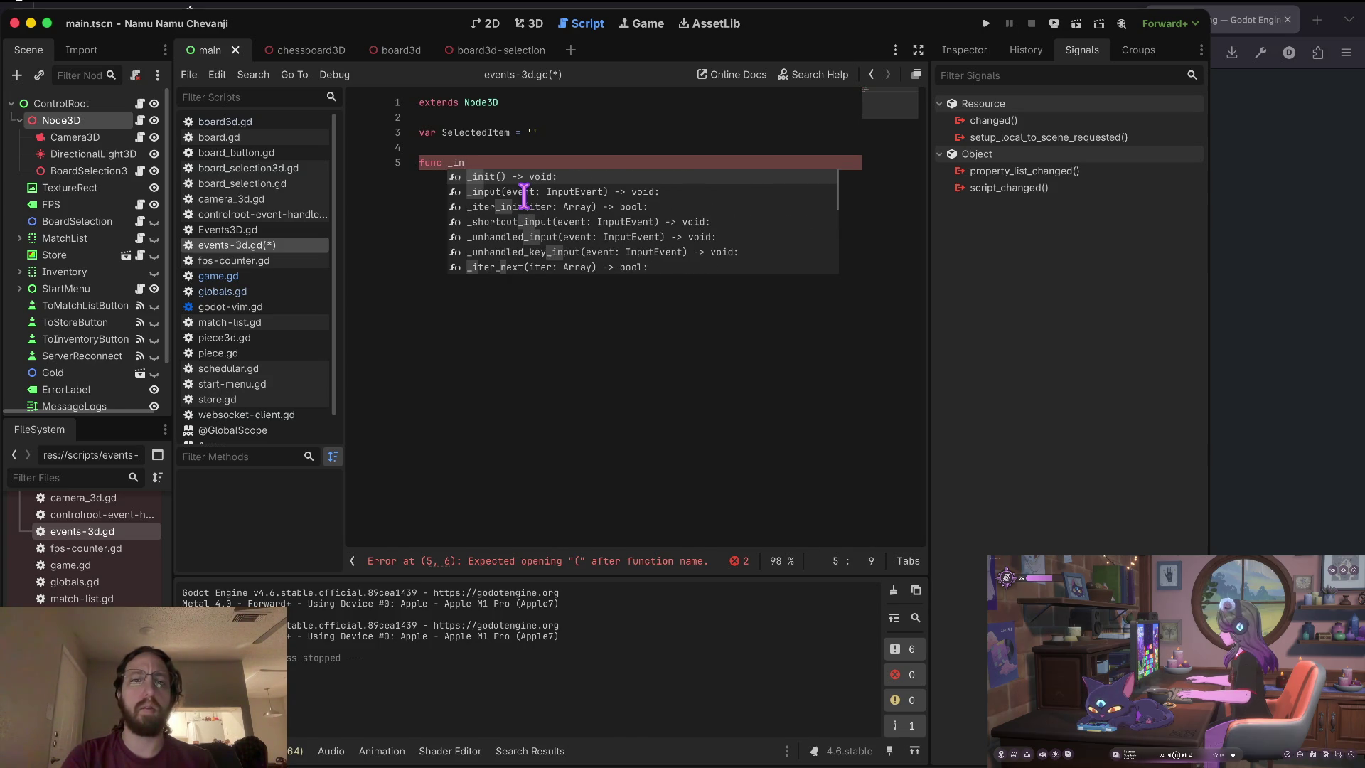
{"action": "key", "text": "Down"}
{"action": "key", "text": "Down"}
{"action": "key", "text": "Down"}
{"action": "key", "text": "Down"}
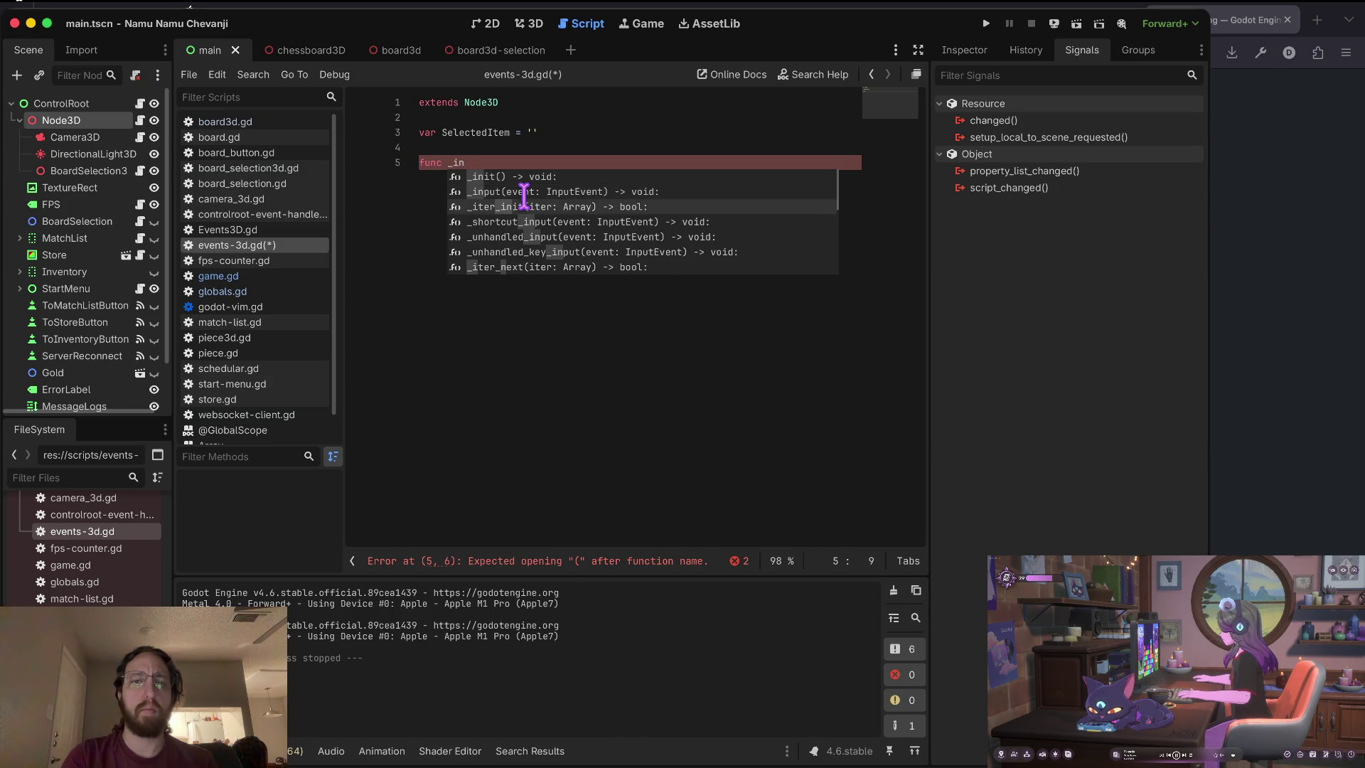
{"action": "key", "text": "Up"}
{"action": "key", "text": "Up"}
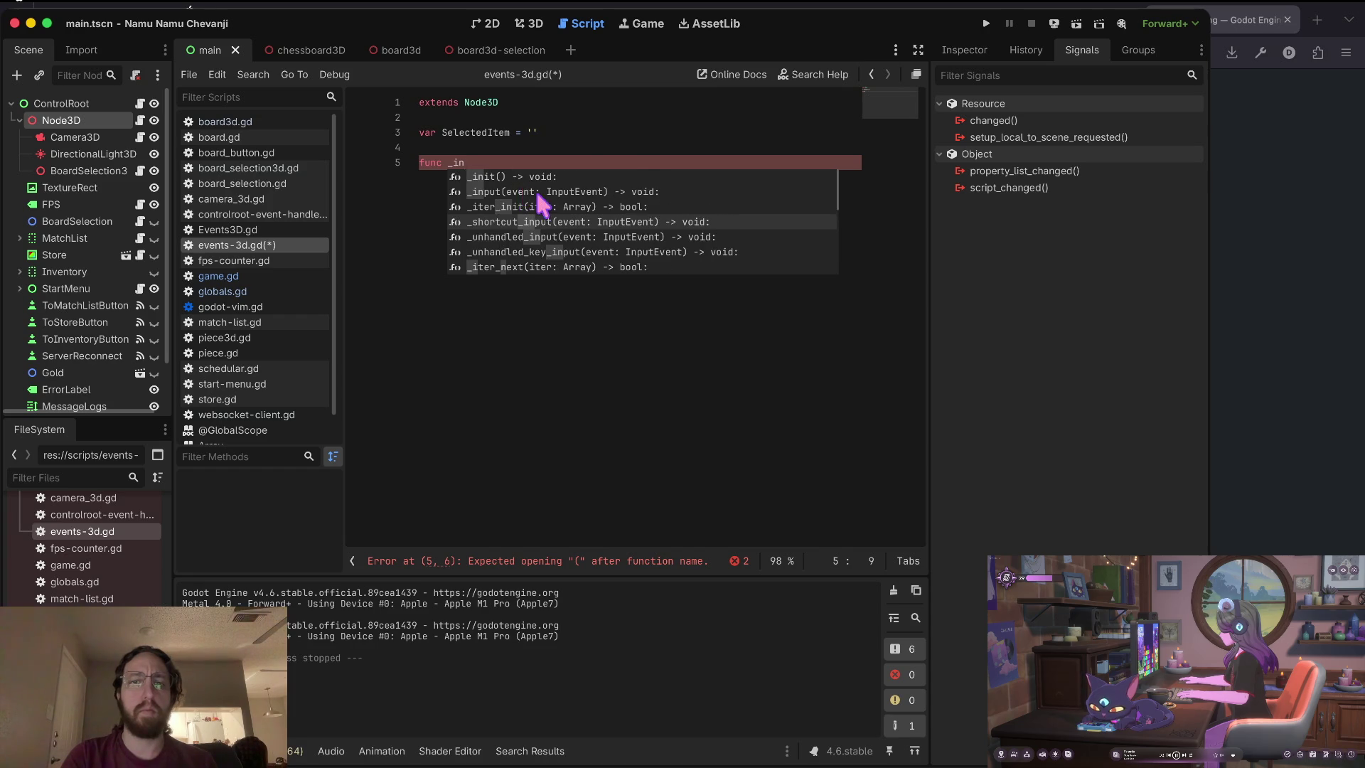
{"action": "key", "text": "Return"}
{"action": "key", "text": "Return"}
{"action": "type", "text": "print(event)"}
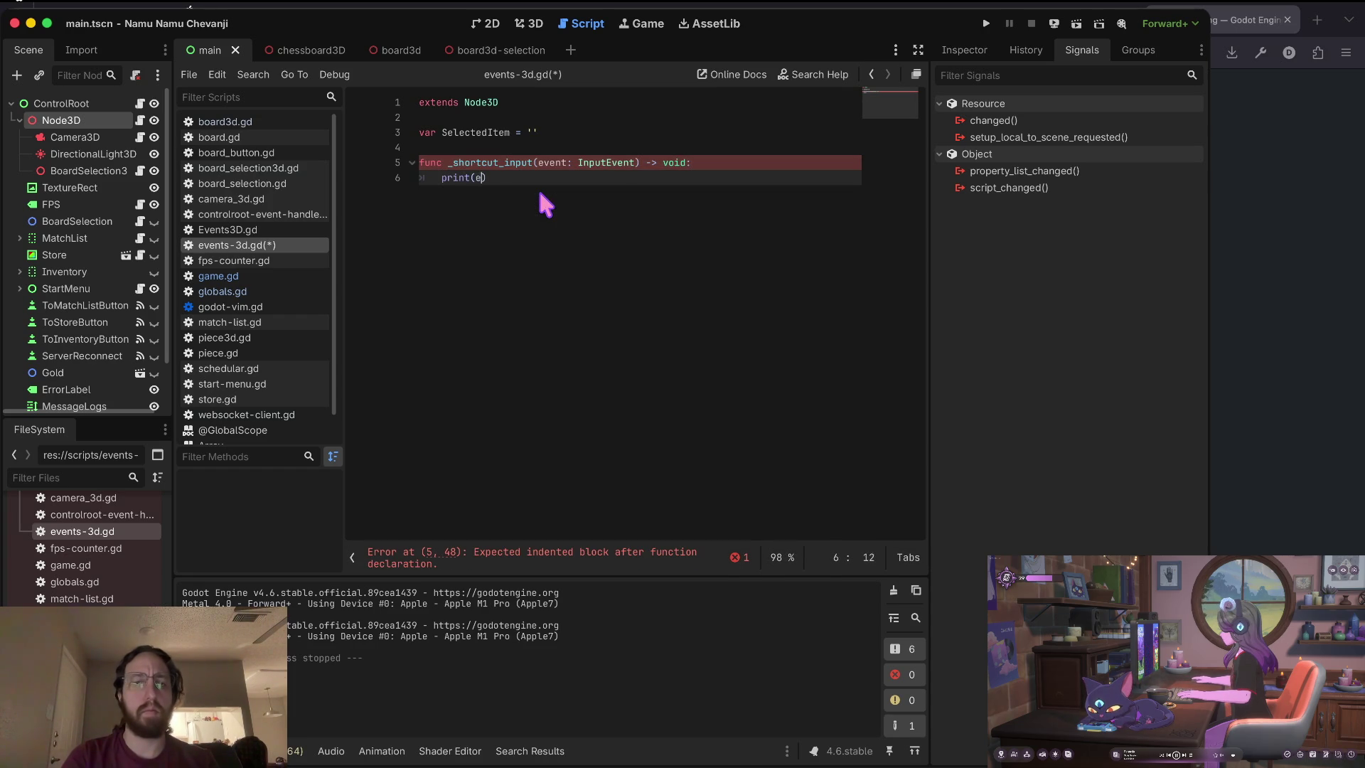
Change the callback to _unhandled_input, tidy its header, and save the script.
{"action": "key", "text": "ctrl+BackSpace"}
{"action": "key", "text": "ctrl+BackSpace"}
{"action": "type", "text": "_unhand"}
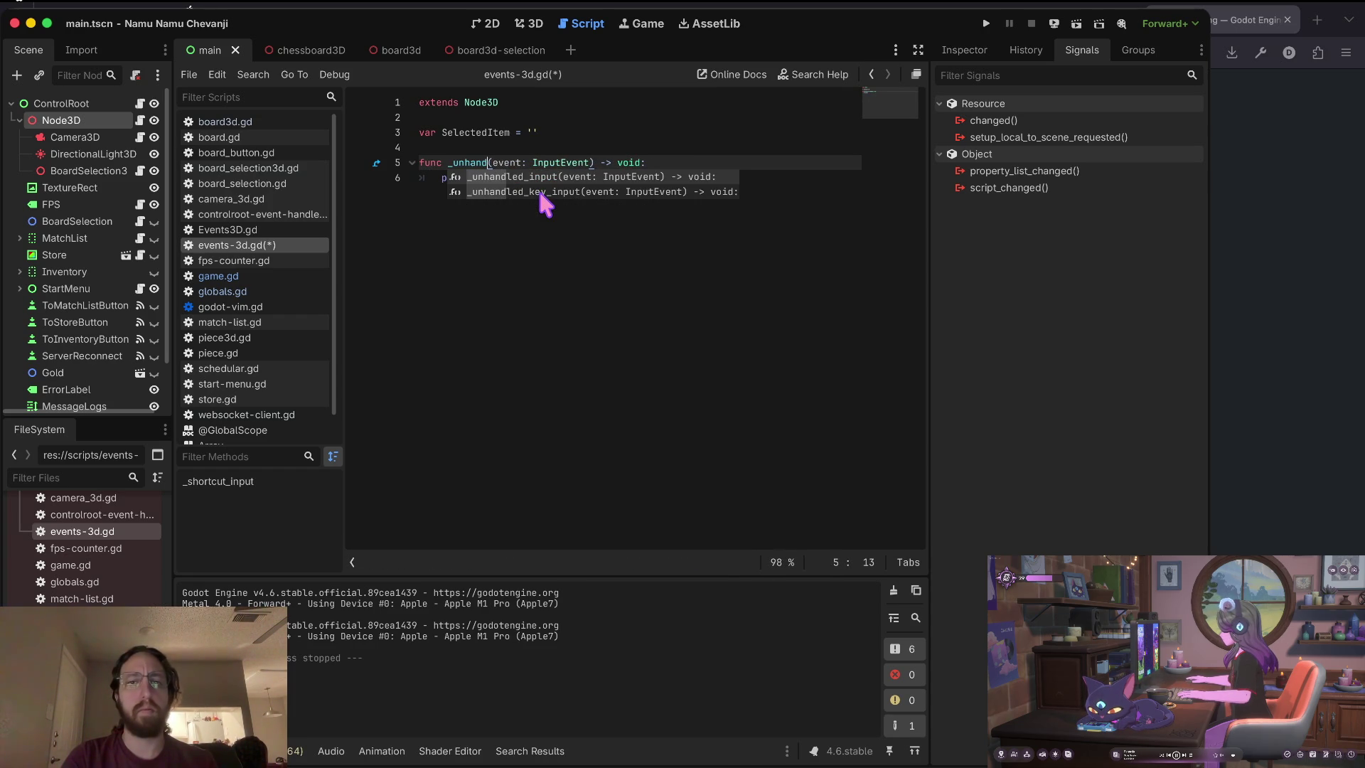
{"action": "key", "text": "Return"}
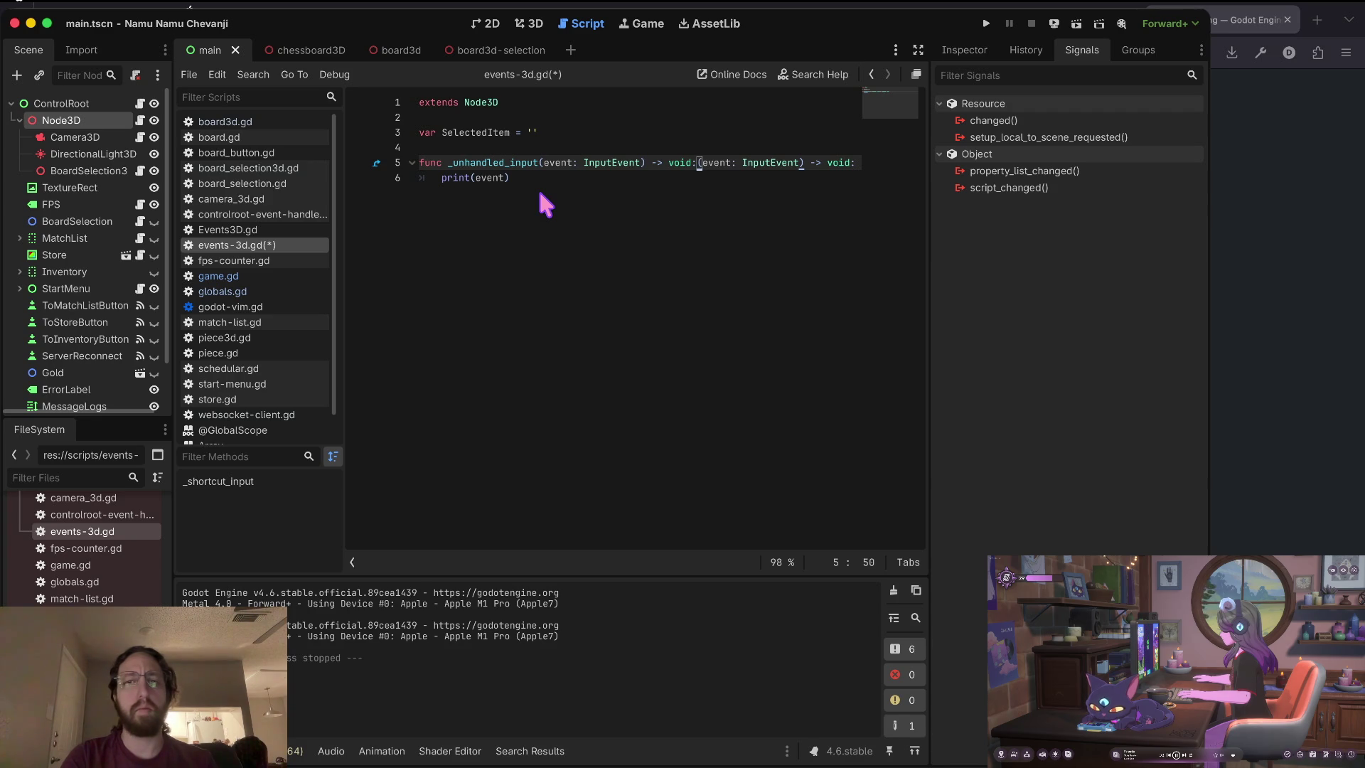
{"action": "key", "text": "h"}
{"action": "key", "text": "shift+d"}
{"action": "type", "text": "a:"}
{"action": "key", "text": "Escape"}
{"action": "key", "text": "j"}
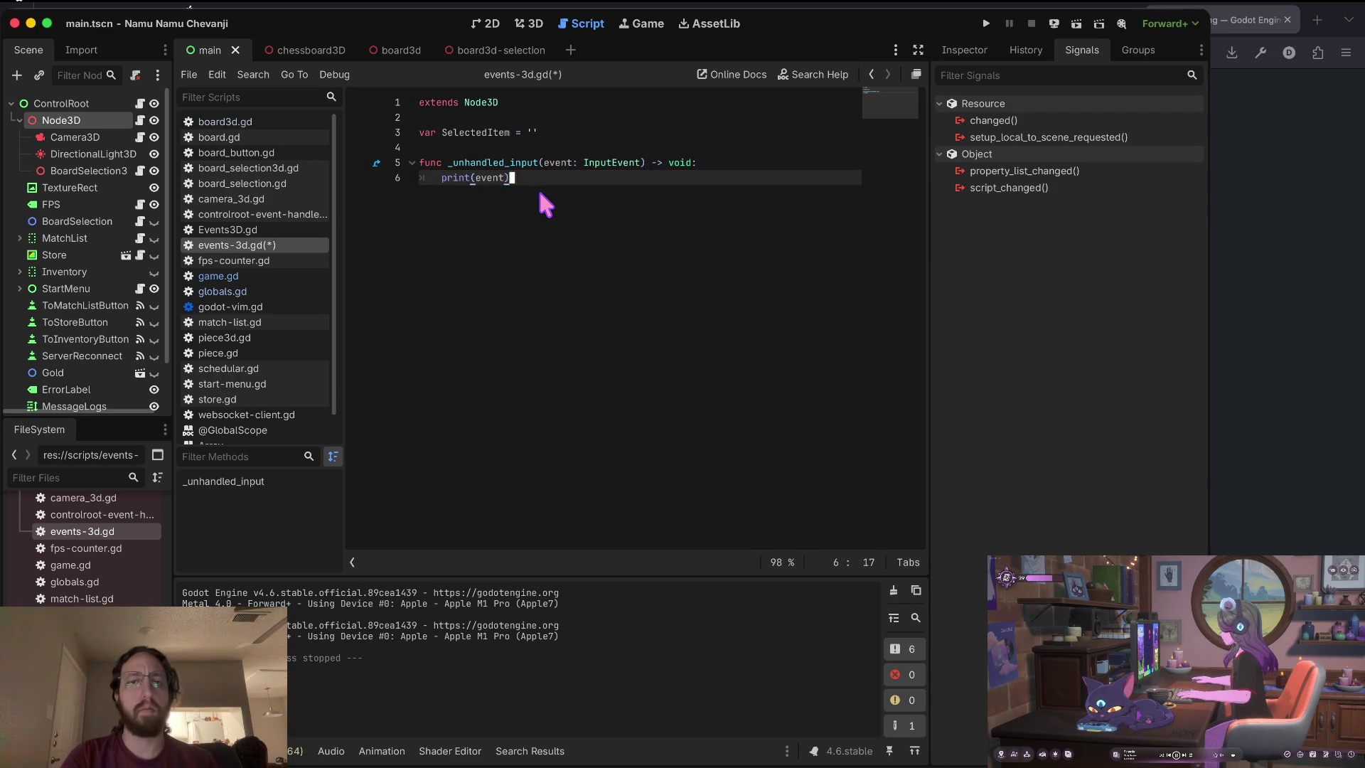
{"action": "key", "text": "ctrl+s"}
Run the game, log in, click the boards to log mouse events, then stop.
{"action": "key", "text": "super+b"}
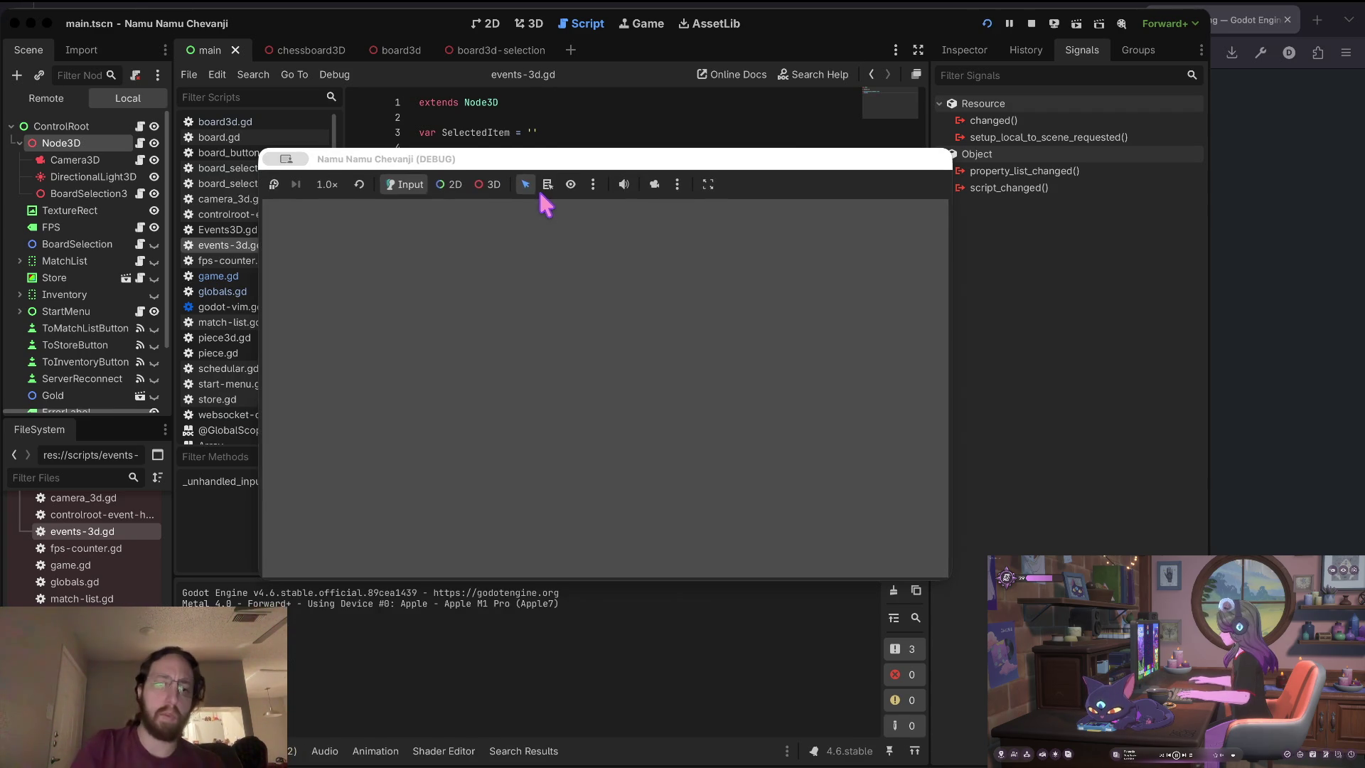
{"action": "left_click", "coordinate": [630, 396]}
{"action": "type", "text": "d"}
{"action": "left_click", "coordinate": [597, 508]}
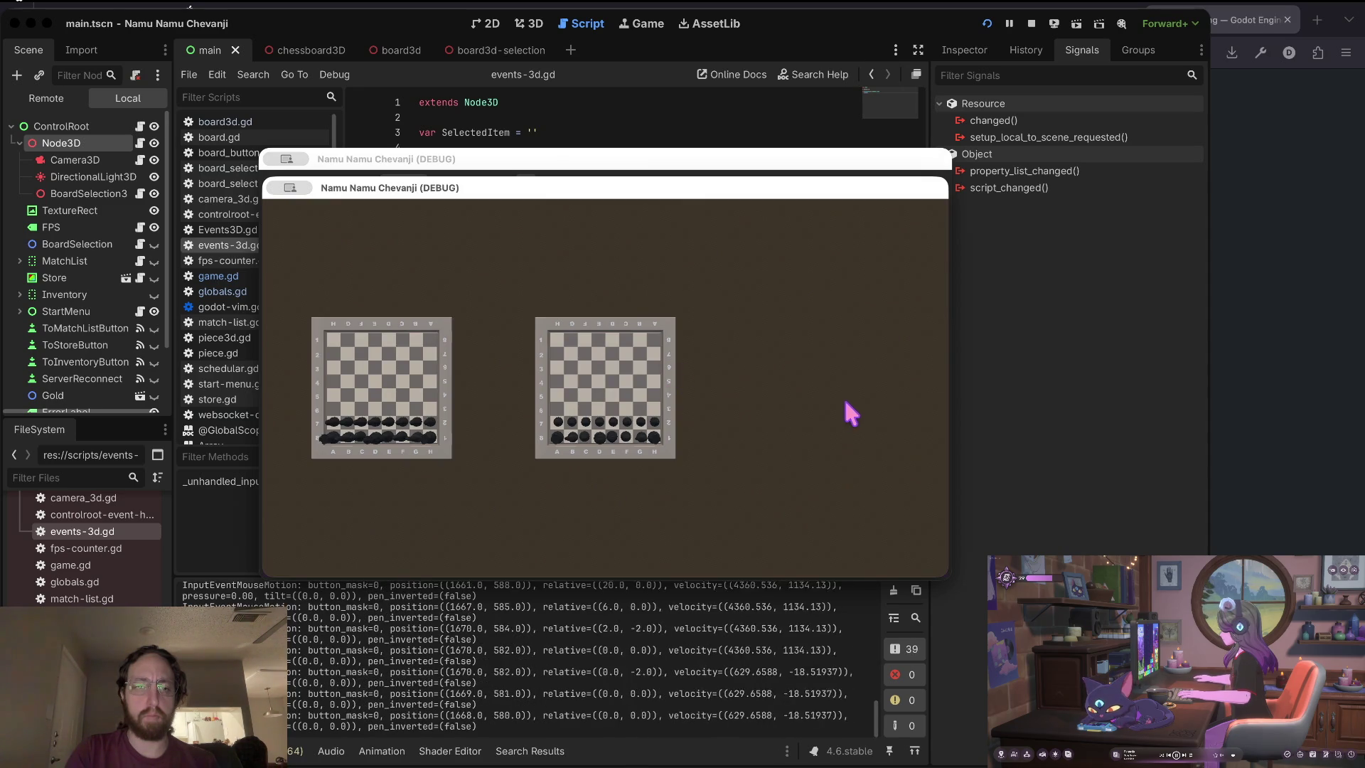
{"action": "left_click", "coordinate": [816, 411]}
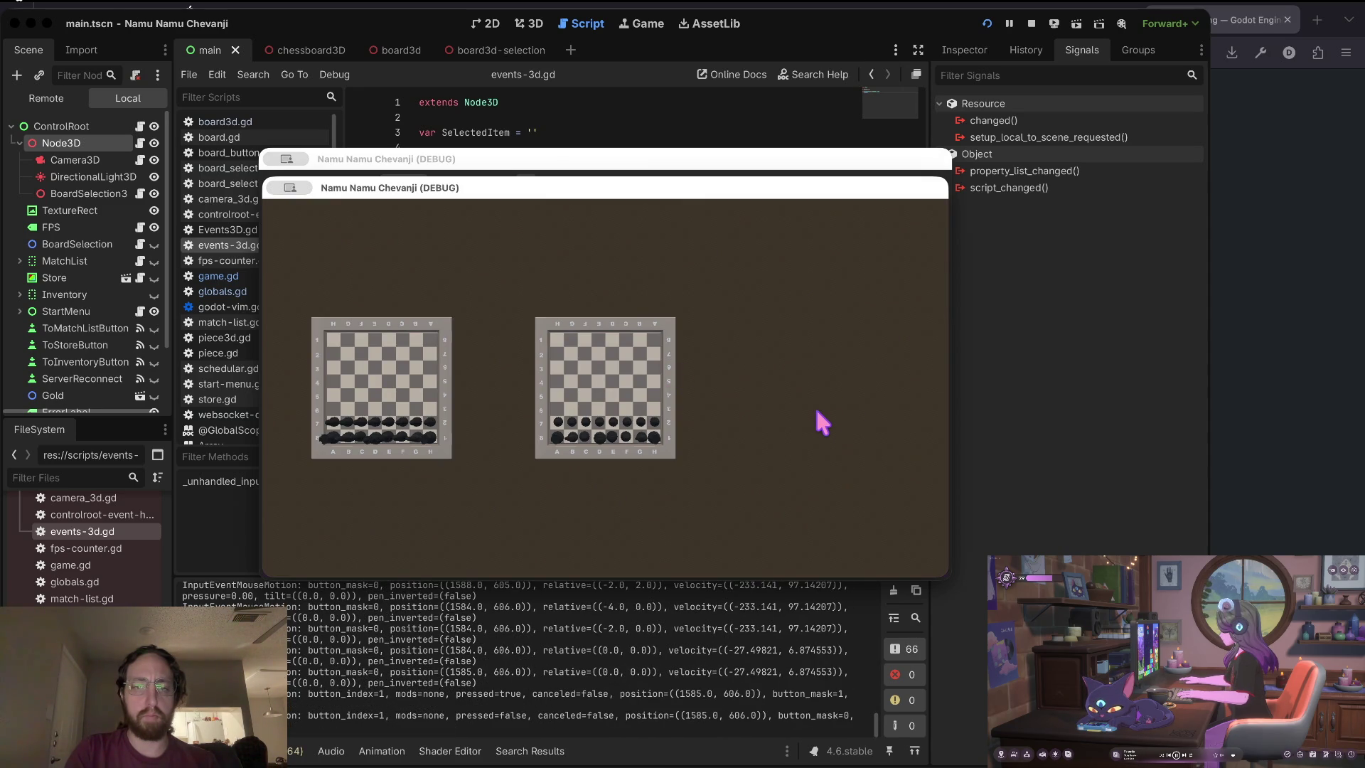
{"action": "left_click", "coordinate": [817, 411]}
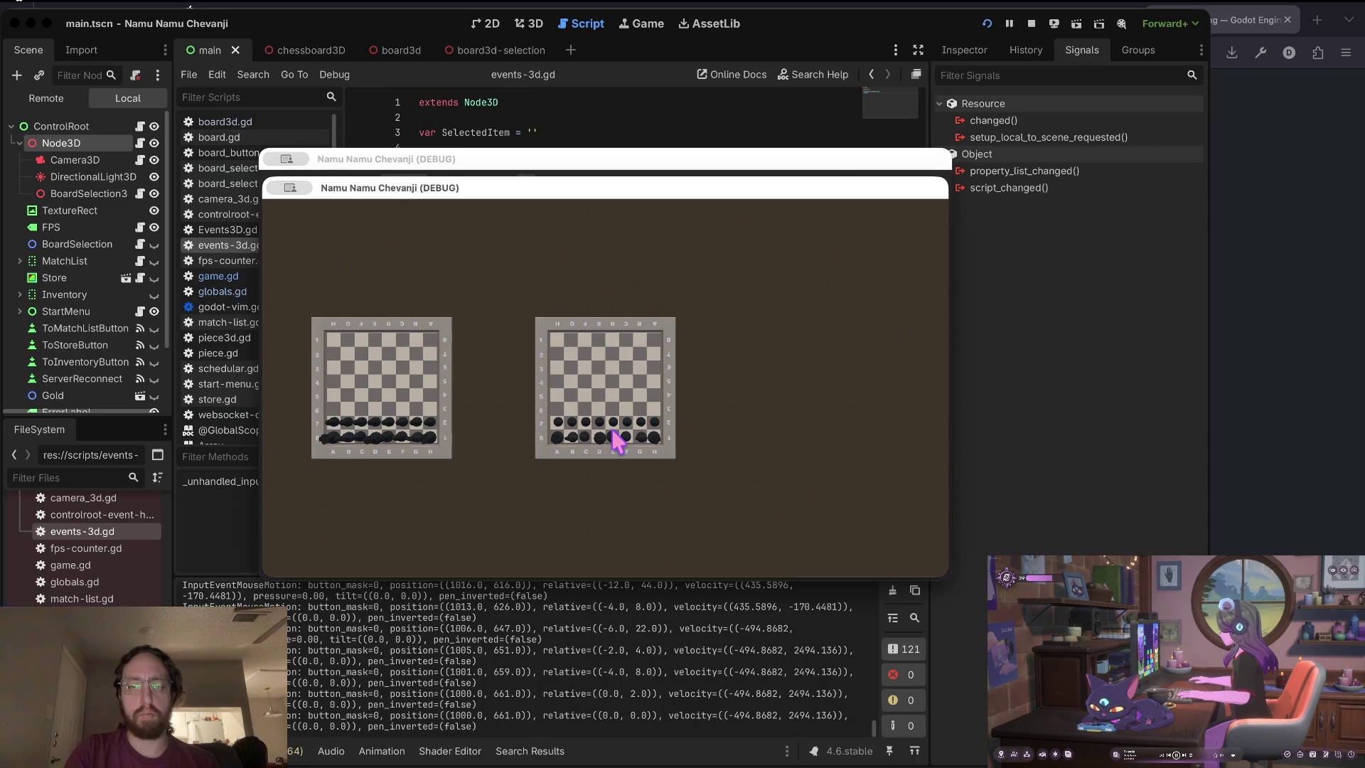
{"action": "left_click", "coordinate": [612, 512]}
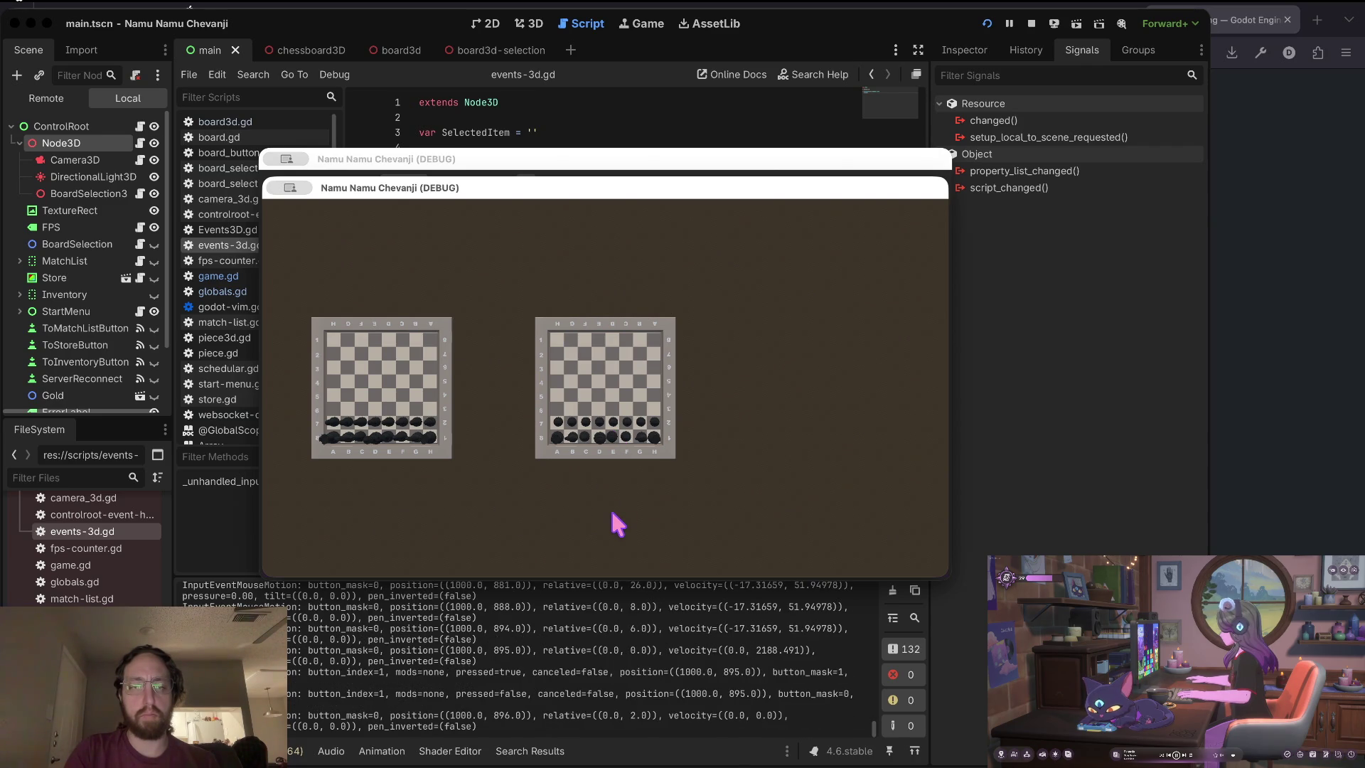
{"action": "key", "text": "super+period"}
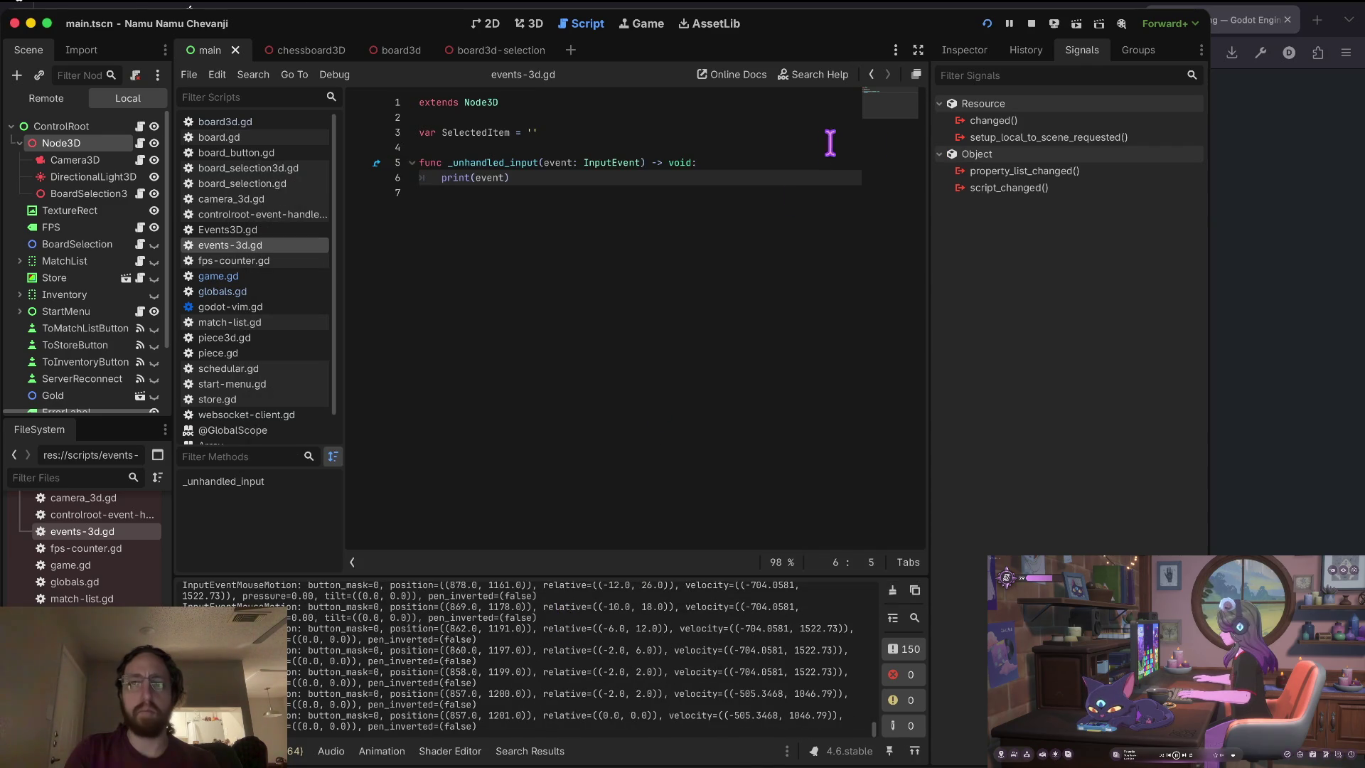
Add an 'if event.' line above print(event) in _unhandled_input.
{"action": "left_click", "coordinate": [695, 162]}
{"action": "key", "text": "Return"}
{"action": "type", "text": "if event."}
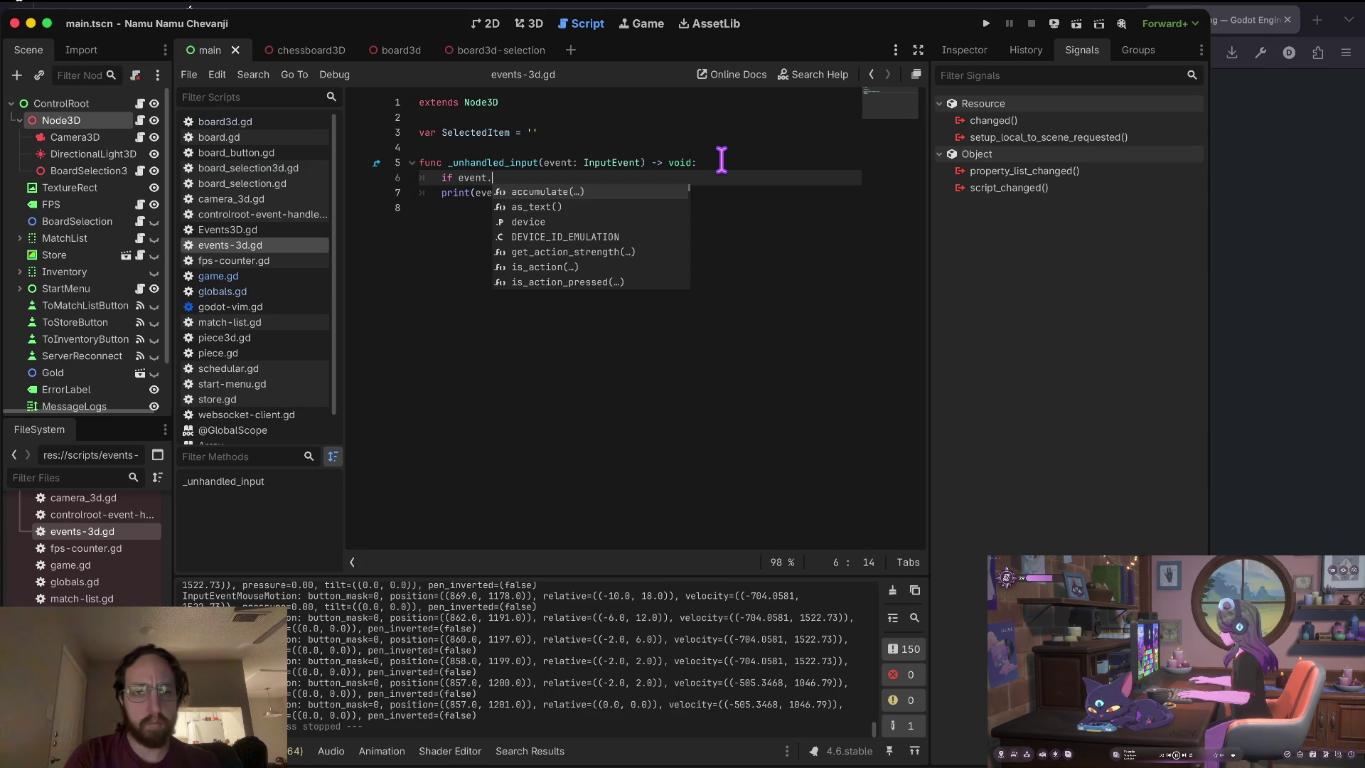
{"action": "key", "text": "alt+Tab"}
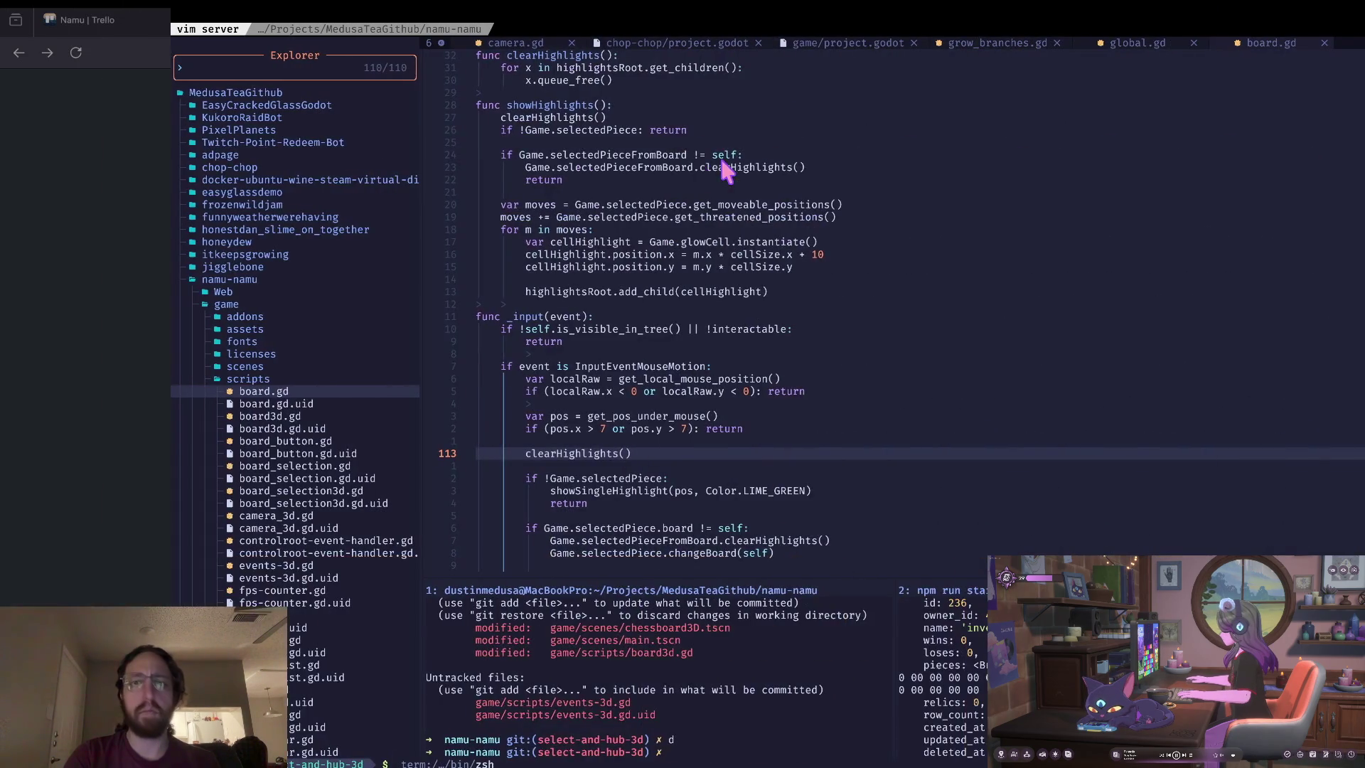
{"action": "key", "text": "alt+Tab"}
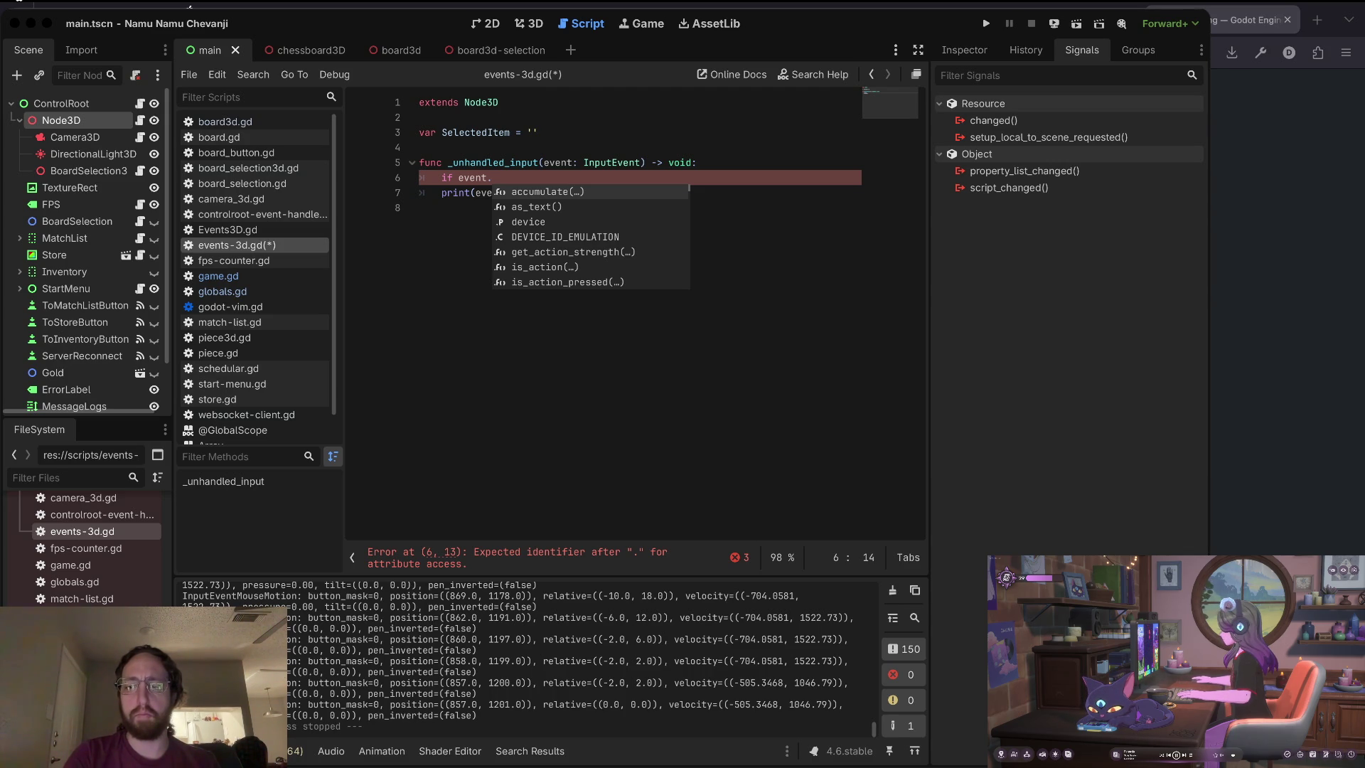
{"action": "key", "text": "super+Tab"}
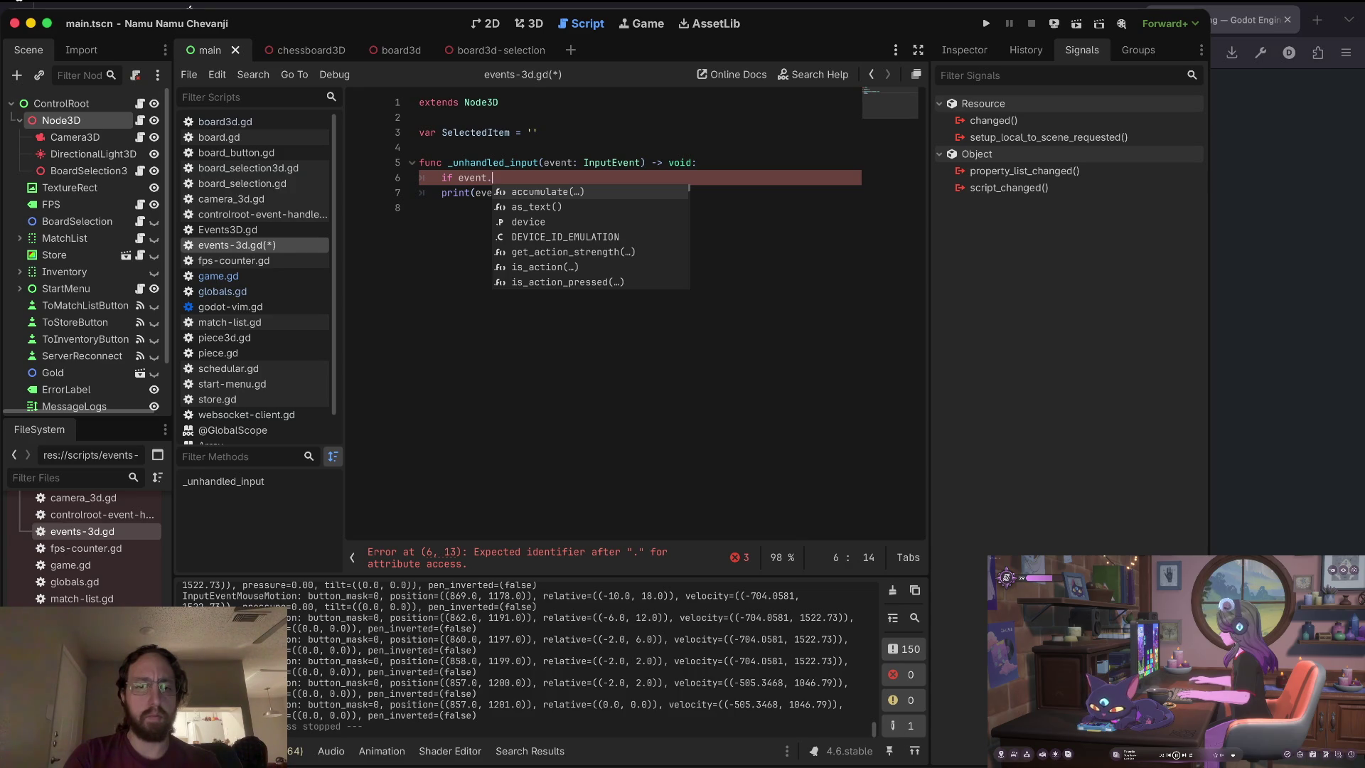
Try 'ha' and 'press' after event., erase them, and go to the docs workspace.
{"action": "type", "text": "ha"}
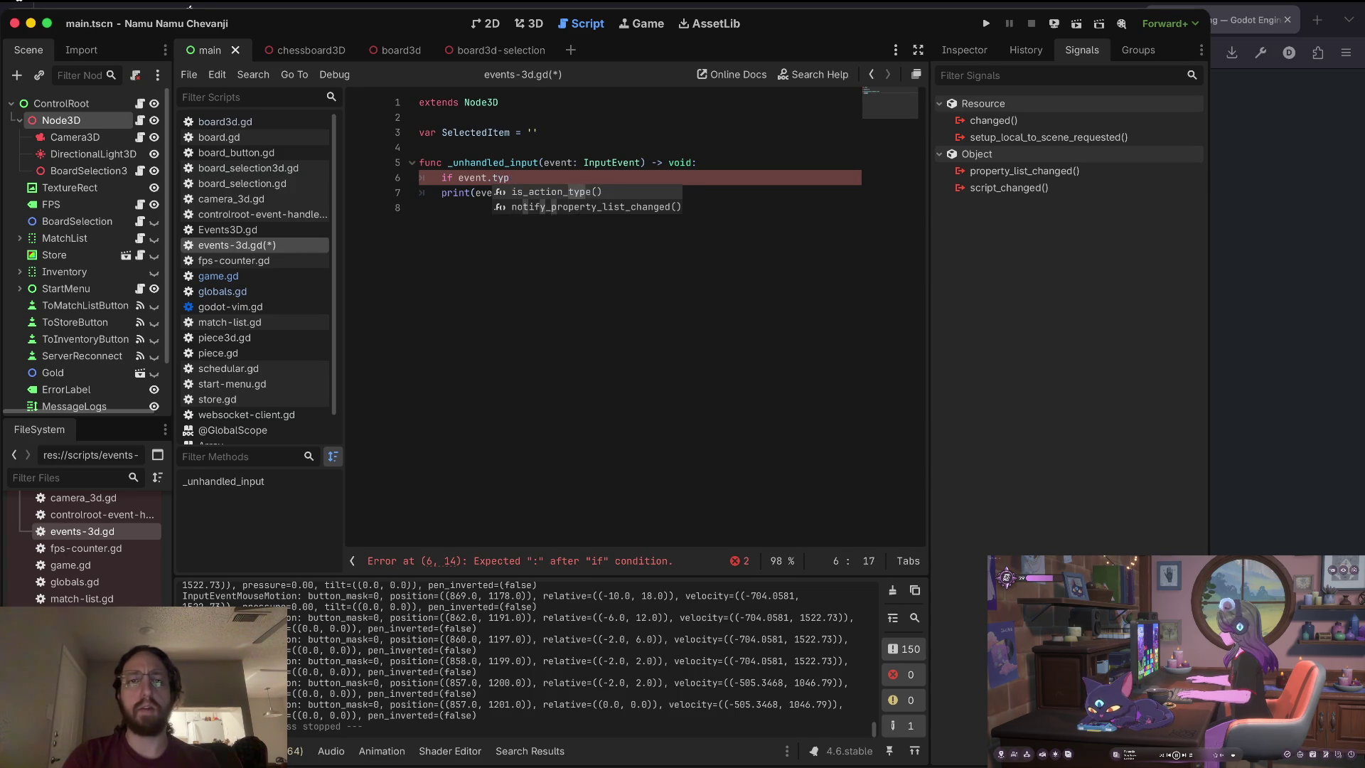
{"action": "key", "text": "BackSpace"}
{"action": "key", "text": "BackSpace"}
{"action": "type", "text": "press"}
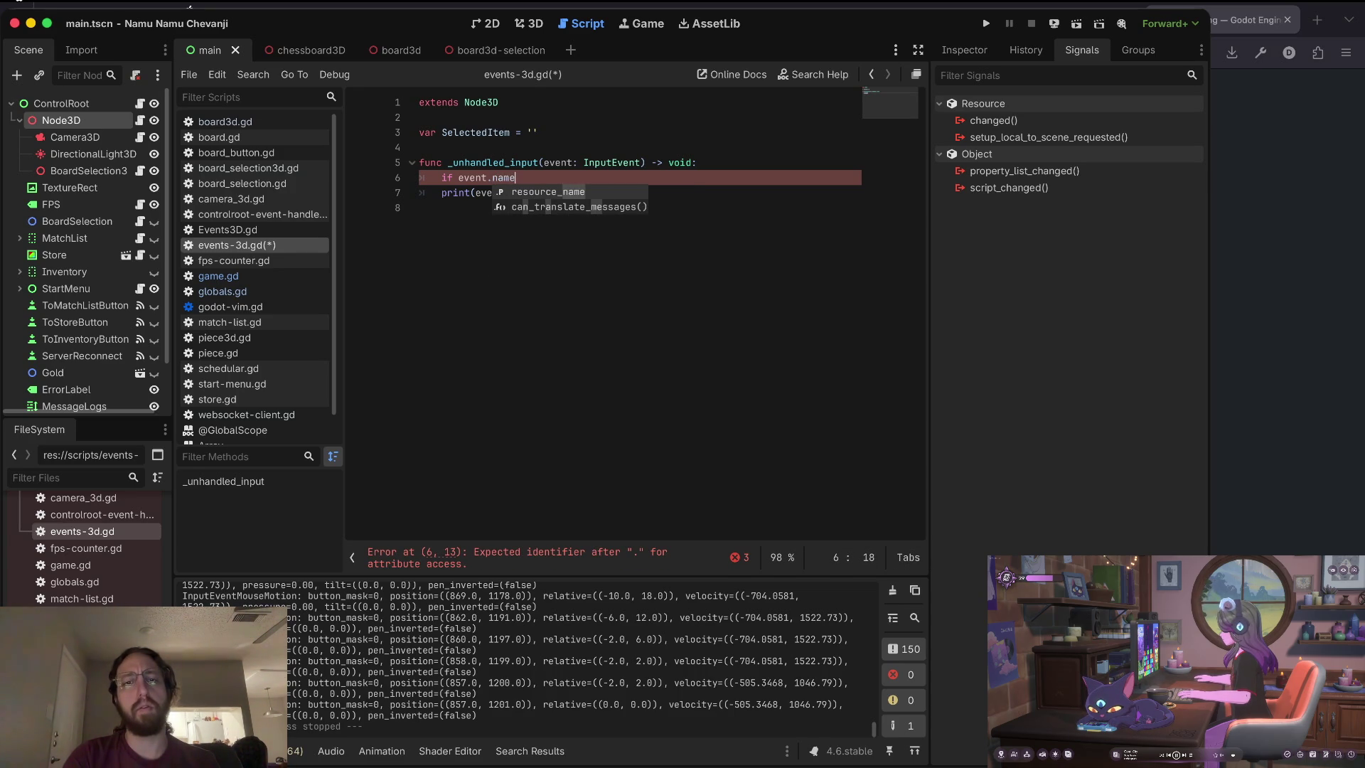
{"action": "key", "text": "BackSpace"}
{"action": "key", "text": "BackSpace"}
{"action": "key", "text": "BackSpace"}
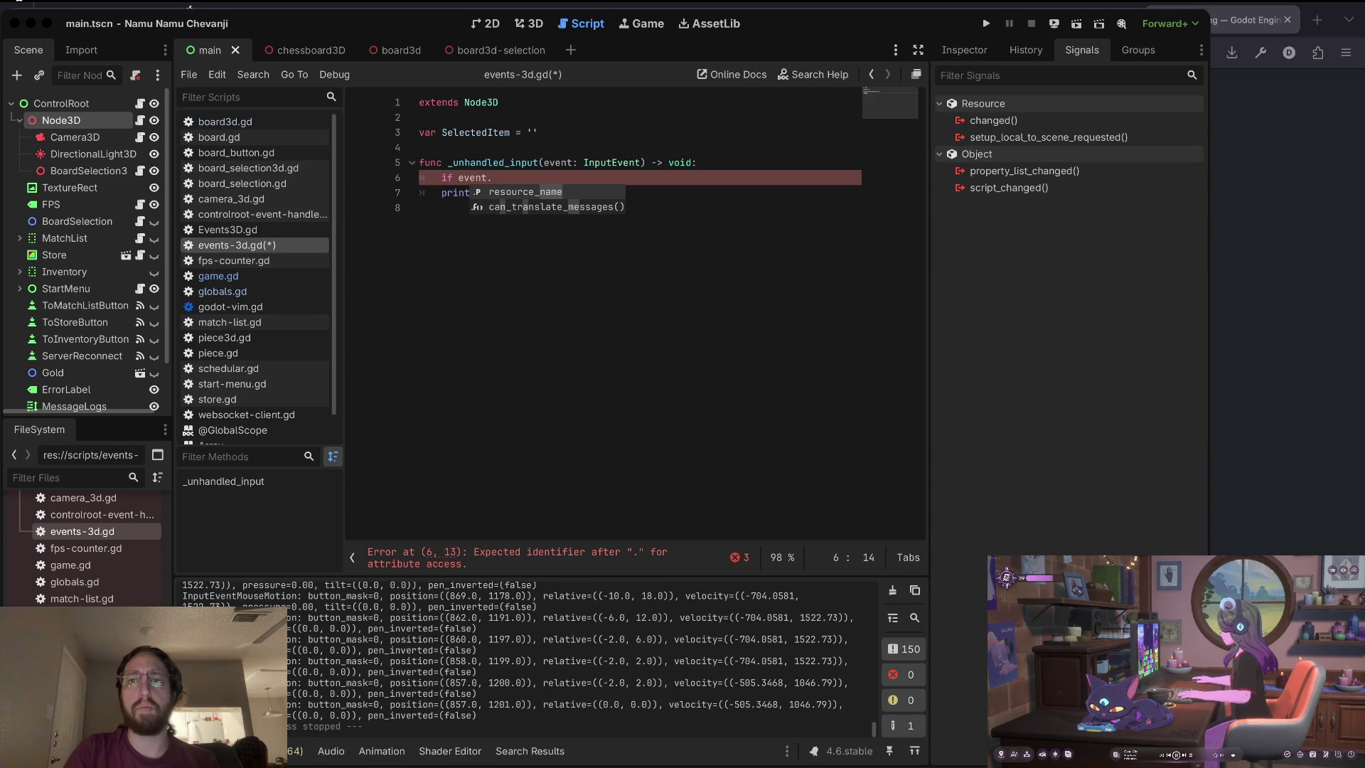
{"action": "key", "text": "ctrl+Right"}
{"action": "key", "text": "ctrl+Right"}
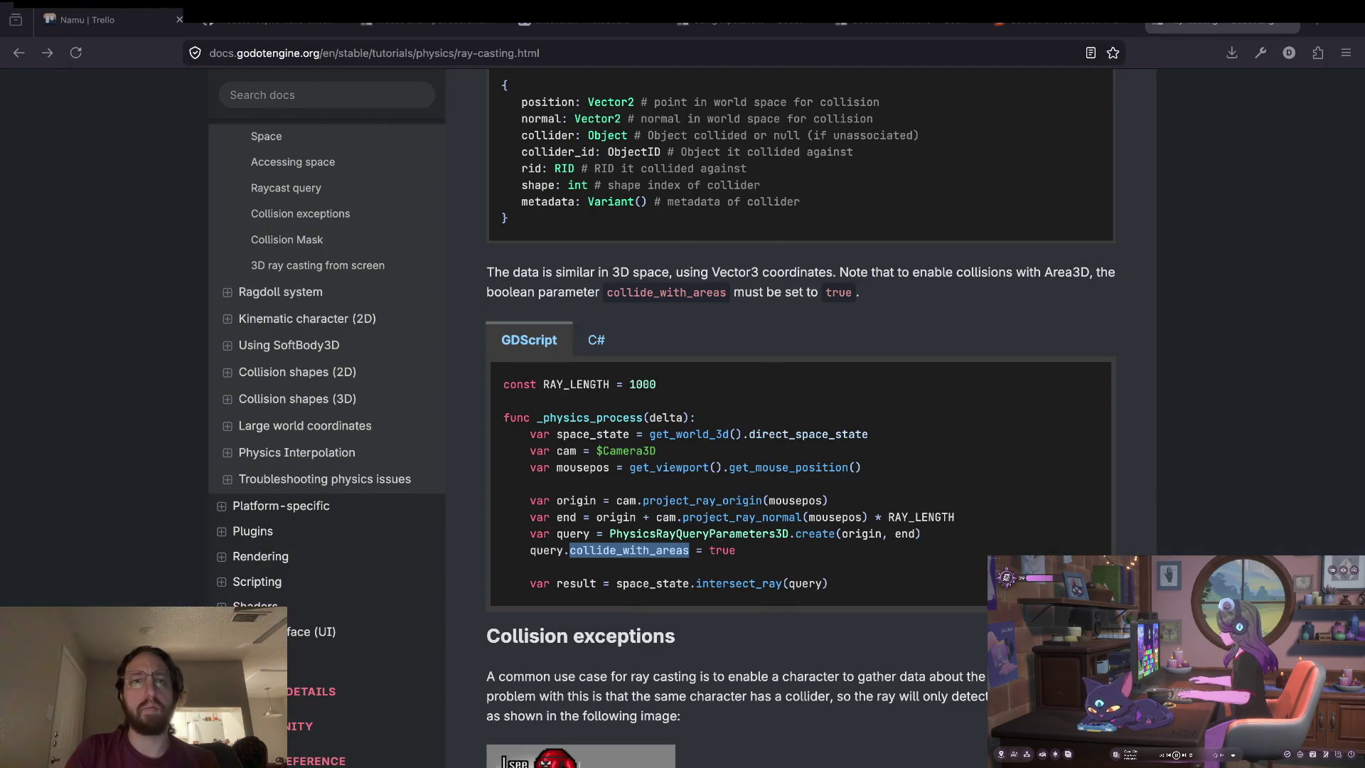
Select the match event.get_class() example lines in the Godot docs.
{"action": "key", "text": "ctrl+shift+Tab"}
{"action": "key", "text": "ctrl+shift+Tab"}
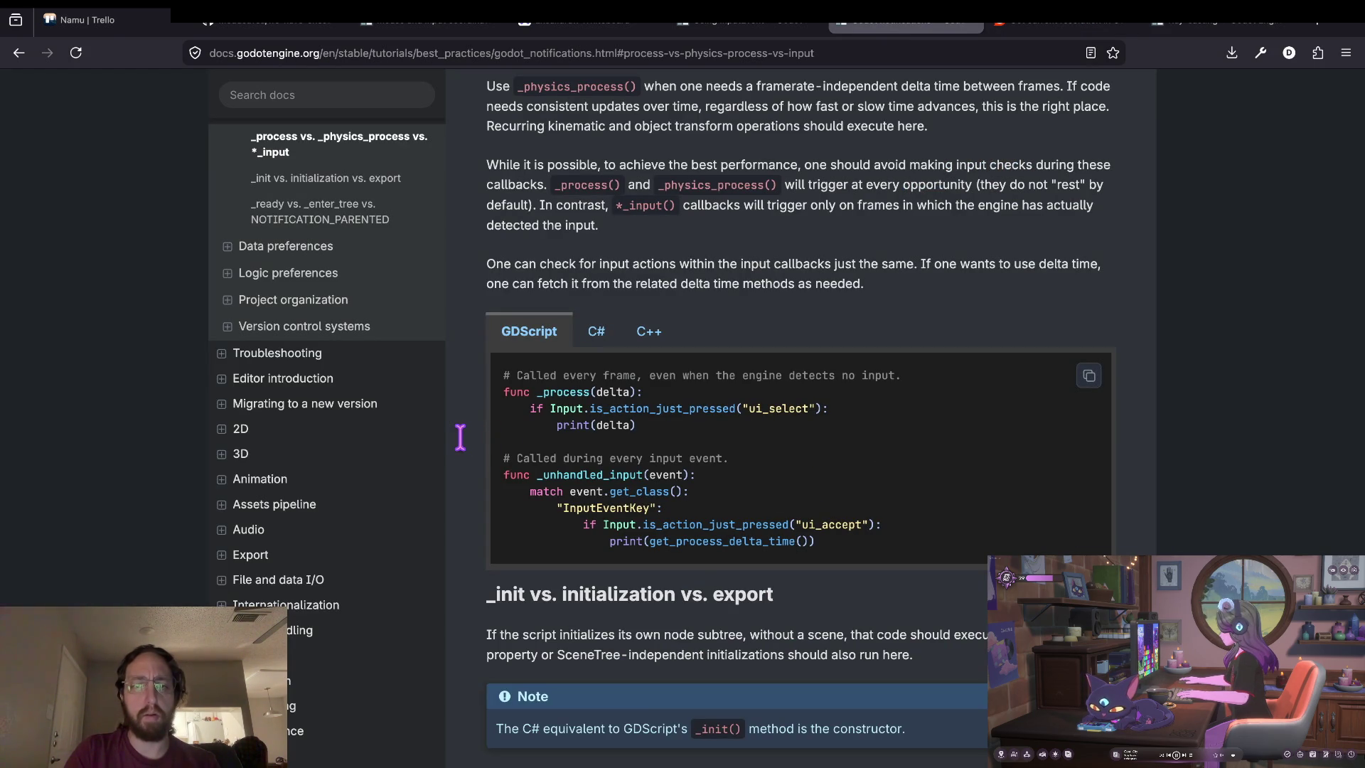
{"action": "left_click_drag", "start_coordinate": [530, 491], "coordinate": [690, 492]}
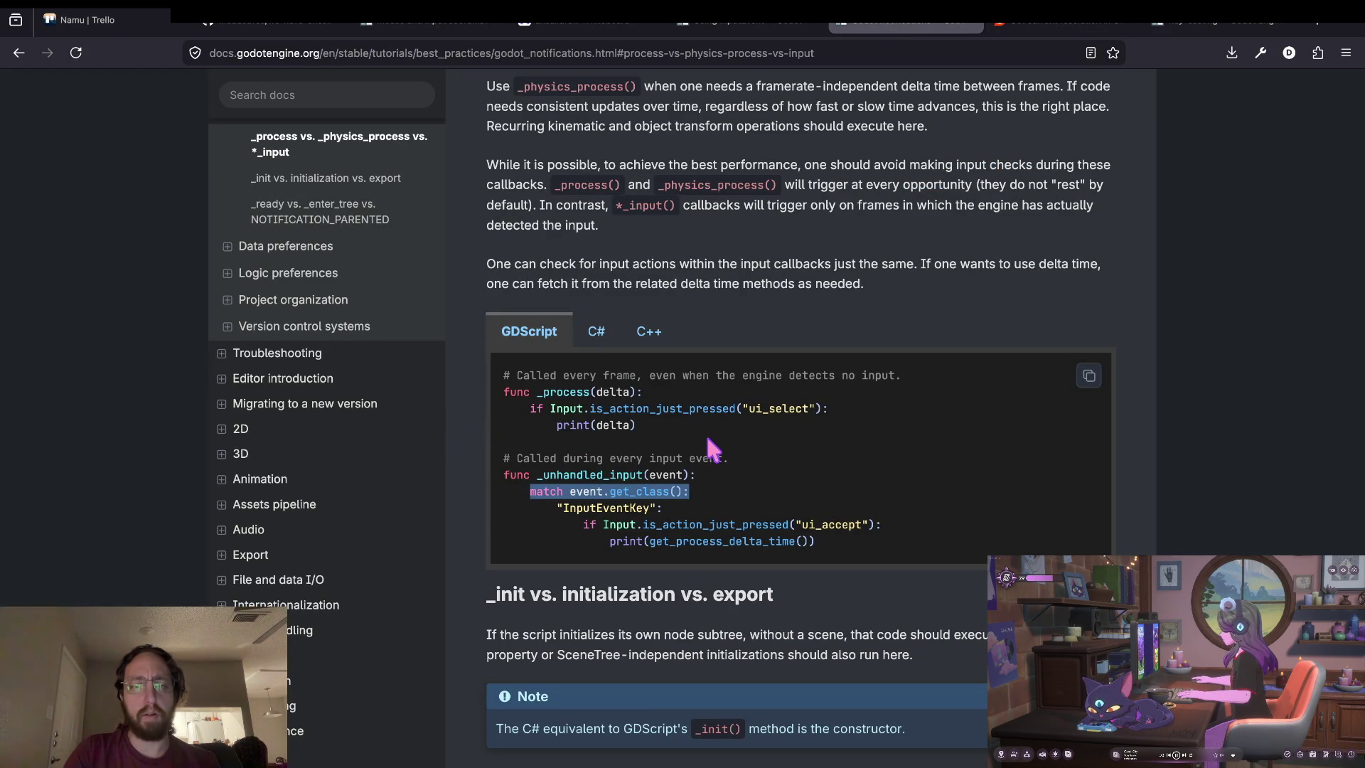
{"action": "key", "text": "shift+Down"}
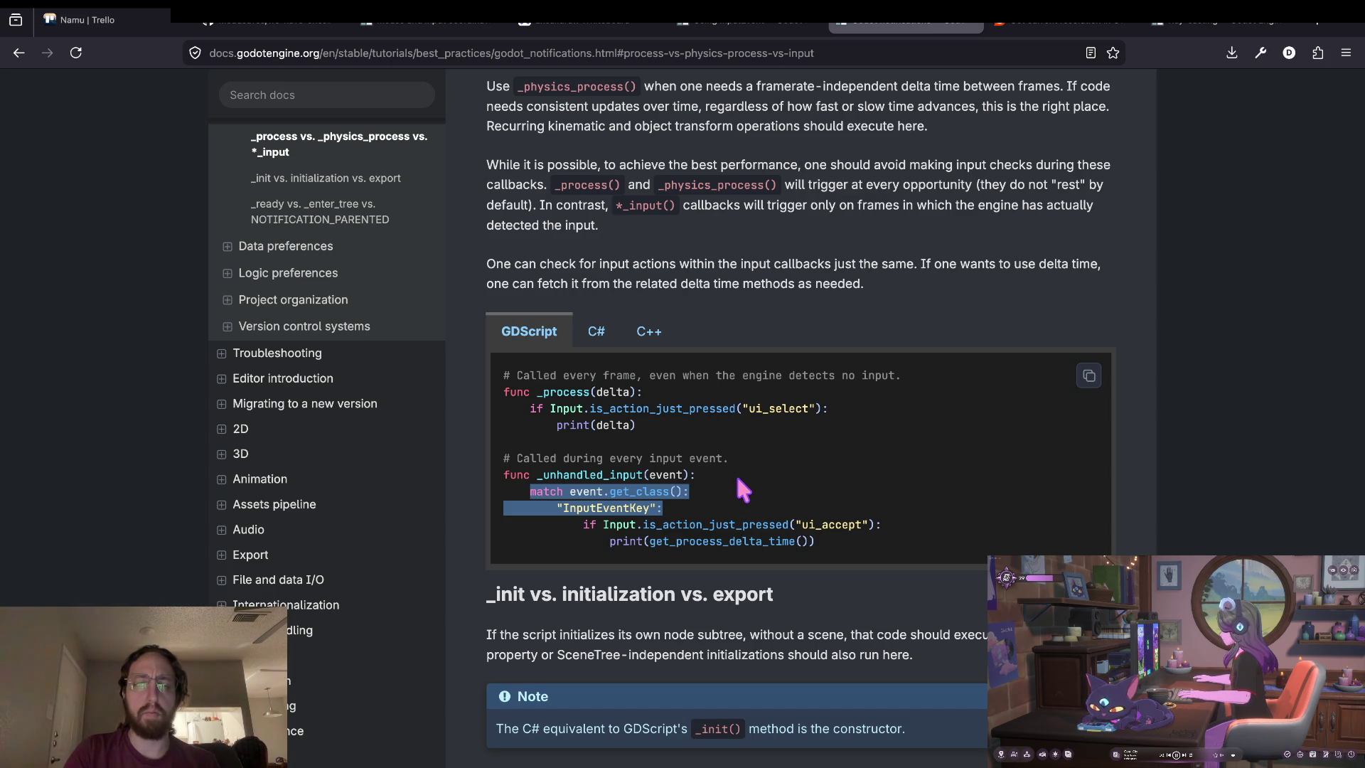
{"action": "left_click", "coordinate": [735, 472]}
Select and copy the ui_accept check with its delta-time print, then return to Godot.
{"action": "left_click_drag", "start_coordinate": [583, 524], "coordinate": [815, 541]}
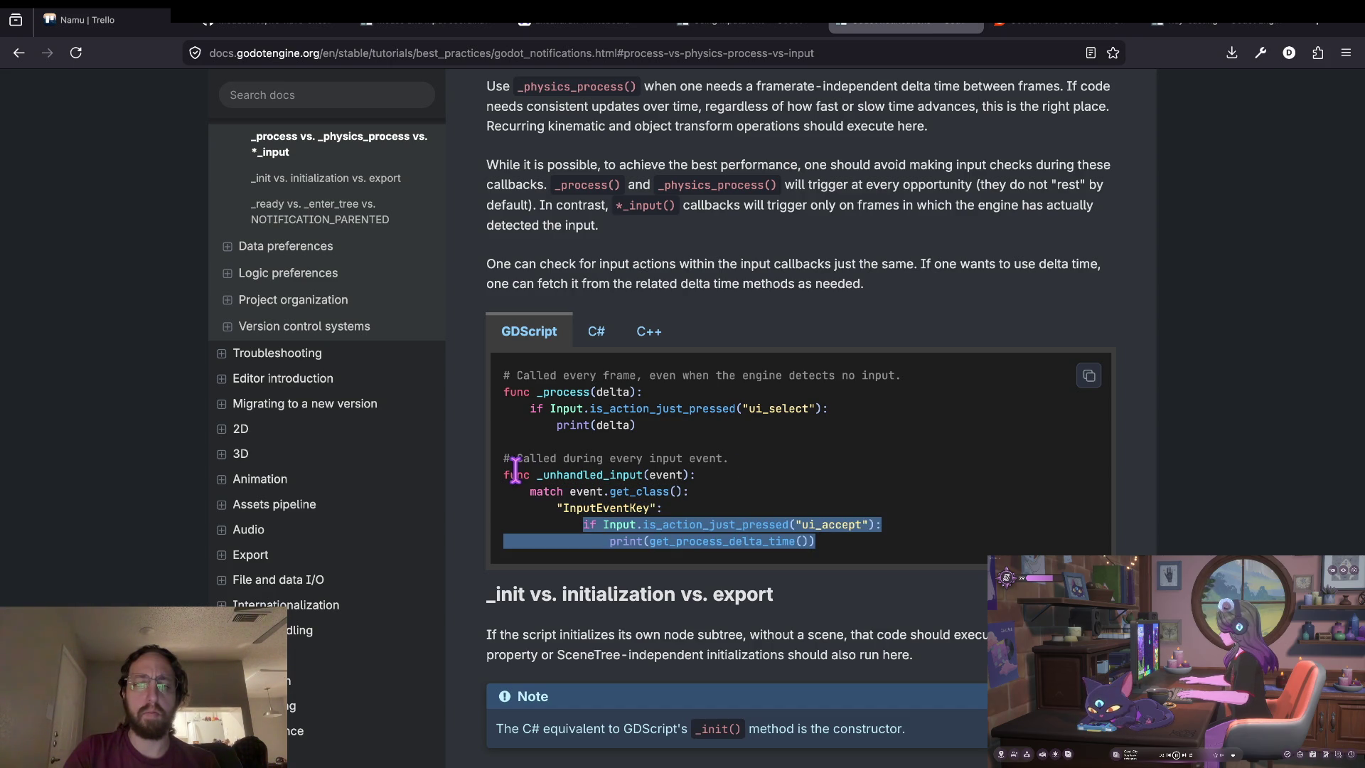
{"action": "mouse_move", "coordinate": [511, 473]}
{"action": "left_mouse_down"}
{"action": "mouse_move", "coordinate": [439, 439]}
{"action": "mouse_move", "coordinate": [448, 464]}
{"action": "left_mouse_up"}
{"action": "key", "text": "ctrl+c"}
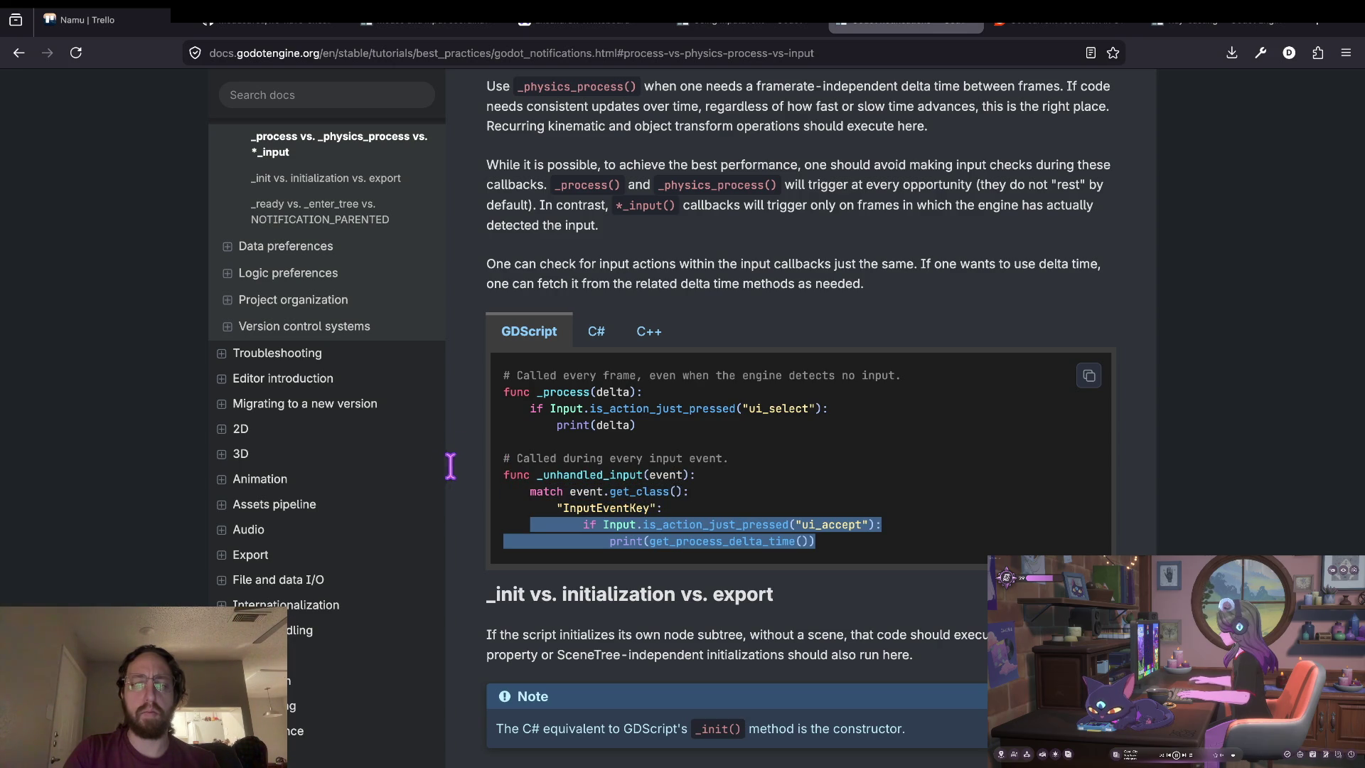
{"action": "key", "text": "super+Tab"}
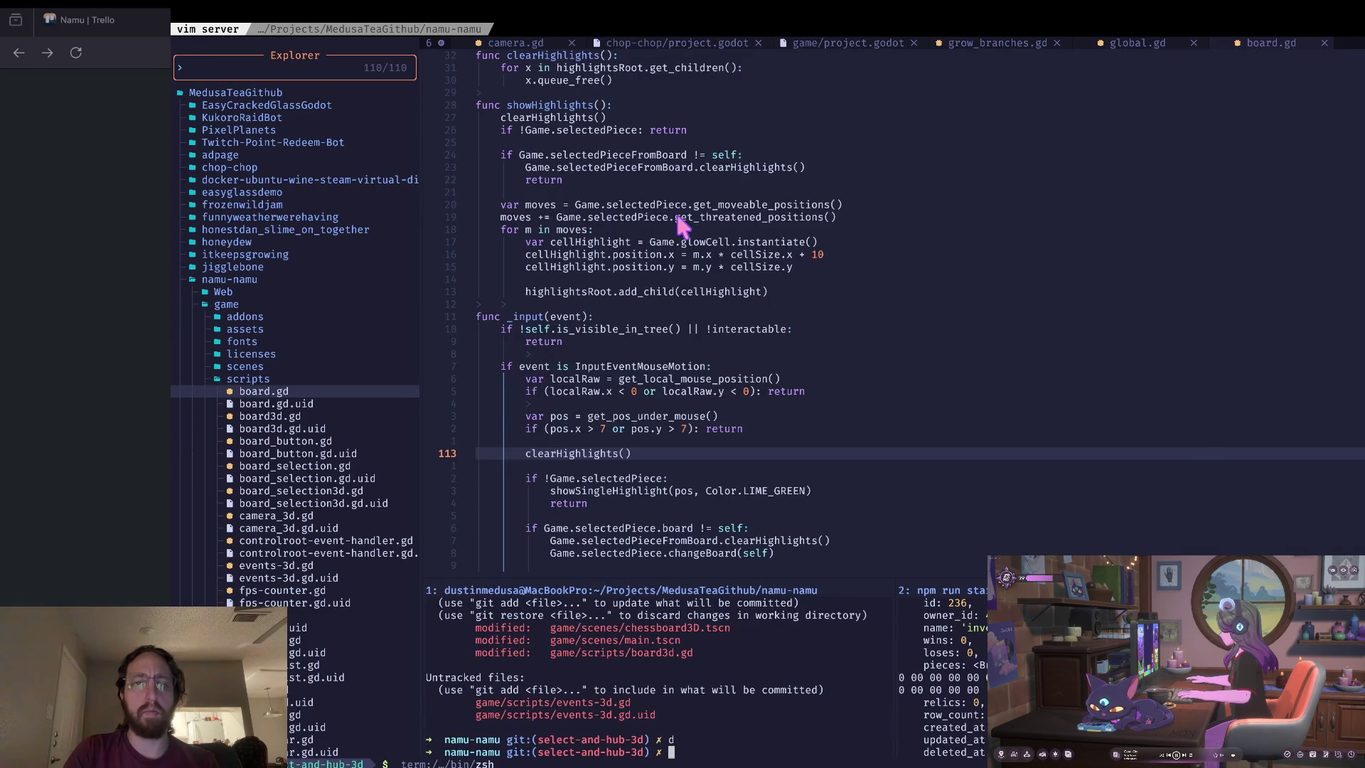
{"action": "key", "text": "super+Tab"}
{"action": "key", "text": "ctrl+alt+Left"}
{"action": "key", "text": "ctrl+alt+Left"}
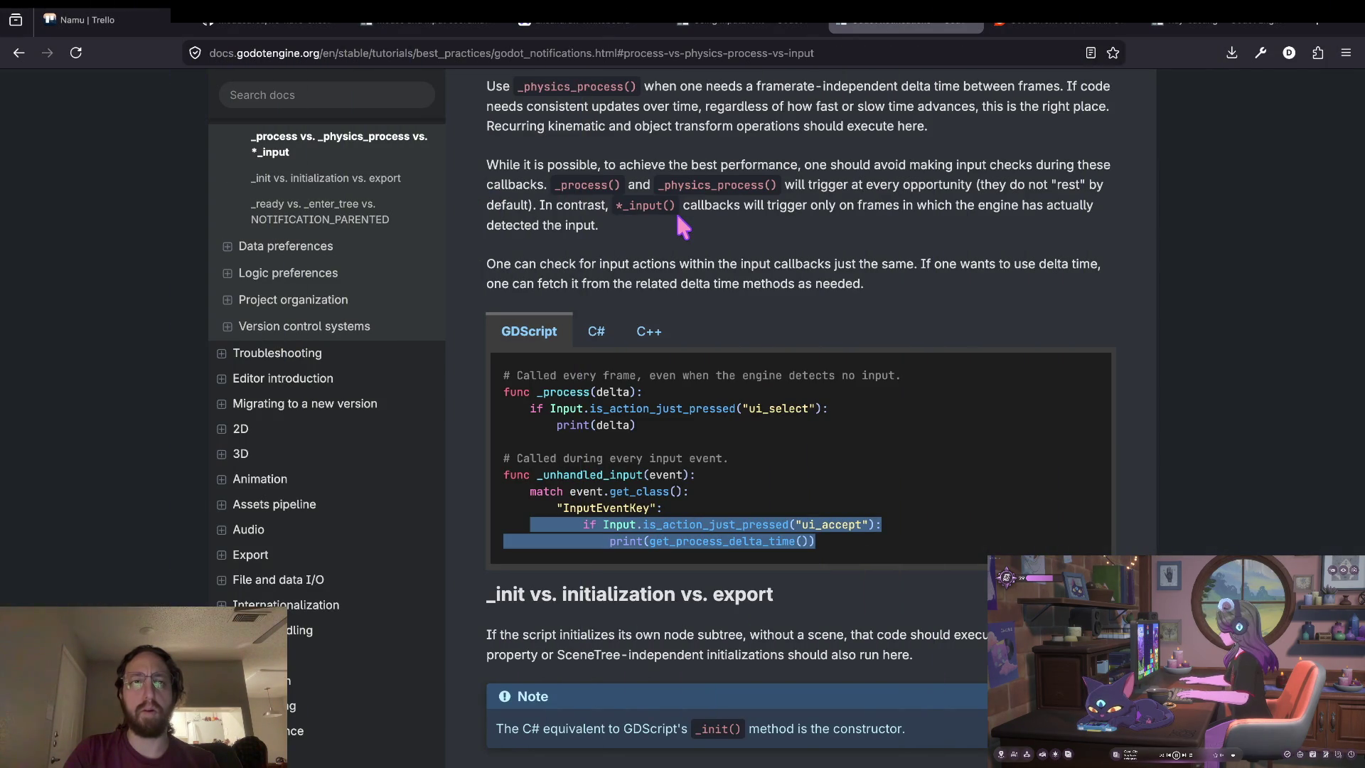
{"action": "key", "text": "ctrl+alt+Right"}
{"action": "key", "text": "ctrl+alt+Right"}
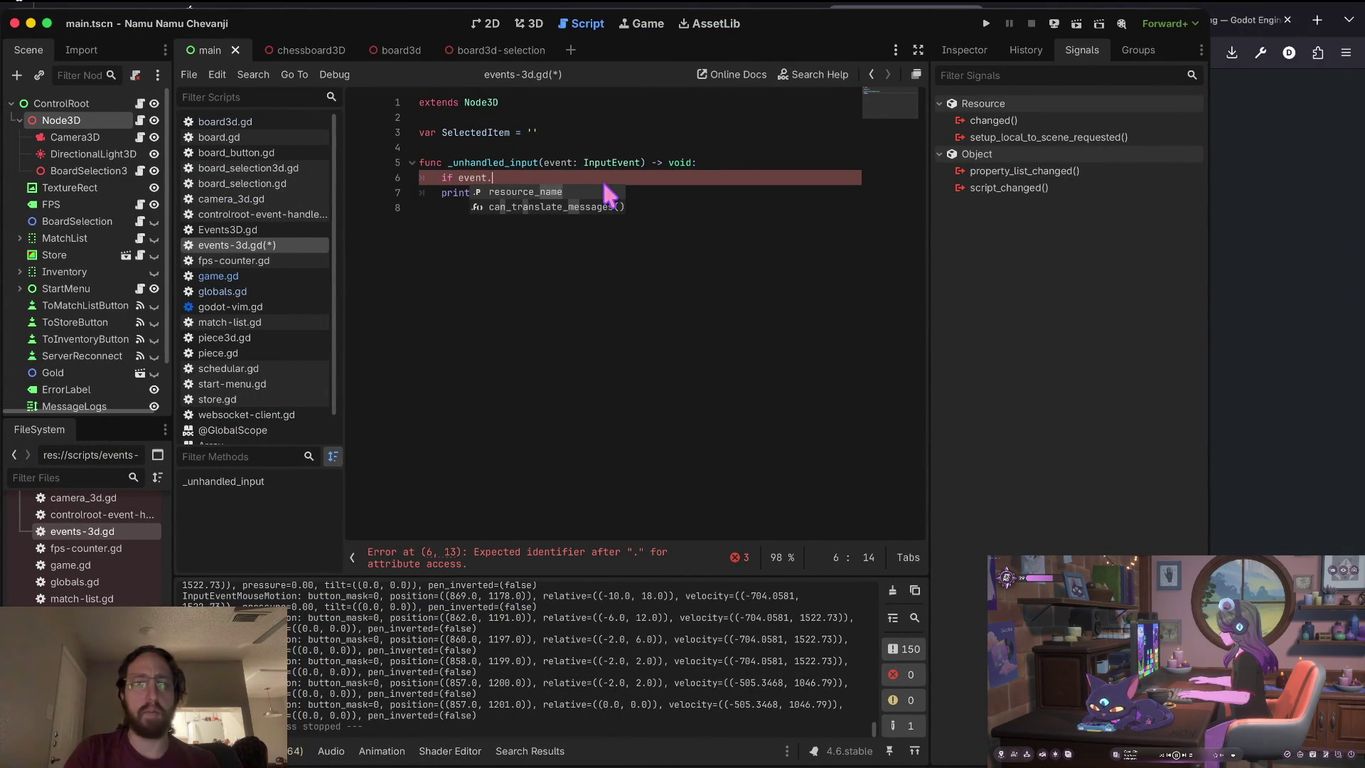
Paste the ui_accept check into _unhandled_input, fix indentation, and delete the unfinished 'if event.' line.
{"action": "key", "text": "Escape"}
{"action": "key", "text": "k"}
{"action": "key", "text": "o"}
{"action": "key", "text": "ctrl+v"}
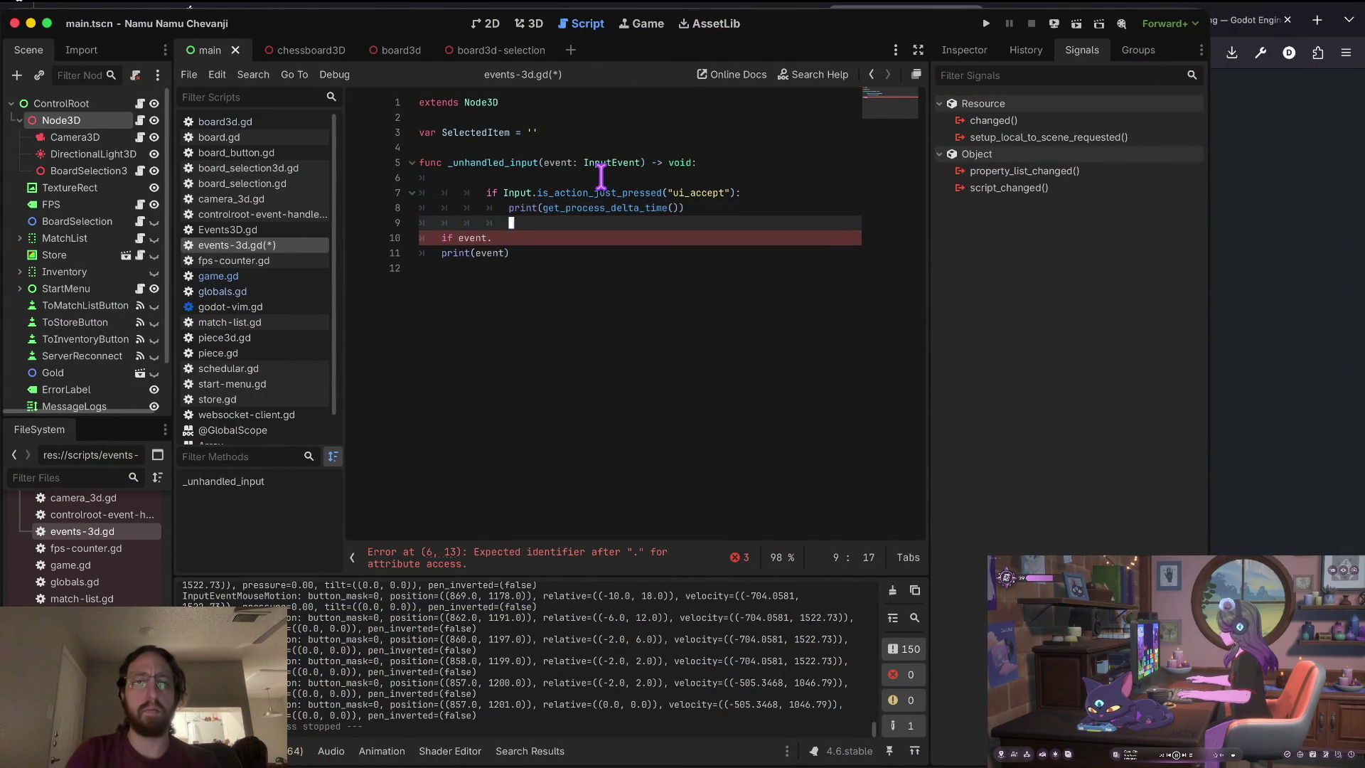
{"action": "key", "text": "shift+Tab"}
{"action": "key", "text": "shift+Tab"}
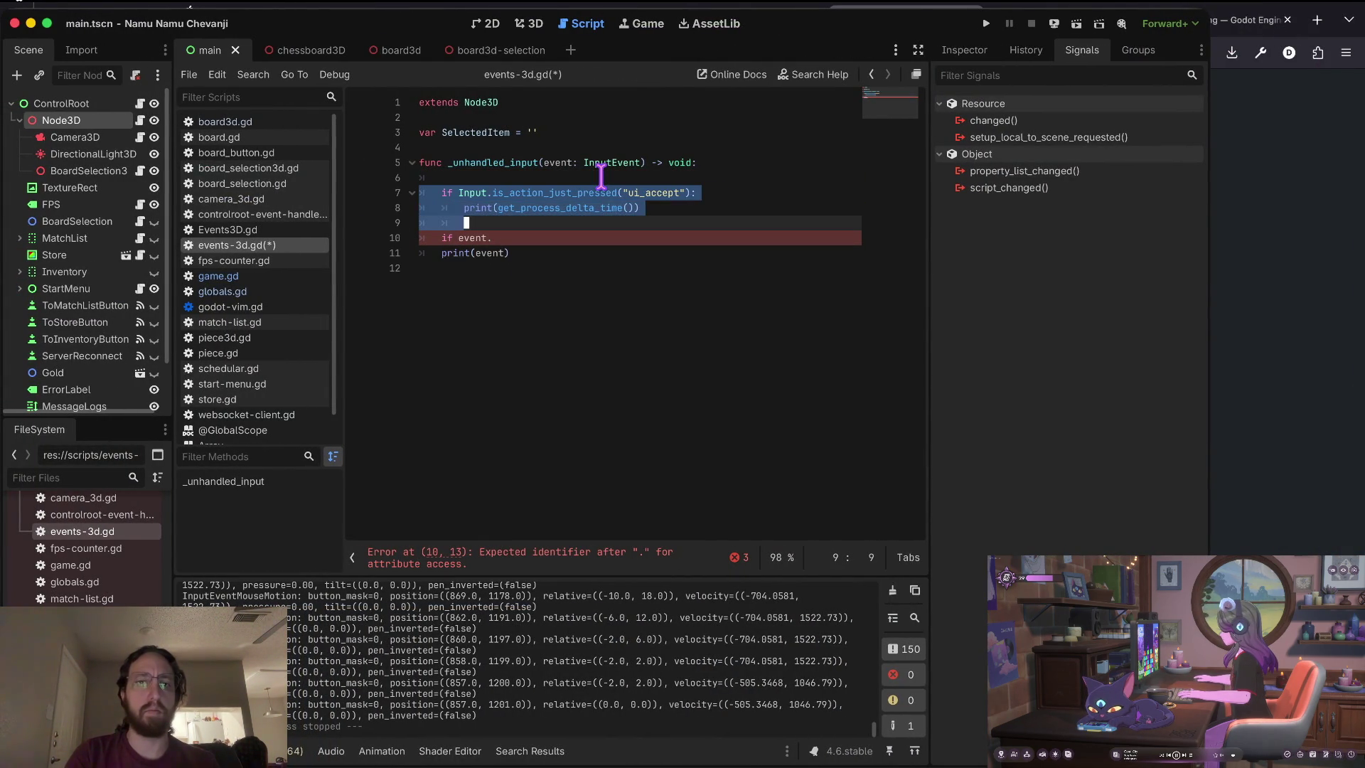
{"action": "key", "text": "Escape"}
{"action": "key", "text": "dollar"}
{"action": "key", "text": "d"}
{"action": "key", "text": "d"}
{"action": "key", "text": "k"}
{"action": "key", "text": "k"}
{"action": "key", "text": "k"}
{"action": "key", "text": "d"}
{"action": "key", "text": "d"}
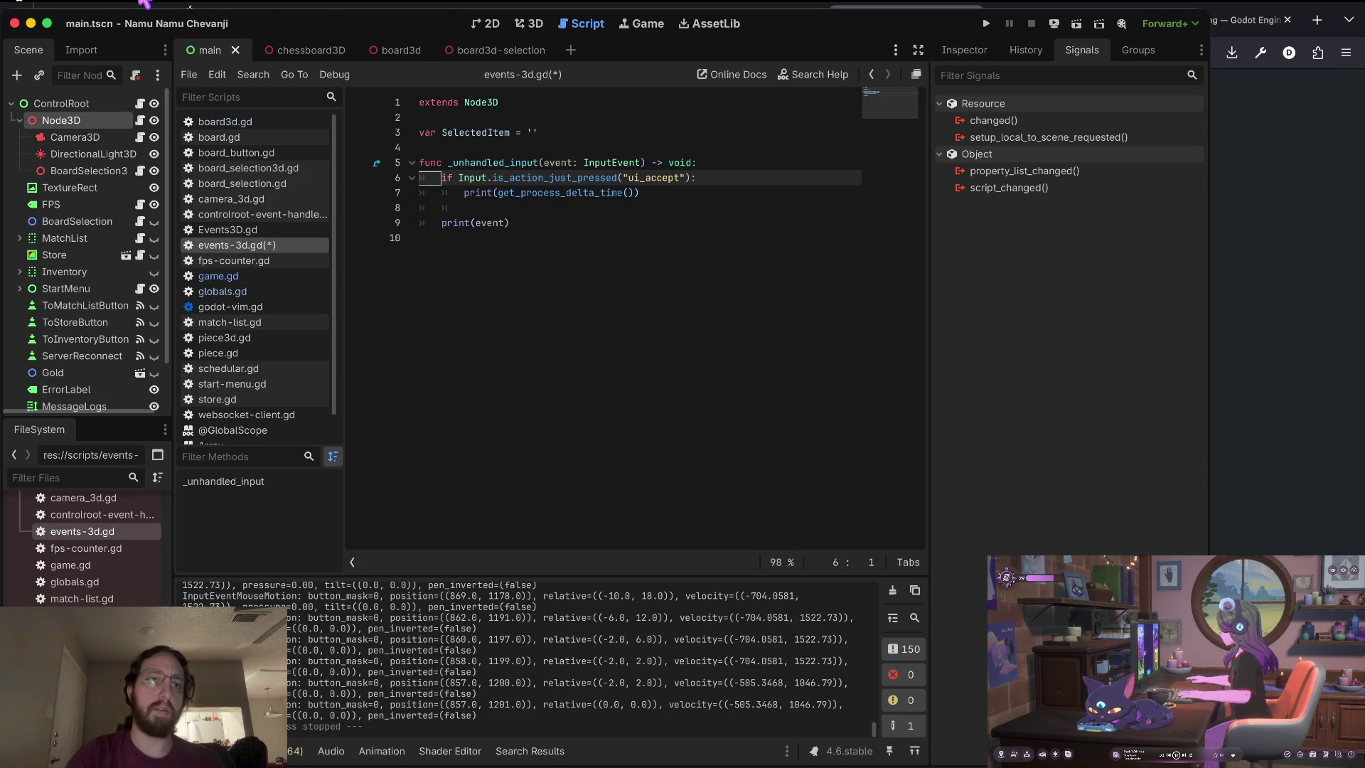
Save and quit the project, then open the Signal Run project from the Project Manager.
{"action": "key", "text": "super+q"}
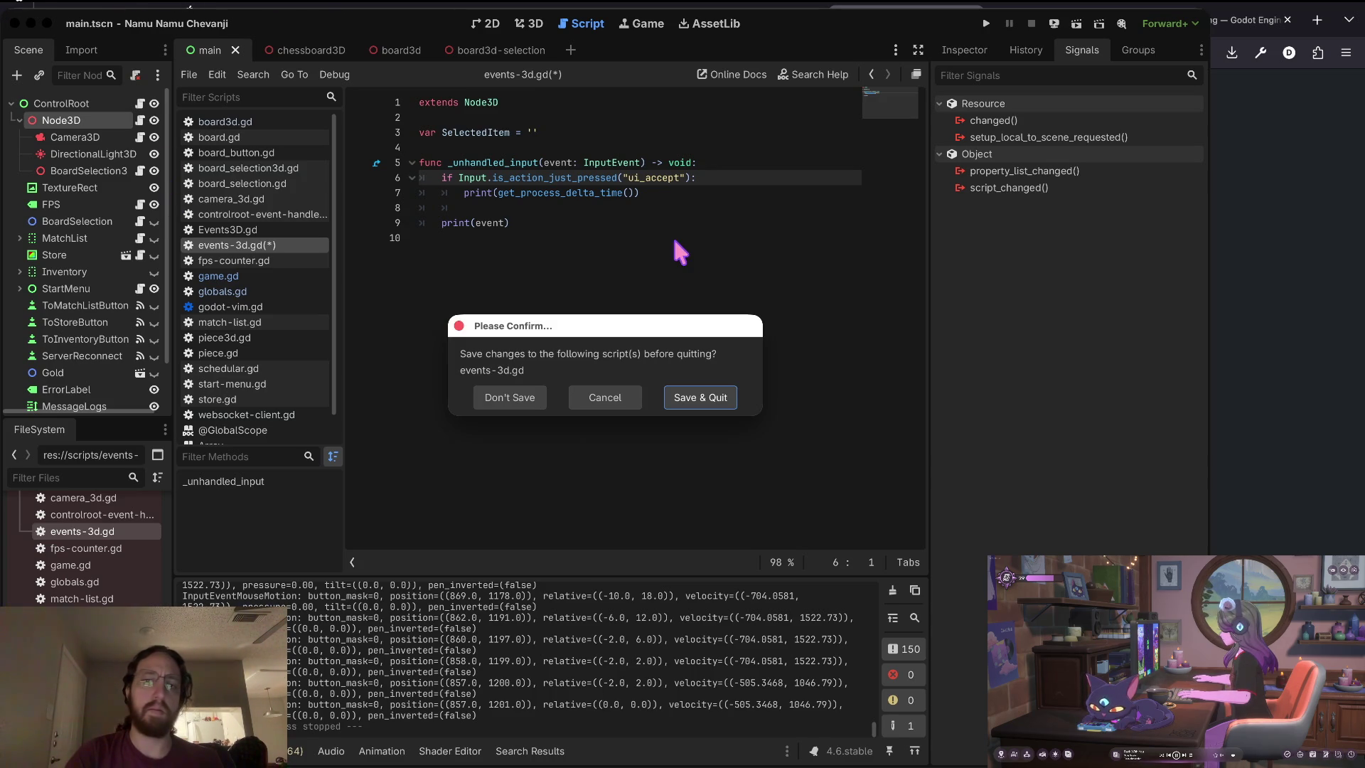
{"action": "left_click", "coordinate": [701, 397]}
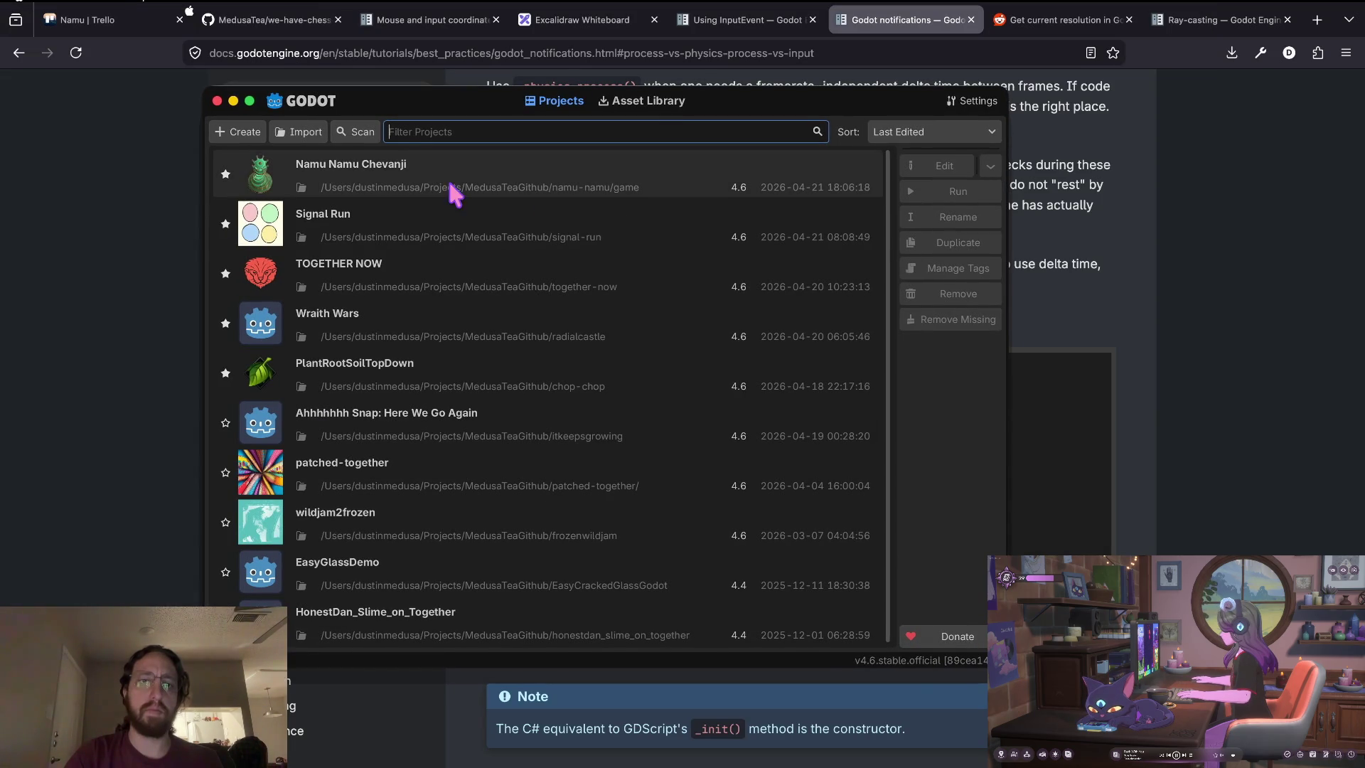
{"action": "double_click", "coordinate": [422, 207]}
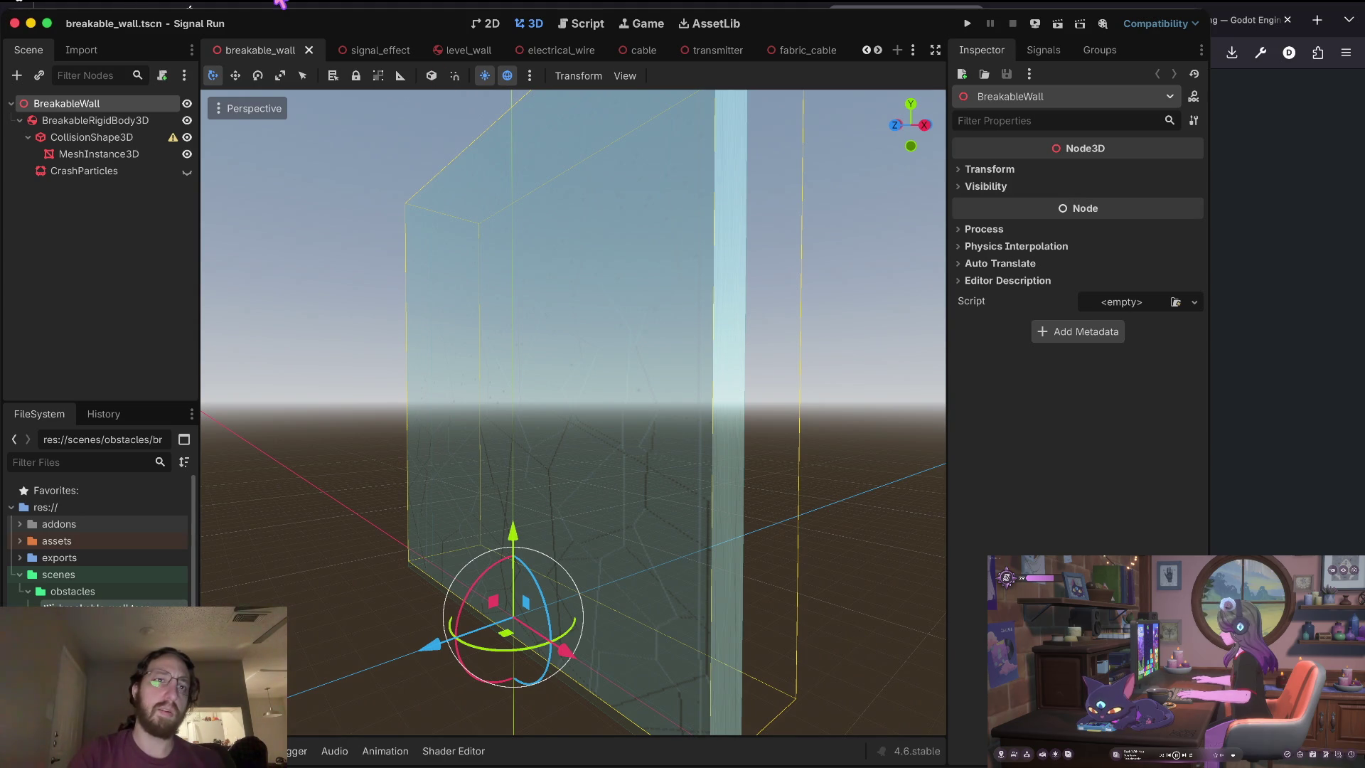
Show Signal Run's Input Map in Project Settings, listing action_esc, press_punch and press_jump.
{"action": "left_click", "coordinate": [146, 29]}
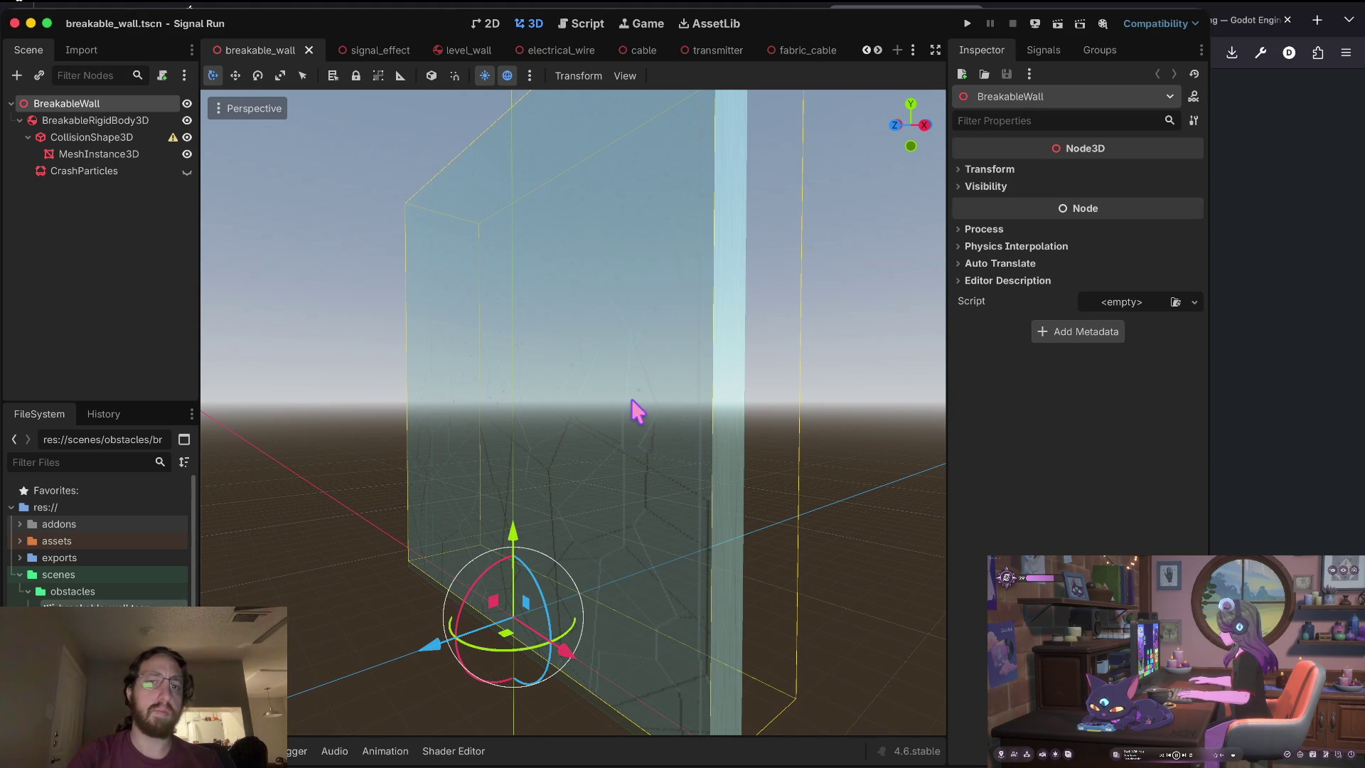
{"action": "key", "text": "alt+shift+s"}
{"action": "left_click", "coordinate": [293, 158]}
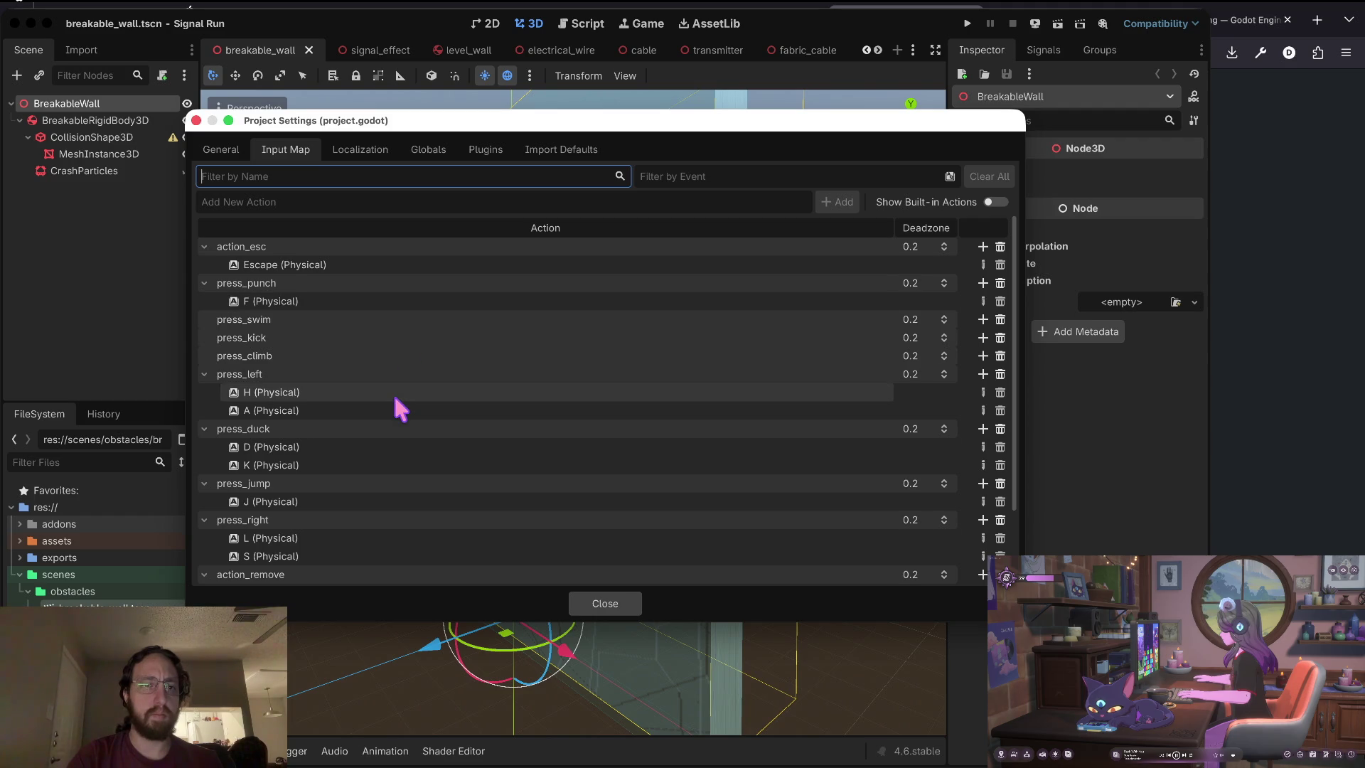
{"action": "scroll", "coordinate": [394, 394], "scroll_direction": "down", "scroll_amount": 3}
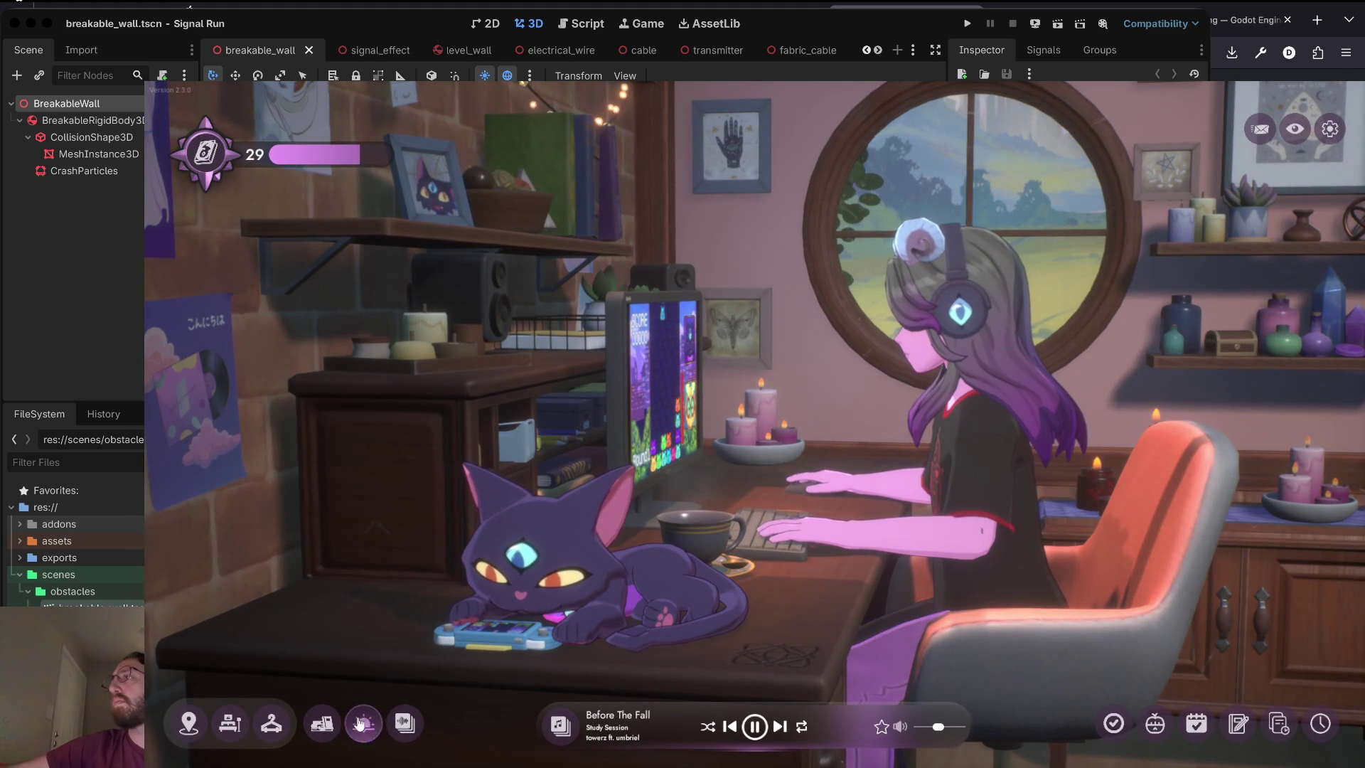
Move the scene to the bay window and have the character do stretches.
{"action": "left_click", "coordinate": [322, 723]}
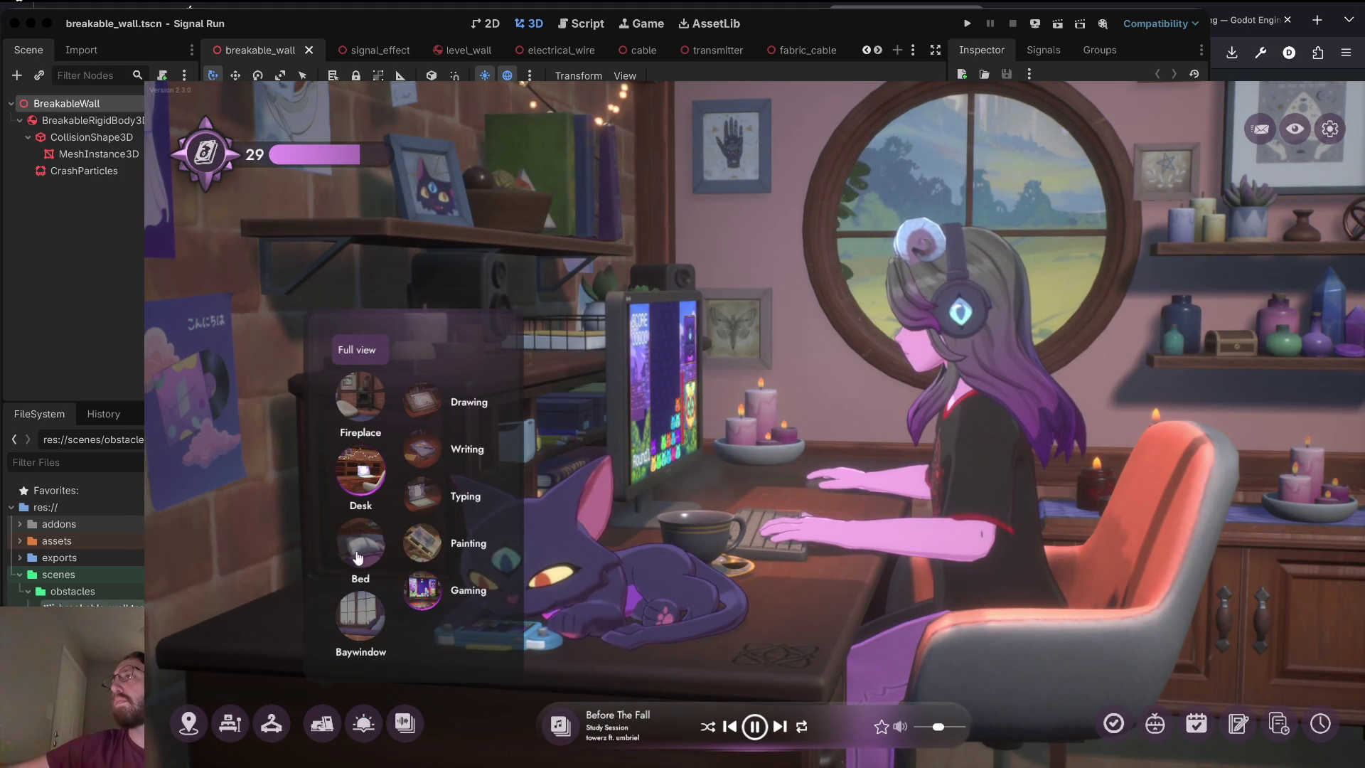
{"action": "left_click", "coordinate": [361, 613]}
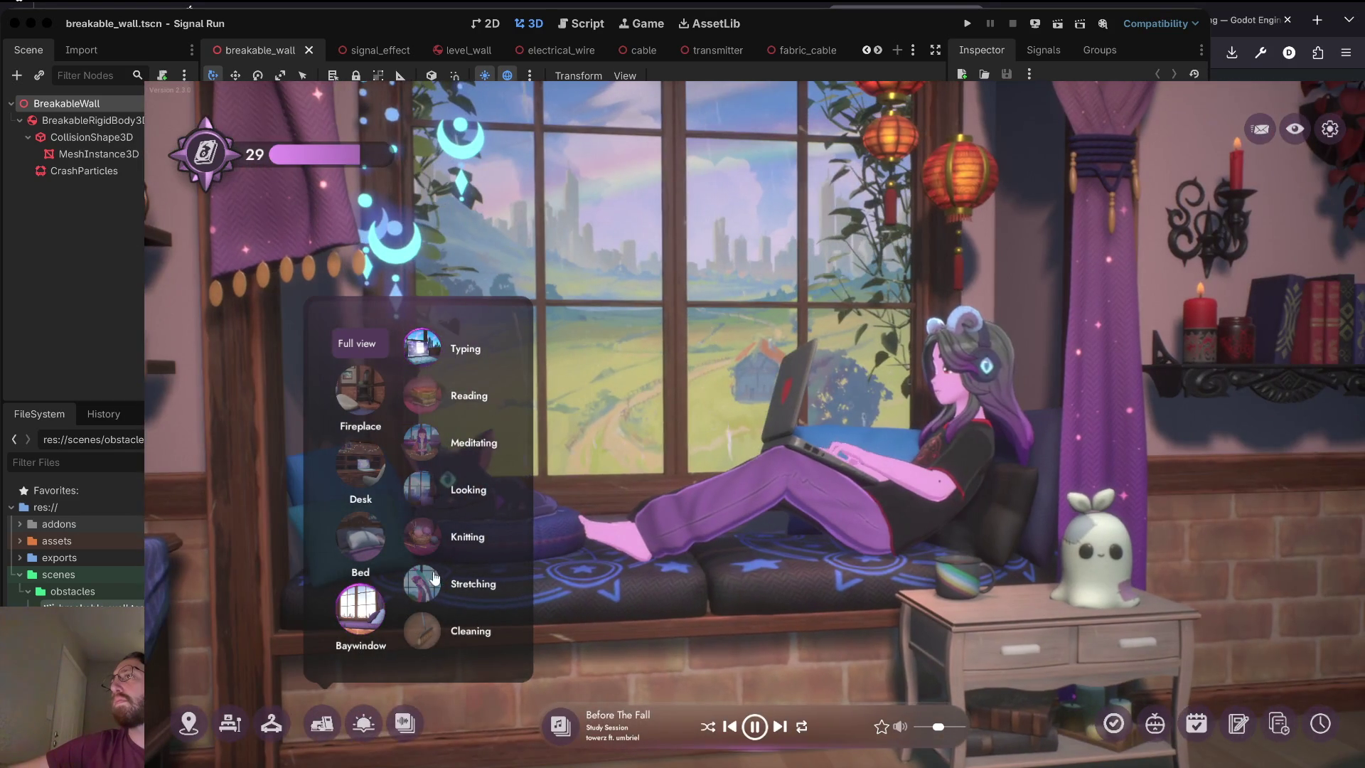
{"action": "left_click", "coordinate": [435, 582]}
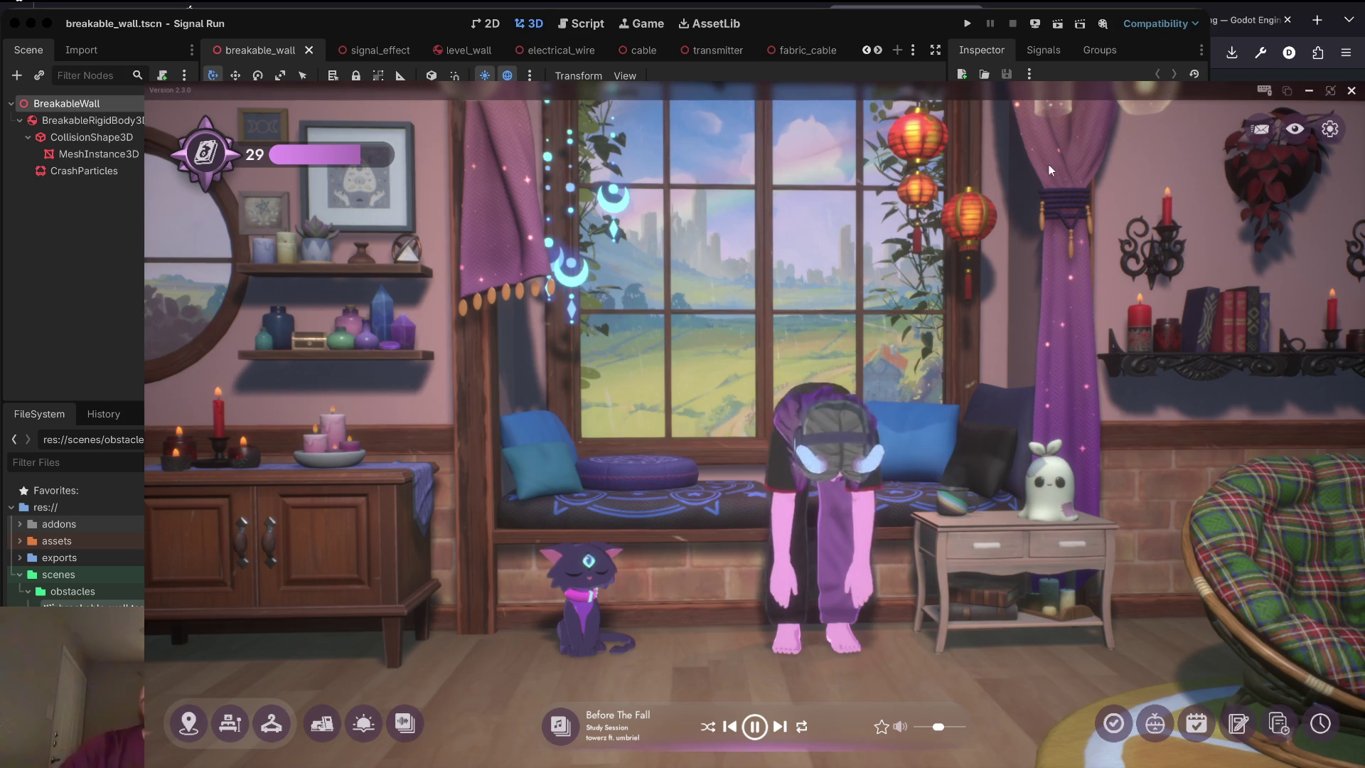
Switch the character to typing on a laptop, then bring up character customization.
{"action": "left_click", "coordinate": [322, 723]}
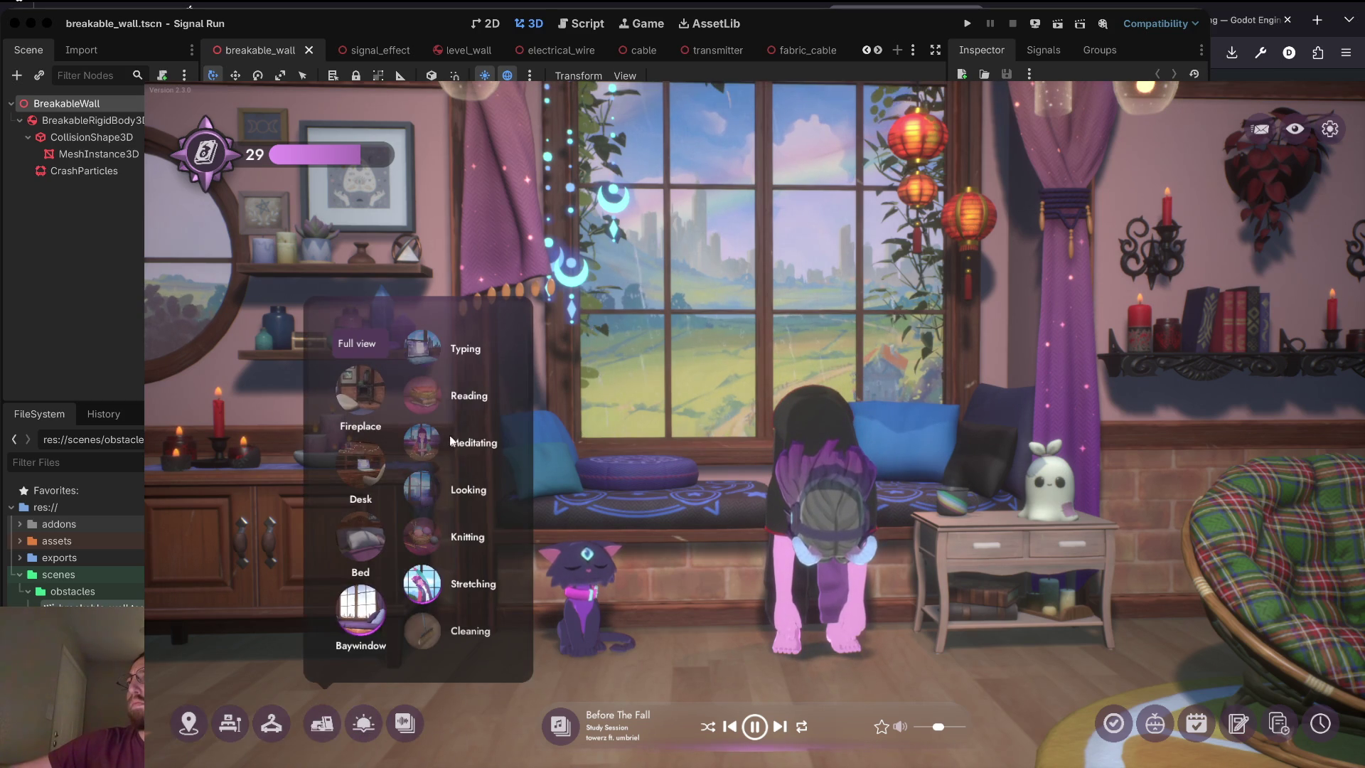
{"action": "left_click", "coordinate": [427, 351]}
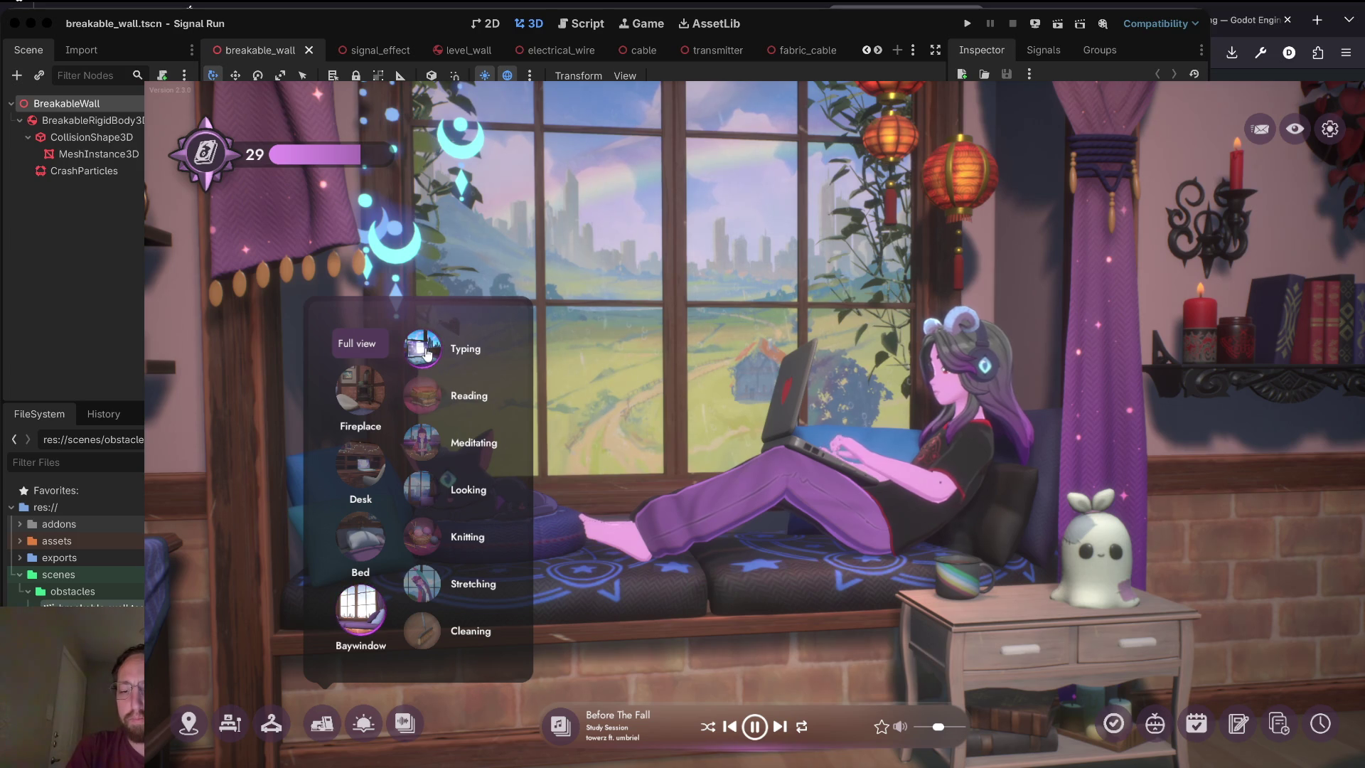
{"action": "left_click", "coordinate": [273, 737]}
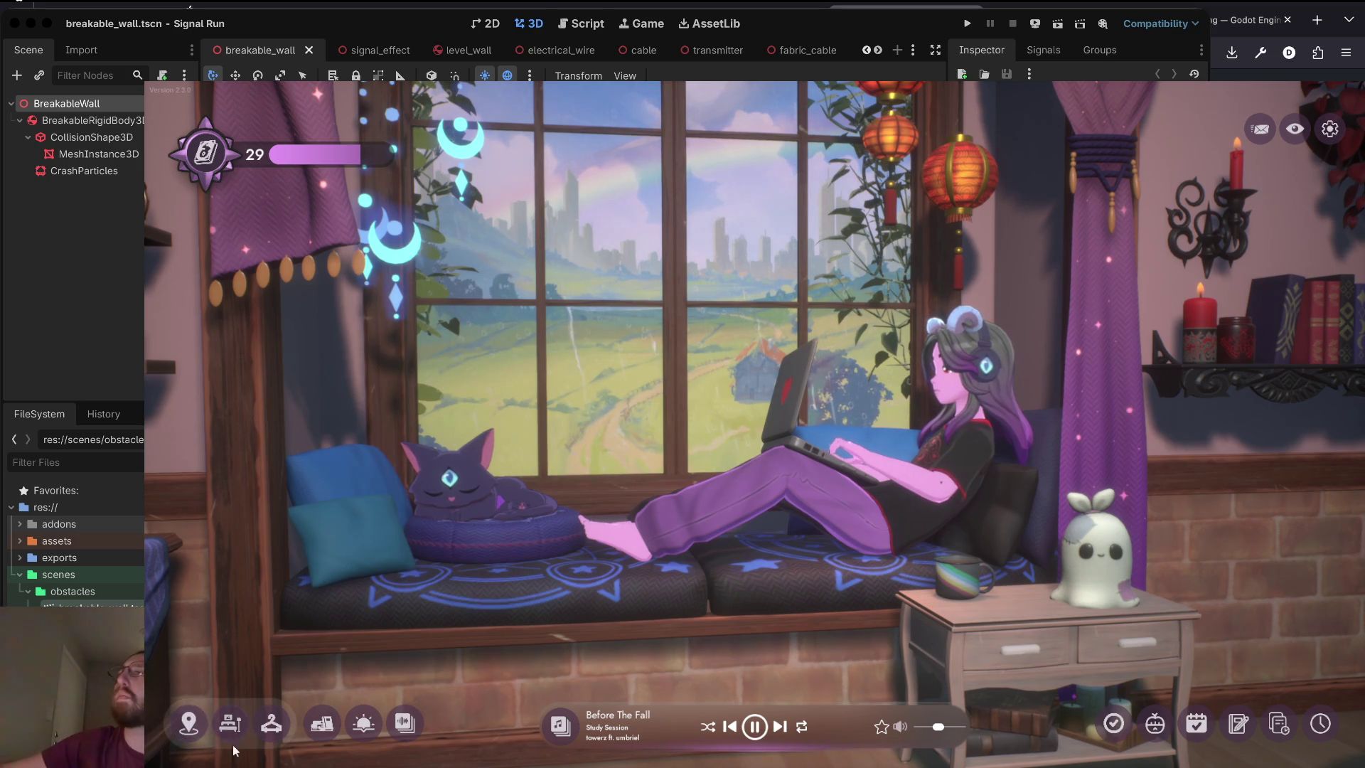
{"action": "left_click", "coordinate": [258, 733]}
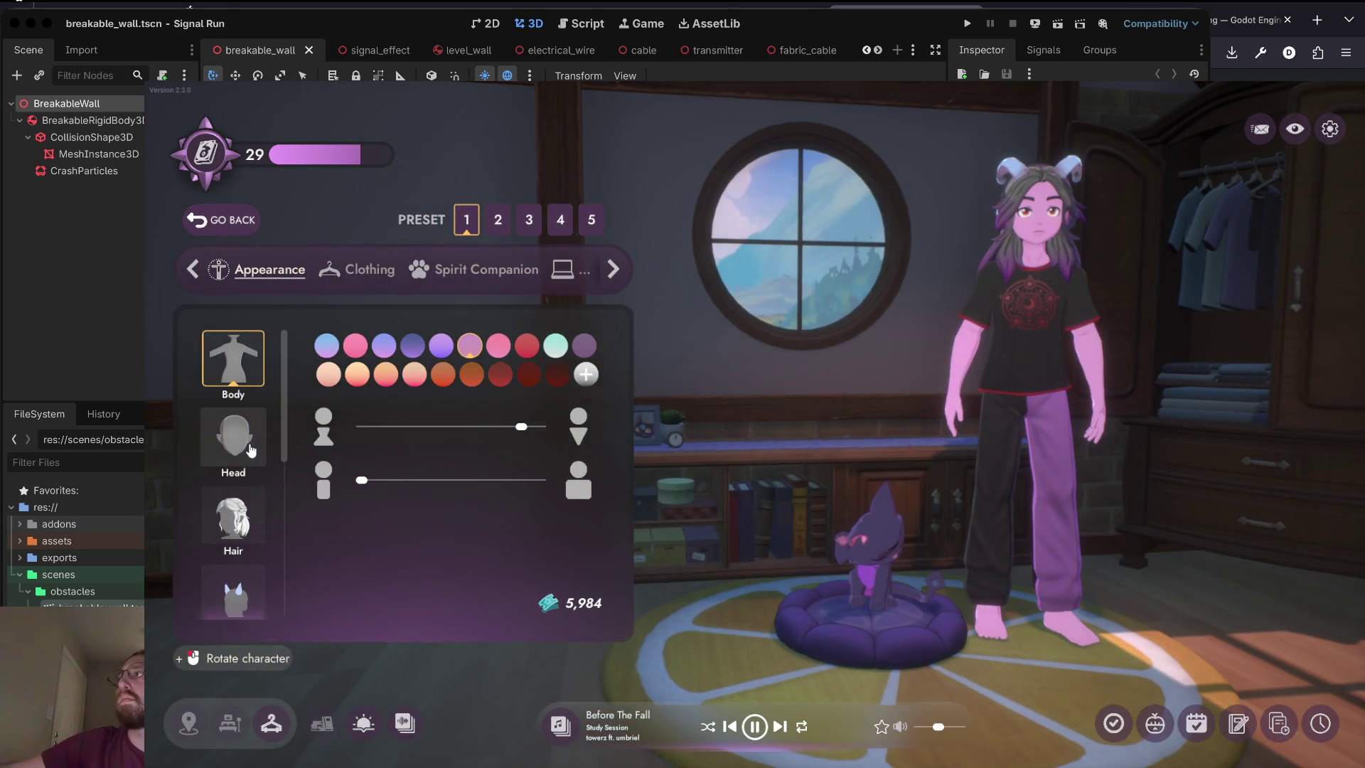
Browse the head shape, hair style and clothing options.
{"action": "left_click", "coordinate": [250, 450]}
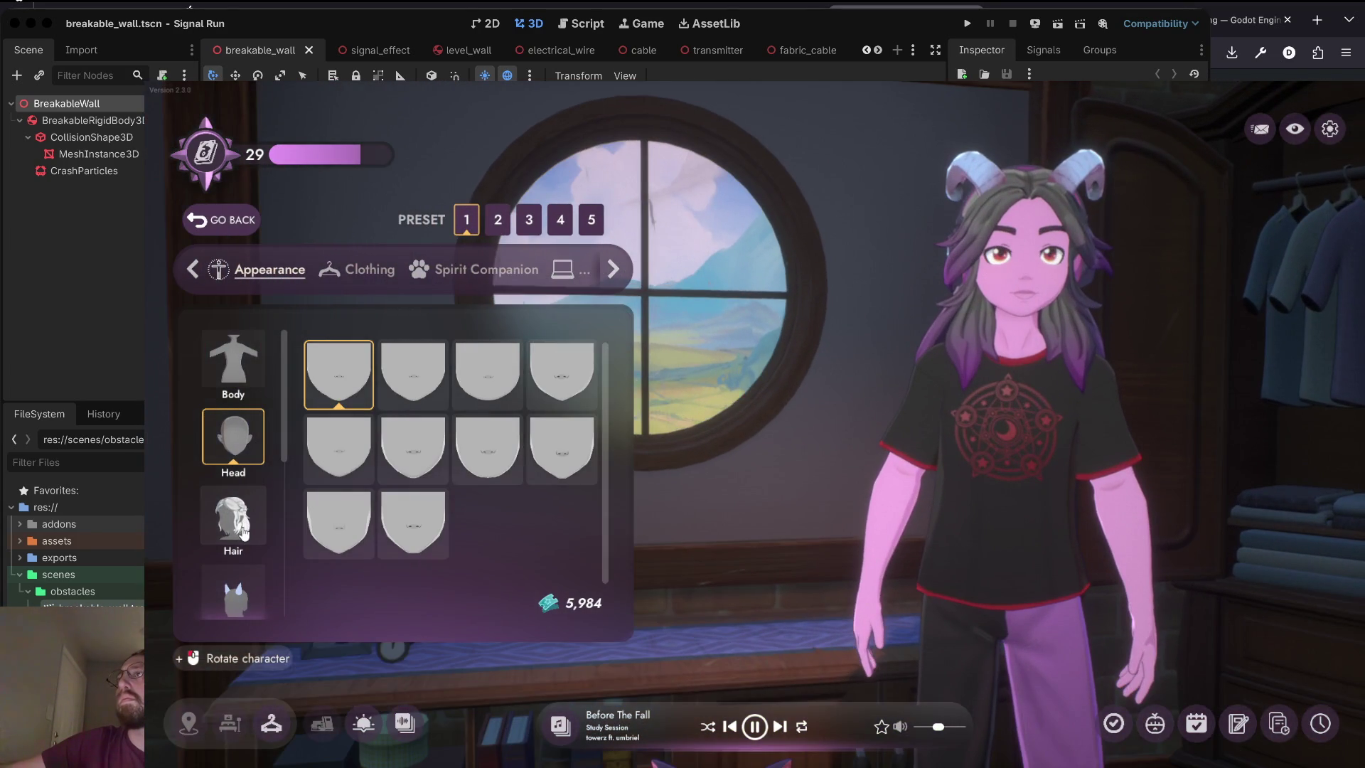
{"action": "left_click", "coordinate": [244, 535]}
{"action": "scroll", "coordinate": [242, 535], "scroll_direction": "down", "scroll_amount": 5}
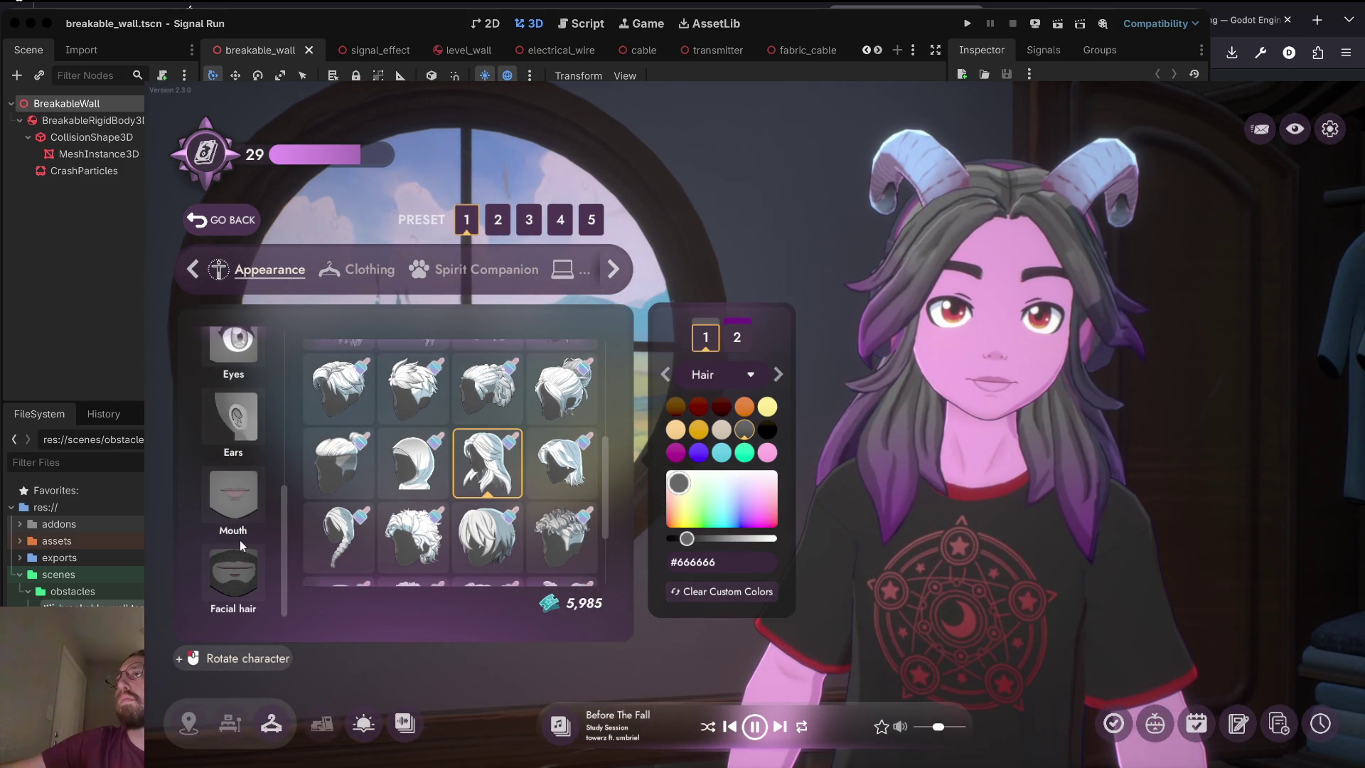
{"action": "left_click", "coordinate": [359, 269]}
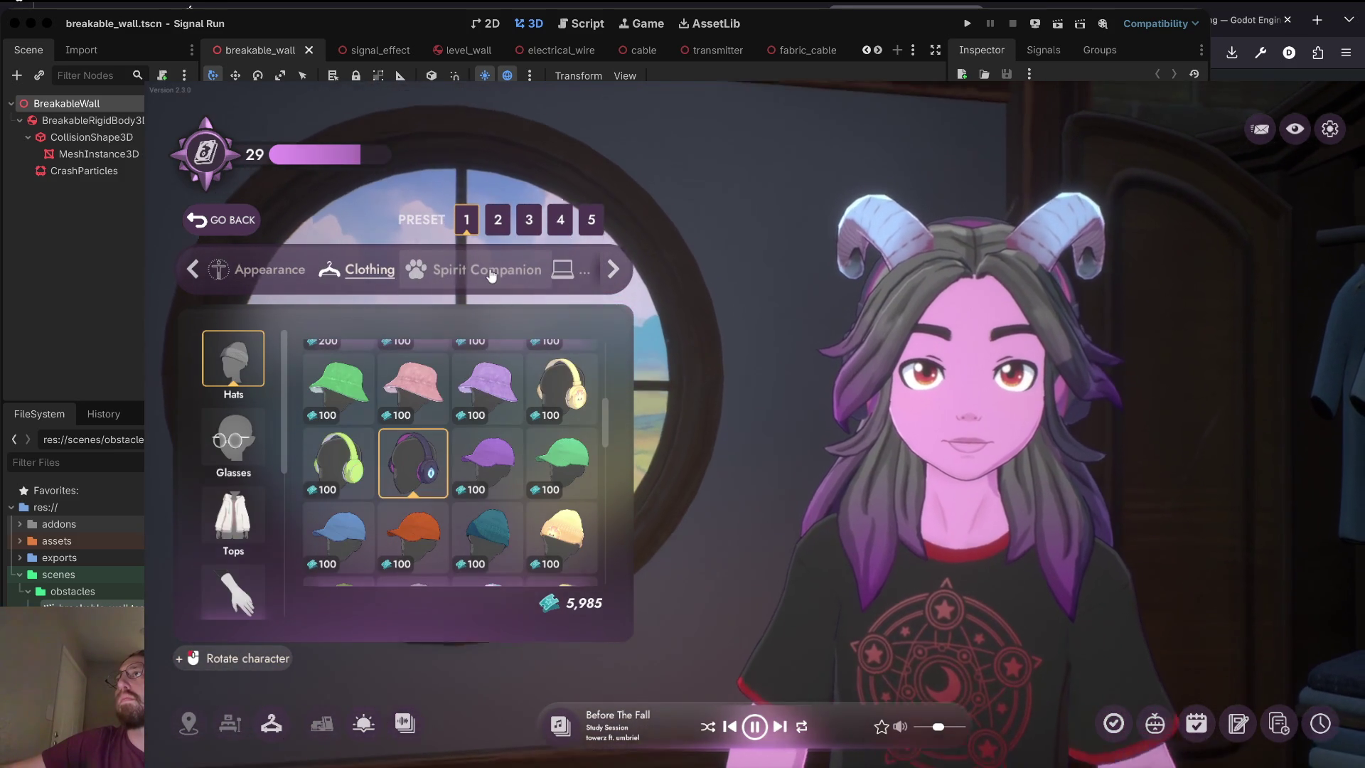
Try the white ghost as spirit companion, then reselect the purple cat.
{"action": "left_click", "coordinate": [491, 271]}
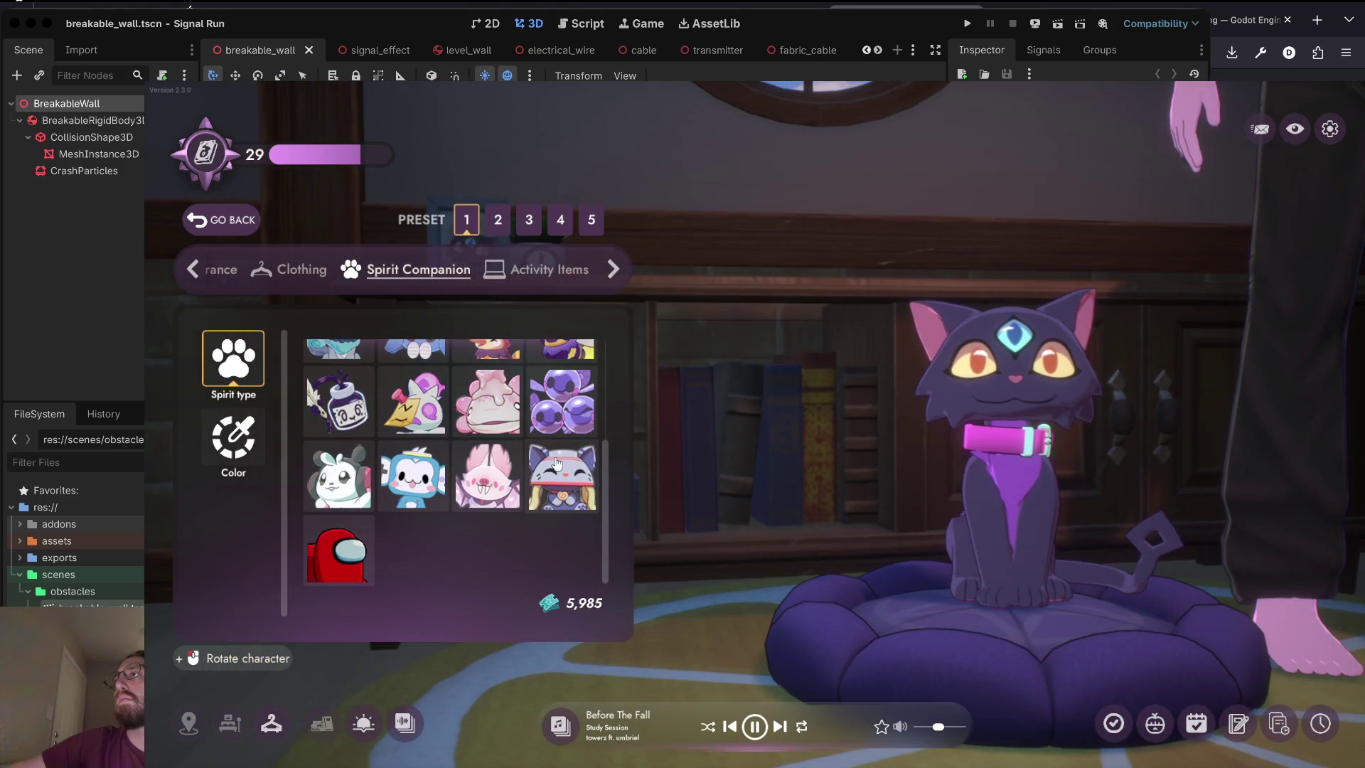
{"action": "left_click", "coordinate": [556, 464]}
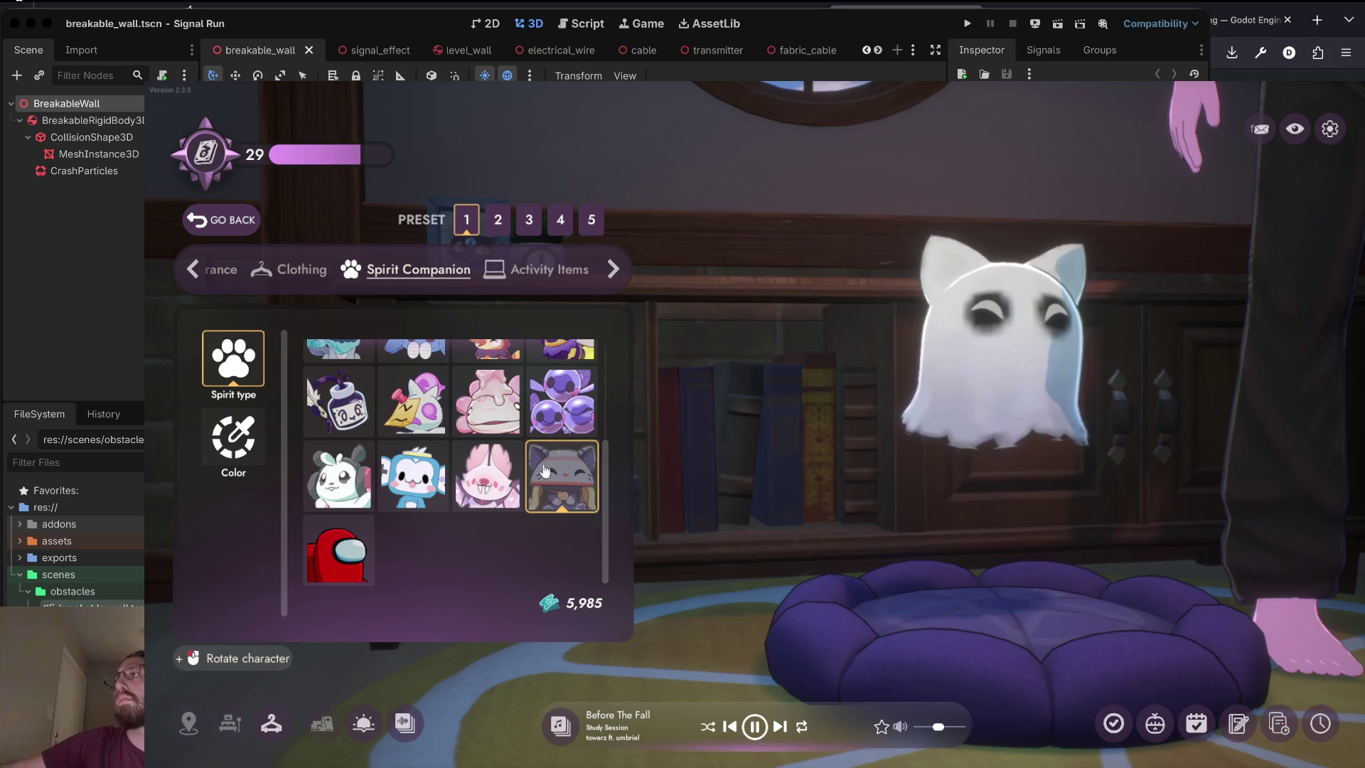
{"action": "scroll", "coordinate": [426, 427], "scroll_direction": "up", "scroll_amount": 5}
{"action": "left_click", "coordinate": [345, 375]}
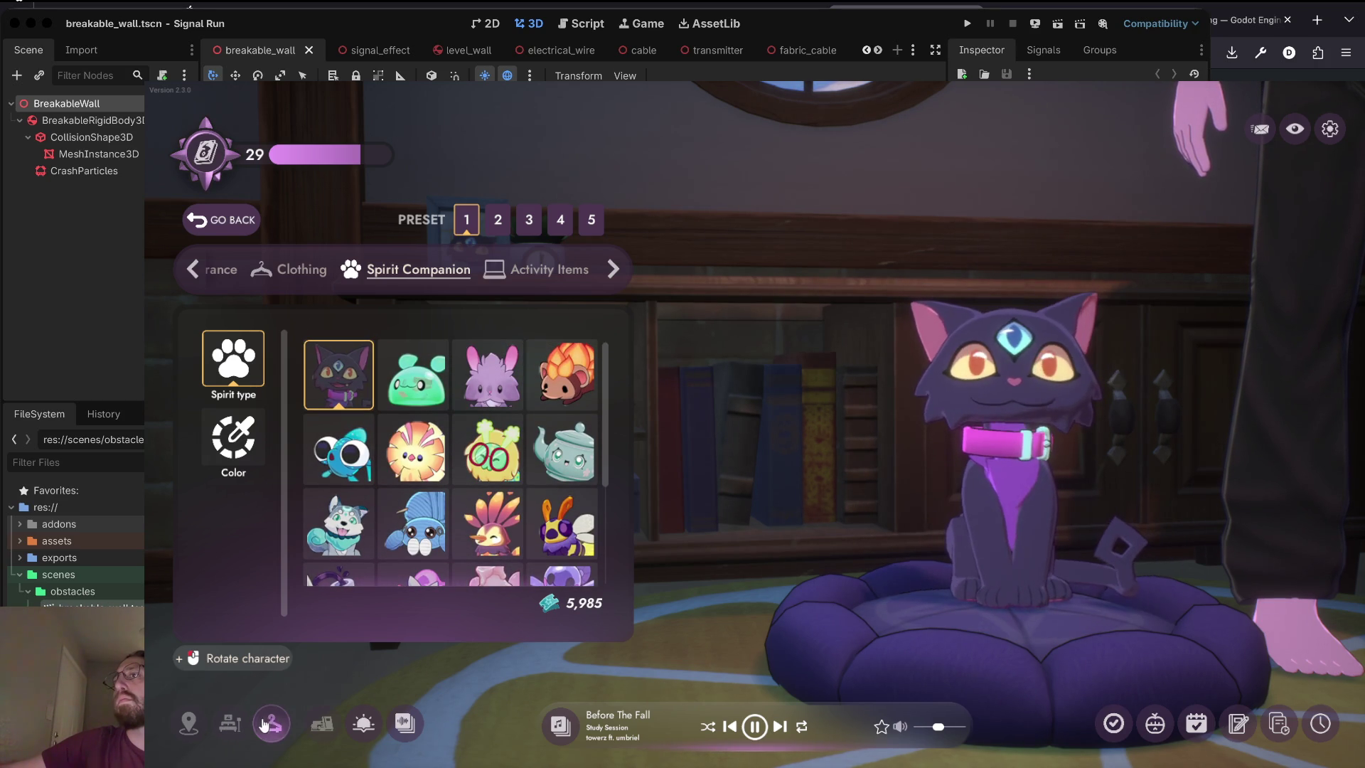
{"action": "left_click", "coordinate": [229, 724]}
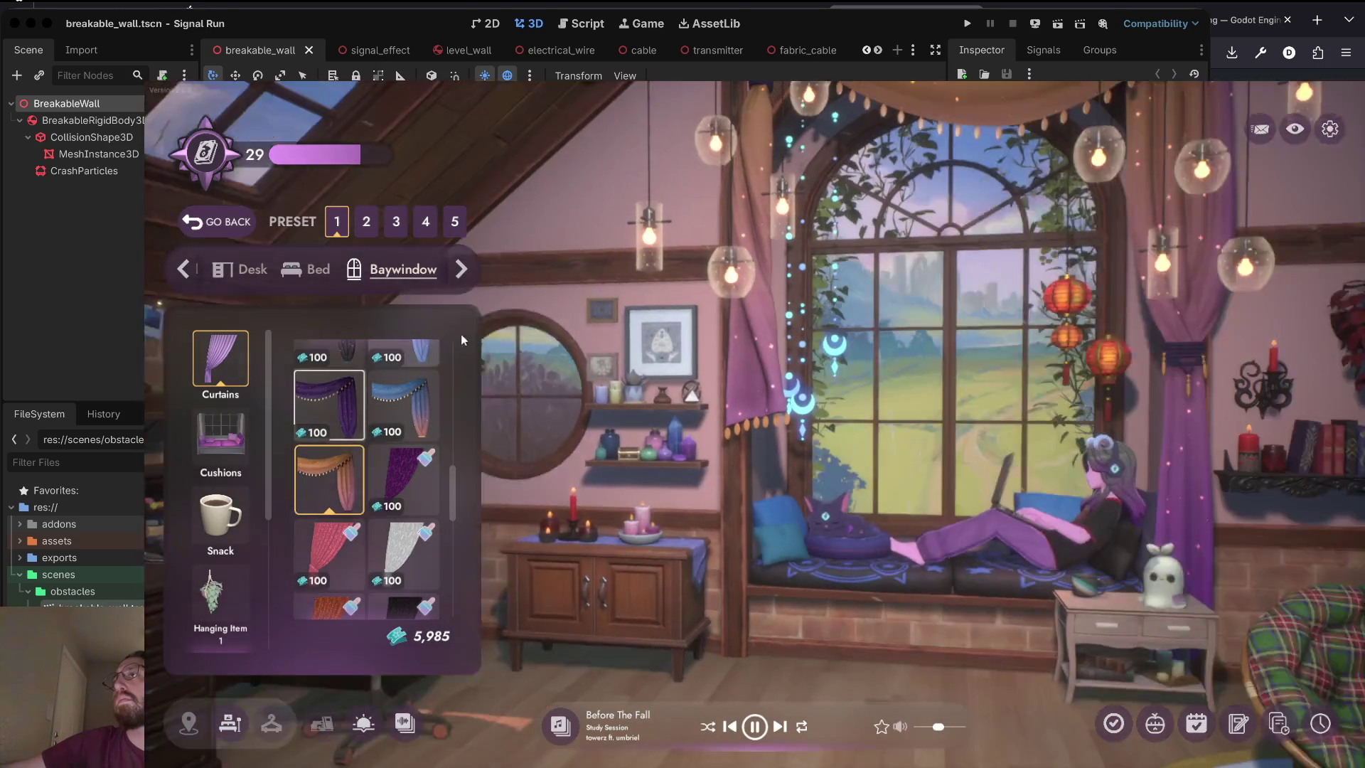
Preview a boba drink, a pink drink and the holographic mug on the side table.
{"action": "left_click", "coordinate": [221, 435]}
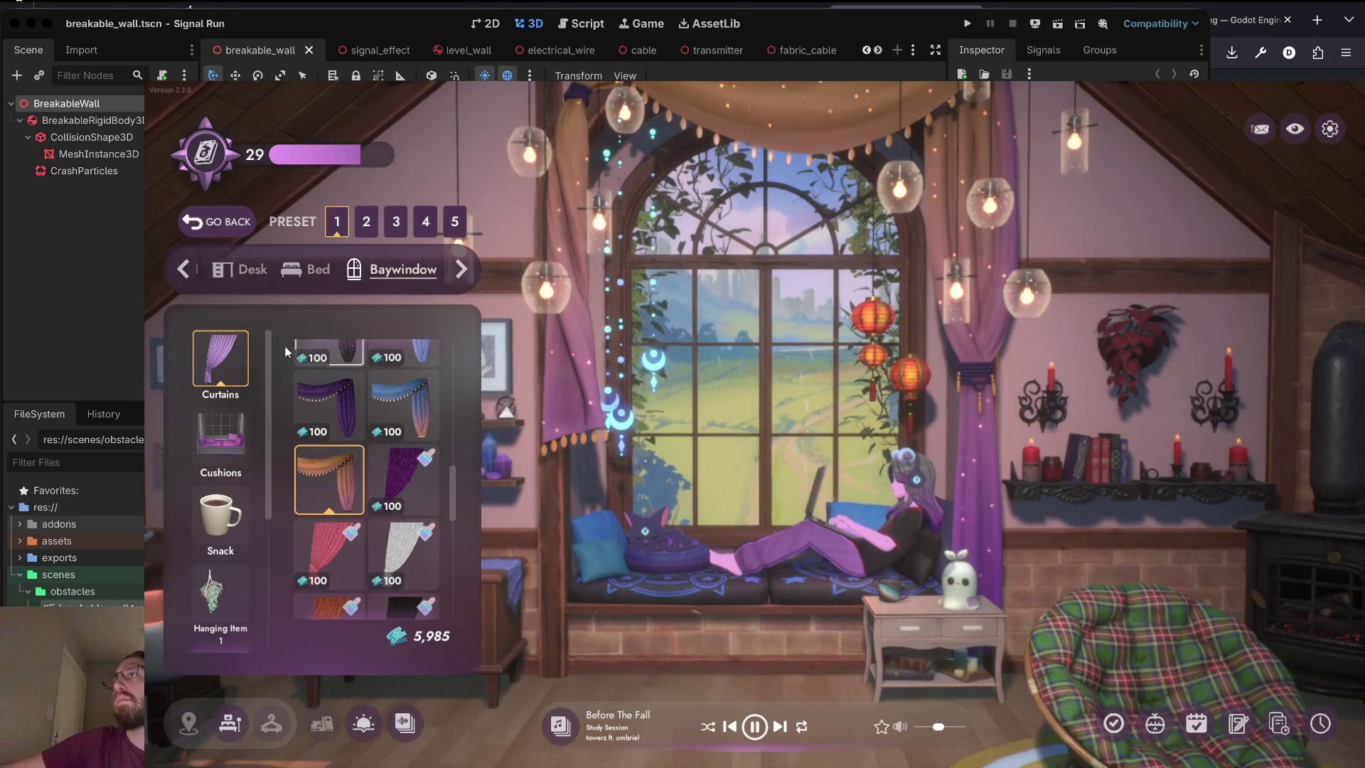
{"action": "left_click", "coordinate": [220, 548]}
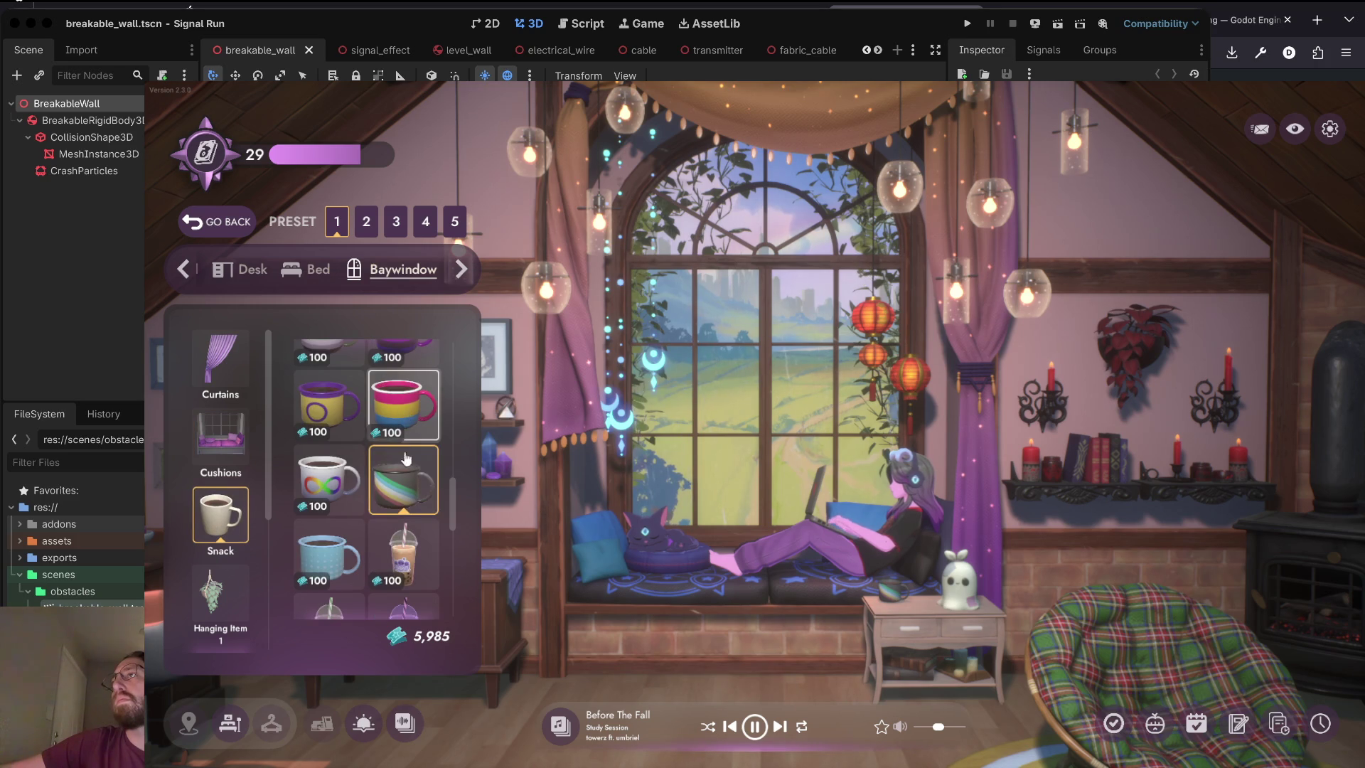
{"action": "left_click", "coordinate": [404, 555]}
{"action": "scroll", "coordinate": [408, 455], "scroll_direction": "up", "scroll_amount": 3}
{"action": "scroll", "coordinate": [409, 444], "scroll_direction": "up", "scroll_amount": 3}
{"action": "left_click", "coordinate": [409, 439]}
{"action": "scroll", "coordinate": [408, 435], "scroll_direction": "down", "scroll_amount": 3}
{"action": "left_click", "coordinate": [407, 437]}
{"action": "scroll", "coordinate": [230, 596], "scroll_direction": "down", "scroll_amount": 4}
Try the dark and gray side tables by the window seat.
{"action": "left_click", "coordinate": [226, 535]}
{"action": "left_click", "coordinate": [328, 480]}
{"action": "left_click", "coordinate": [409, 493]}
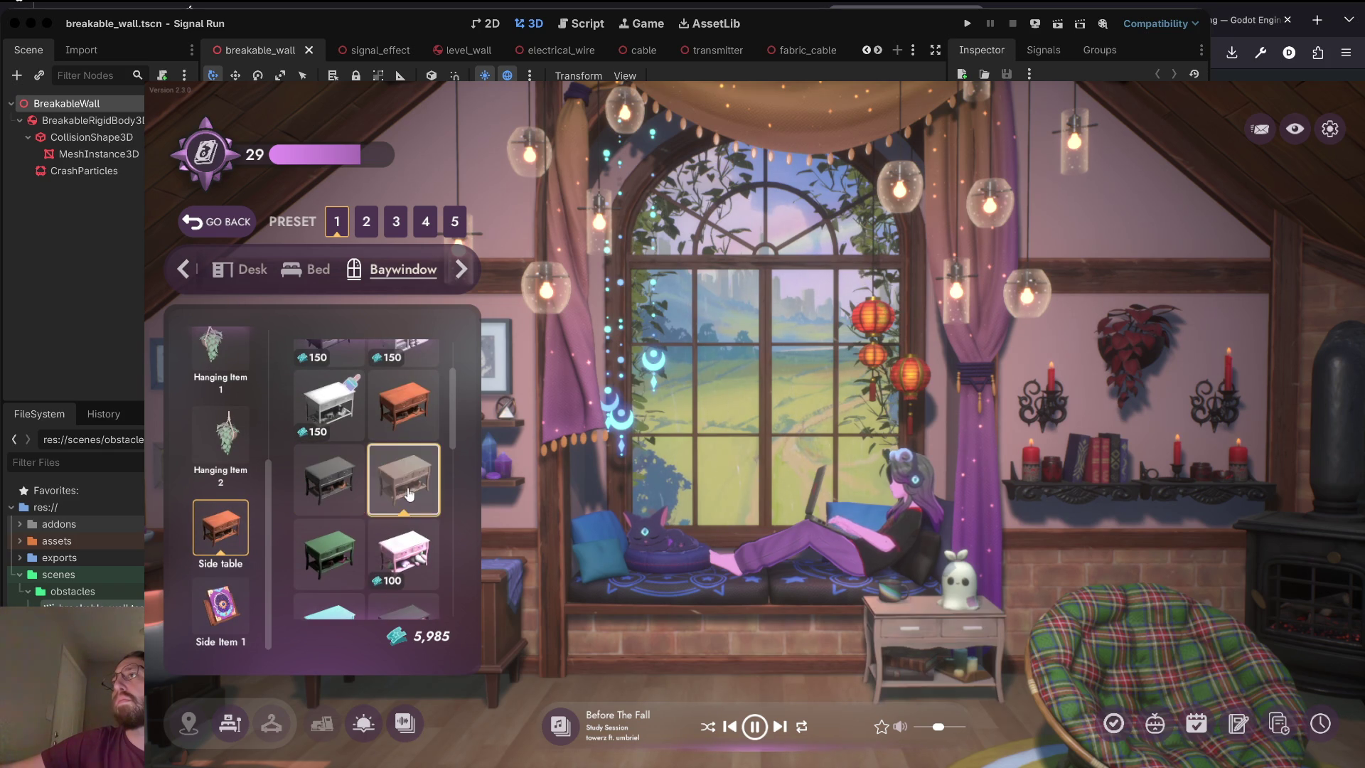
{"action": "scroll", "coordinate": [222, 365], "scroll_direction": "up", "scroll_amount": 4}
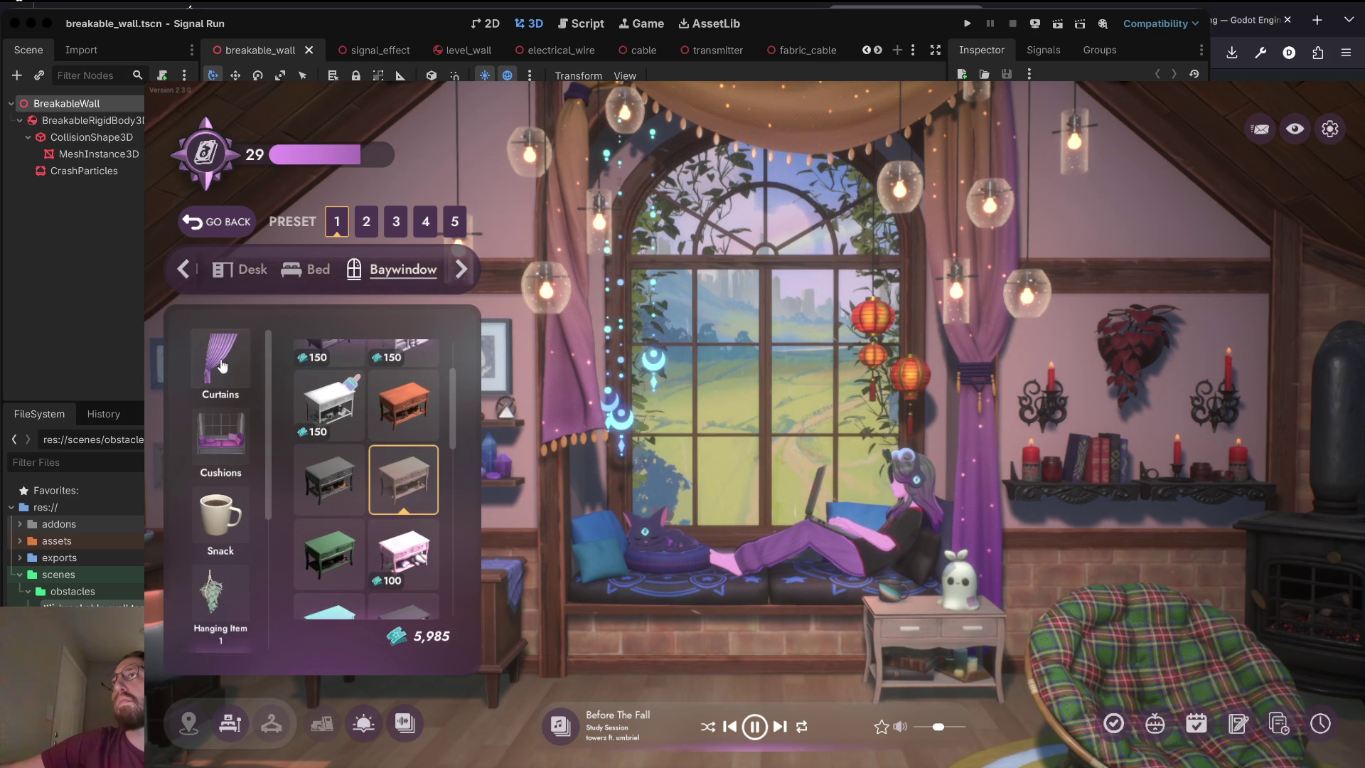
Try the pink, teal and red-and-white cushion sets on the window seat.
{"action": "left_click", "coordinate": [222, 365]}
{"action": "left_click", "coordinate": [222, 436]}
{"action": "scroll", "coordinate": [231, 475], "scroll_direction": "down", "scroll_amount": 2}
{"action": "scroll", "coordinate": [229, 475], "scroll_direction": "down", "scroll_amount": 2}
{"action": "left_click", "coordinate": [328, 475]}
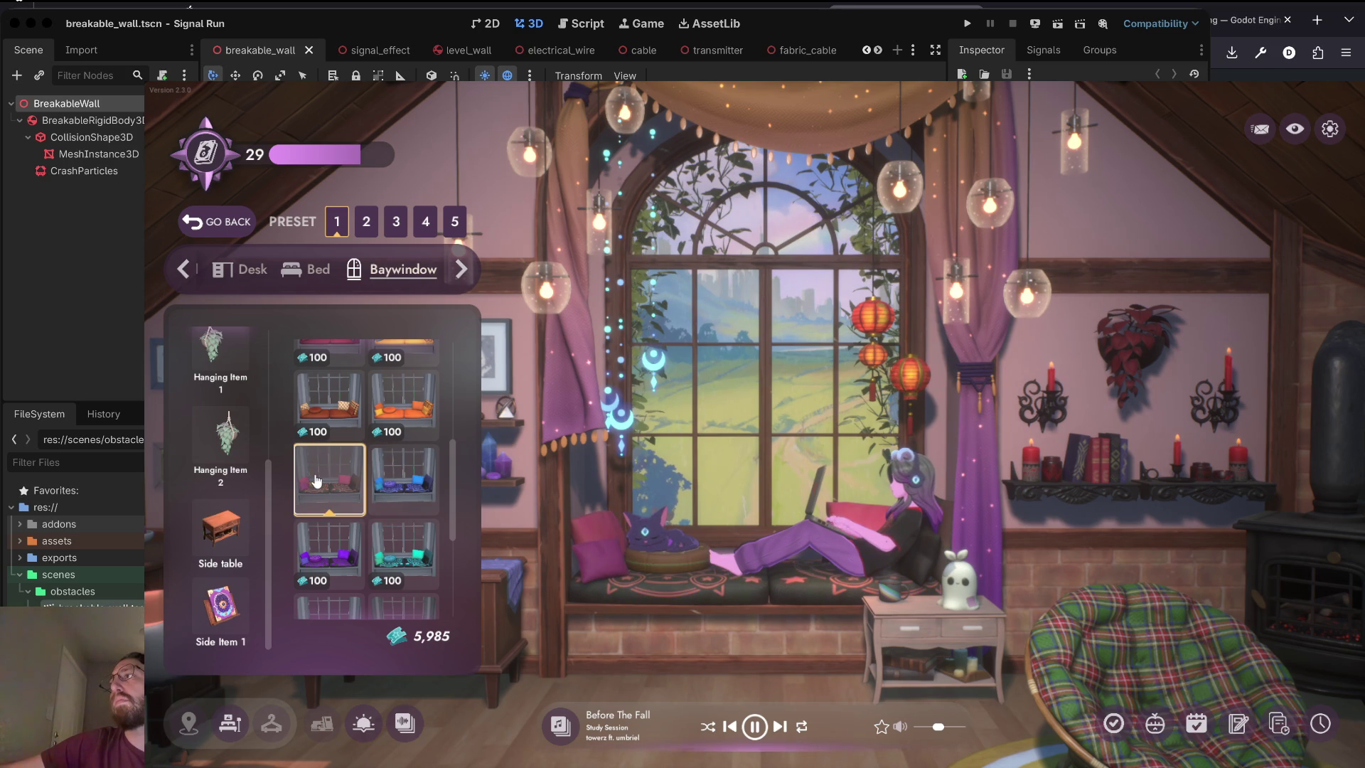
{"action": "scroll", "coordinate": [363, 484], "scroll_direction": "down", "scroll_amount": 1}
{"action": "left_click", "coordinate": [398, 475]}
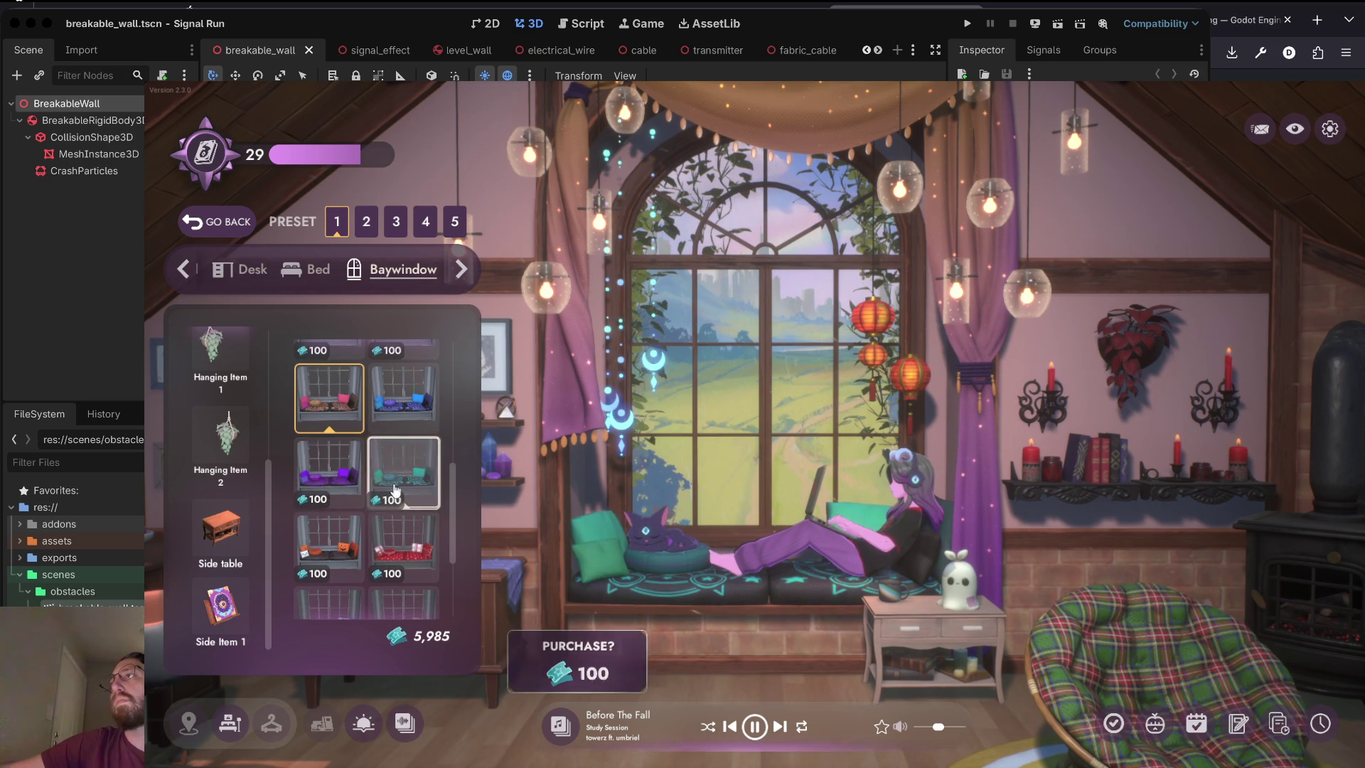
{"action": "scroll", "coordinate": [384, 534], "scroll_direction": "down", "scroll_amount": 2}
{"action": "left_click", "coordinate": [405, 572]}
{"action": "scroll", "coordinate": [411, 583], "scroll_direction": "down", "scroll_amount": 1}
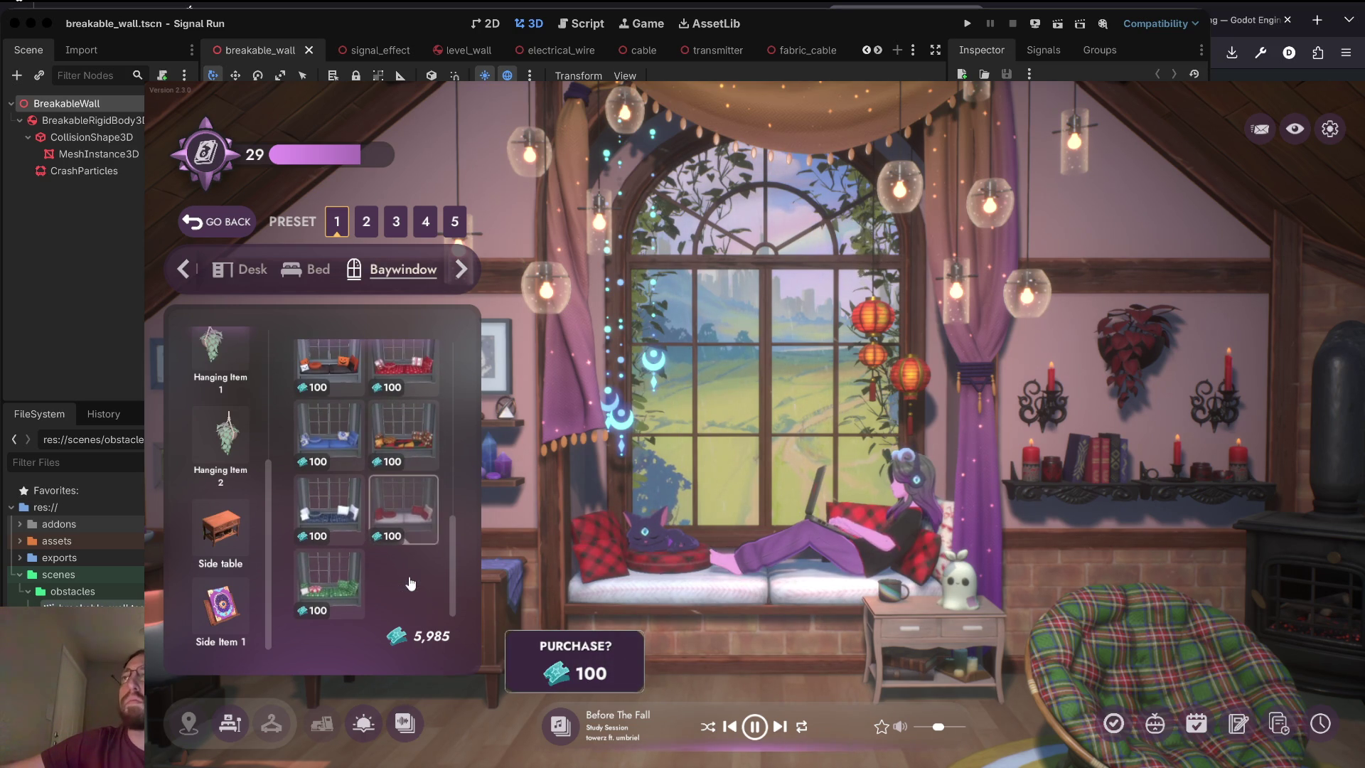
Preview the white 150 cushion set, then pick the blue set and close the panel.
{"action": "scroll", "coordinate": [367, 579], "scroll_direction": "up", "scroll_amount": 4}
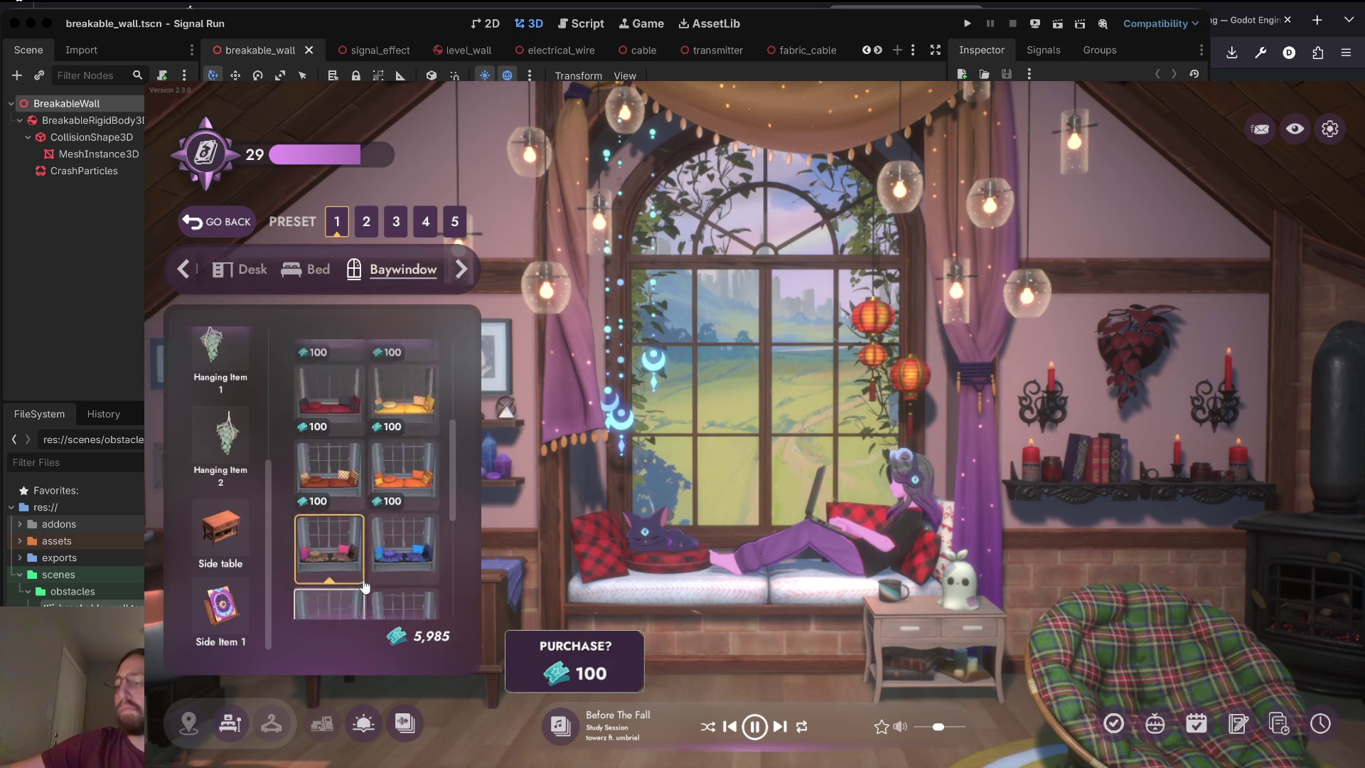
{"action": "scroll", "coordinate": [363, 579], "scroll_direction": "up", "scroll_amount": 1}
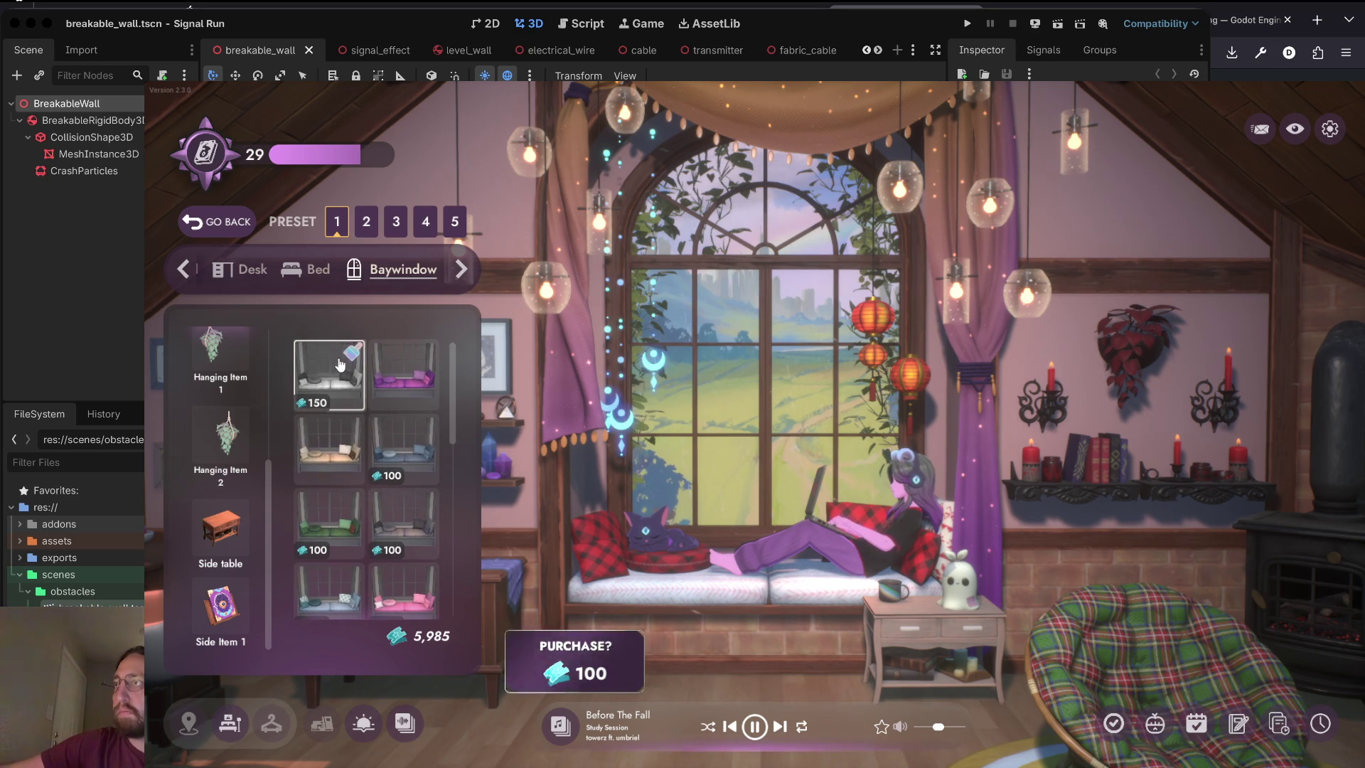
{"action": "left_click", "coordinate": [359, 411]}
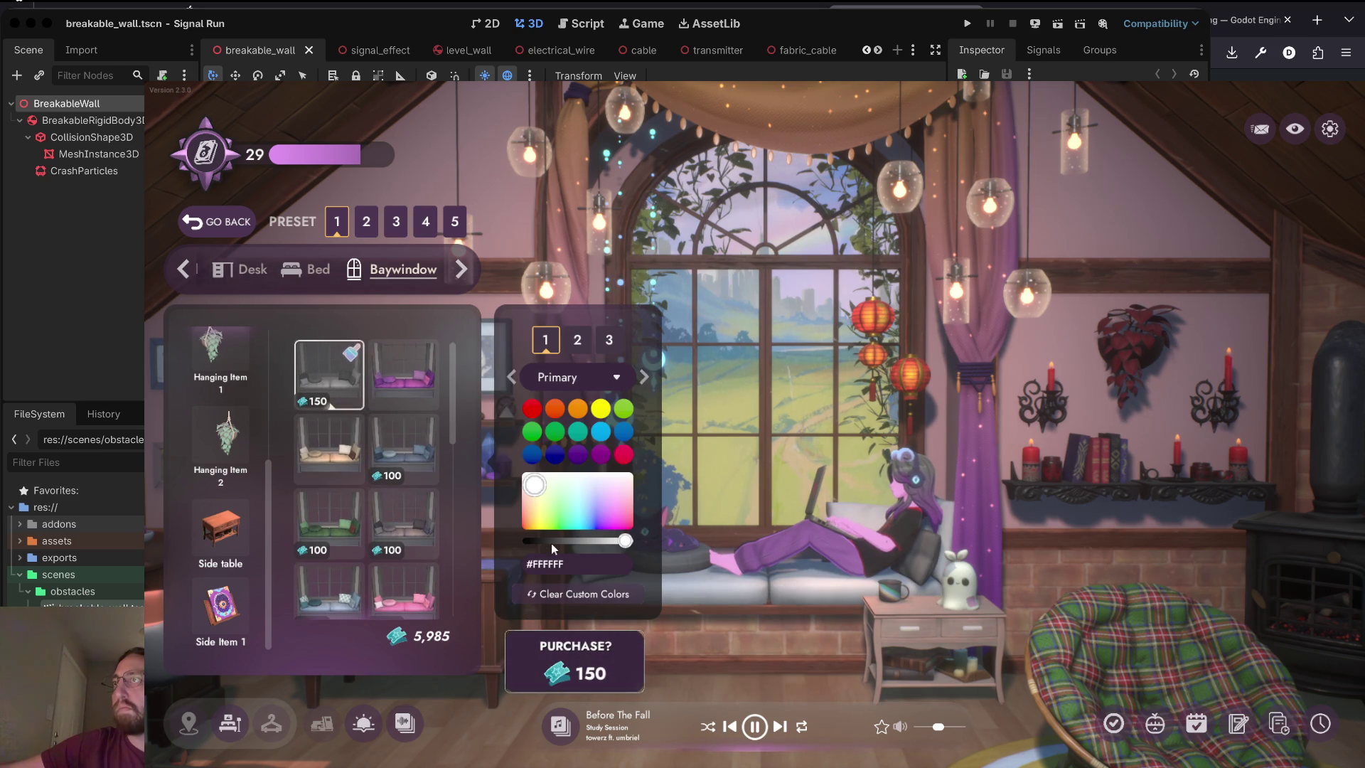
{"action": "scroll", "coordinate": [415, 545], "scroll_direction": "down", "scroll_amount": 3}
{"action": "scroll", "coordinate": [415, 545], "scroll_direction": "down", "scroll_amount": 2}
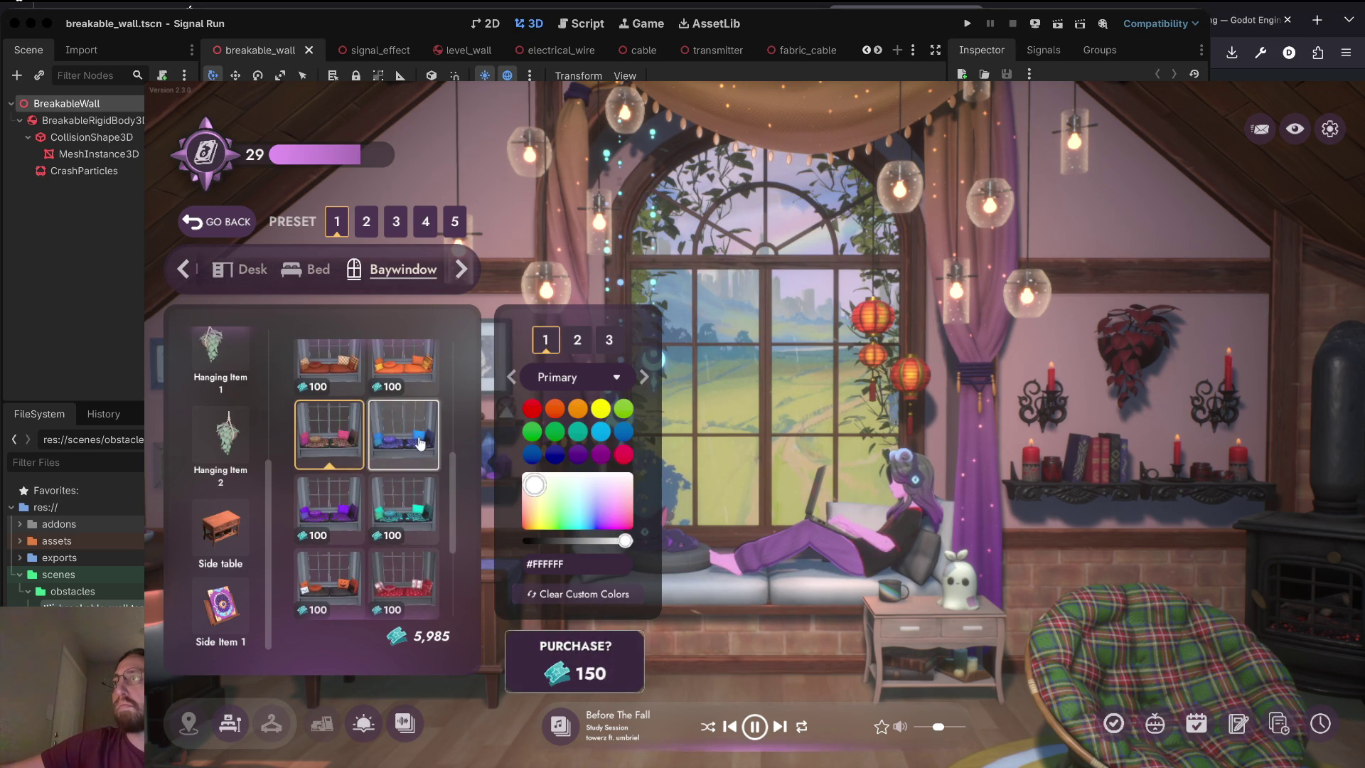
{"action": "left_click", "coordinate": [390, 443]}
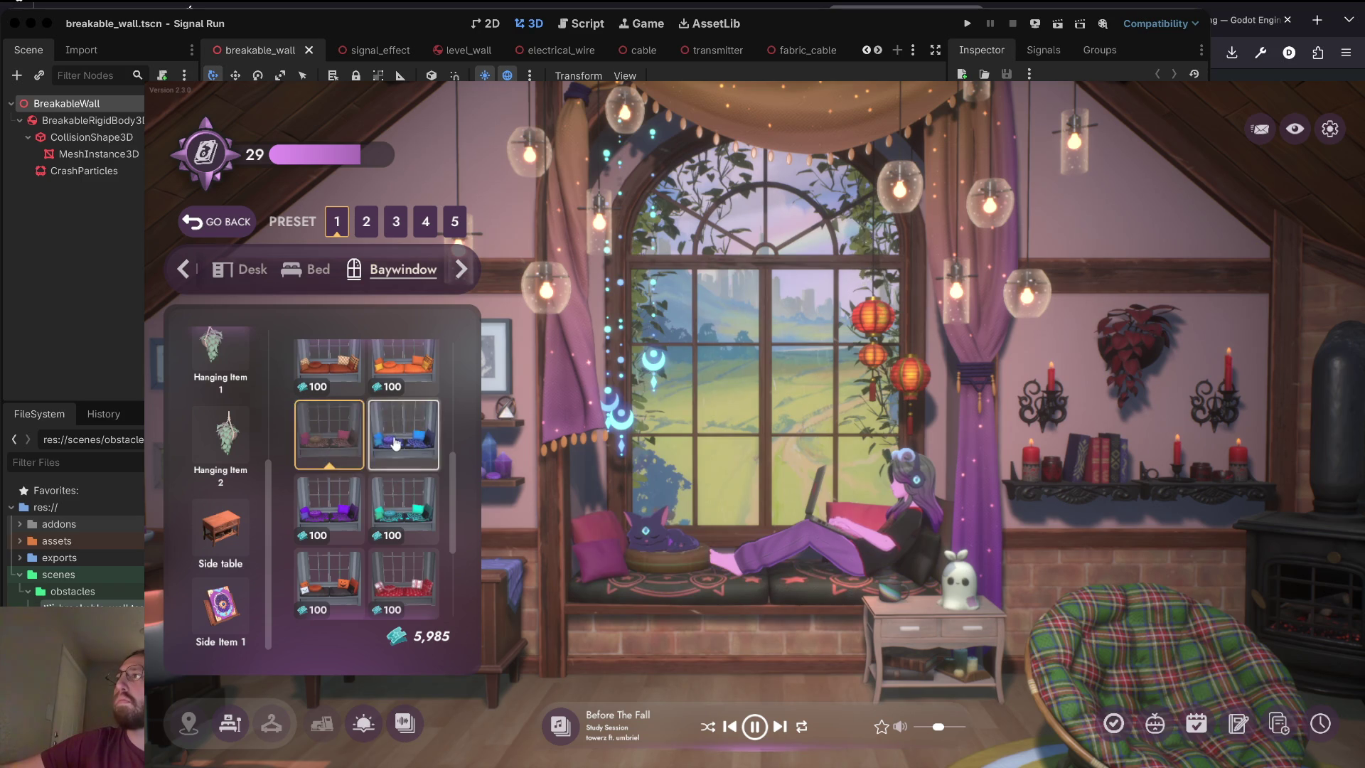
{"action": "left_click", "coordinate": [217, 222]}
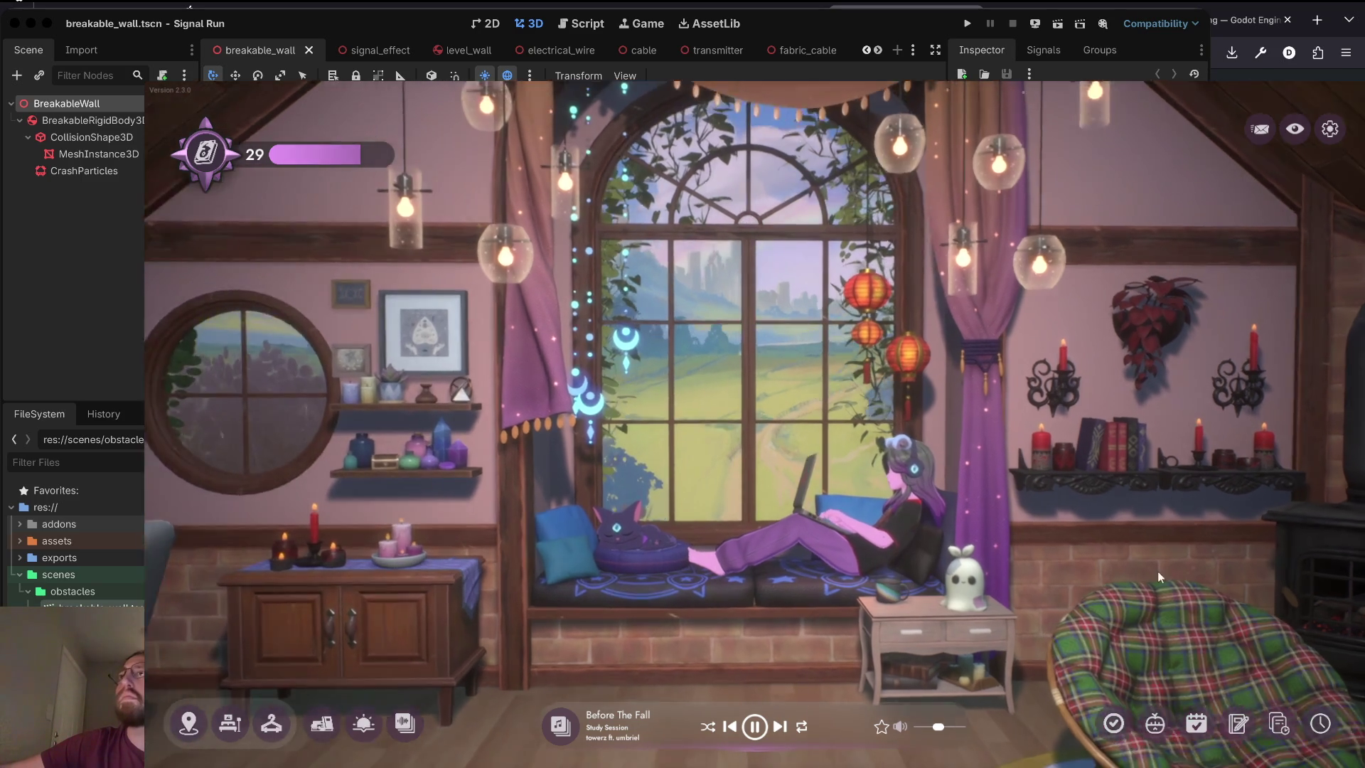